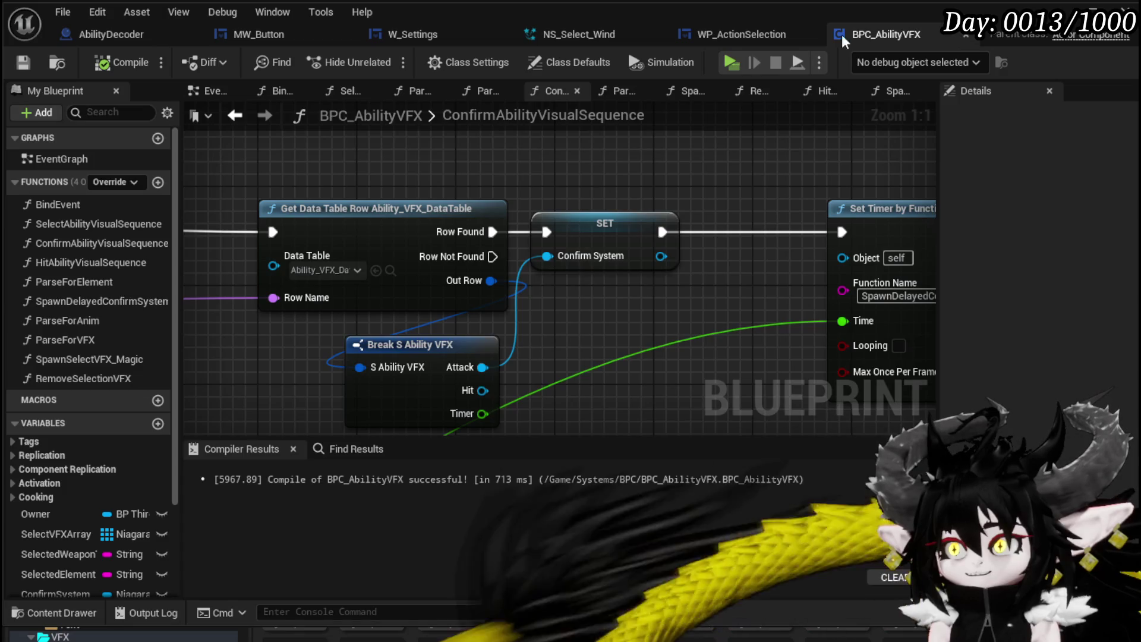
# Close the WP_ActionSelection widget editor tab so NS_Select_Wind is showing.
pyautogui.middleClick(709, 36)
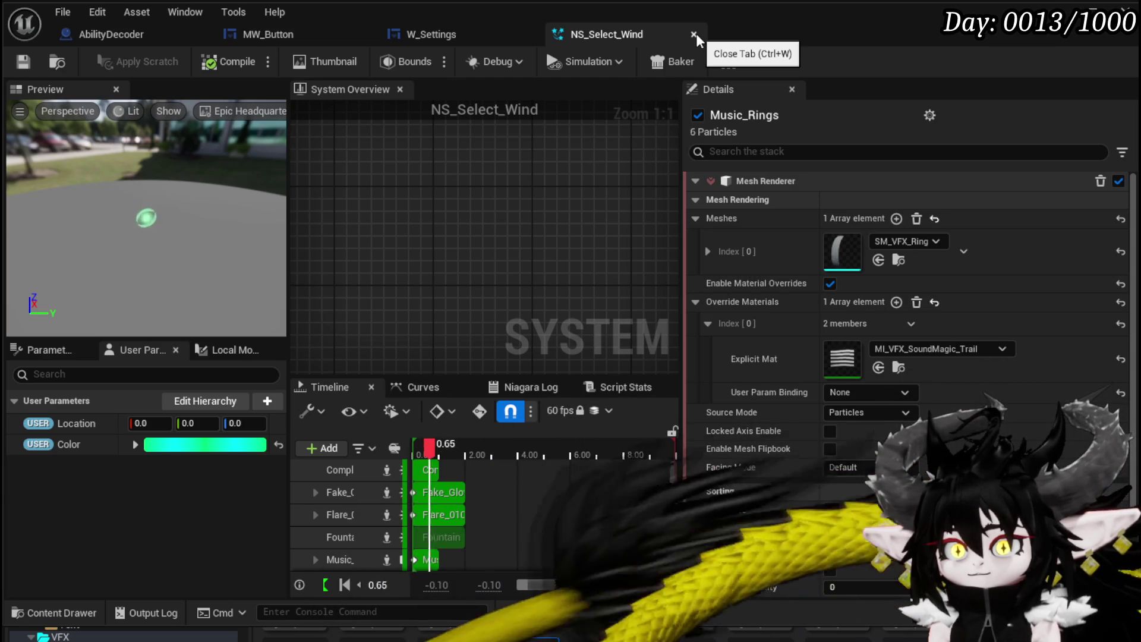
# Inspect the ring emitter's mesh scaling and Flare_01001's colour, initialization and lifecycle modules.
pyautogui.scroll(-5, 473, 268)
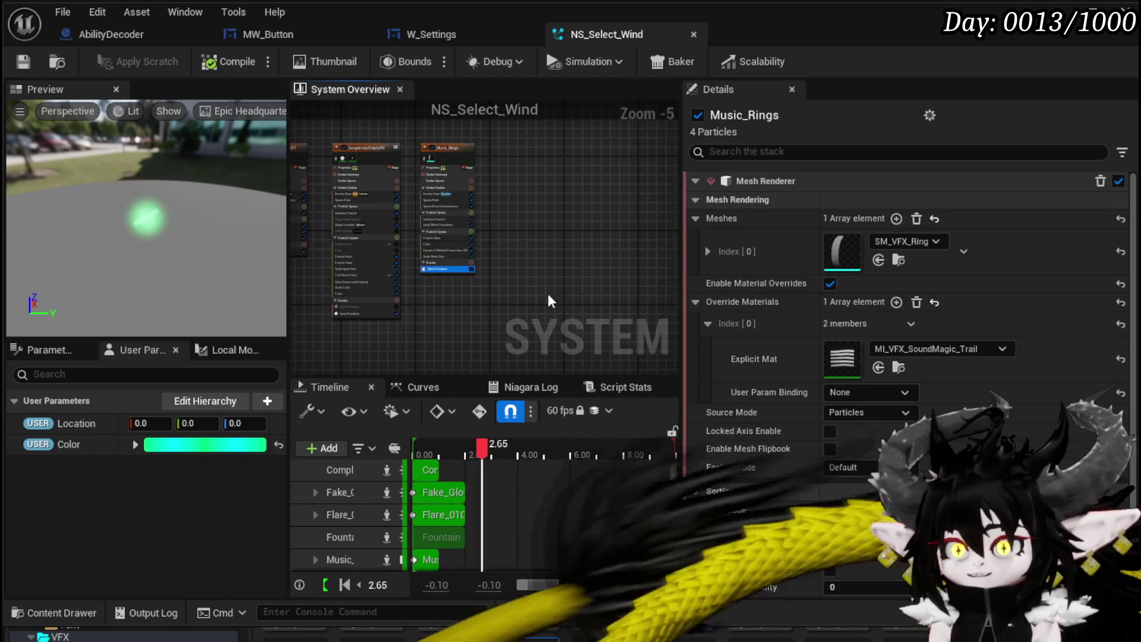
pyautogui.click(446, 256)
pyautogui.scroll(5, 453, 297)
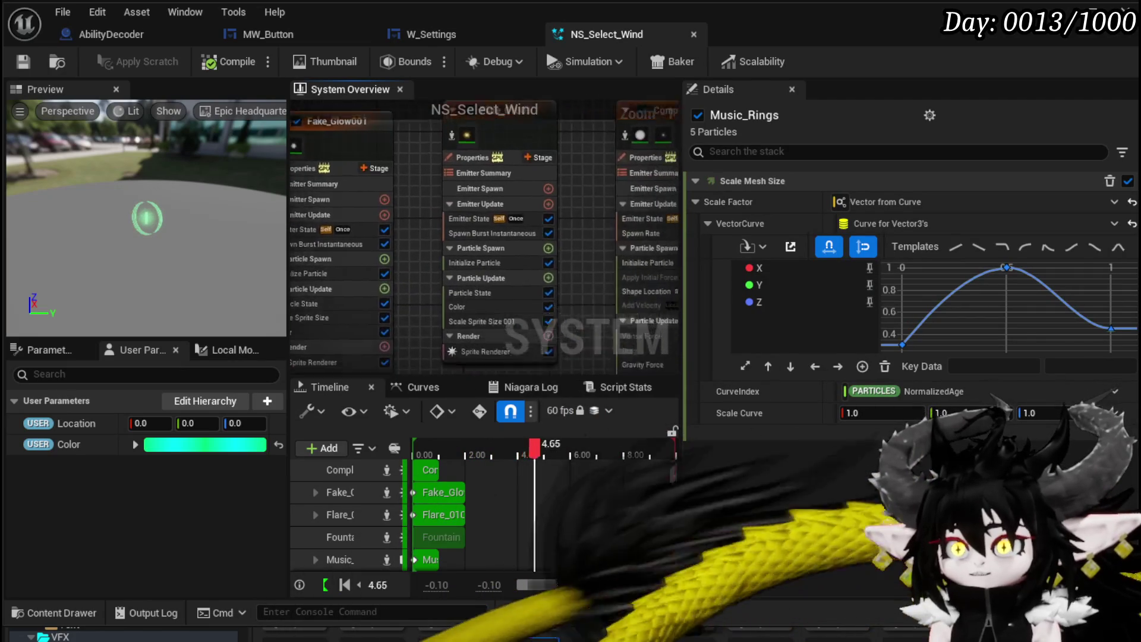
pyautogui.click(514, 252)
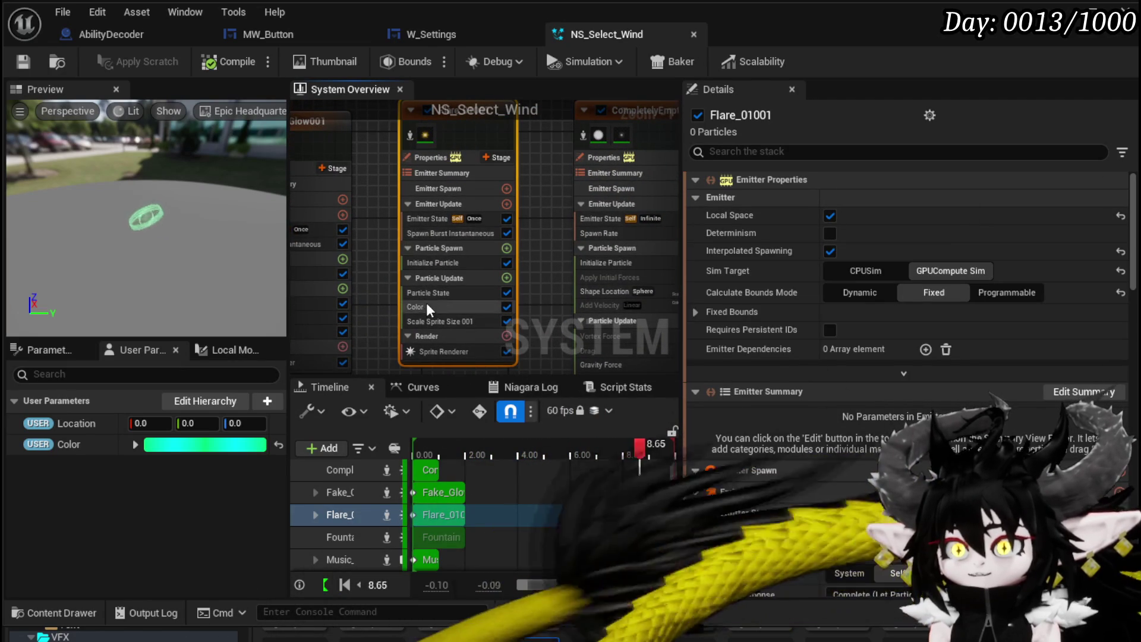
pyautogui.click(440, 309)
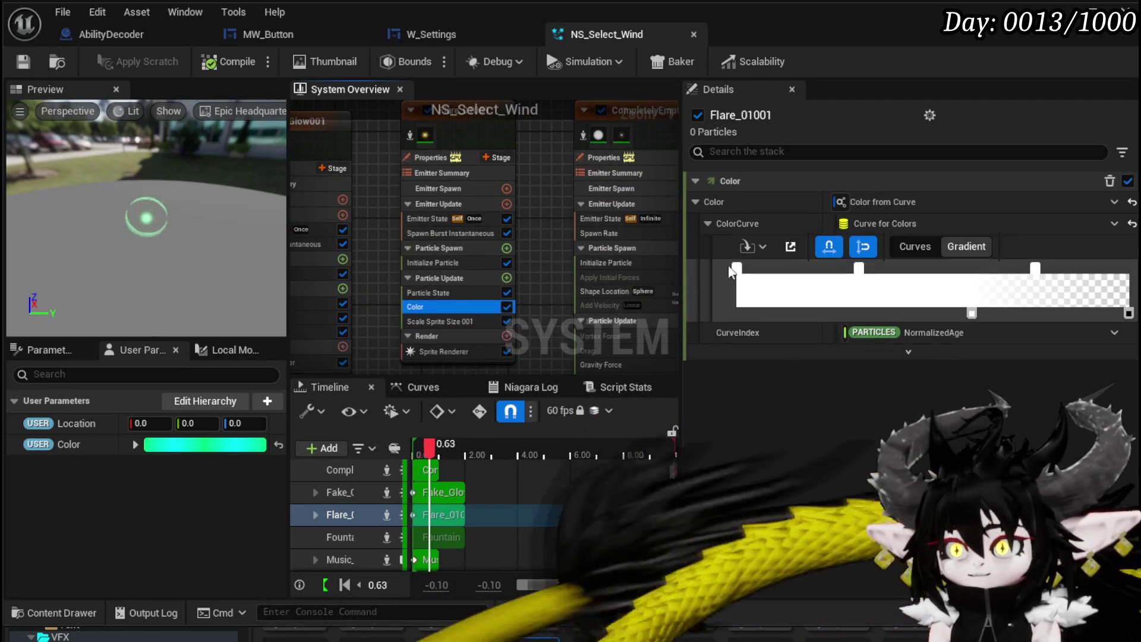
pyautogui.click(436, 263)
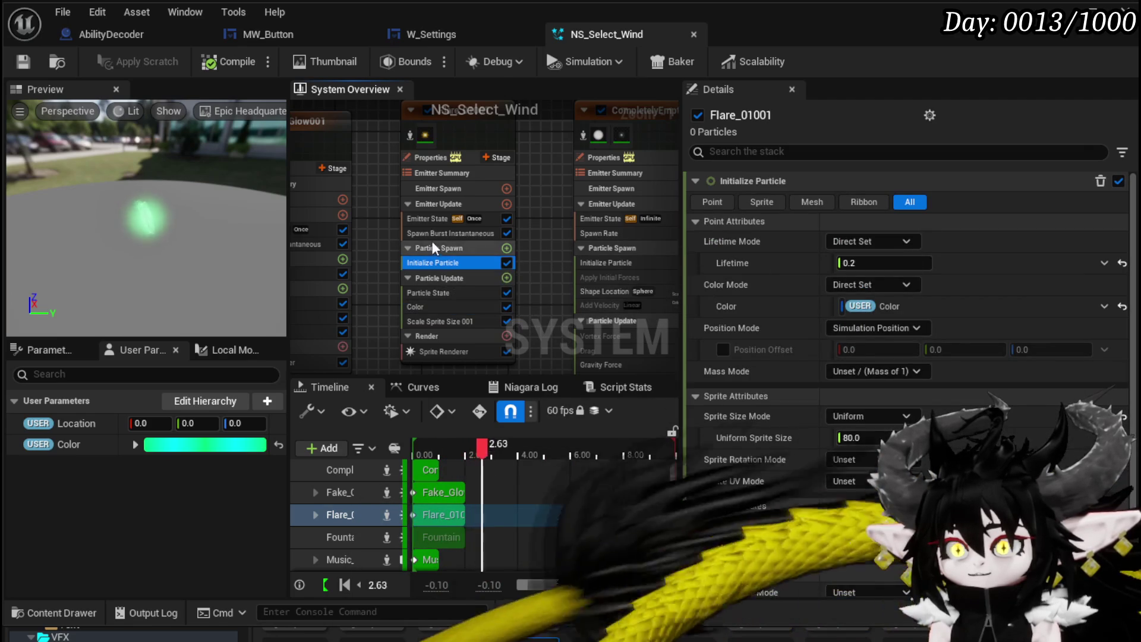
pyautogui.click(429, 216)
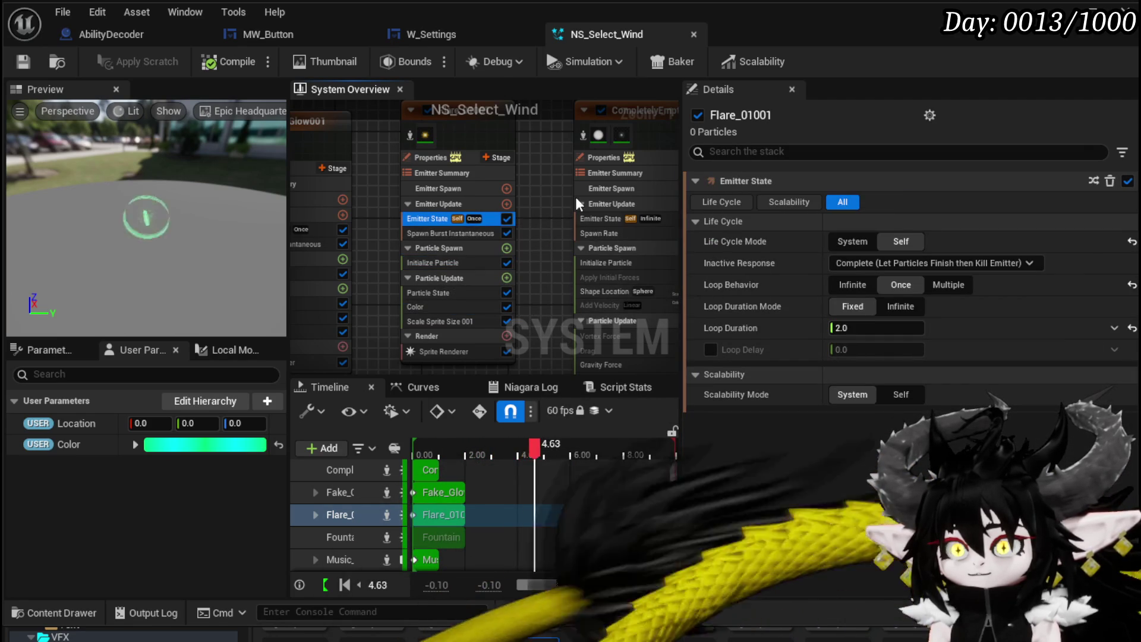
# Disable the Flare_01001 emitter, save NS_Select_Wind and close it.
pyautogui.moveTo(547, 186); pyautogui.dragTo(529, 237)
pyautogui.click(410, 162)
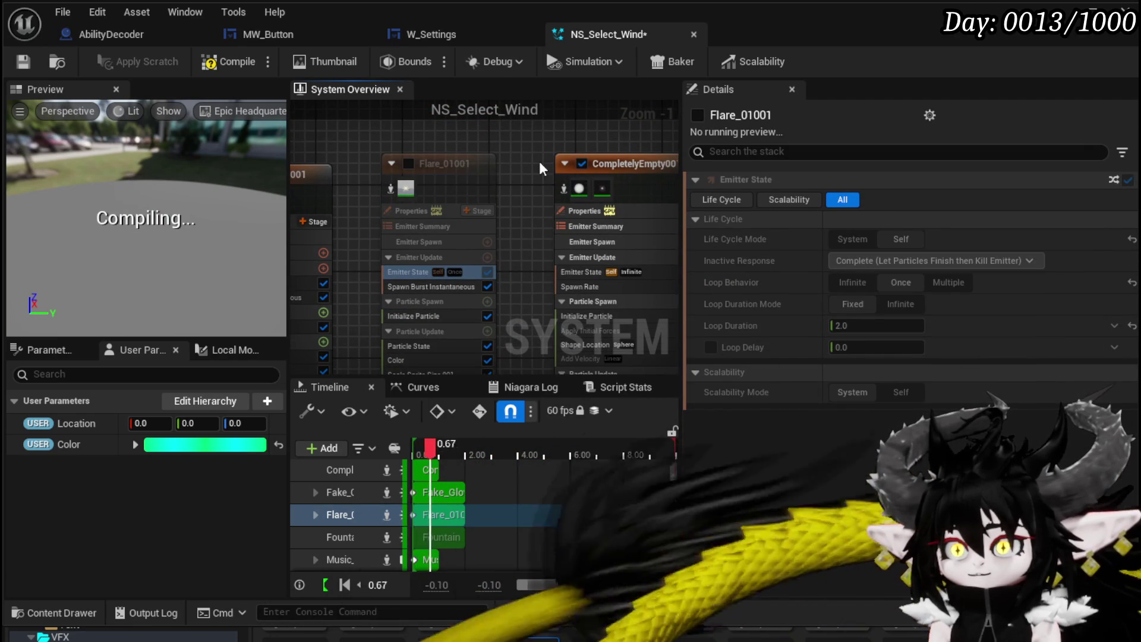
pyautogui.click(23, 61)
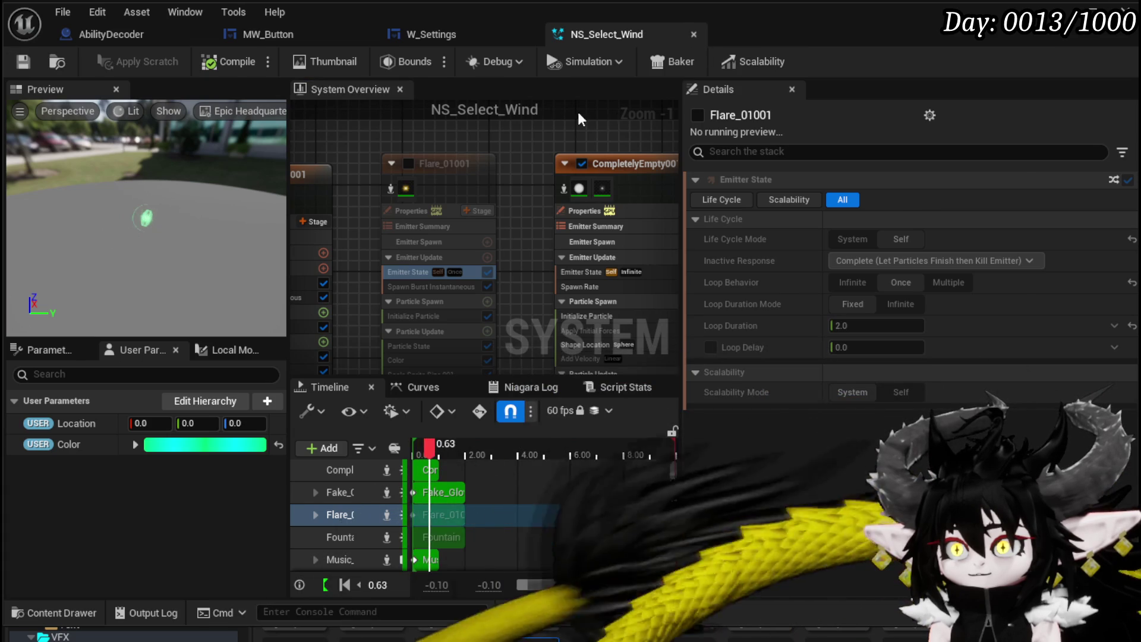
pyautogui.click(694, 35)
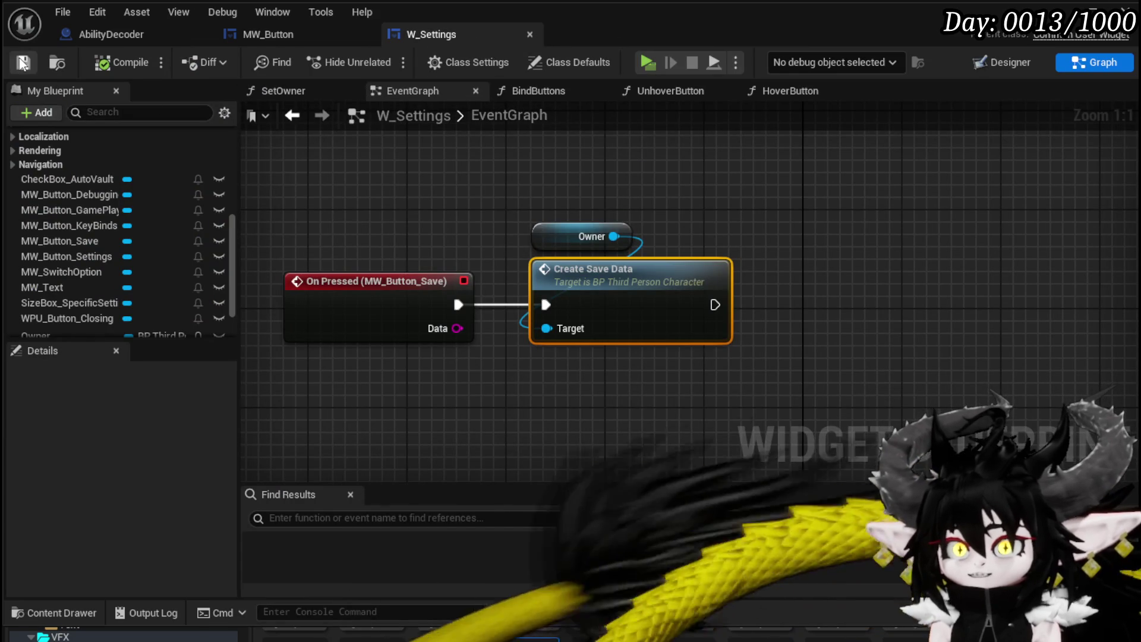
# Close W_Settings and MW_Button, saving changes, to reveal the AbilityDecoder event graph.
pyautogui.click(530, 34)
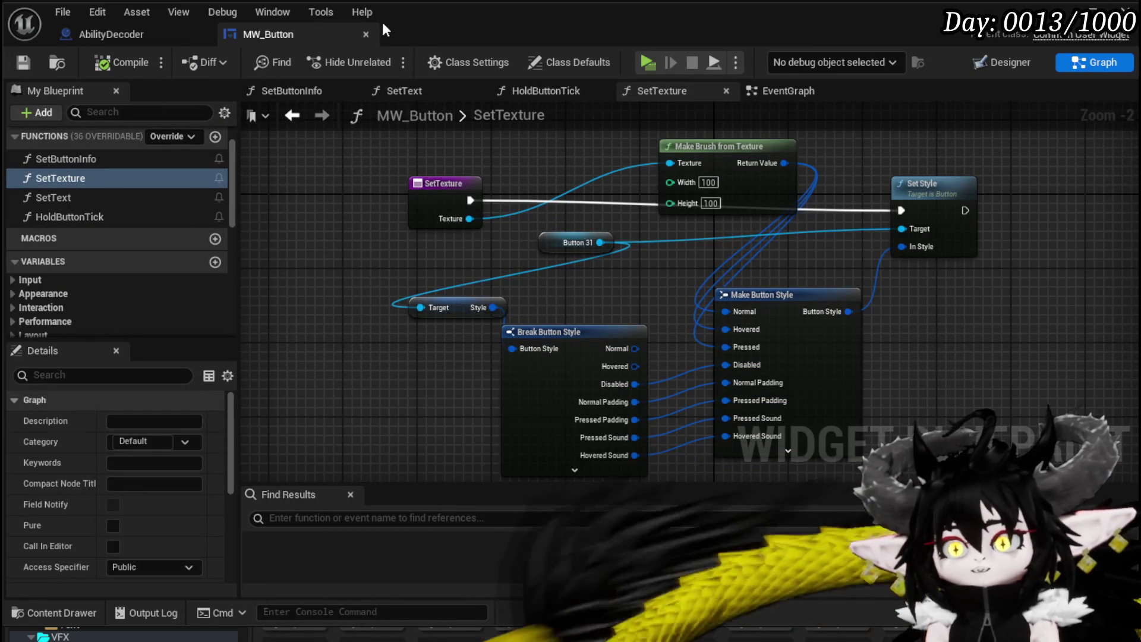
pyautogui.click(29, 62)
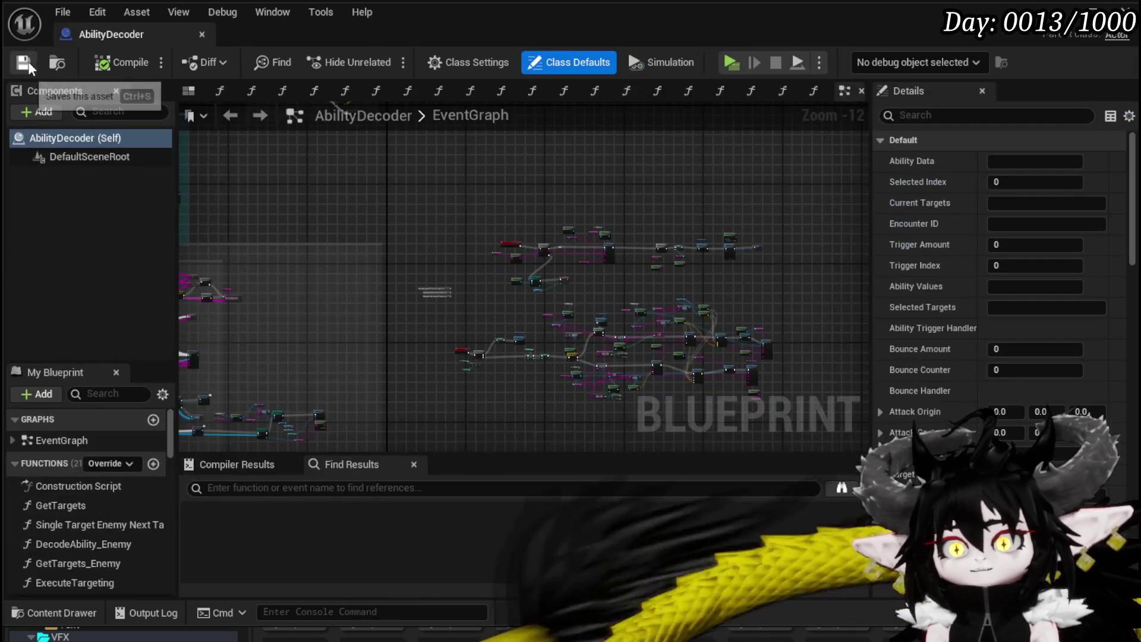
pyautogui.moveTo(635, 247)
pyautogui.mouseDown()
pyautogui.moveTo(752, 268)
pyautogui.moveTo(611, 272)
pyautogui.moveTo(719, 387)
pyautogui.moveTo(657, 222)
pyautogui.moveTo(792, 221)
pyautogui.moveTo(840, 151)
pyautogui.moveTo(816, 201)
pyautogui.moveTo(762, 235)
pyautogui.moveTo(822, 248)
pyautogui.moveTo(856, 235)
pyautogui.moveTo(641, 127)
pyautogui.mouseUp()
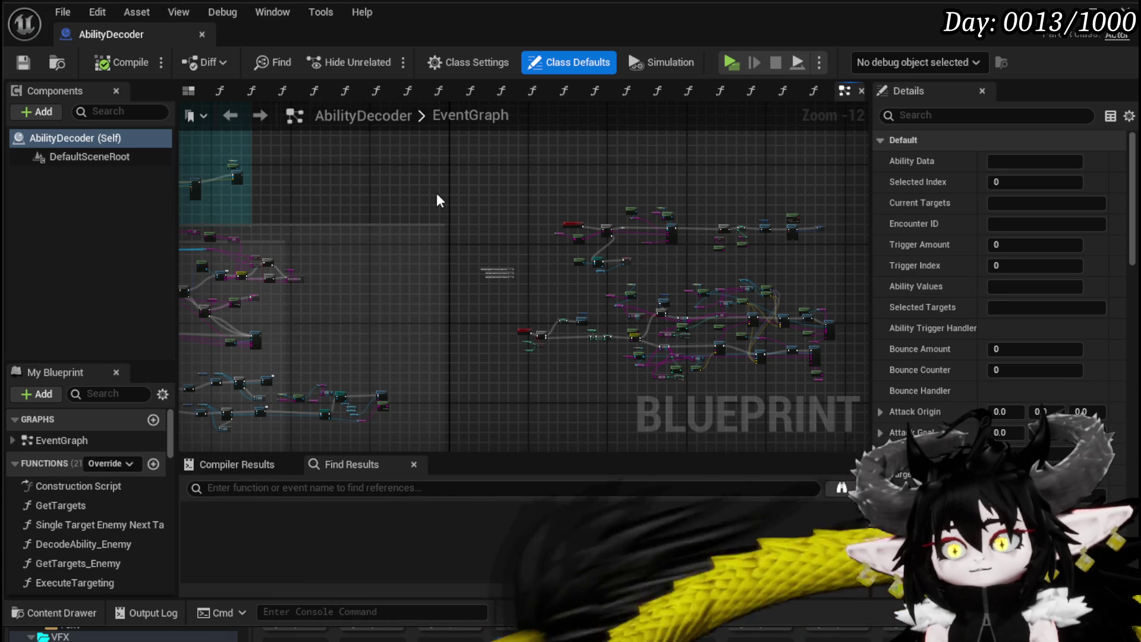
# Pan and zoom across the AbilityDecoder event graph's comment groups and node clusters.
pyautogui.moveTo(436, 193); pyautogui.dragTo(573, 180)
pyautogui.scroll(-3, 107, 451)
pyautogui.scroll(-3, 129, 431)
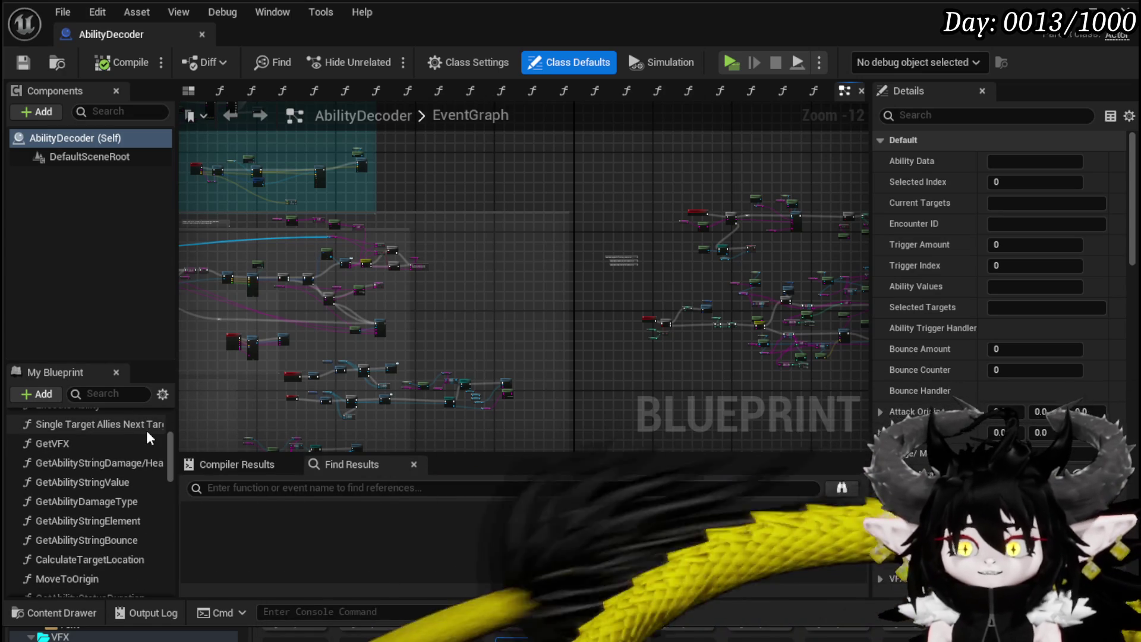
pyautogui.scroll(10, 147, 434)
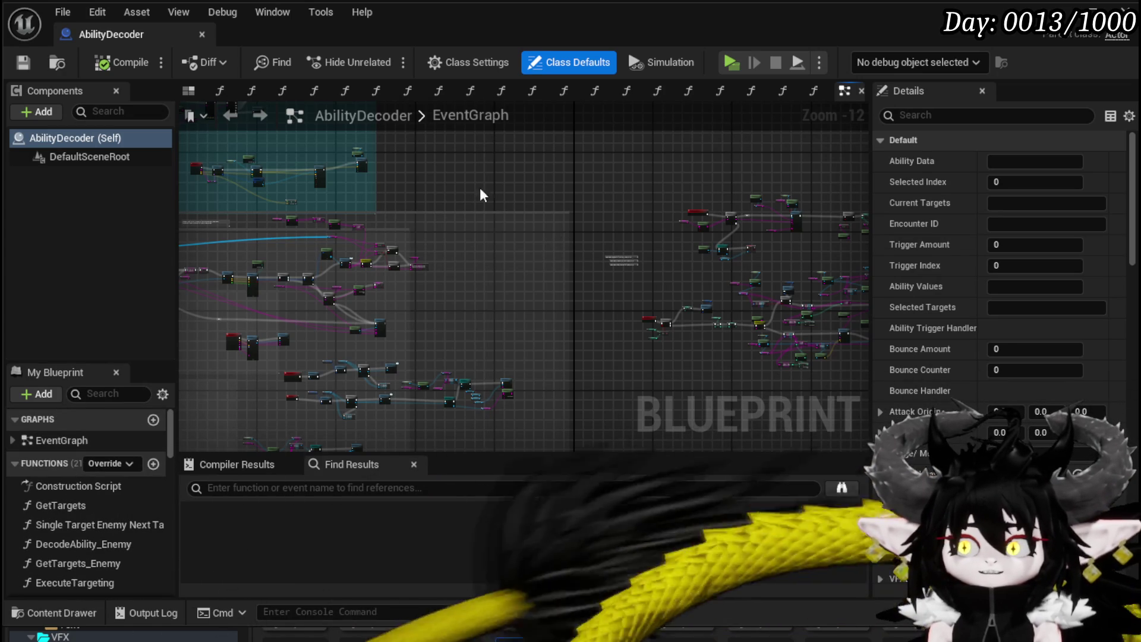
pyautogui.moveTo(482, 189); pyautogui.dragTo(603, 325)
pyautogui.scroll(4, 325, 255)
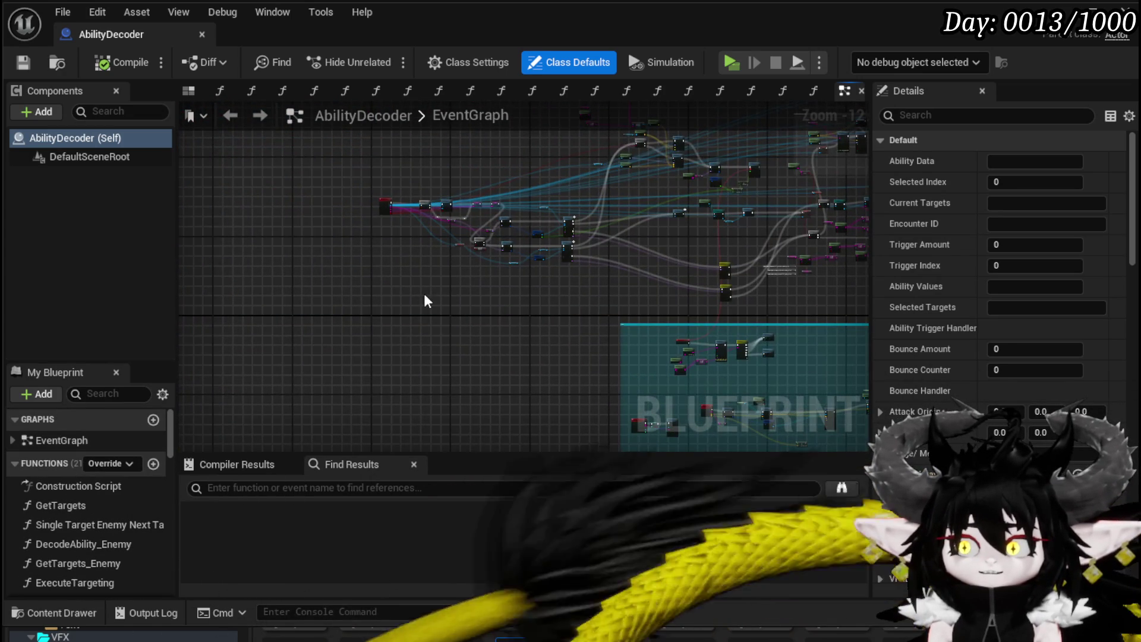
pyautogui.scroll(2, 423, 293)
pyautogui.moveTo(373, 240)
pyautogui.mouseDown()
pyautogui.moveTo(252, 389)
pyautogui.moveTo(364, 168)
pyautogui.moveTo(415, 199)
pyautogui.moveTo(316, 240)
pyautogui.moveTo(434, 331)
pyautogui.mouseUp()
pyautogui.scroll(-4, 434, 331)
pyautogui.scroll(5, 472, 290)
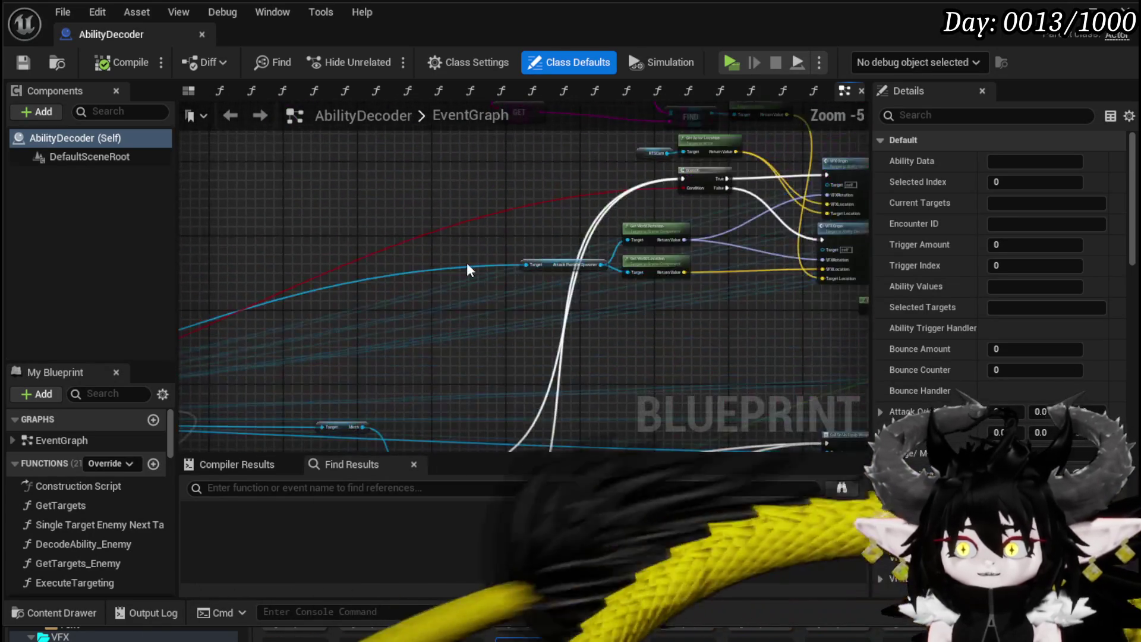
pyautogui.scroll(5, 438, 339)
pyautogui.scroll(-3, 466, 262)
pyautogui.moveTo(466, 262); pyautogui.dragTo(682, 247)
pyautogui.scroll(-2, 561, 259)
pyautogui.scroll(-4, 561, 260)
pyautogui.moveTo(463, 300)
pyautogui.mouseDown()
pyautogui.moveTo(415, 357)
pyautogui.moveTo(365, 323)
pyautogui.mouseUp()
pyautogui.scroll(6, 351, 234)
pyautogui.scroll(-5, 368, 287)
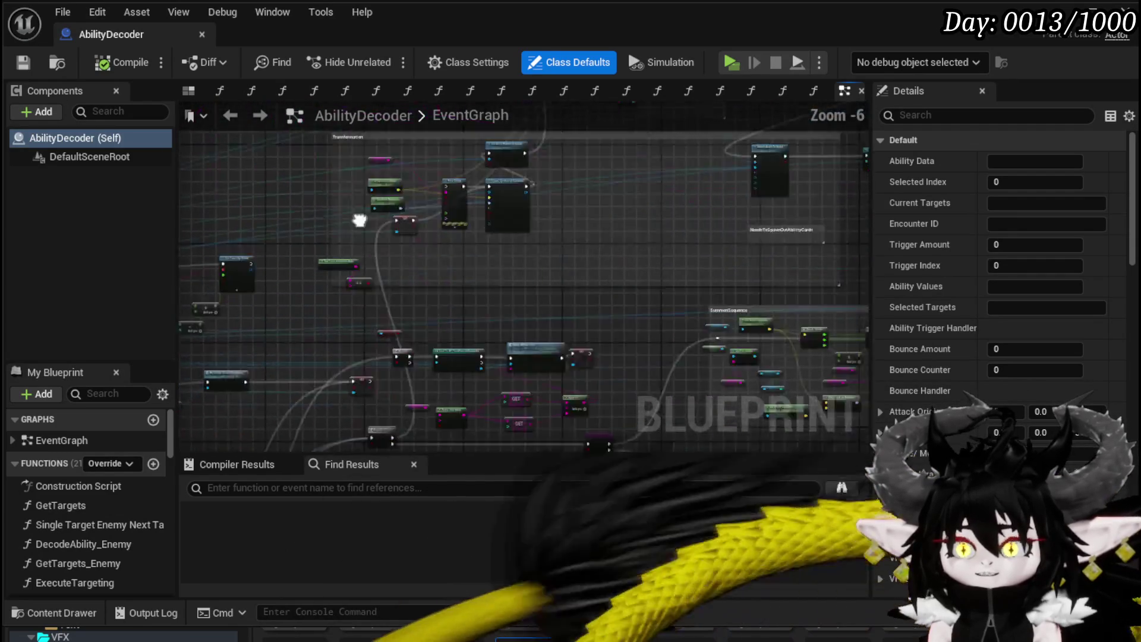
pyautogui.scroll(8, 466, 293)
# Review the Parse Into Array, Cast To BP_ThirdPersonCharacter and Hit Ability nodes, nudging Get Current Turn Holder.
pyautogui.moveTo(466, 293)
pyautogui.mouseDown()
pyautogui.moveTo(552, 350)
pyautogui.moveTo(570, 380)
pyautogui.moveTo(536, 355)
pyautogui.mouseUp()
pyautogui.scroll(-3, 552, 351)
pyautogui.click(530, 277)
pyautogui.scroll(-4, 530, 276)
pyautogui.scroll(4, 557, 300)
pyautogui.moveTo(557, 300)
pyautogui.mouseDown()
pyautogui.moveTo(739, 309)
pyautogui.moveTo(487, 302)
pyautogui.moveTo(662, 297)
pyautogui.mouseUp()
pyautogui.scroll(-1, 487, 302)
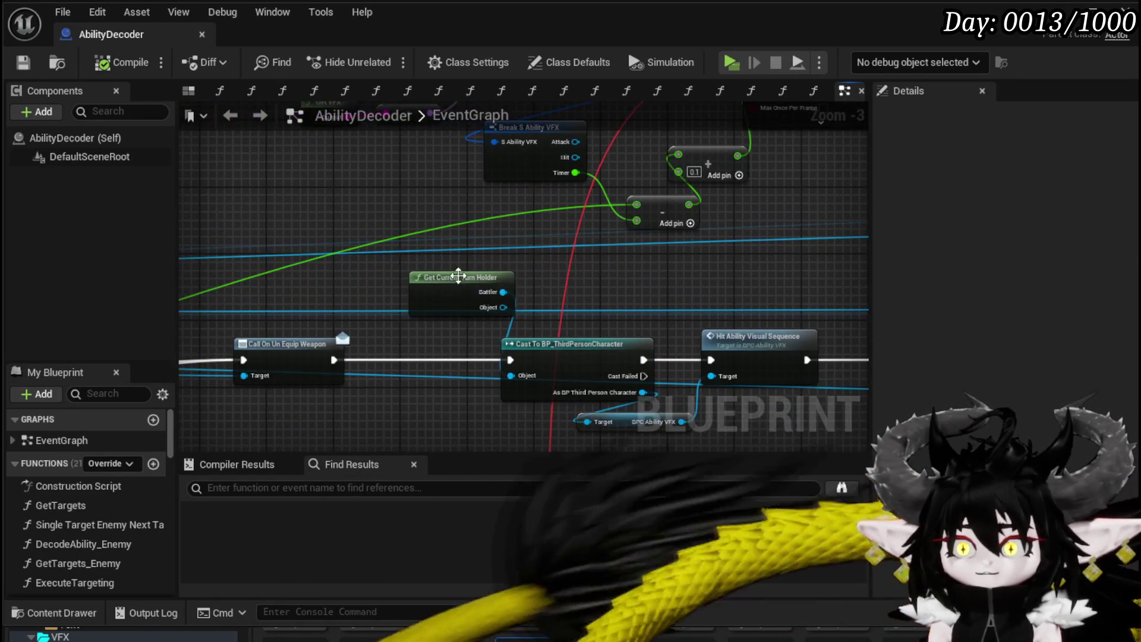
pyautogui.moveTo(434, 269); pyautogui.dragTo(426, 252)
pyautogui.moveTo(761, 279)
pyautogui.mouseDown()
pyautogui.moveTo(738, 293)
pyautogui.moveTo(680, 293)
pyautogui.mouseUp()
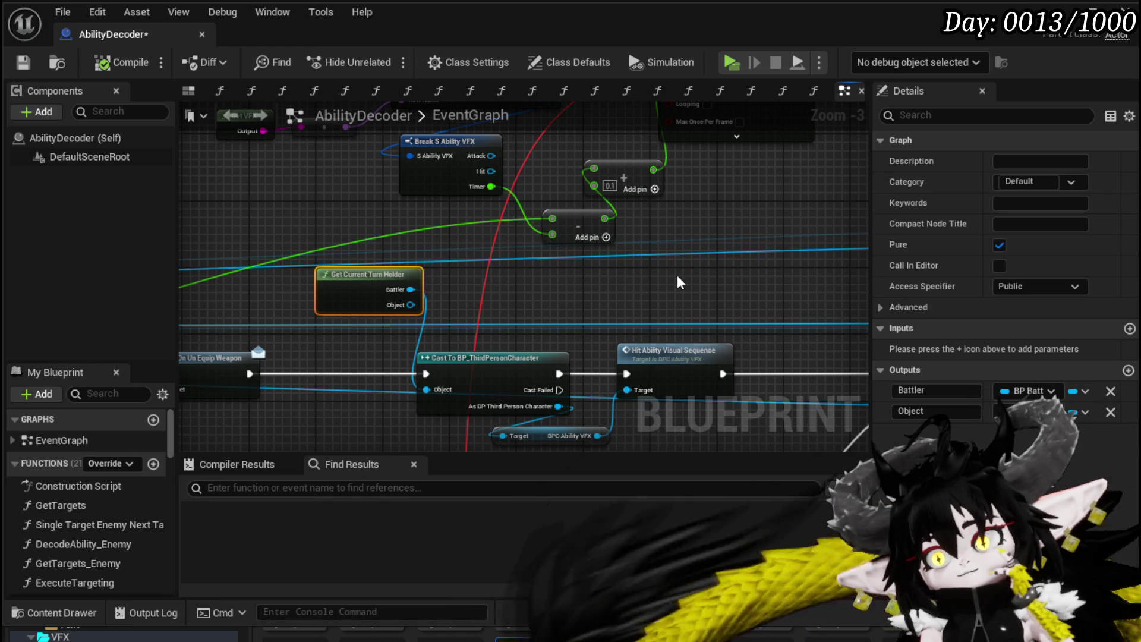
pyautogui.scroll(-8, 689, 268)
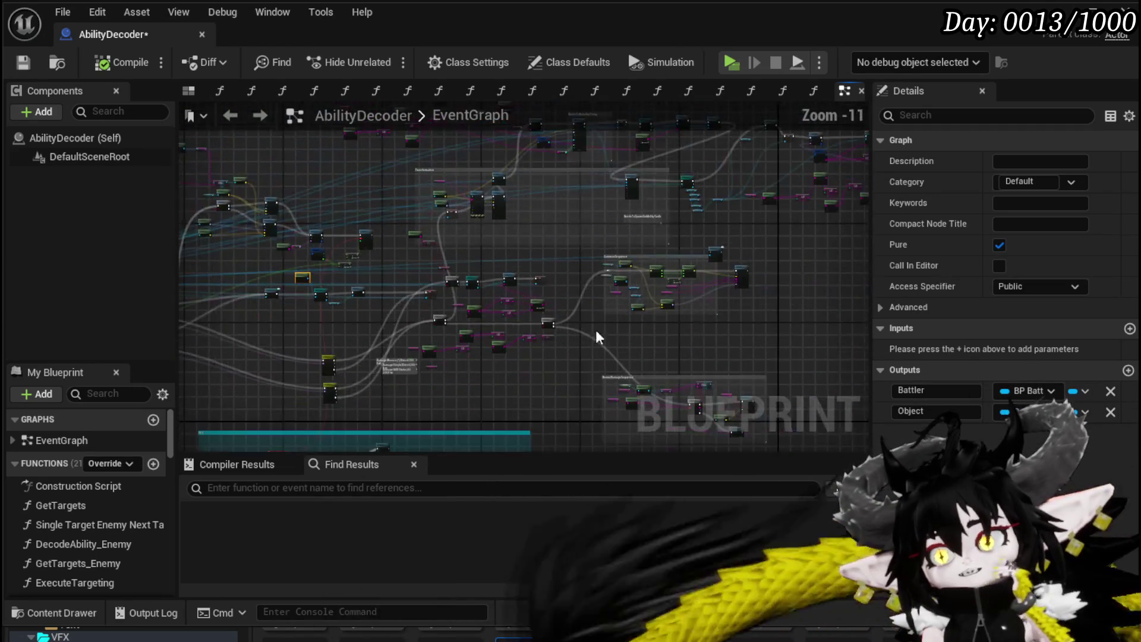
pyautogui.scroll(8, 586, 305)
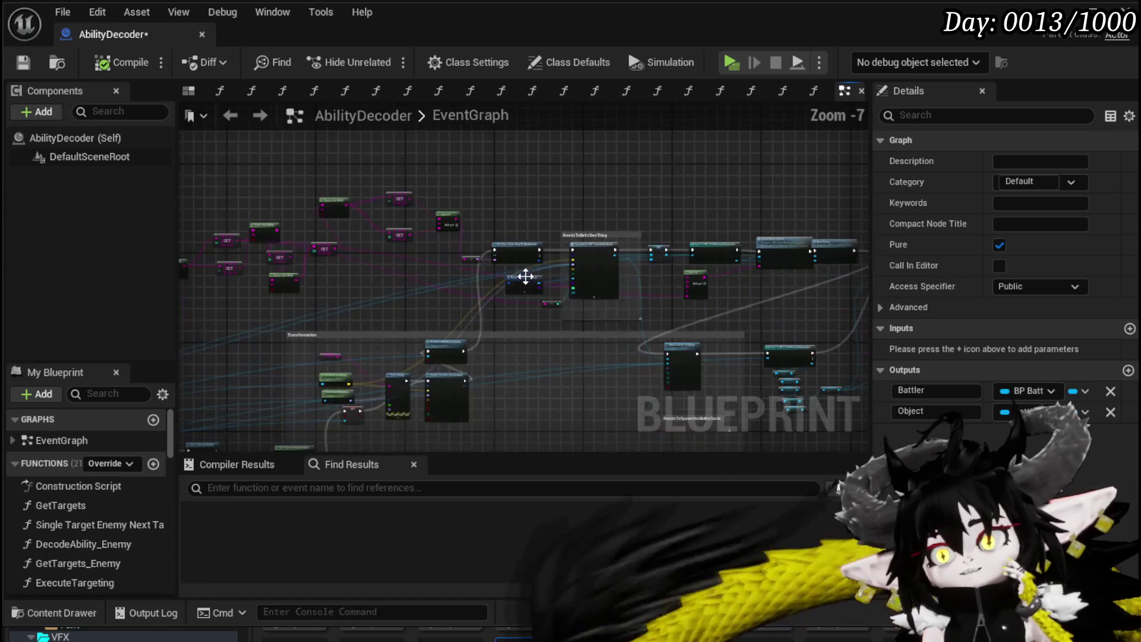
pyautogui.scroll(-8, 352, 291)
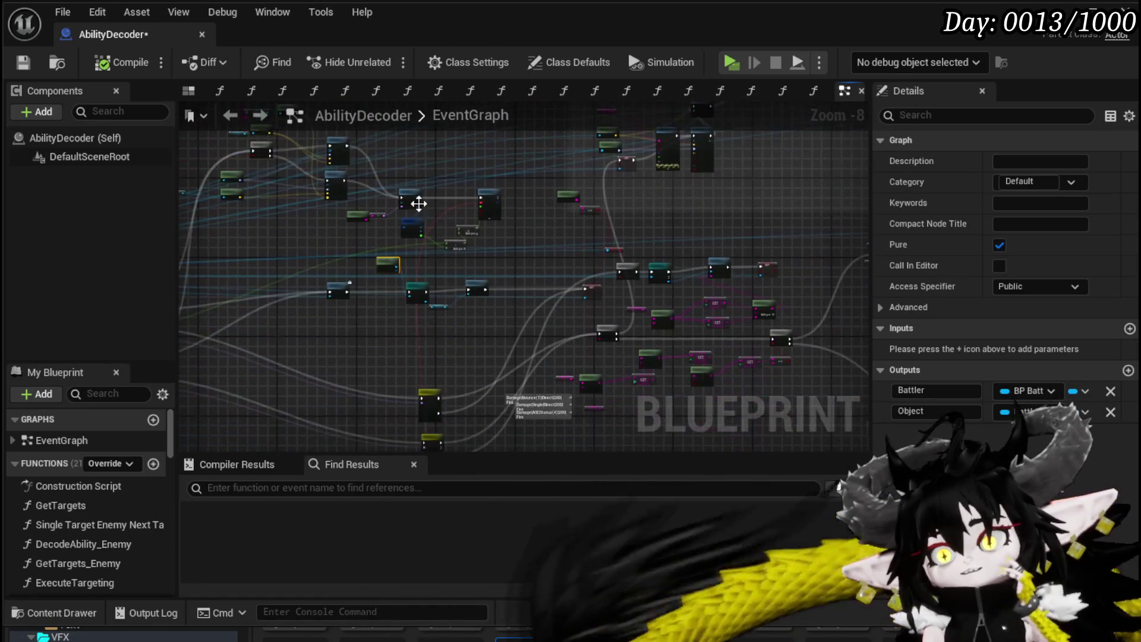
pyautogui.moveTo(504, 320)
pyautogui.mouseDown()
pyautogui.moveTo(382, 158)
pyautogui.moveTo(305, 254)
pyautogui.moveTo(450, 299)
pyautogui.mouseUp()
pyautogui.moveTo(275, 288); pyautogui.dragTo(415, 351)
pyautogui.scroll(5, 328, 262)
pyautogui.moveTo(251, 287); pyautogui.dragTo(216, 176)
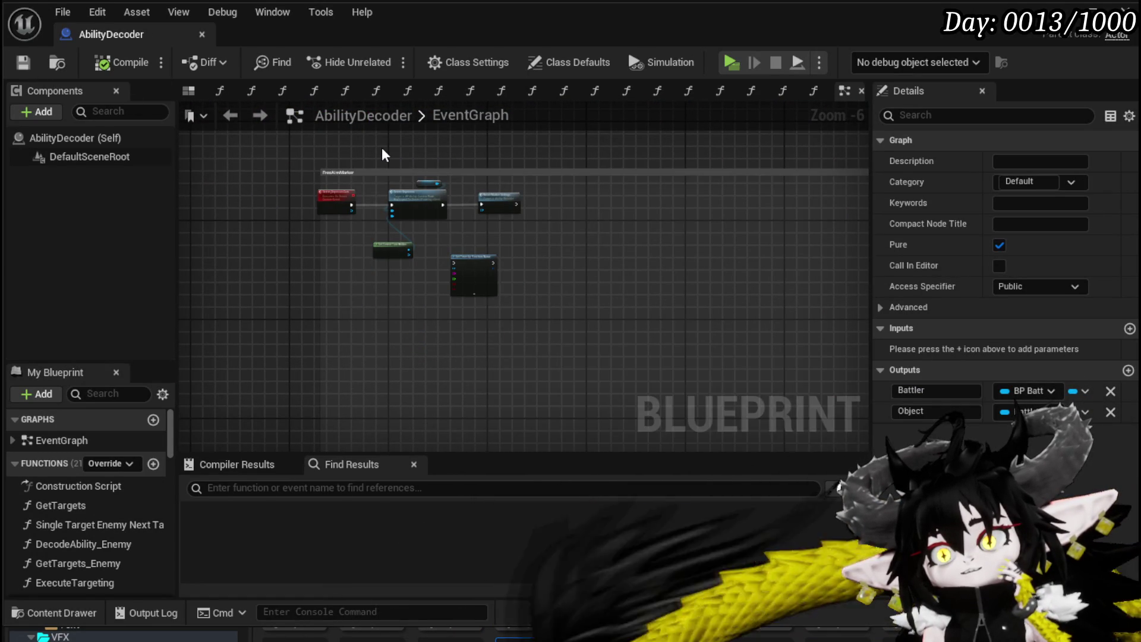
pyautogui.scroll(2, 382, 155)
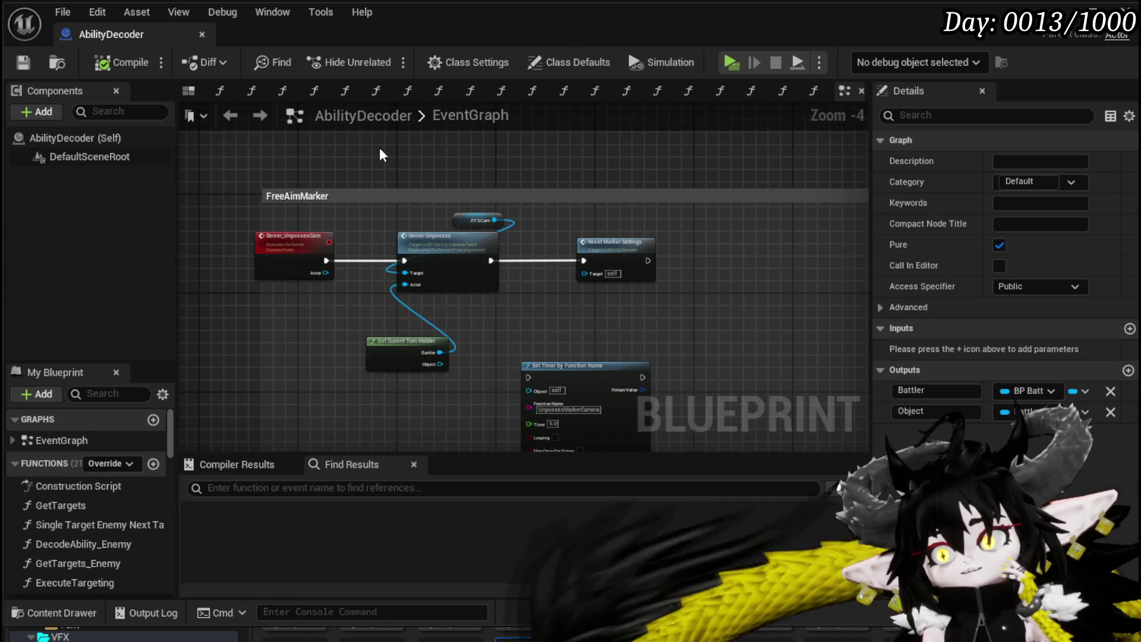
pyautogui.scroll(-7, 379, 147)
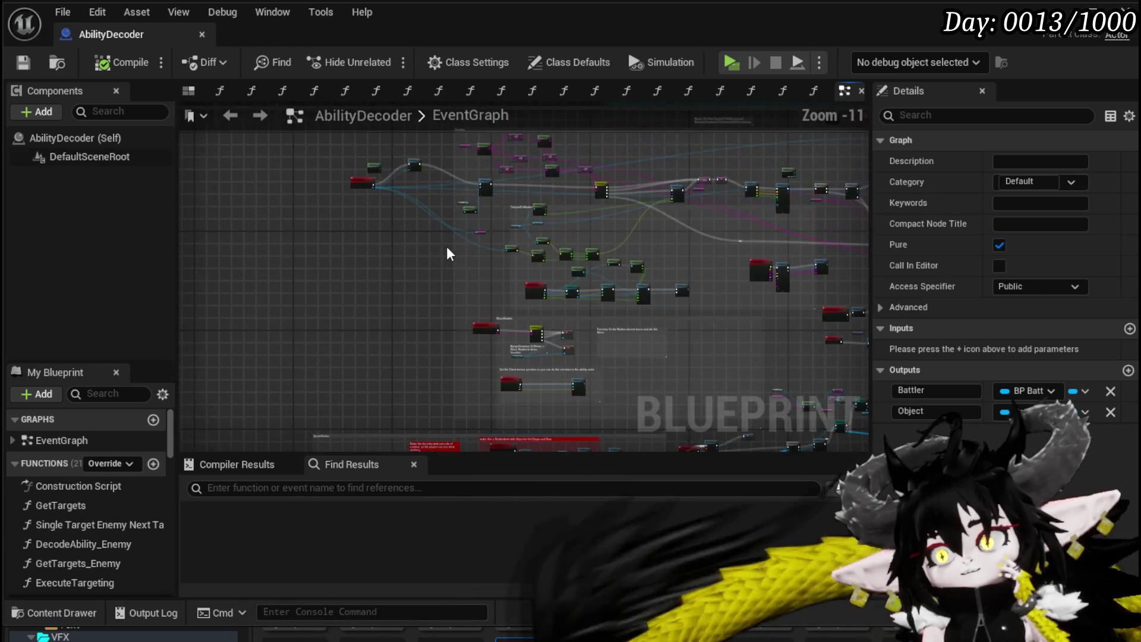
pyautogui.scroll(5, 445, 247)
pyautogui.moveTo(330, 273); pyautogui.dragTo(444, 172)
pyautogui.scroll(4, 440, 338)
pyautogui.moveTo(441, 338); pyautogui.dragTo(436, 152)
pyautogui.scroll(-6, 432, 190)
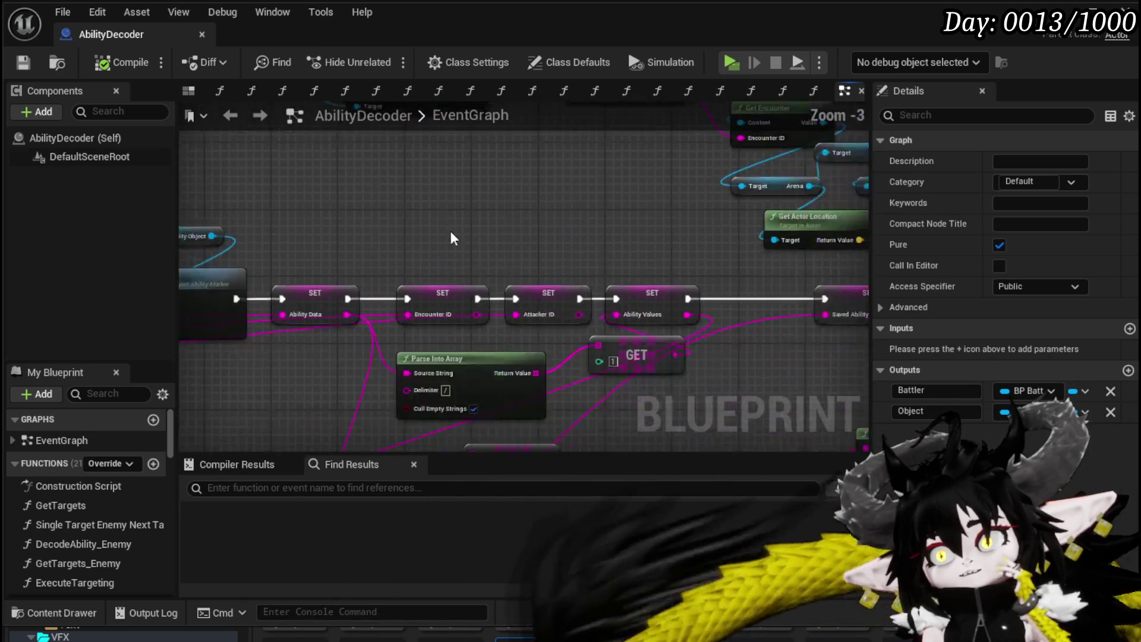
pyautogui.scroll(4, 412, 266)
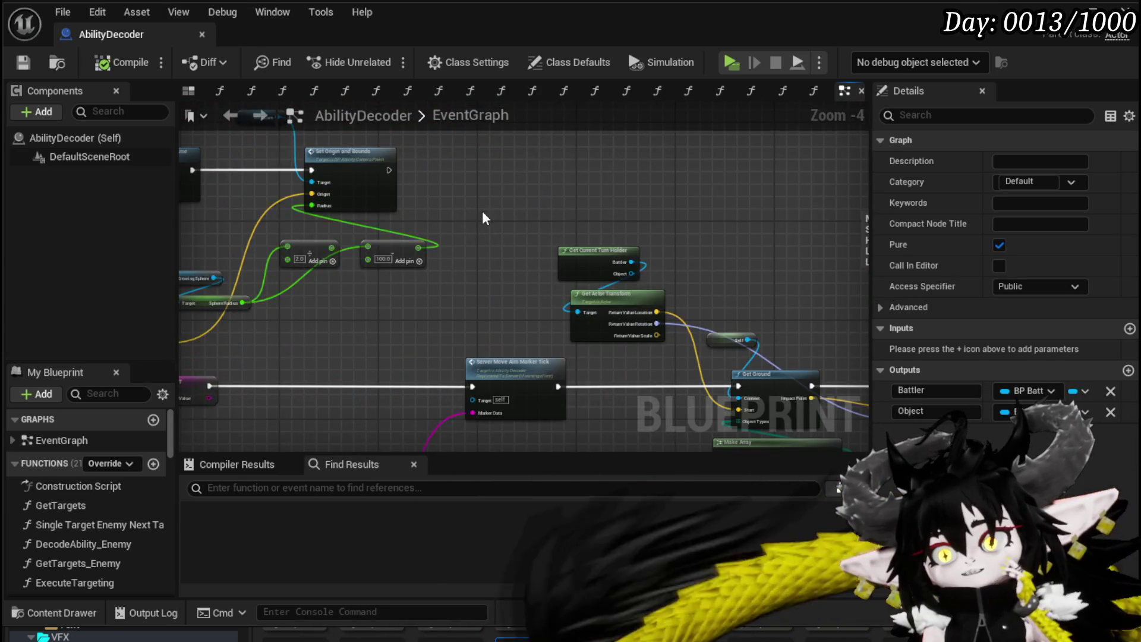
pyautogui.scroll(-3, 479, 224)
pyautogui.moveTo(458, 250)
pyautogui.mouseDown()
pyautogui.moveTo(186, 310)
pyautogui.moveTo(652, 362)
pyautogui.mouseUp()
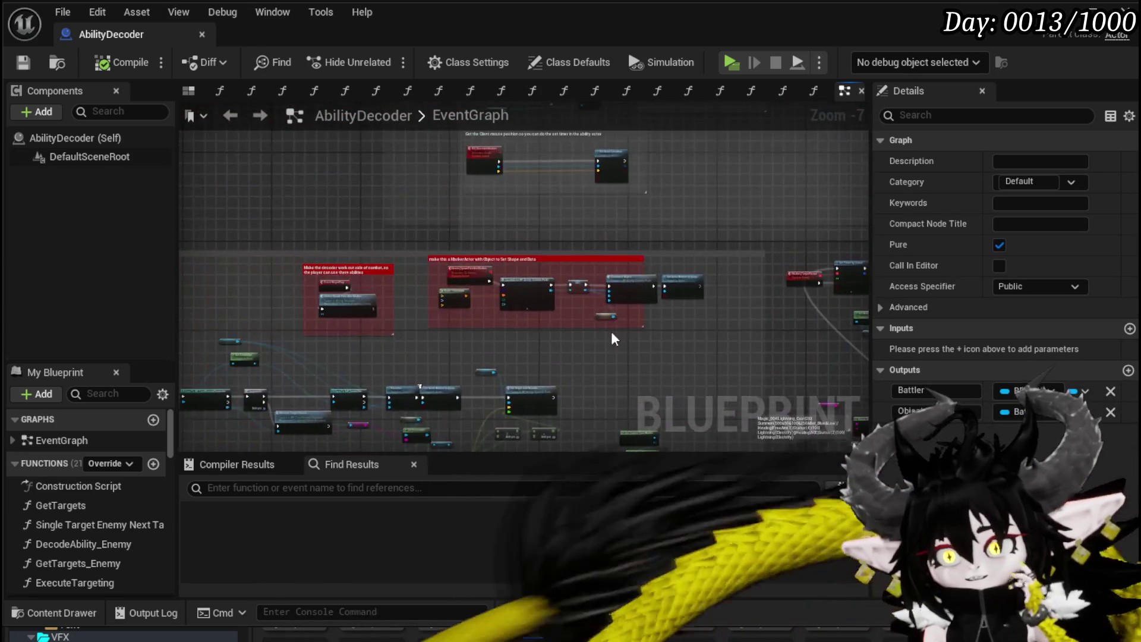
pyautogui.scroll(5, 519, 225)
pyautogui.scroll(1, 585, 243)
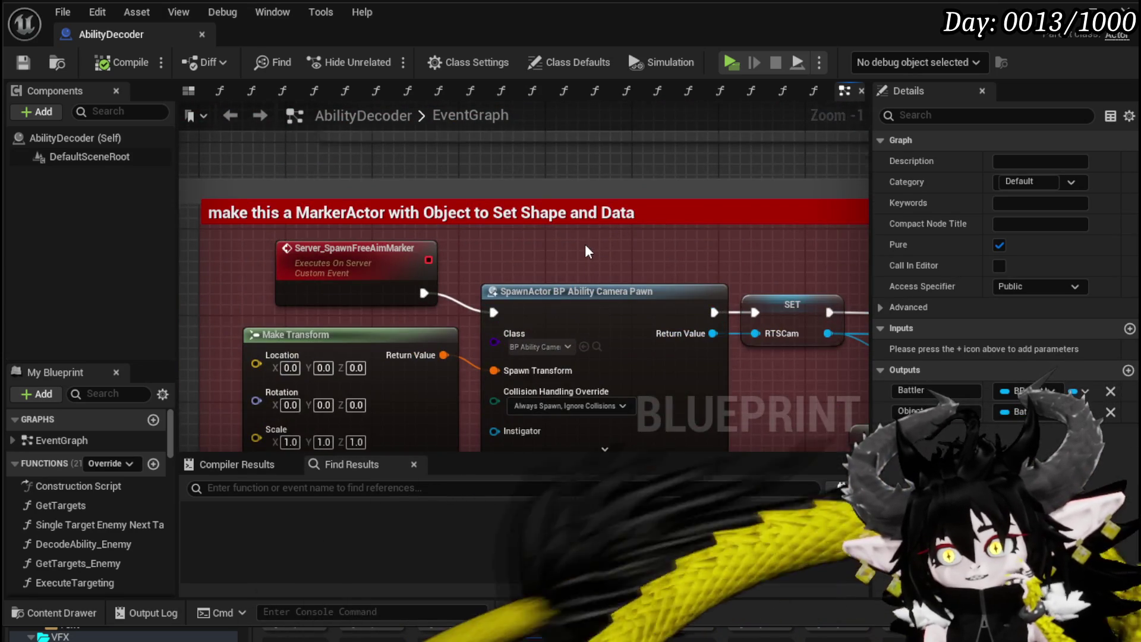
pyautogui.scroll(-7, 584, 243)
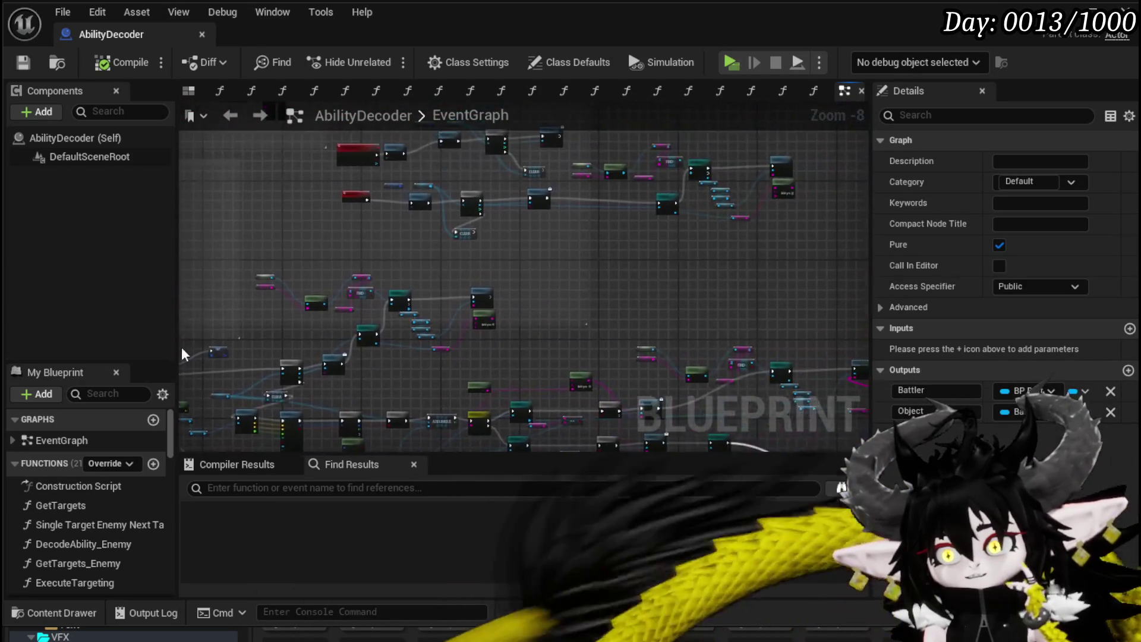
pyautogui.scroll(-2, 588, 324)
pyautogui.moveTo(308, 252); pyautogui.dragTo(515, 346)
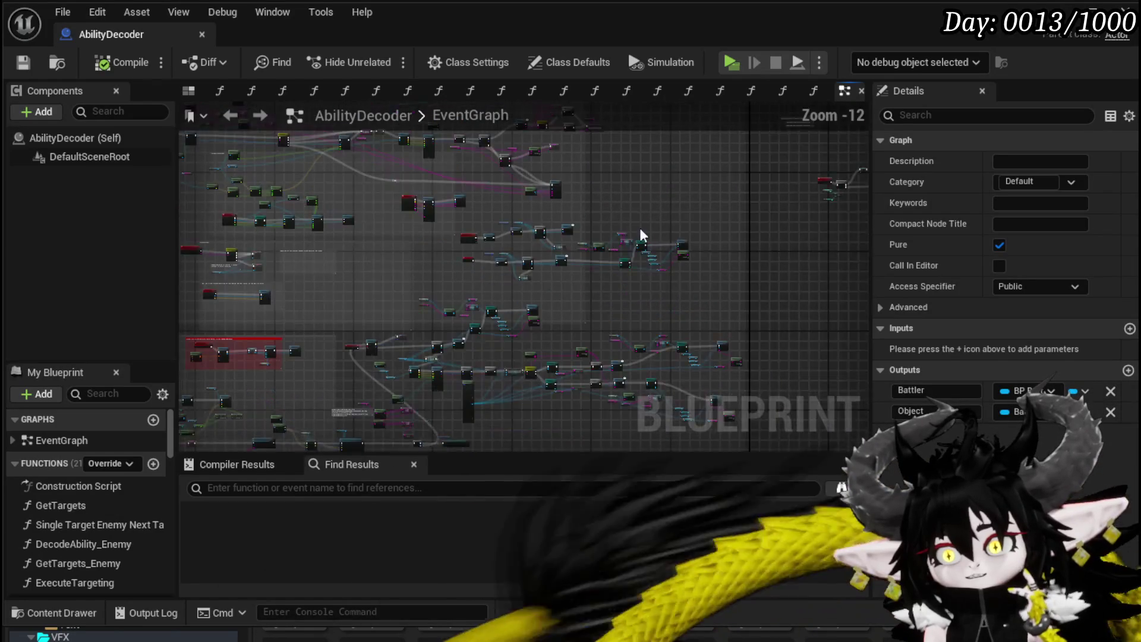
pyautogui.scroll(-2, 198, 315)
pyautogui.scroll(9, 423, 219)
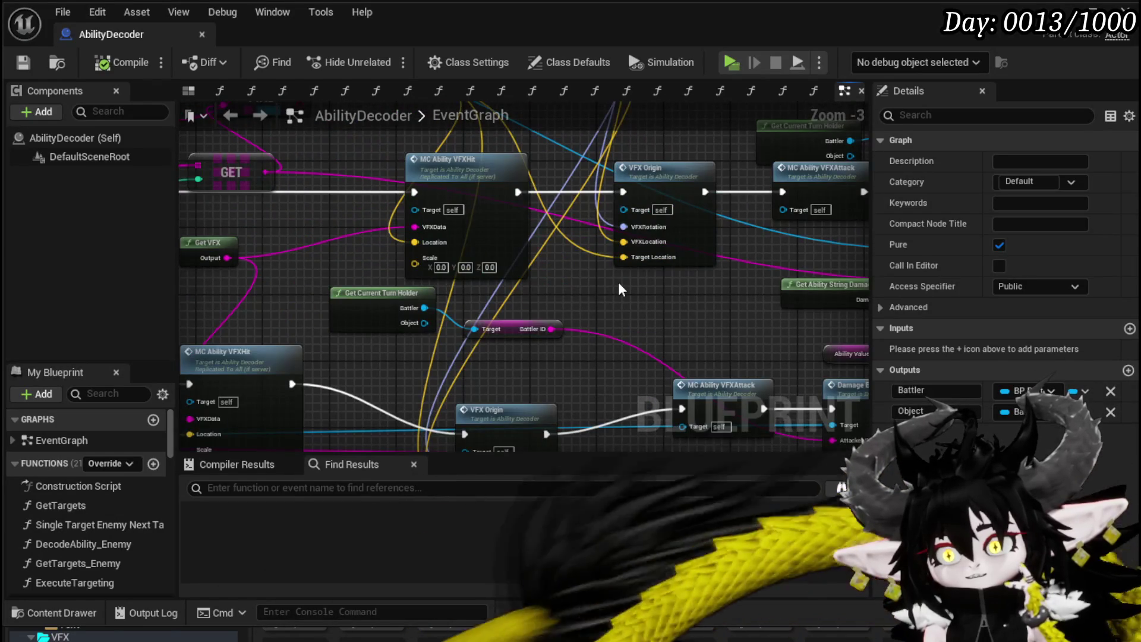
pyautogui.scroll(-6, 618, 288)
pyautogui.scroll(6, 437, 279)
pyautogui.moveTo(437, 280)
pyautogui.mouseDown()
pyautogui.moveTo(630, 298)
pyautogui.moveTo(267, 363)
pyautogui.mouseUp()
pyautogui.scroll(-6, 629, 297)
pyautogui.scroll(5, 616, 269)
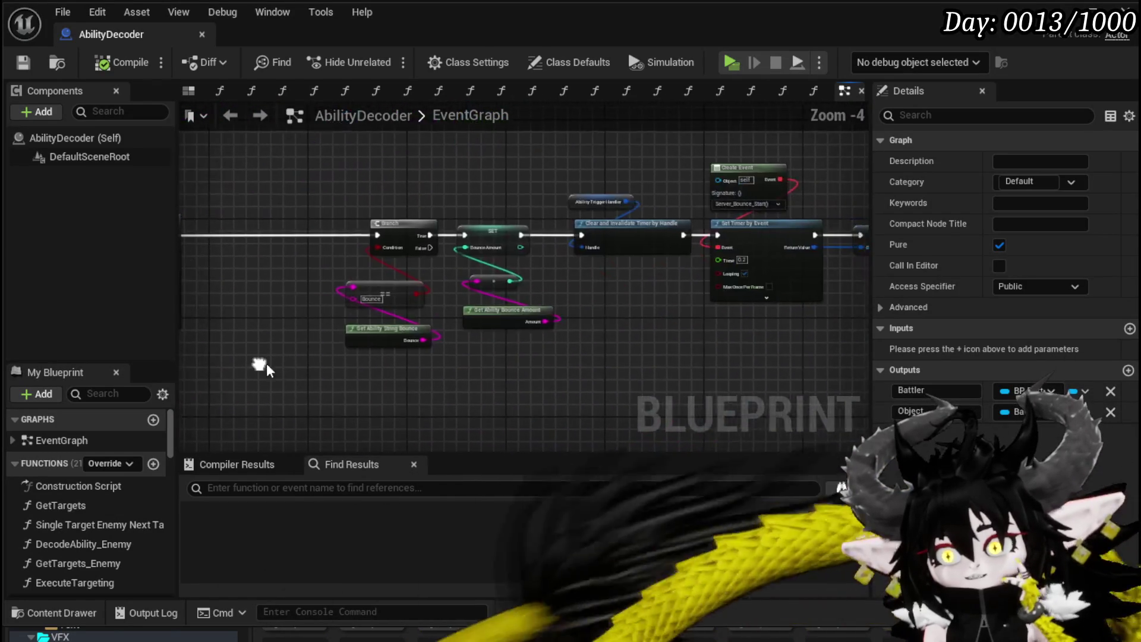
pyautogui.moveTo(668, 318); pyautogui.dragTo(369, 326)
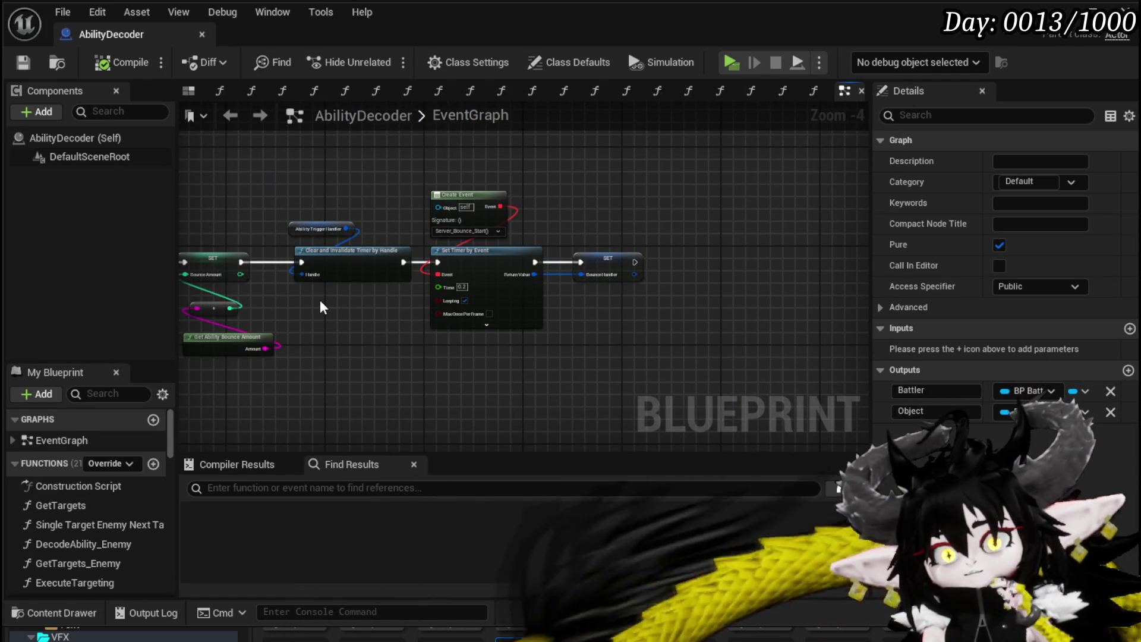
pyautogui.scroll(-4, 557, 337)
pyautogui.moveTo(320, 298)
pyautogui.mouseDown()
pyautogui.moveTo(557, 337)
pyautogui.moveTo(627, 291)
pyautogui.mouseUp()
pyautogui.scroll(-4, 626, 291)
pyautogui.scroll(5, 418, 245)
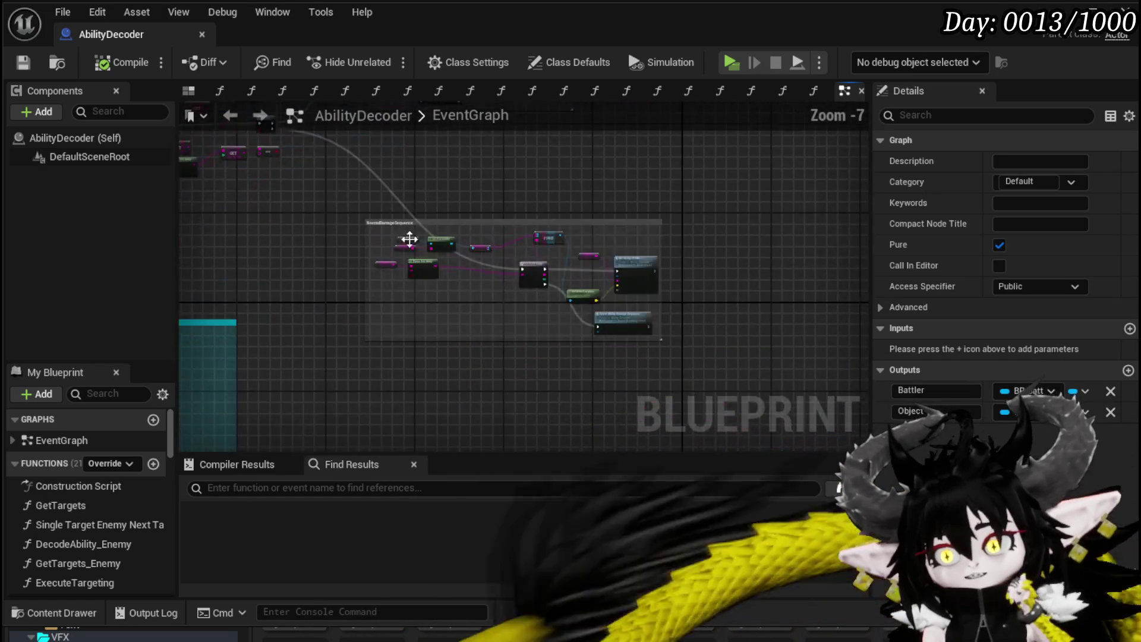
pyautogui.scroll(4, 589, 198)
pyautogui.moveTo(590, 198); pyautogui.dragTo(188, 114)
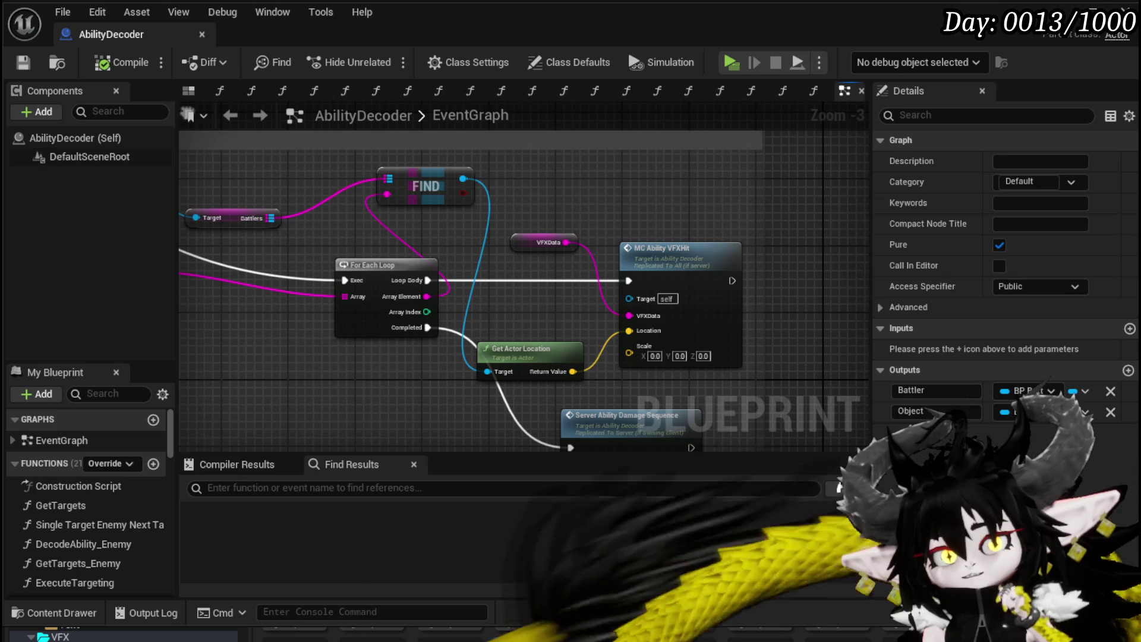
pyautogui.moveTo(589, 442); pyautogui.dragTo(591, 408)
pyautogui.scroll(-5, 588, 408)
pyautogui.scroll(4, 591, 333)
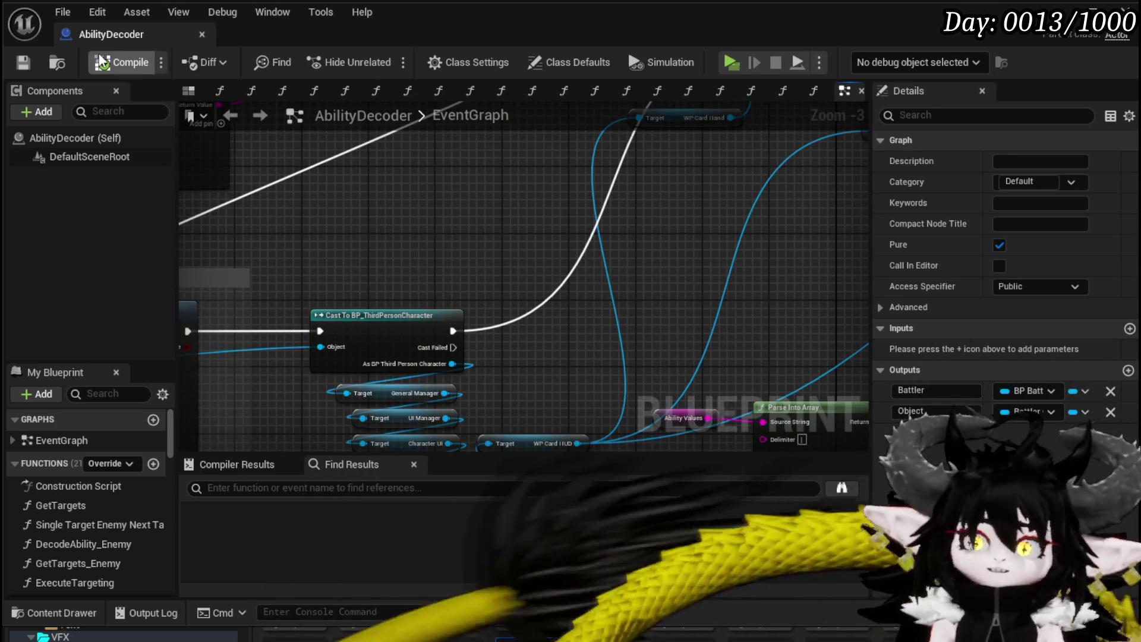
pyautogui.hotkey('alt', 'Tab')
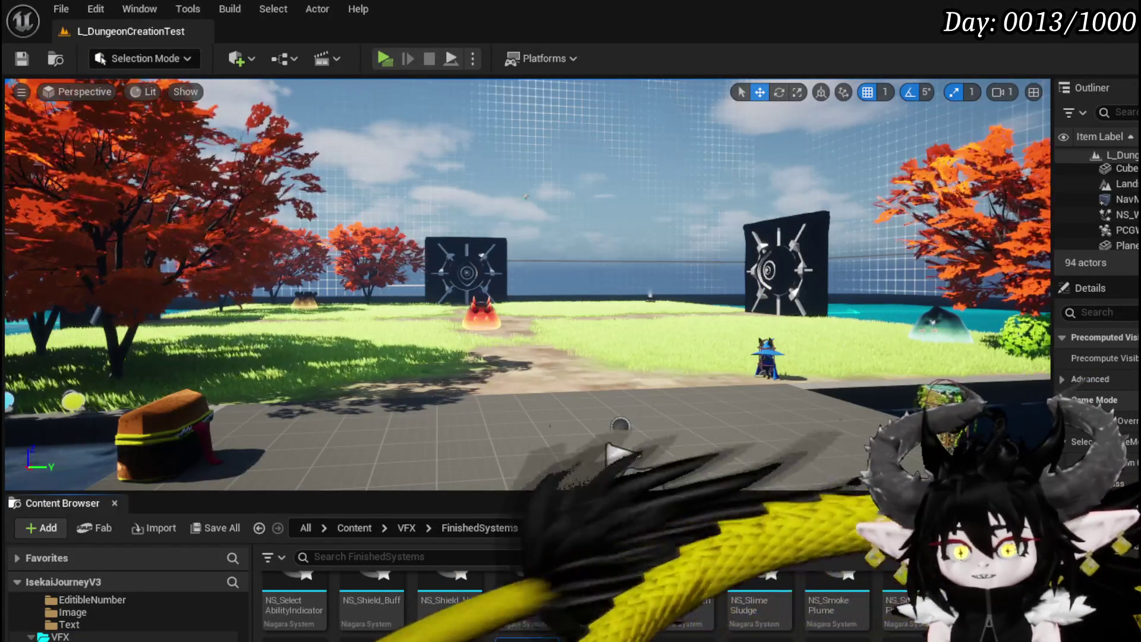
# Browse from CombatSystem Object to the AbilitySystem Managers folder and open Object_Ability.
pyautogui.scroll(5, 184, 636)
pyautogui.scroll(-5, 184, 635)
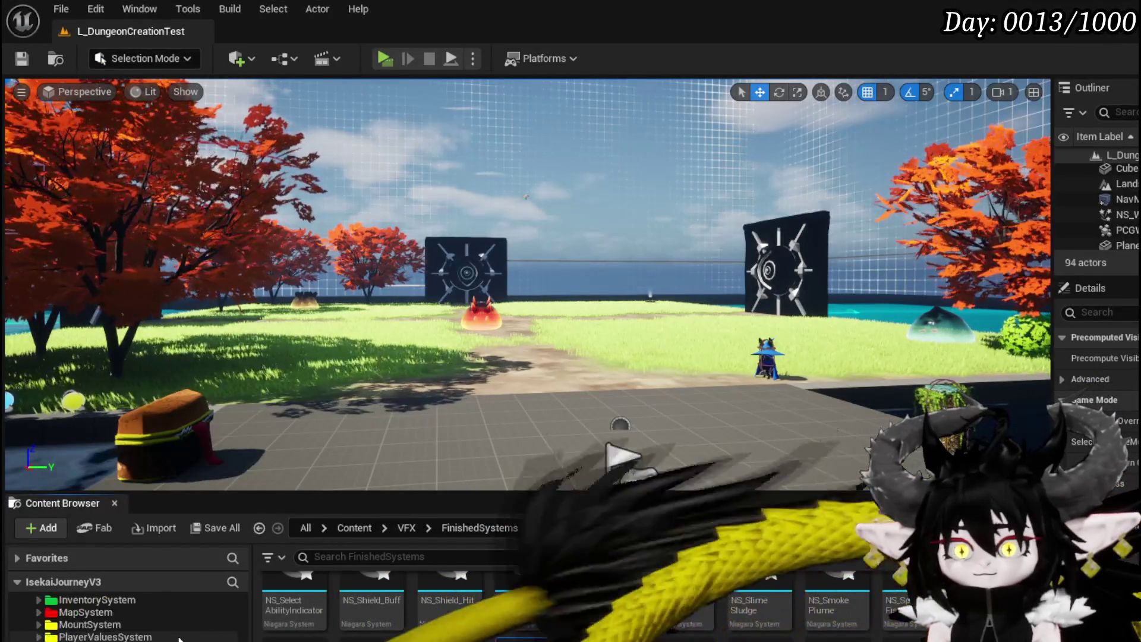
pyautogui.scroll(-5, 184, 618)
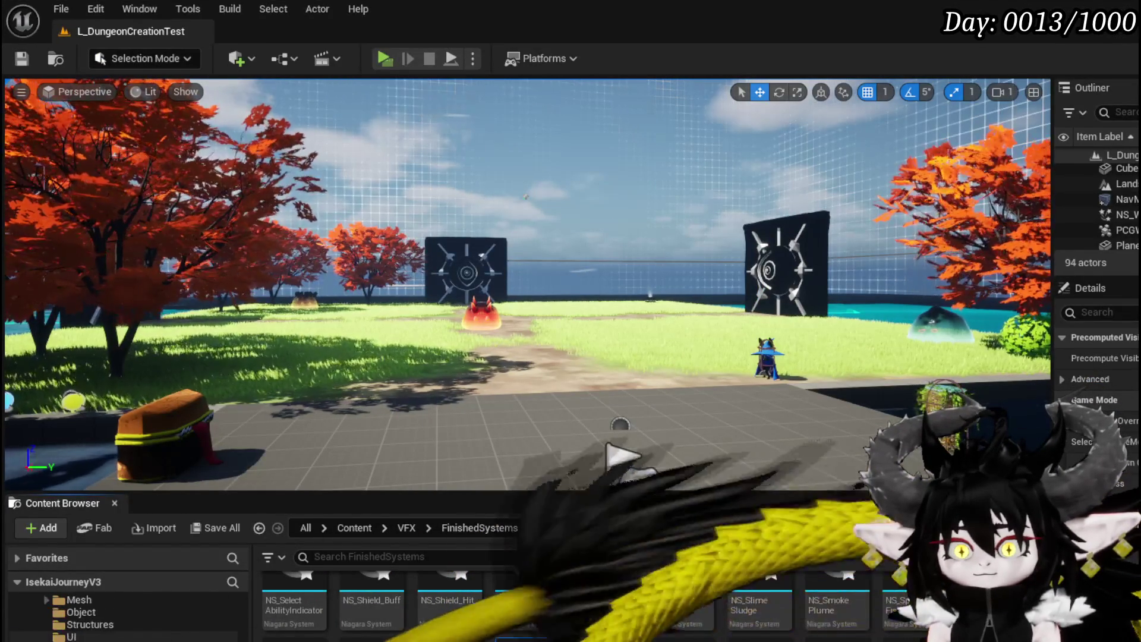
pyautogui.click(83, 636)
pyautogui.scroll(5, 125, 618)
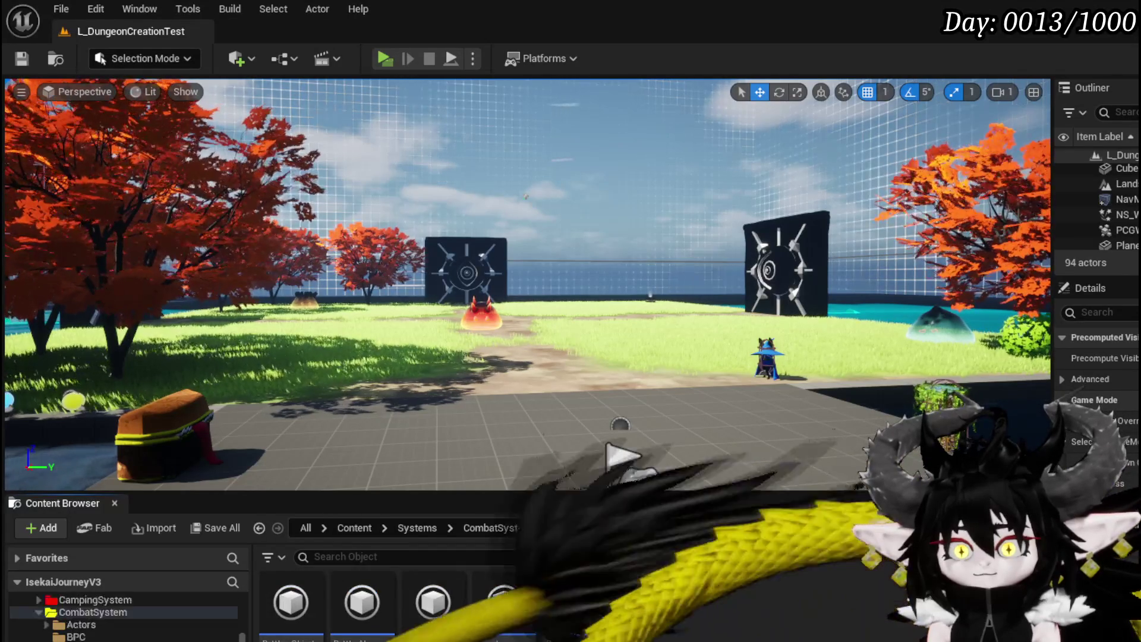
pyautogui.scroll(2, 125, 618)
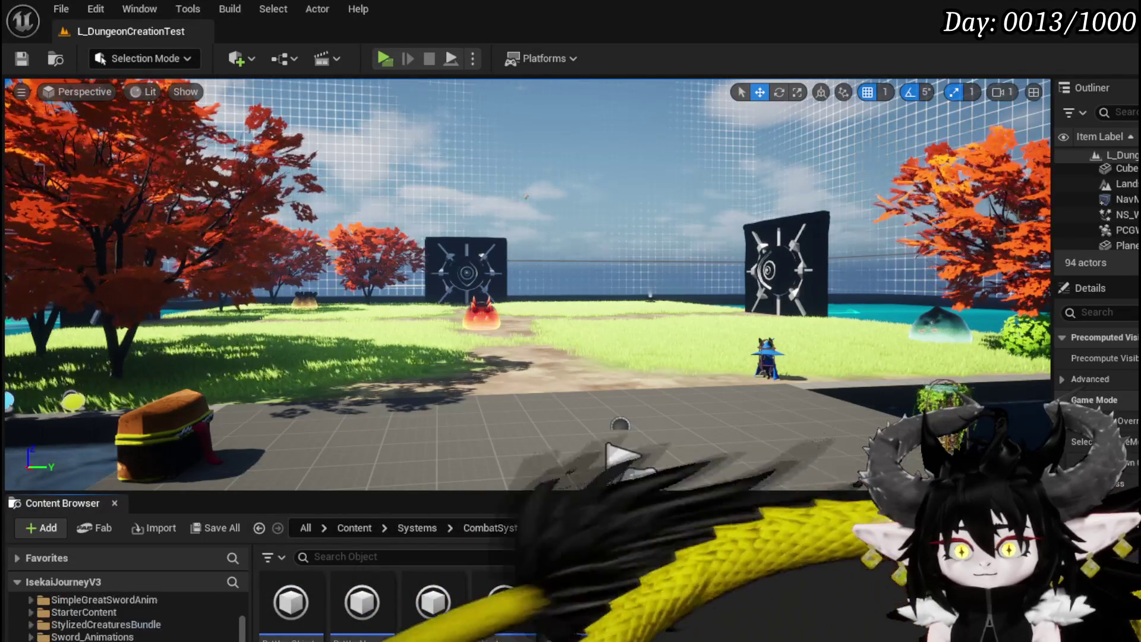
pyautogui.click(89, 624)
pyautogui.click(259, 528)
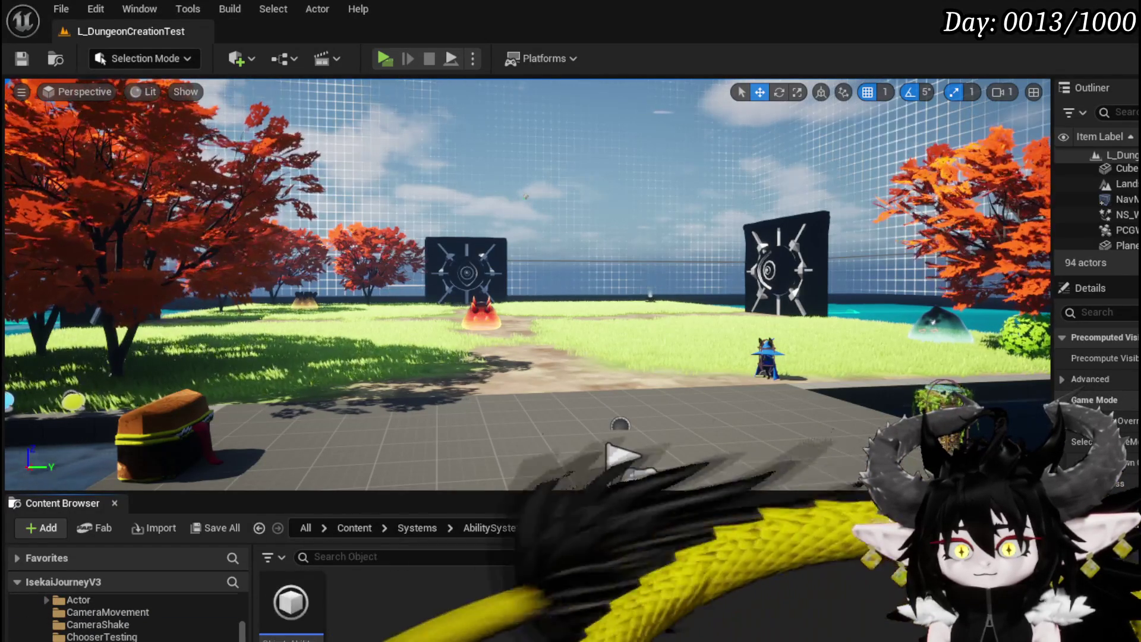
pyautogui.doubleClick(303, 614)
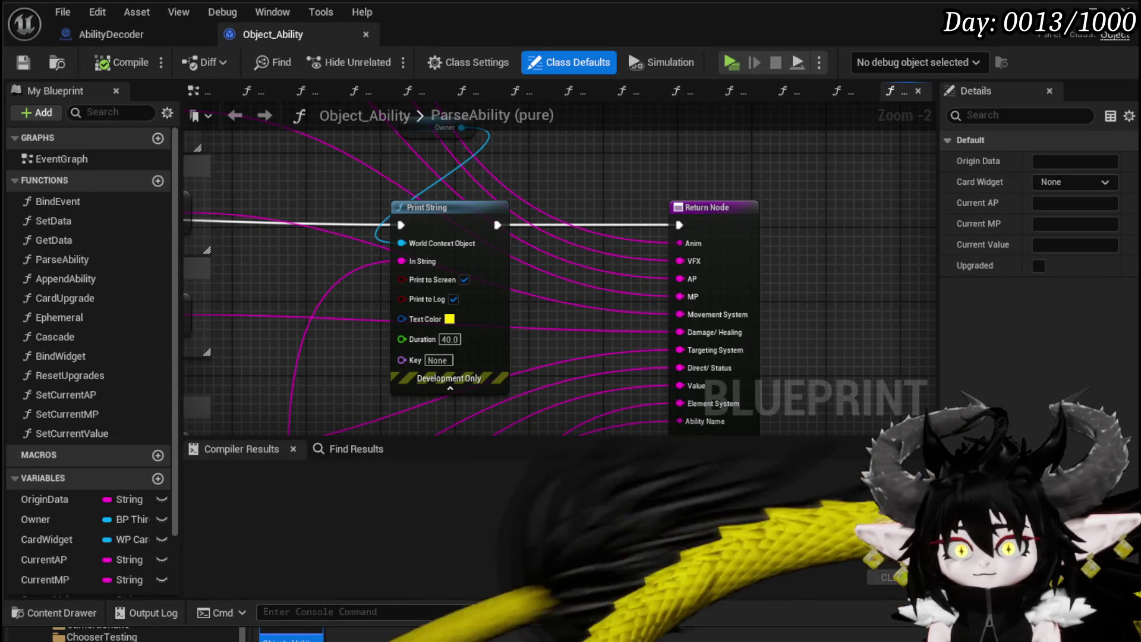
# Look over the ParseAbility graph, then close Object_Ability and AbilityDecoder with Ctrl+W.
pyautogui.scroll(-5, 449, 379)
pyautogui.moveTo(449, 380)
pyautogui.mouseDown()
pyautogui.moveTo(700, 229)
pyautogui.moveTo(707, 278)
pyautogui.moveTo(693, 383)
pyautogui.moveTo(730, 188)
pyautogui.moveTo(746, 257)
pyautogui.mouseUp()
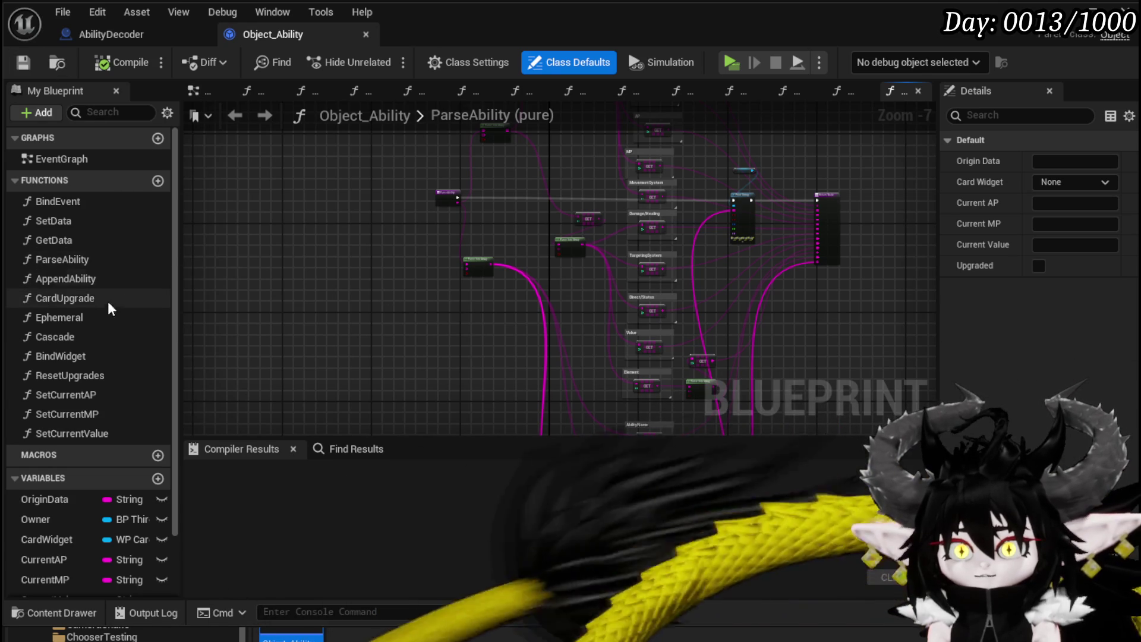
pyautogui.scroll(-3, 119, 294)
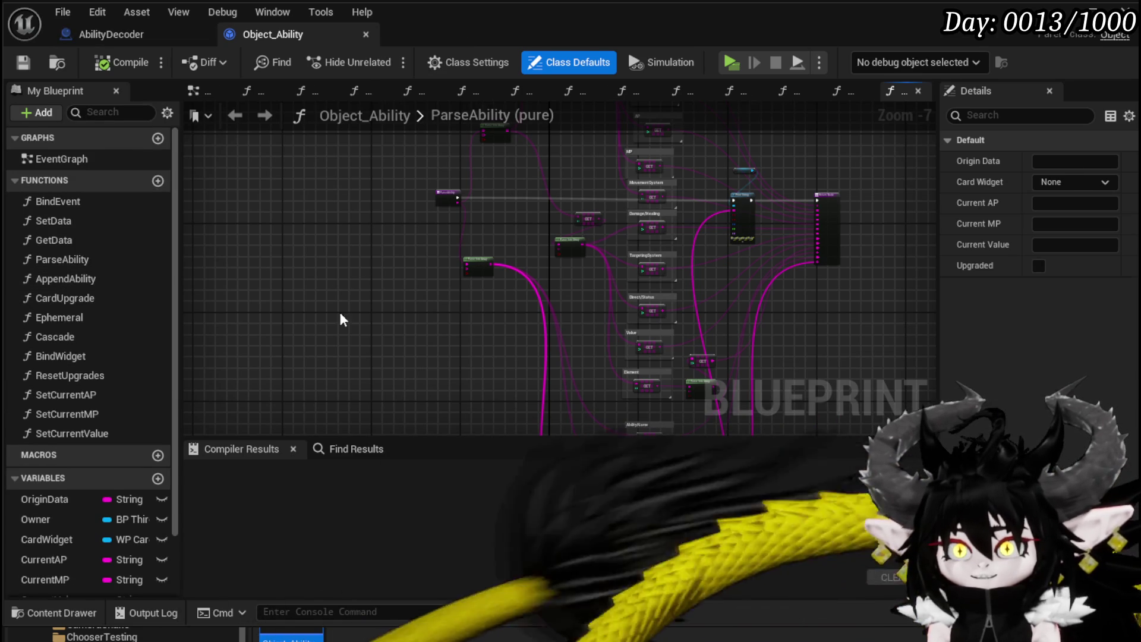
pyautogui.hotkey('ctrl', 'w')
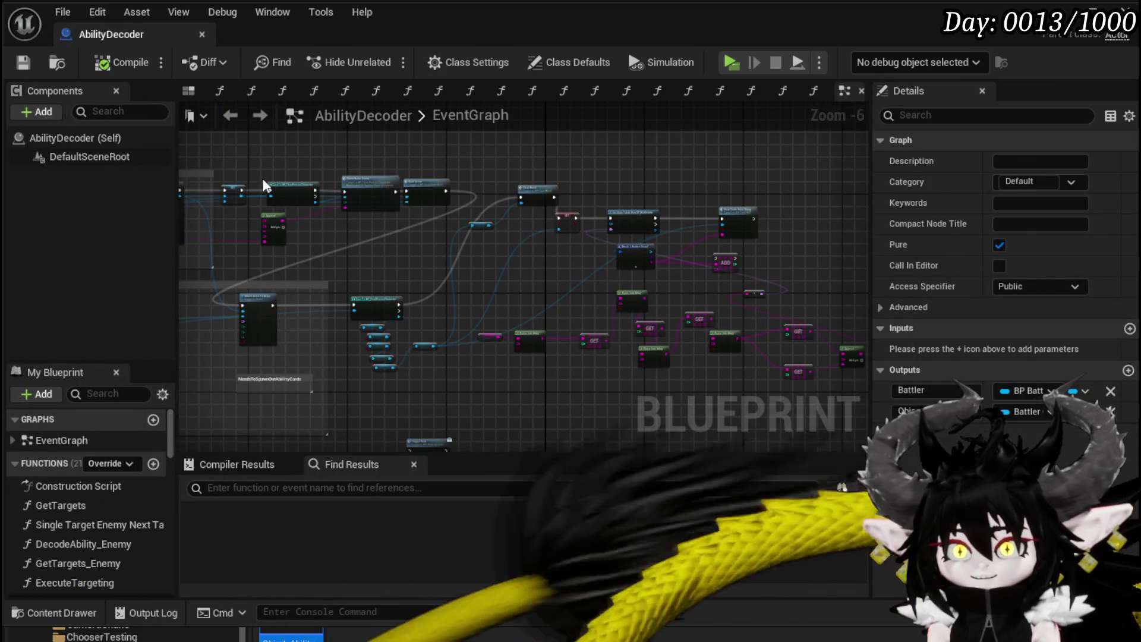
pyautogui.hotkey('ctrl', 'w')
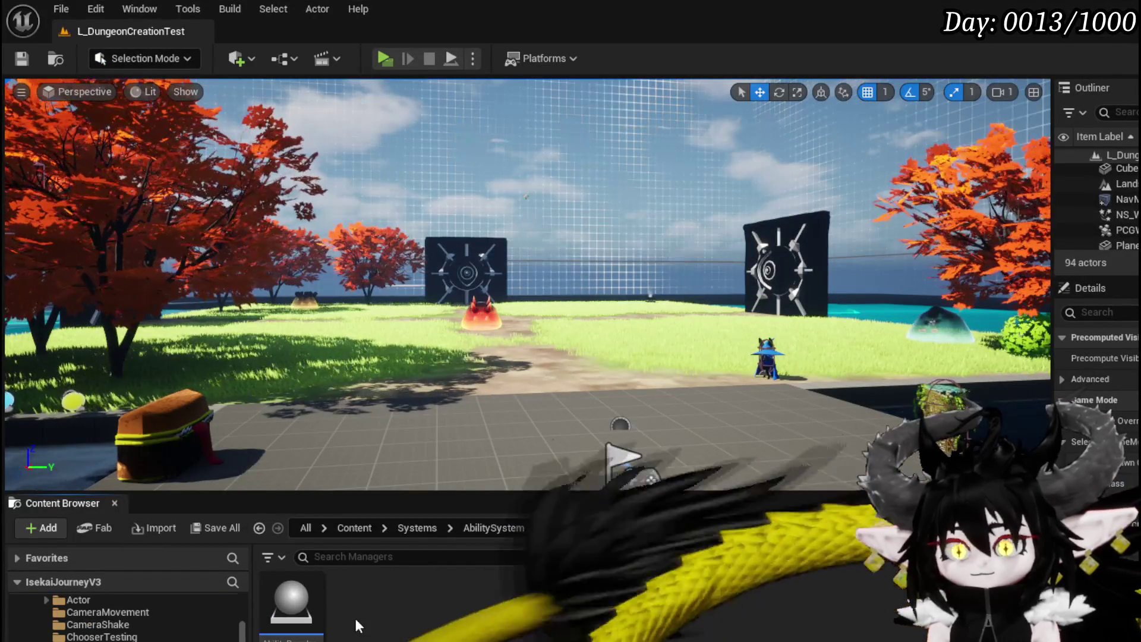
# Create a new Blueprint Class named Object_AbilityDecoder in the Managers folder.
pyautogui.rightClick(356, 594)
pyautogui.moveTo(468, 520)
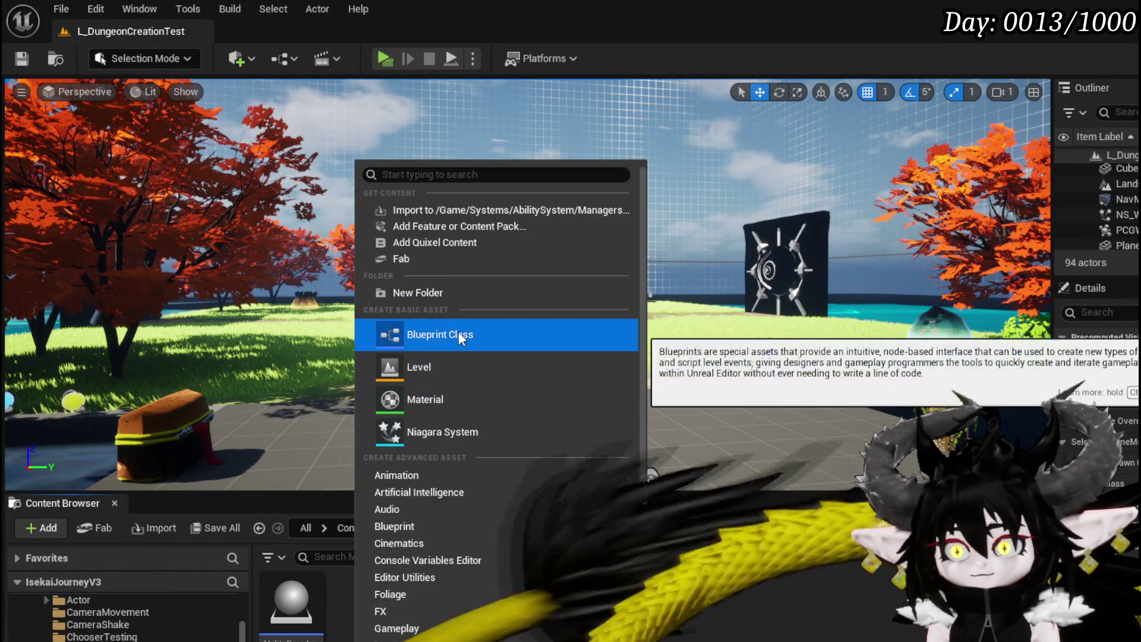
pyautogui.click(458, 330)
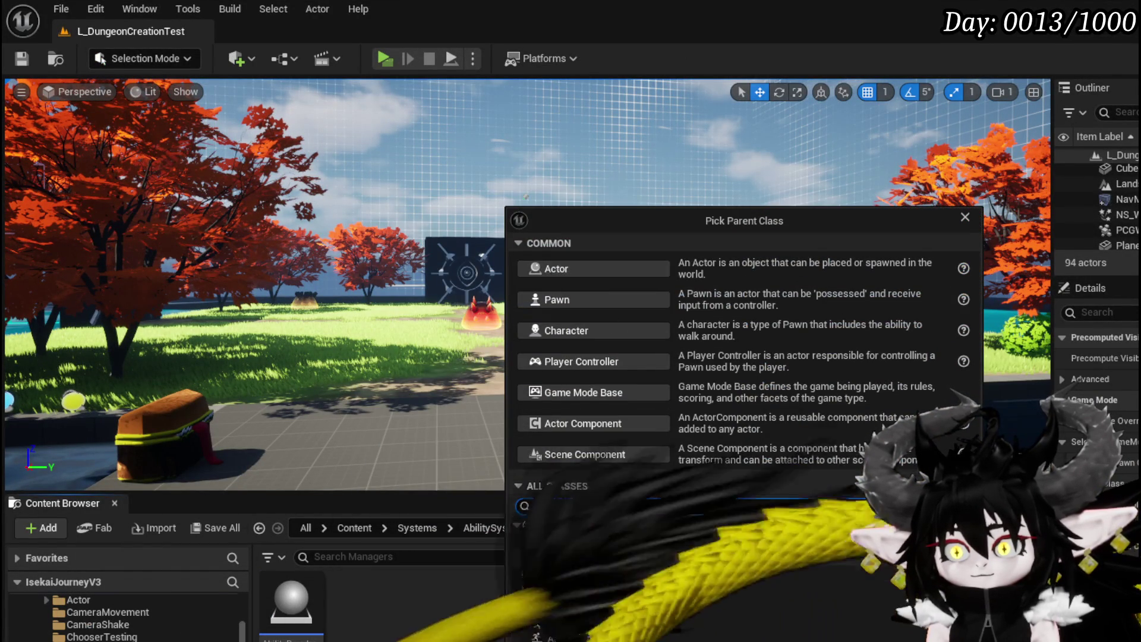
pyautogui.press('Return')
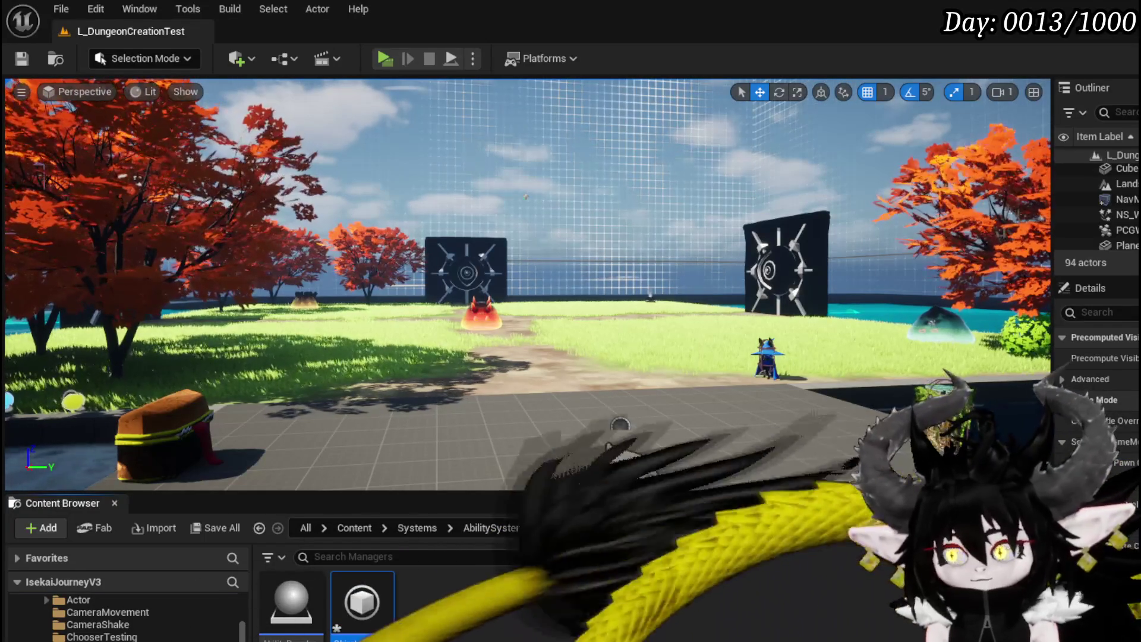
# Save Object_AbilityDecoder with Save Selected and open it for editing.
pyautogui.hotkey('ctrl', 'shift', 's')
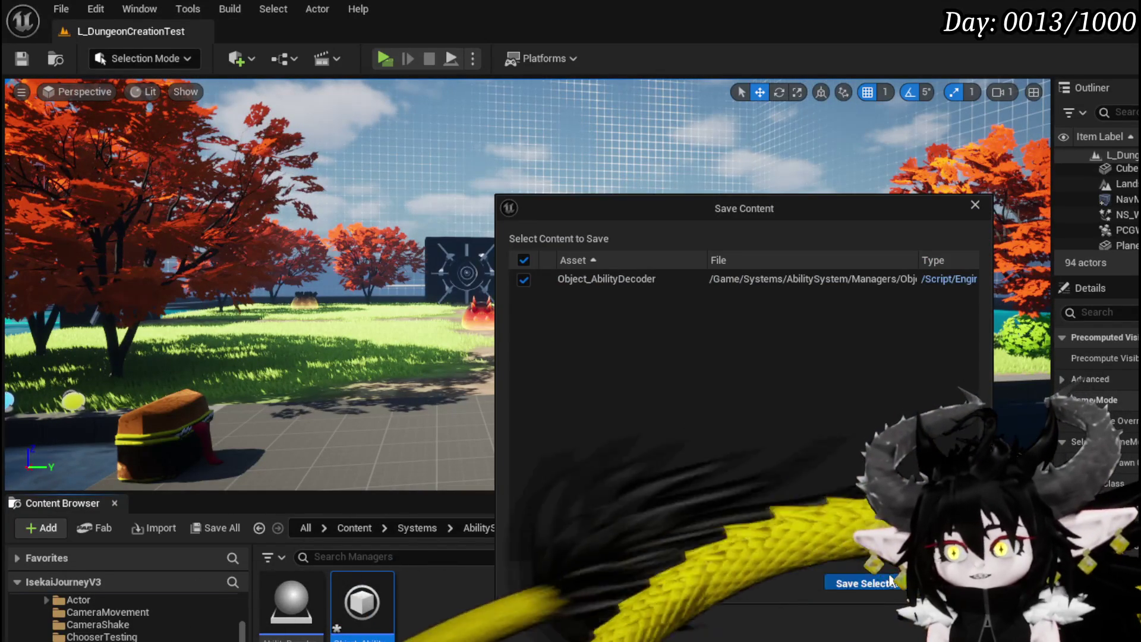
pyautogui.press('Return')
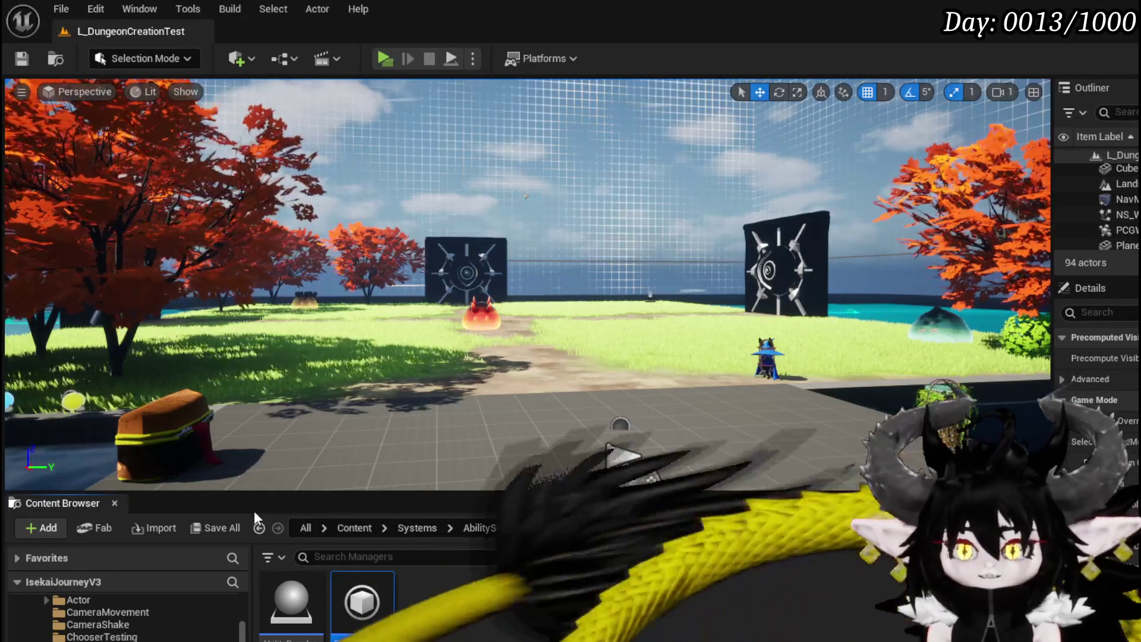
pyautogui.doubleClick(361, 602)
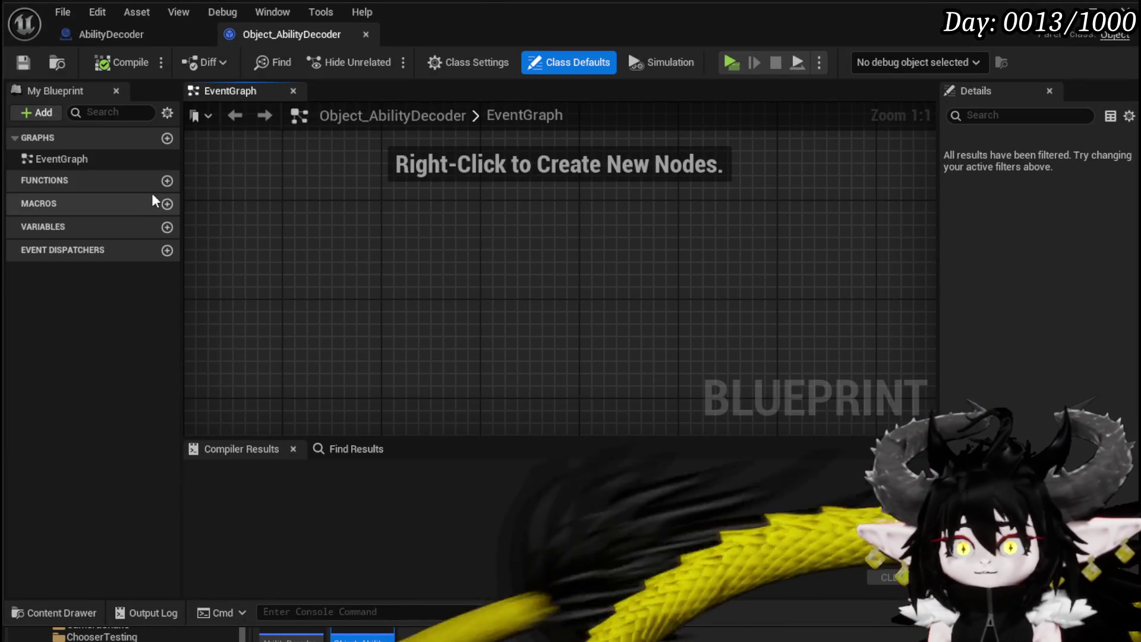
# Add a new function named BindEvent to Object_AbilityDecoder and compile.
pyautogui.click(167, 180)
pyautogui.write('B')
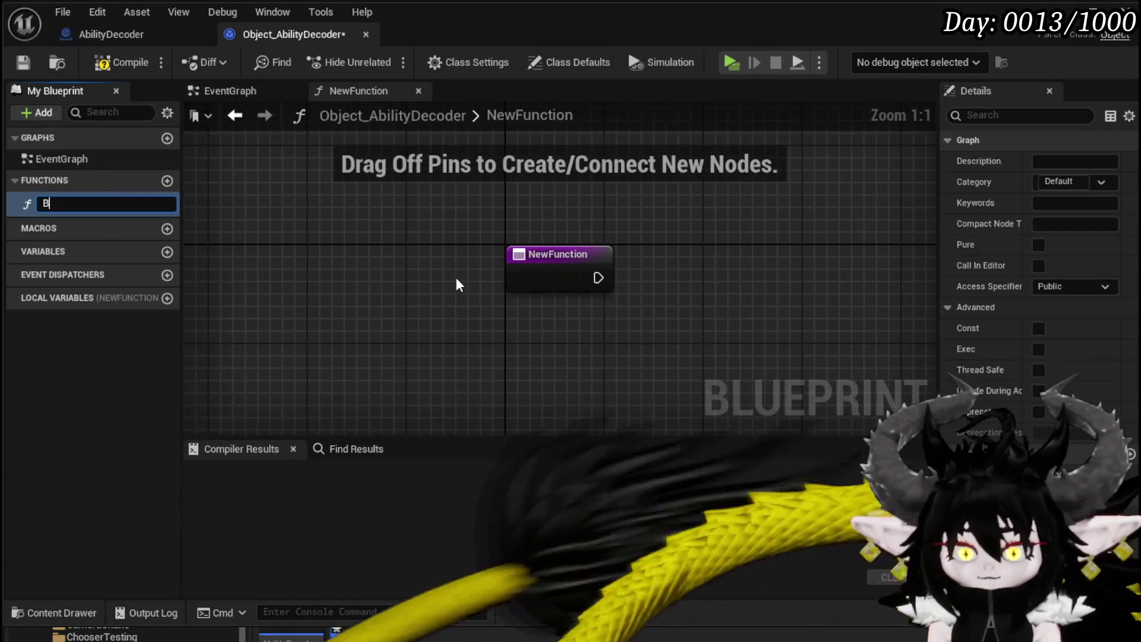
pyautogui.write('indEvent')
pyautogui.press('Return')
pyautogui.click(122, 63)
# Give BindEvent an input named Owner of the third person character type.
pyautogui.doubleClick(108, 201)
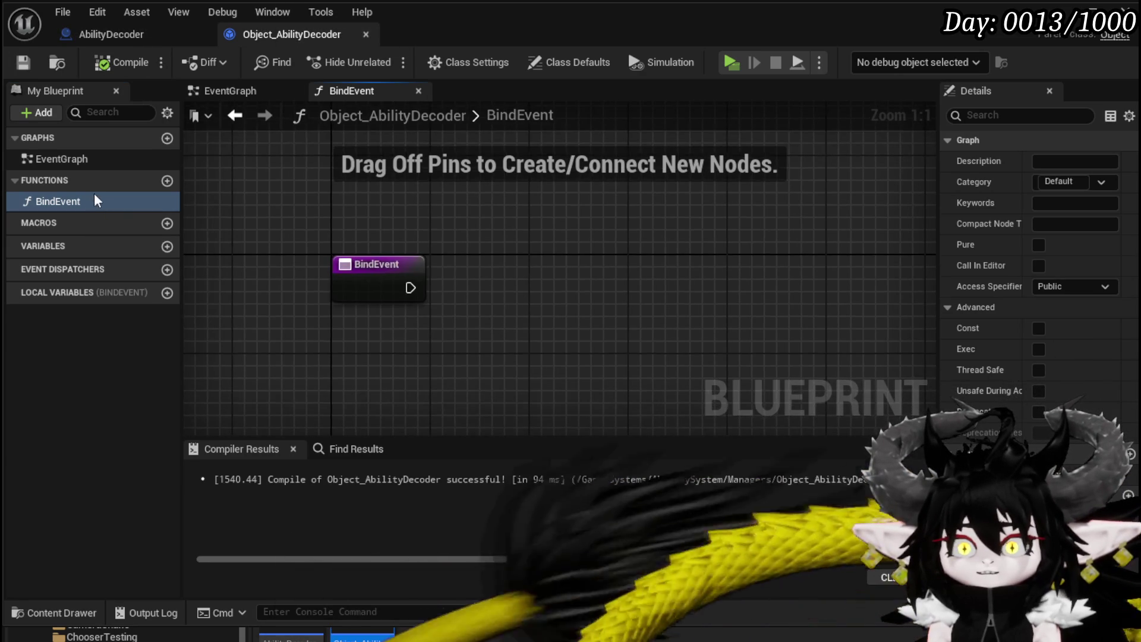
pyautogui.click(369, 285)
pyautogui.click(1129, 350)
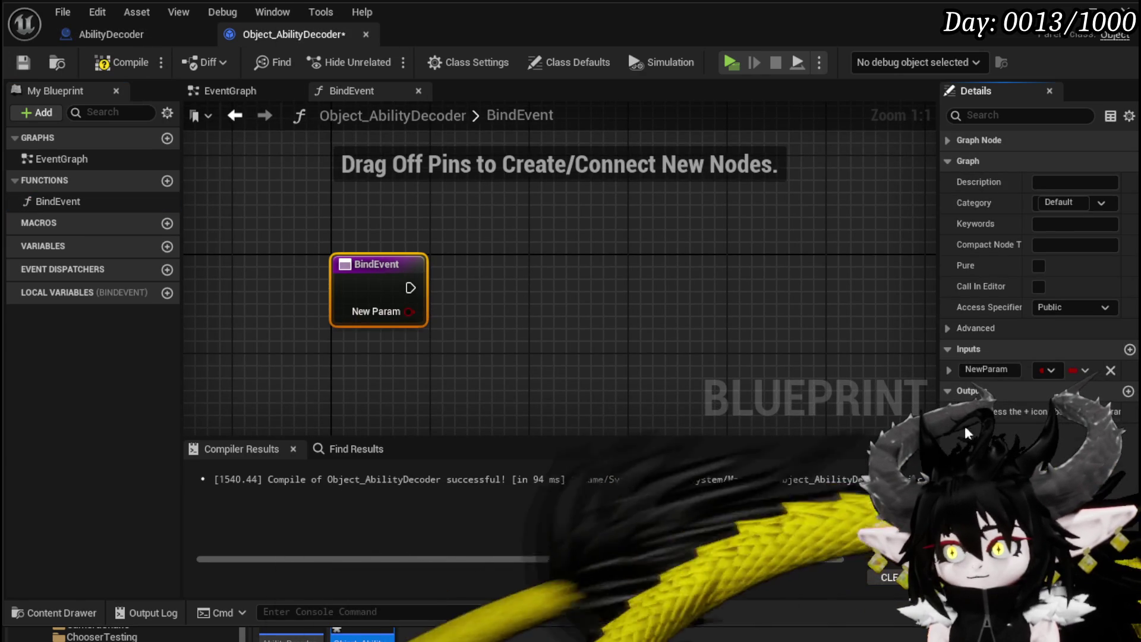
pyautogui.click(1050, 369)
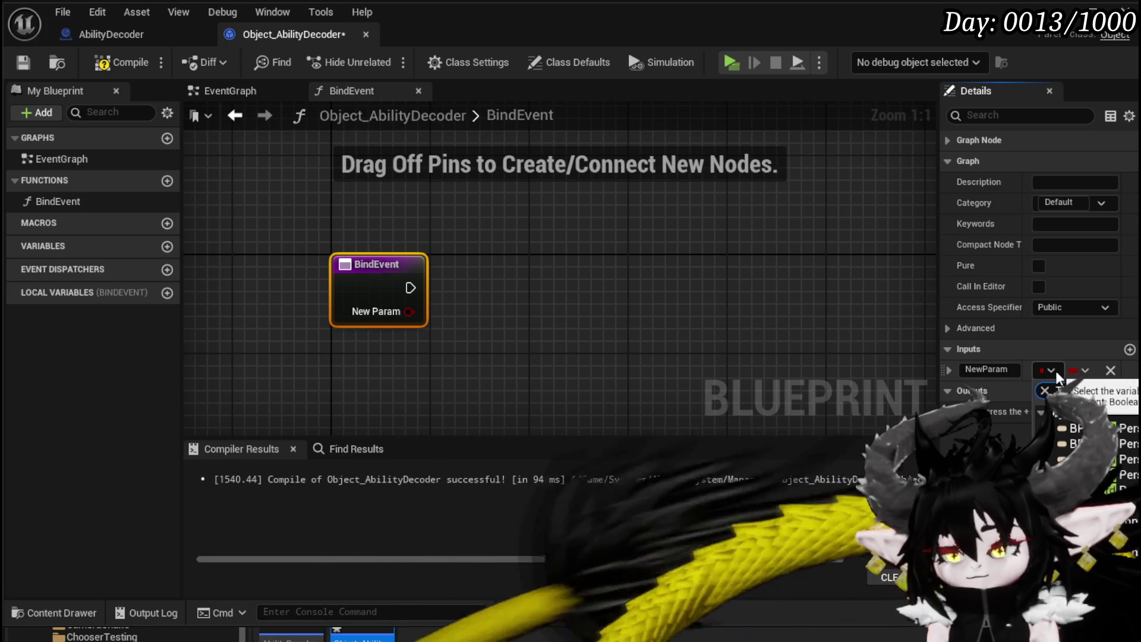
pyautogui.write('Third')
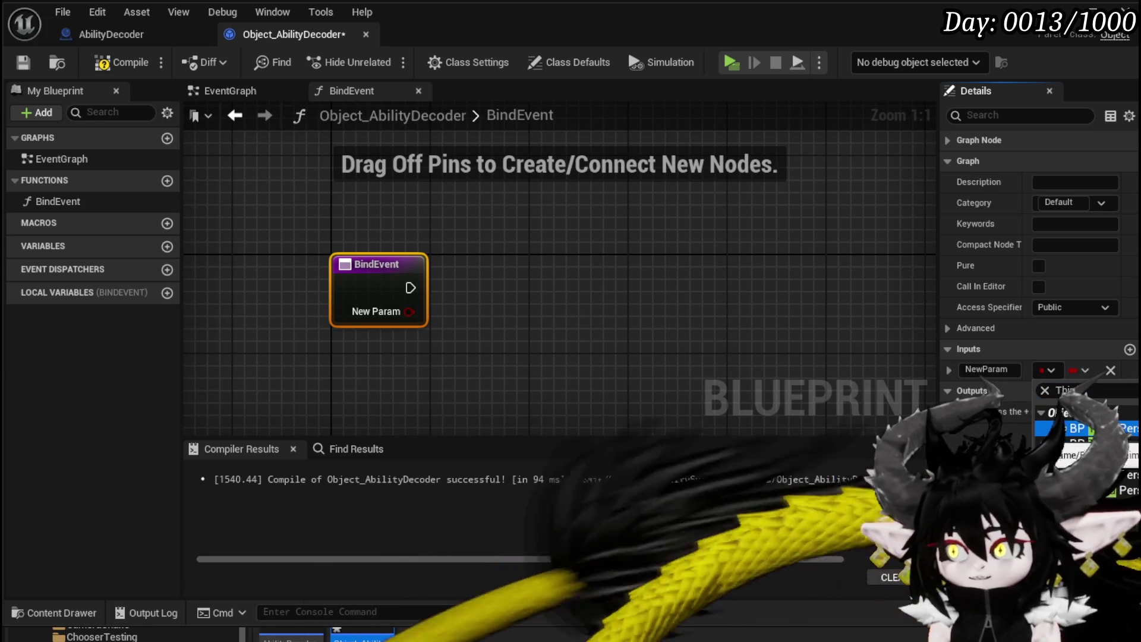
pyautogui.press('Escape')
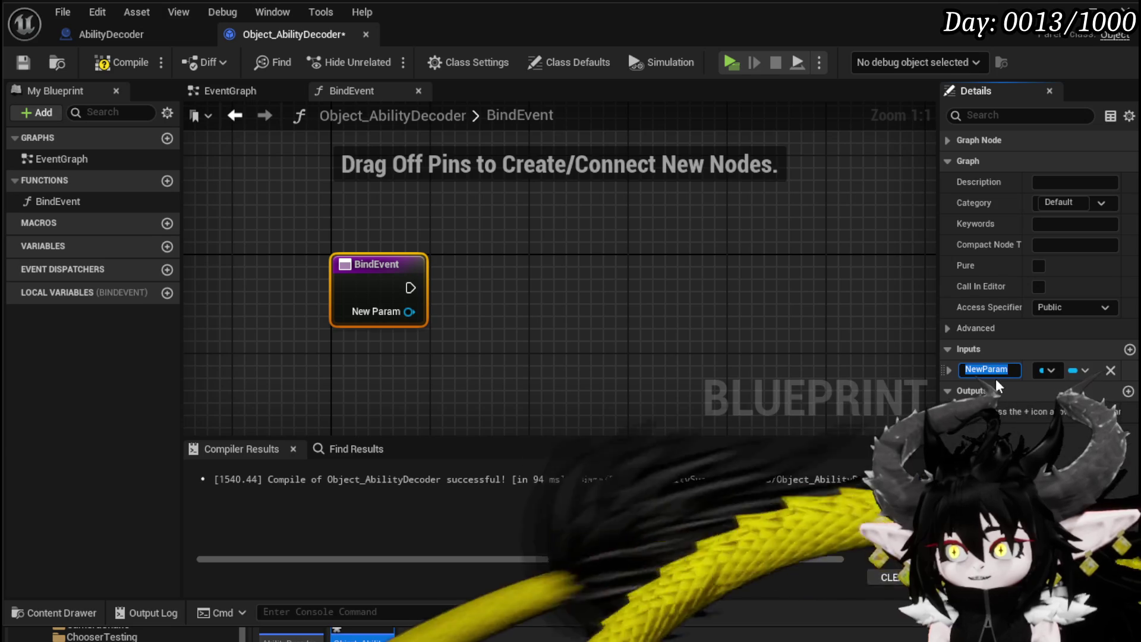
pyautogui.write('Owner')
pyautogui.press('Return')
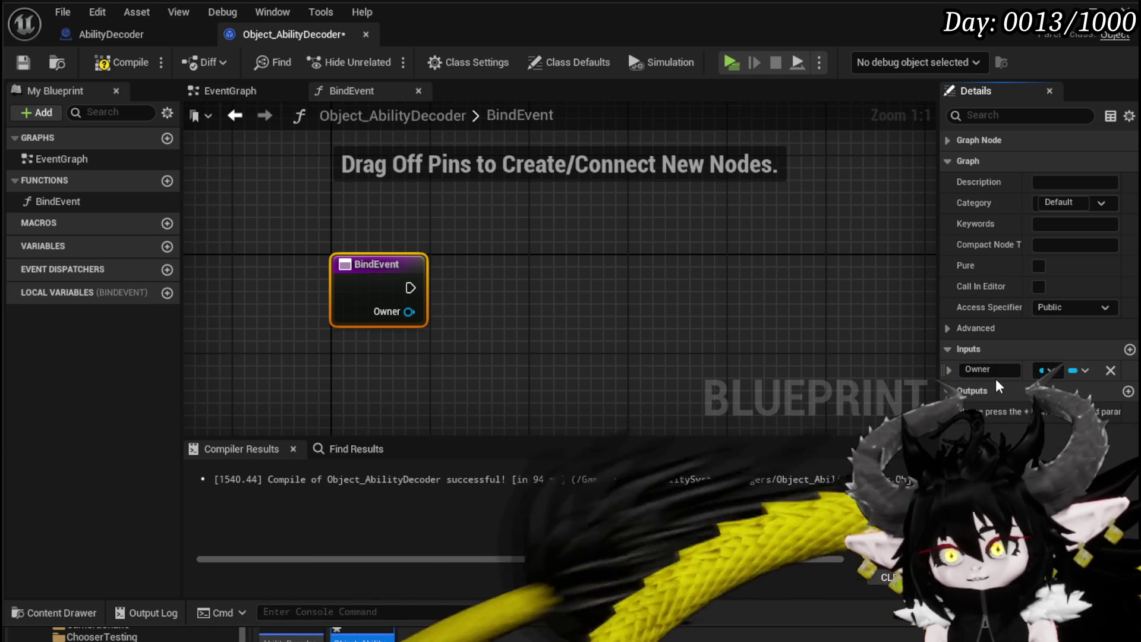
# Promote the Owner pin to a variable, place its SET node beside BindEvent, and compile.
pyautogui.rightClick(406, 308)
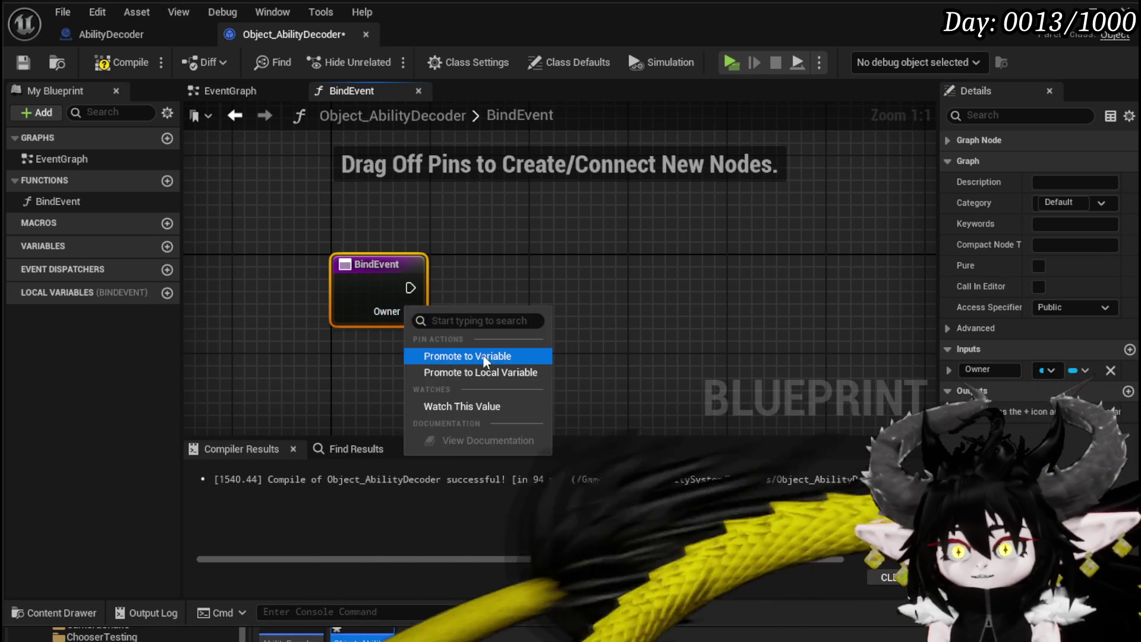
pyautogui.click(483, 355)
pyautogui.moveTo(690, 273); pyautogui.dragTo(498, 288)
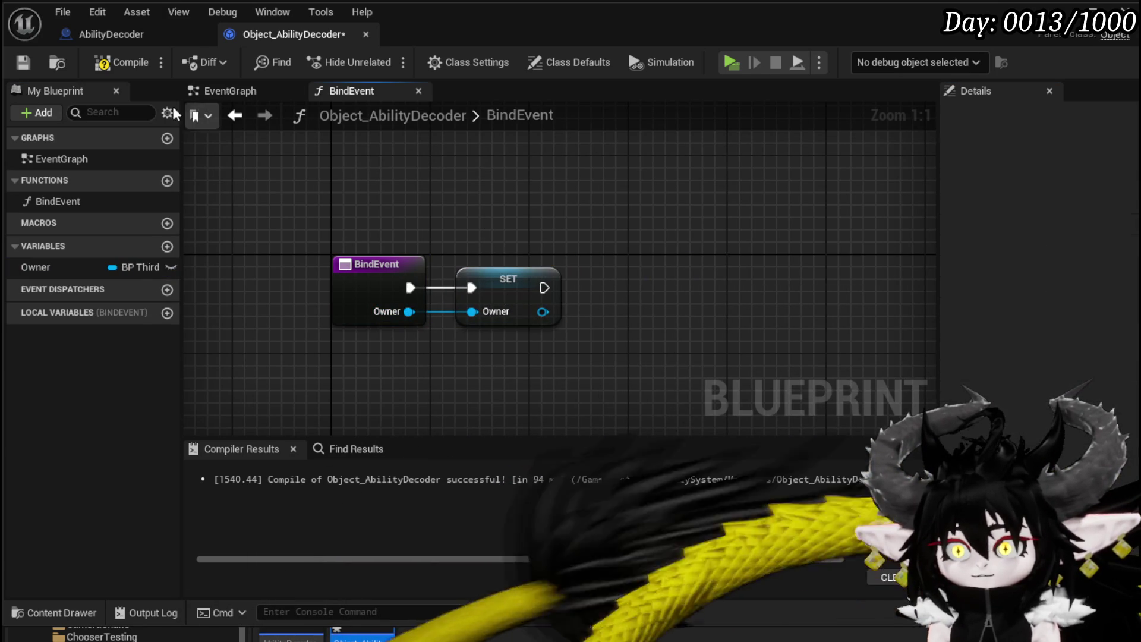
pyautogui.click(109, 63)
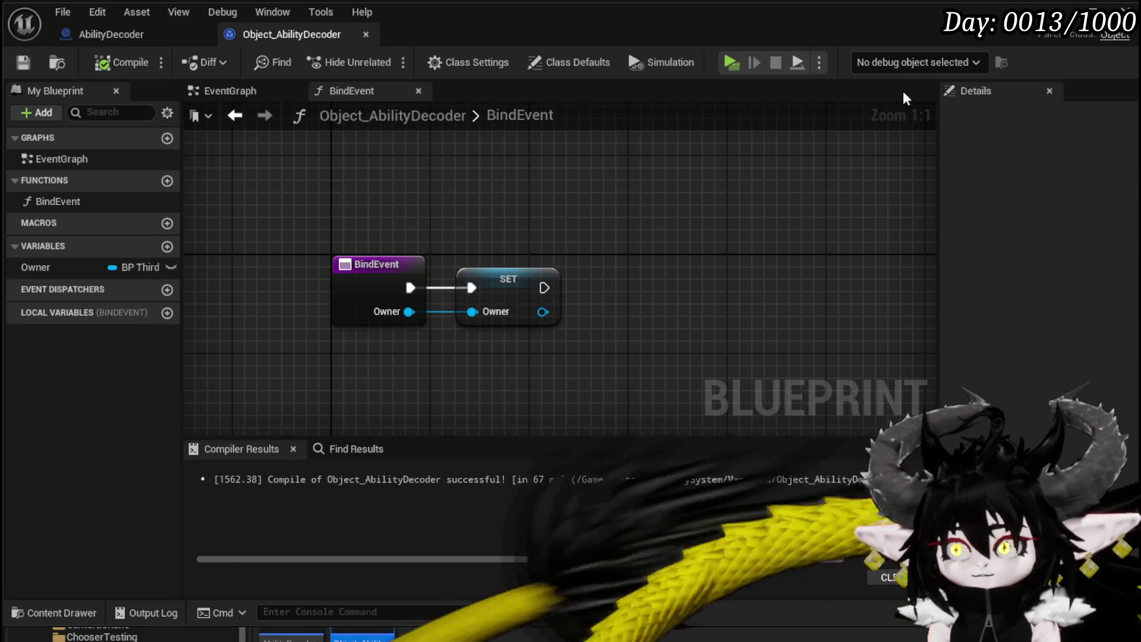
pyautogui.click(1092, 8)
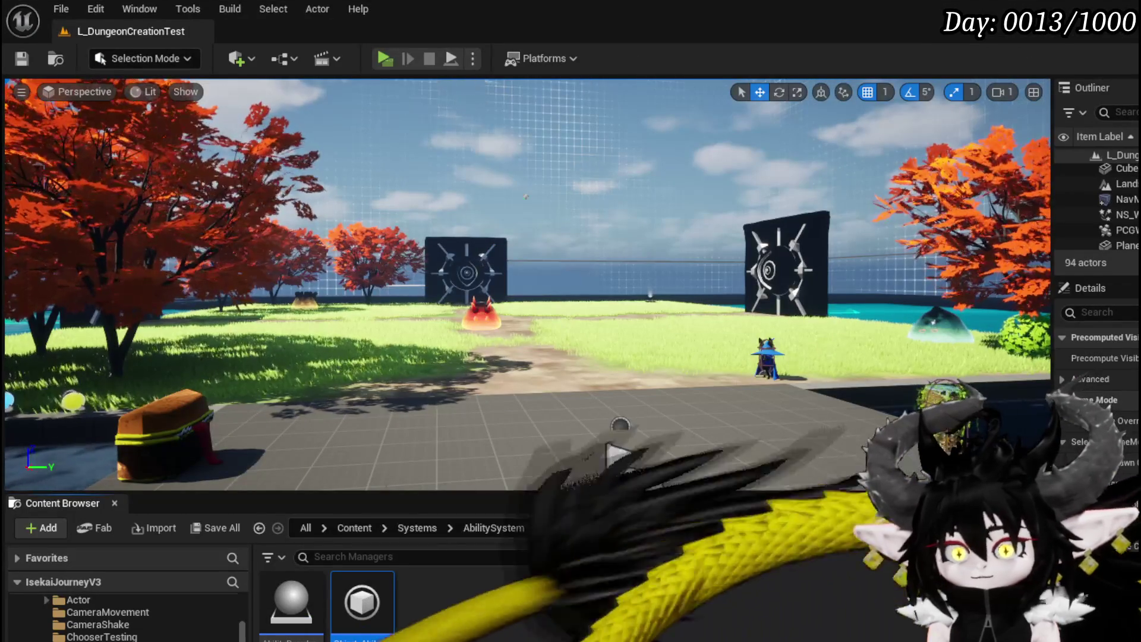
# Open Encounter_Object from the CombatSystem folder on its AddBattler function graph.
pyautogui.scroll(-5, 101, 635)
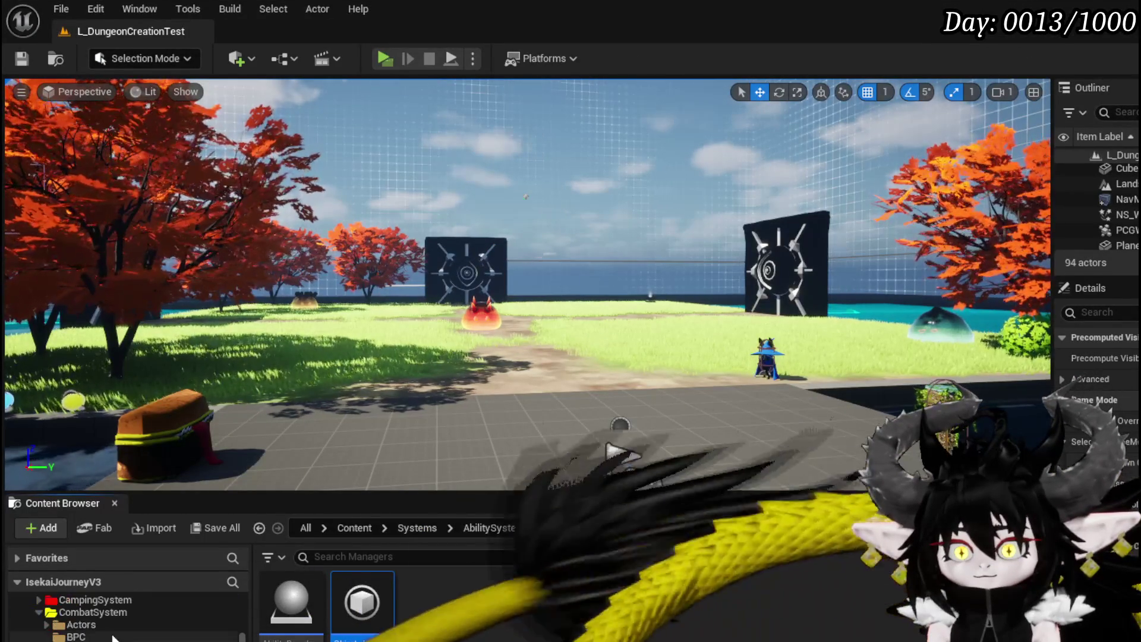
pyautogui.scroll(-5, 101, 635)
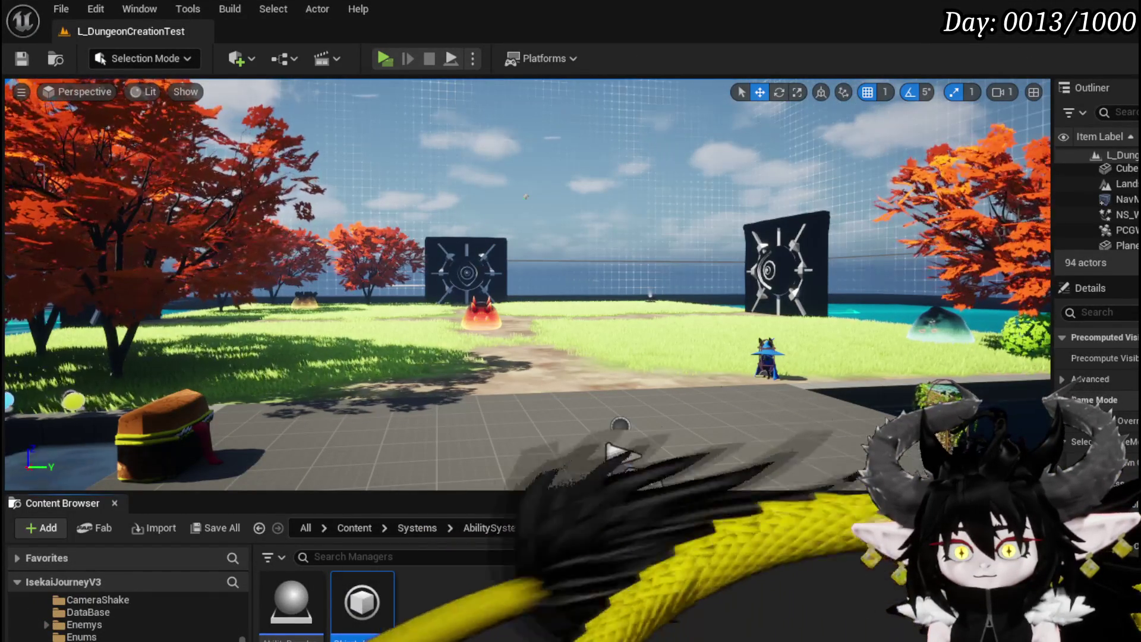
pyautogui.click(101, 638)
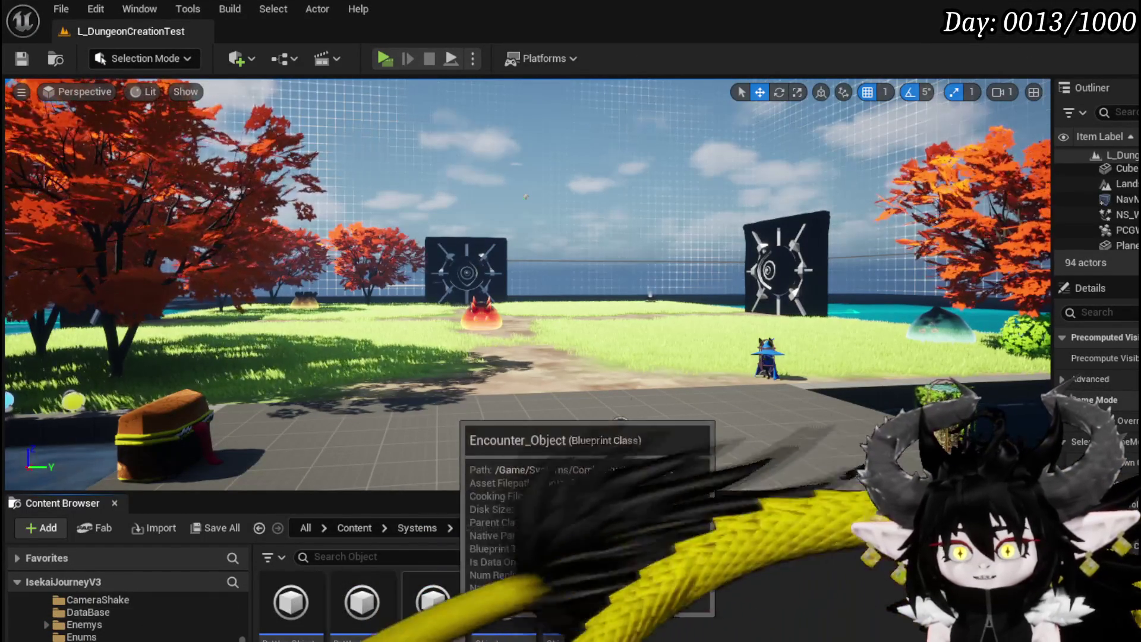
pyautogui.doubleClick(431, 603)
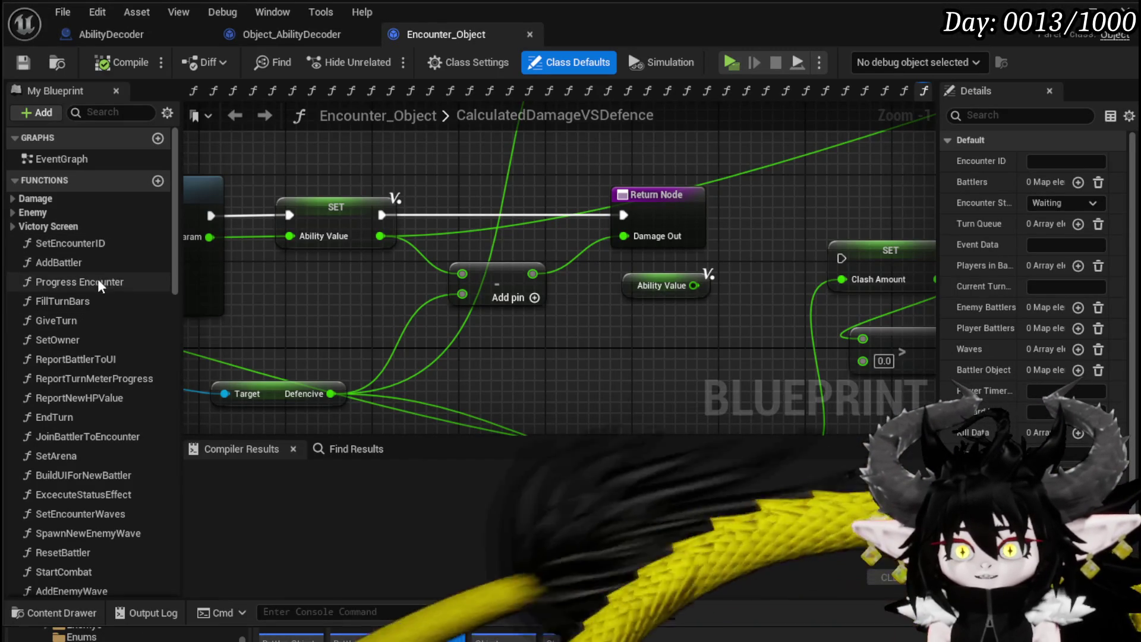
pyautogui.doubleClick(85, 261)
# Pan over AddBattler's Set Battle ID, ADD, Trigger Perk and Report Battler to UI nodes.
pyautogui.scroll(-1, 451, 274)
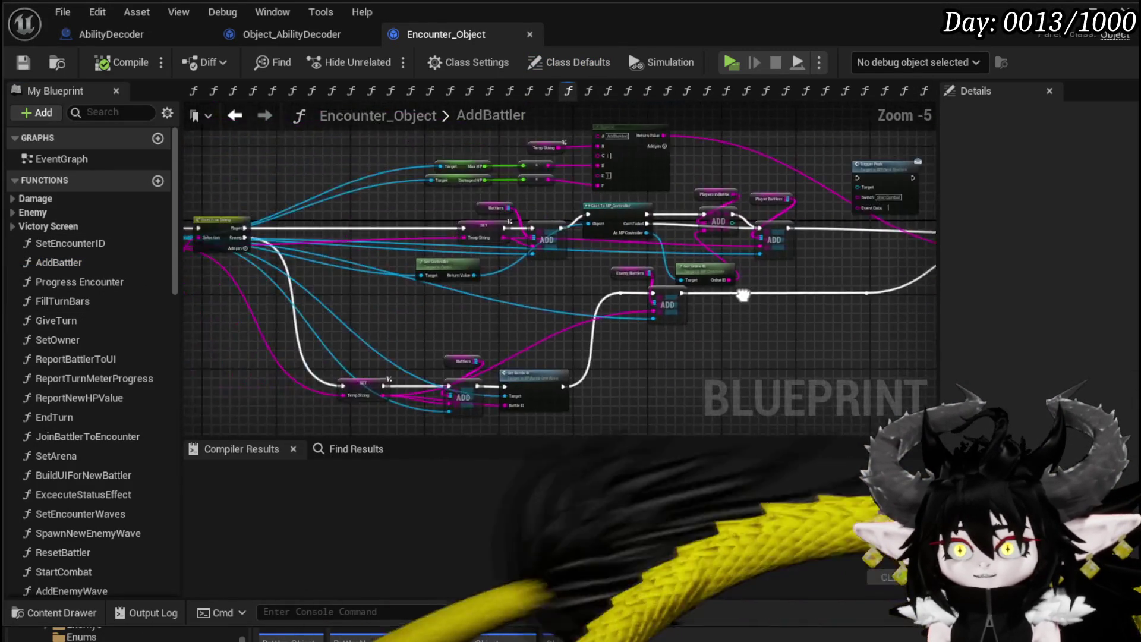
pyautogui.scroll(4, 483, 298)
pyautogui.moveTo(484, 298)
pyautogui.mouseDown()
pyautogui.moveTo(407, 425)
pyautogui.moveTo(287, 428)
pyautogui.mouseUp()
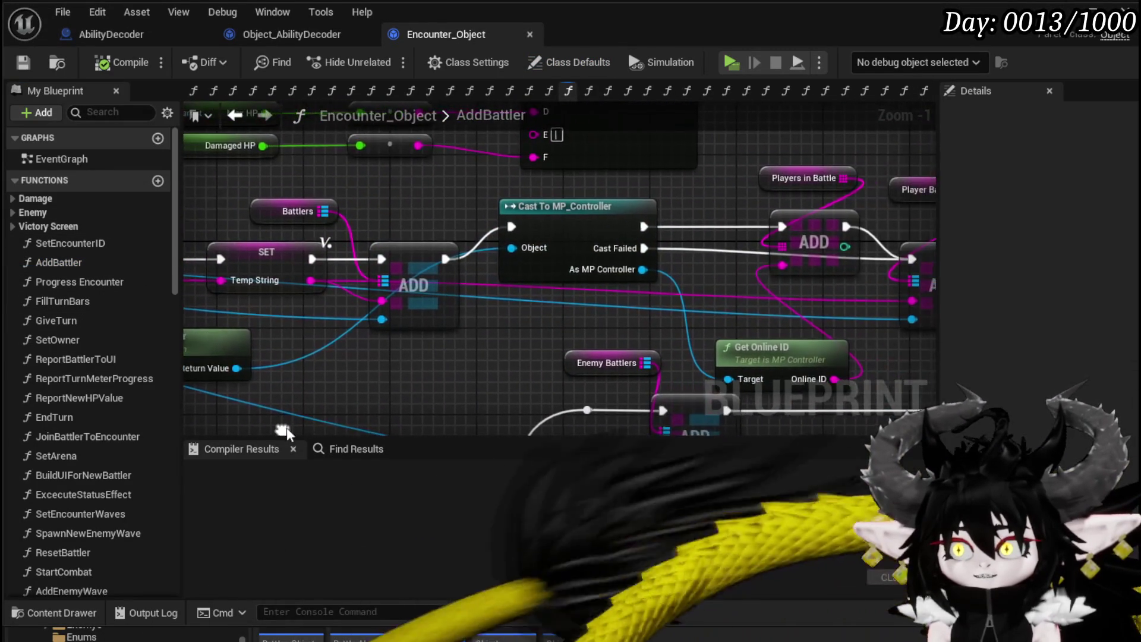
pyautogui.scroll(-1, 487, 361)
pyautogui.moveTo(328, 369); pyautogui.dragTo(512, 170)
pyautogui.scroll(-1, 419, 240)
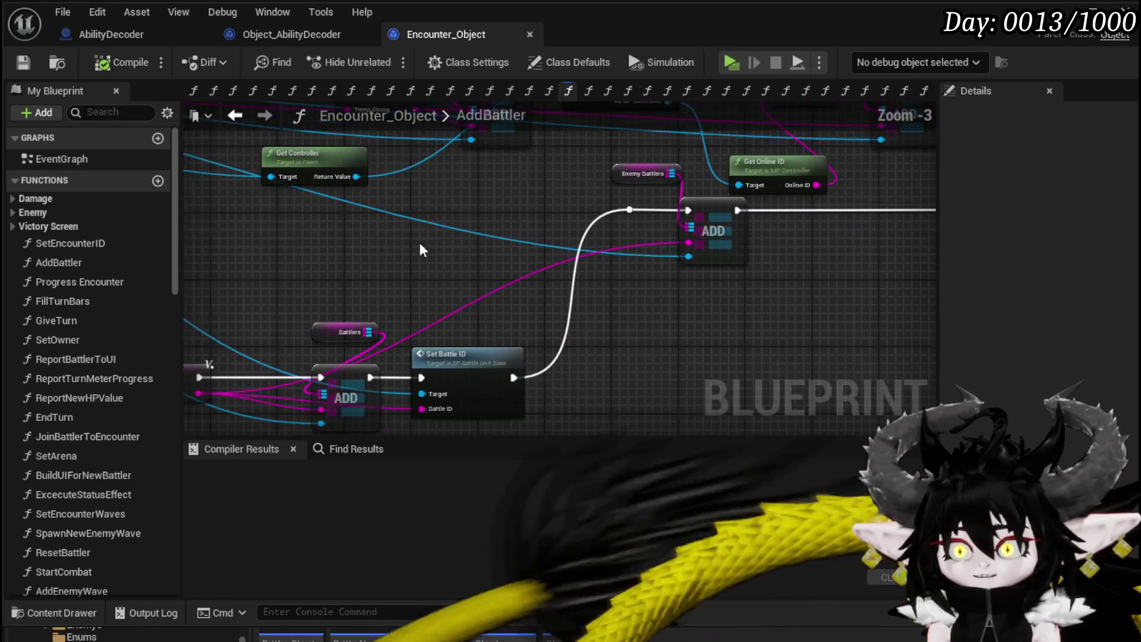
pyautogui.moveTo(418, 240); pyautogui.dragTo(461, 278)
pyautogui.scroll(2, 456, 262)
pyautogui.scroll(1, 457, 267)
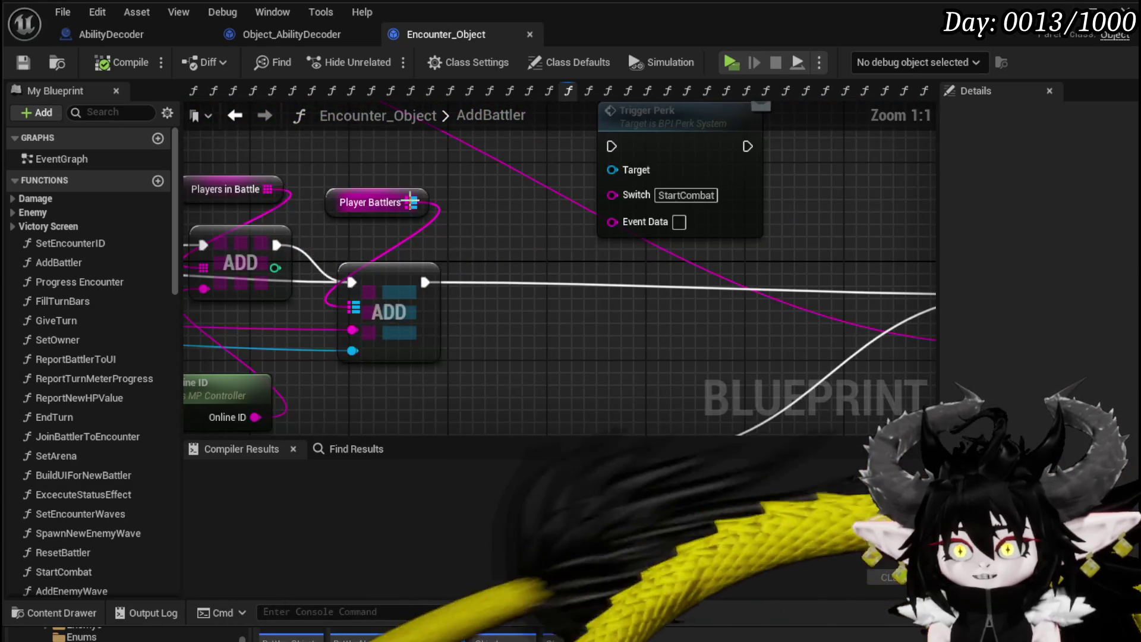
pyautogui.moveTo(720, 336); pyautogui.dragTo(399, 280)
pyautogui.scroll(-2, 425, 280)
pyautogui.scroll(-1, 486, 382)
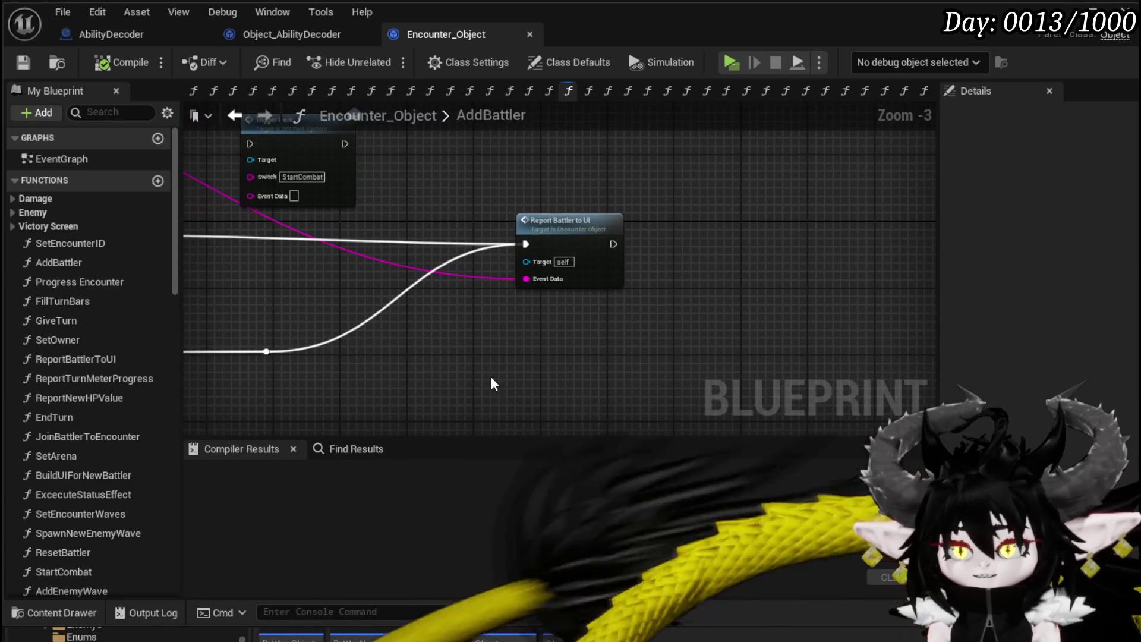
# Move Report Battler to UI and its reroute knot further right to make room.
pyautogui.click(569, 220)
pyautogui.moveTo(568, 220); pyautogui.dragTo(766, 223)
pyautogui.moveTo(333, 249); pyautogui.dragTo(448, 247)
pyautogui.click(445, 313)
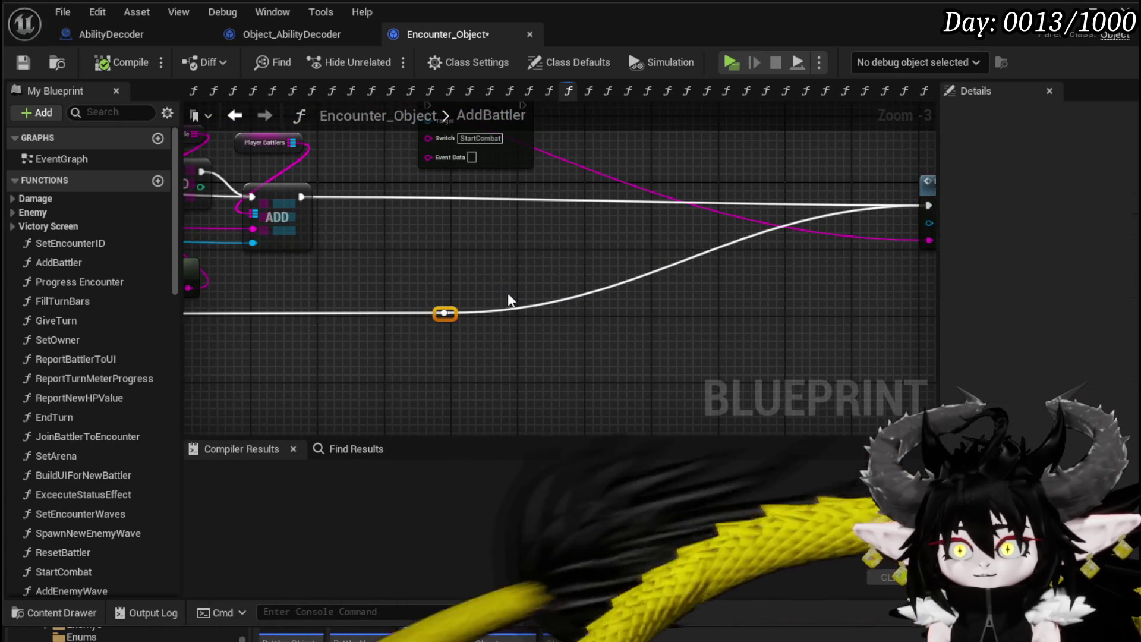
pyautogui.moveTo(458, 313)
pyautogui.mouseDown()
pyautogui.moveTo(926, 307)
pyautogui.moveTo(833, 316)
pyautogui.mouseUp()
pyautogui.scroll(2, 833, 316)
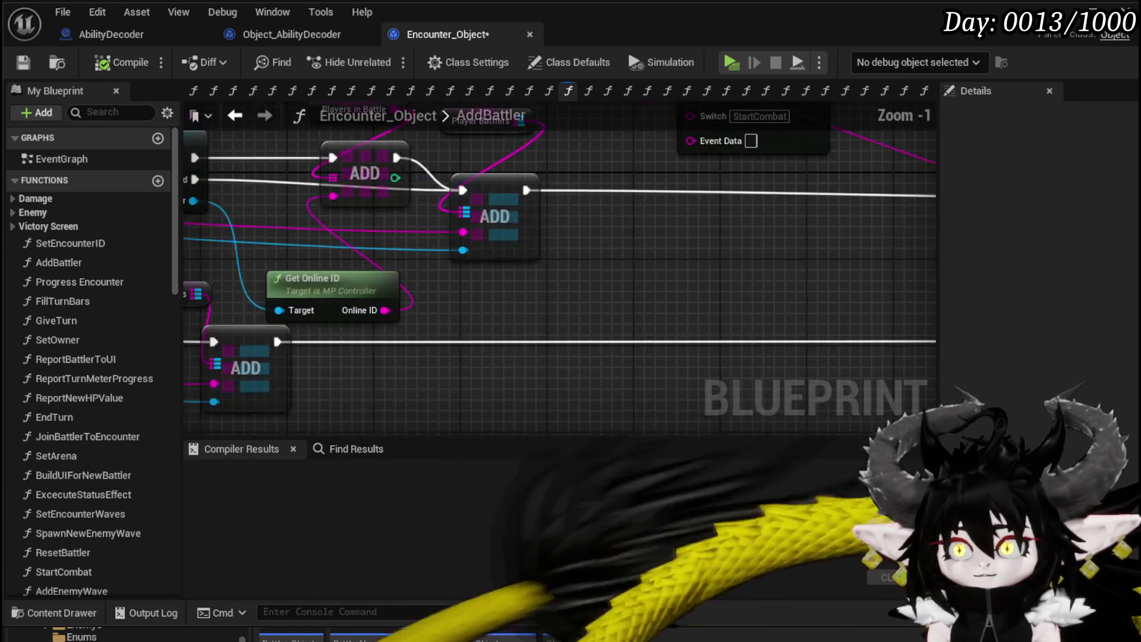
pyautogui.scroll(-2, 758, 294)
pyautogui.scroll(2, 386, 310)
# Cast ADD's battler to BP_ThirdPersonCharacter and wire the cast into Report Battler to UI.
pyautogui.moveTo(389, 288)
pyautogui.mouseDown()
pyautogui.moveTo(1047, 280)
pyautogui.moveTo(518, 280)
pyautogui.mouseUp()
pyautogui.write('cast')
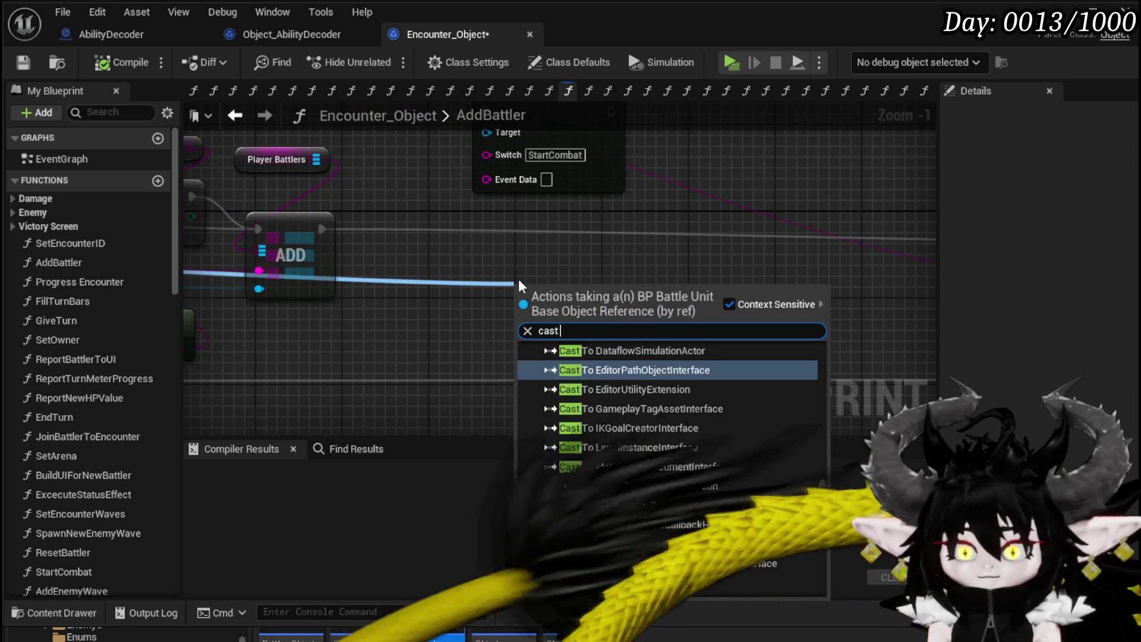
pyautogui.write(' to BP_Th')
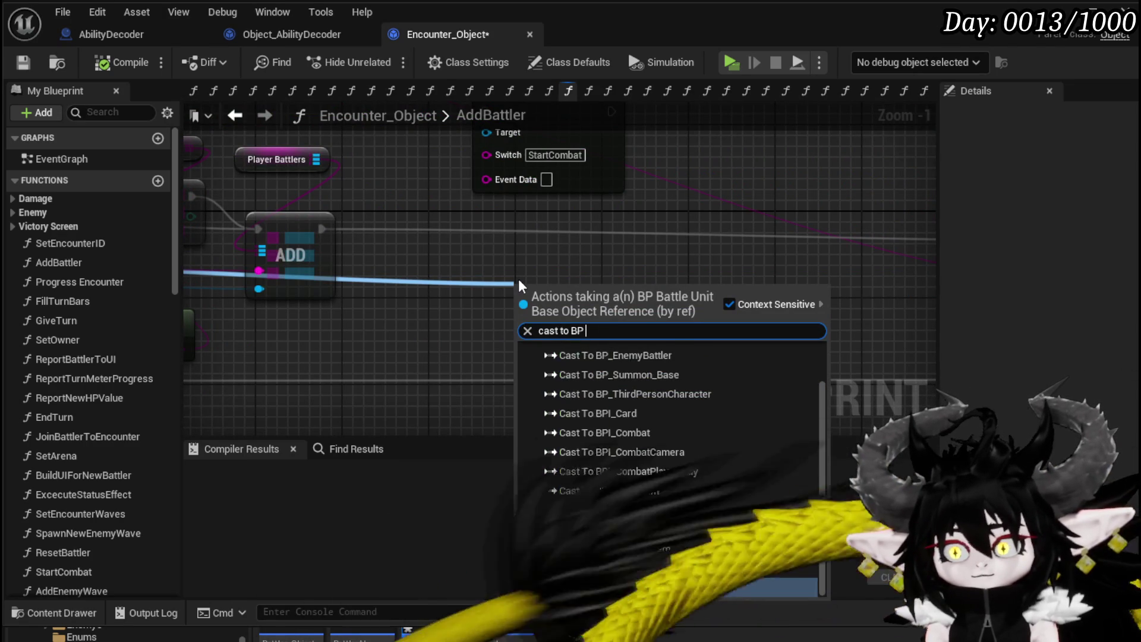
pyautogui.press('Return')
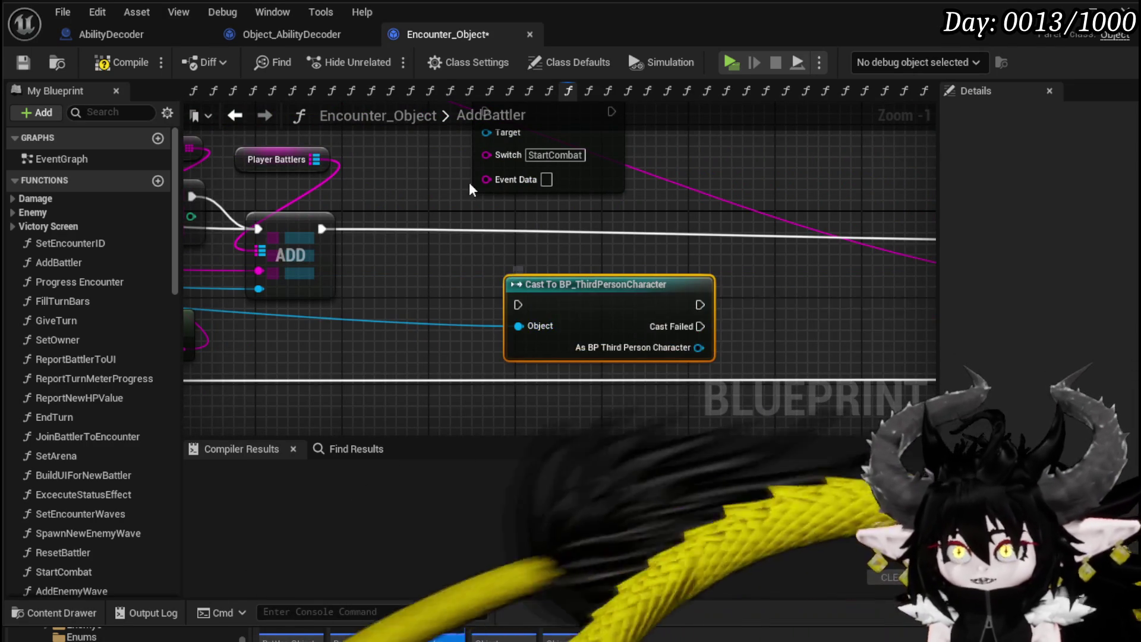
pyautogui.moveTo(525, 283)
pyautogui.mouseDown()
pyautogui.moveTo(406, 207)
pyautogui.moveTo(307, 275)
pyautogui.mouseUp()
pyautogui.moveTo(208, 252); pyautogui.dragTo(760, 266)
pyautogui.moveTo(213, 254)
pyautogui.mouseDown()
pyautogui.moveTo(770, 248)
pyautogui.moveTo(771, 262)
pyautogui.mouseUp()
pyautogui.moveTo(268, 350)
pyautogui.mouseDown()
pyautogui.moveTo(522, 339)
pyautogui.moveTo(466, 321)
pyautogui.moveTo(405, 324)
pyautogui.mouseUp()
# Add a Construct Object from Class node set to Object_AbilityDecoder in the exec chain.
pyautogui.rightClick(406, 327)
pyautogui.write('construct obj')
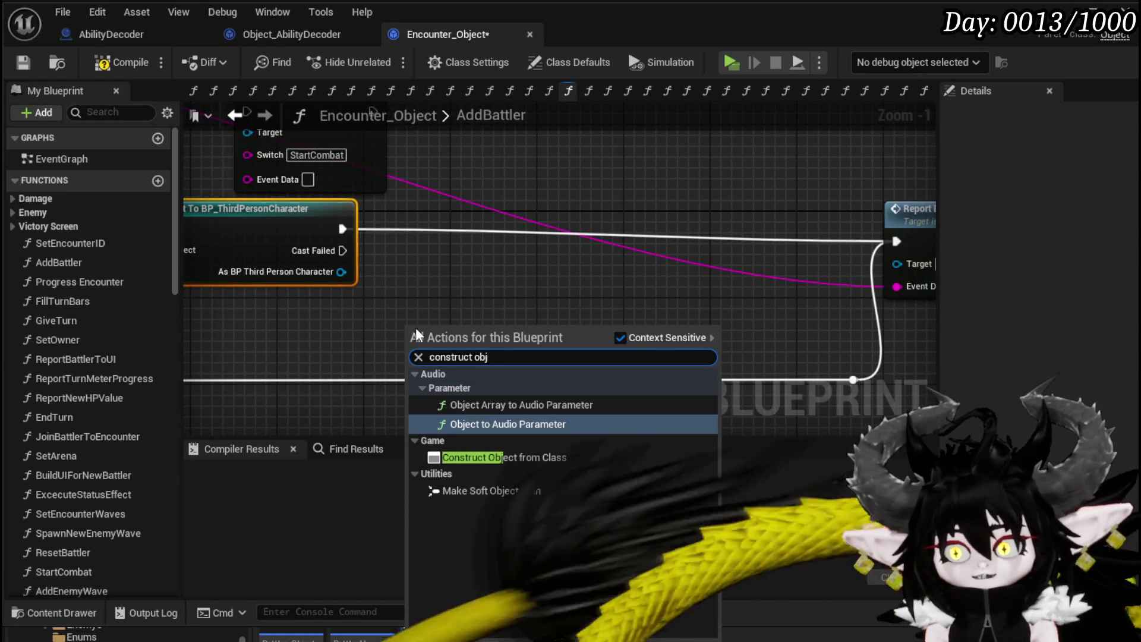
pyautogui.click(469, 458)
pyautogui.click(464, 382)
pyautogui.write('Ability Deco')
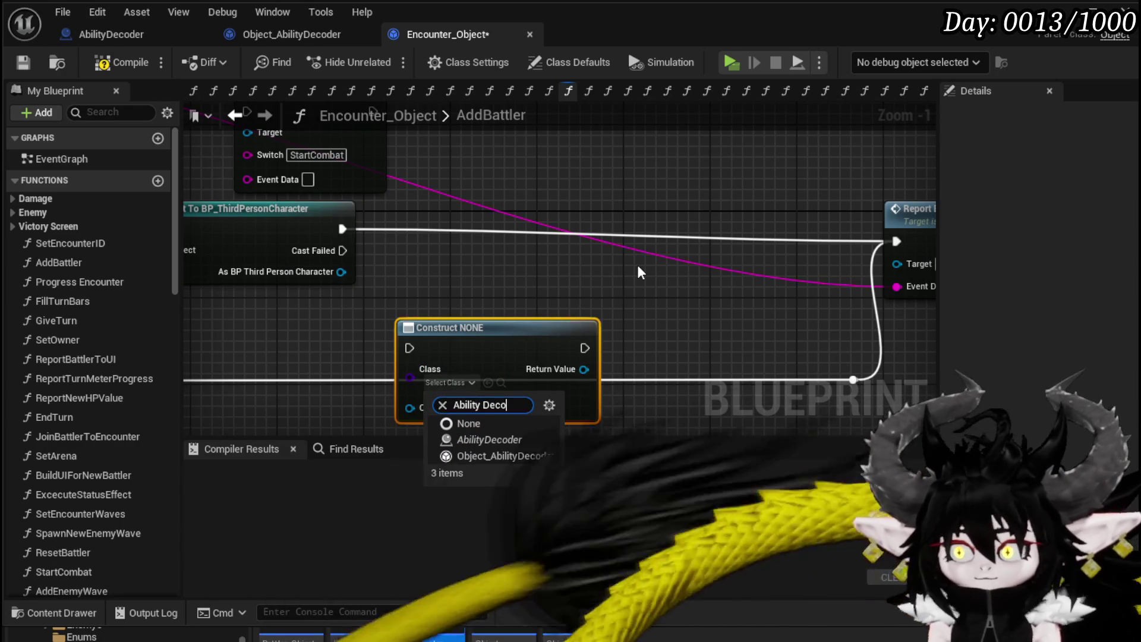
pyautogui.click(523, 456)
pyautogui.moveTo(514, 361); pyautogui.dragTo(515, 237)
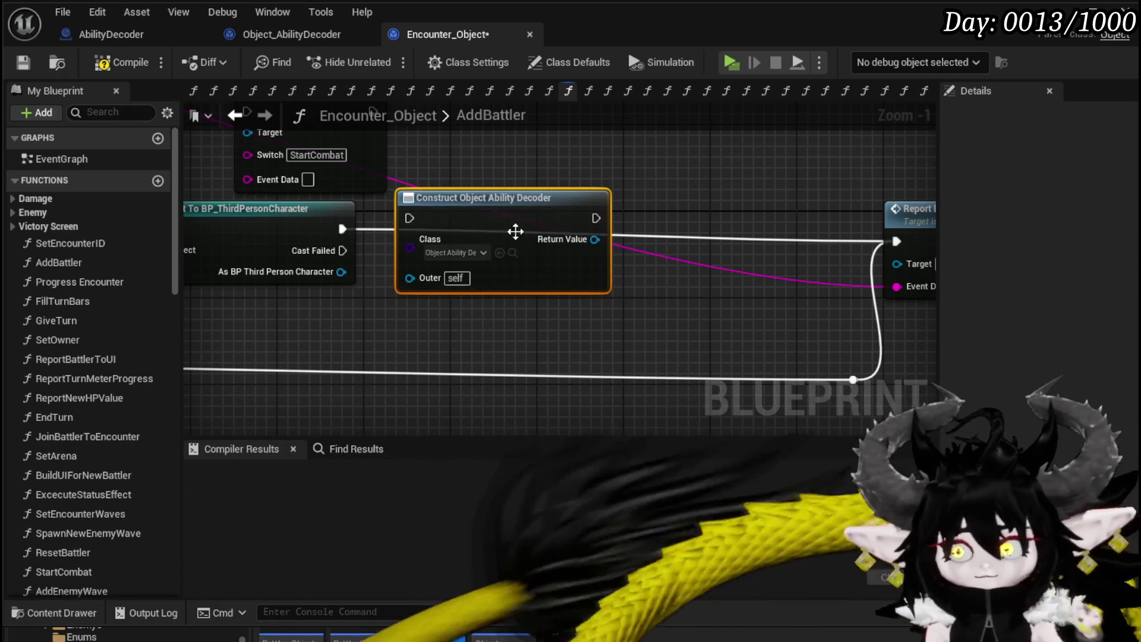
# Call Bind Event on the constructed decoder with the cast character as Owner, then continue to Report Battler to UI.
pyautogui.moveTo(594, 239); pyautogui.dragTo(669, 252)
pyautogui.write('Bind')
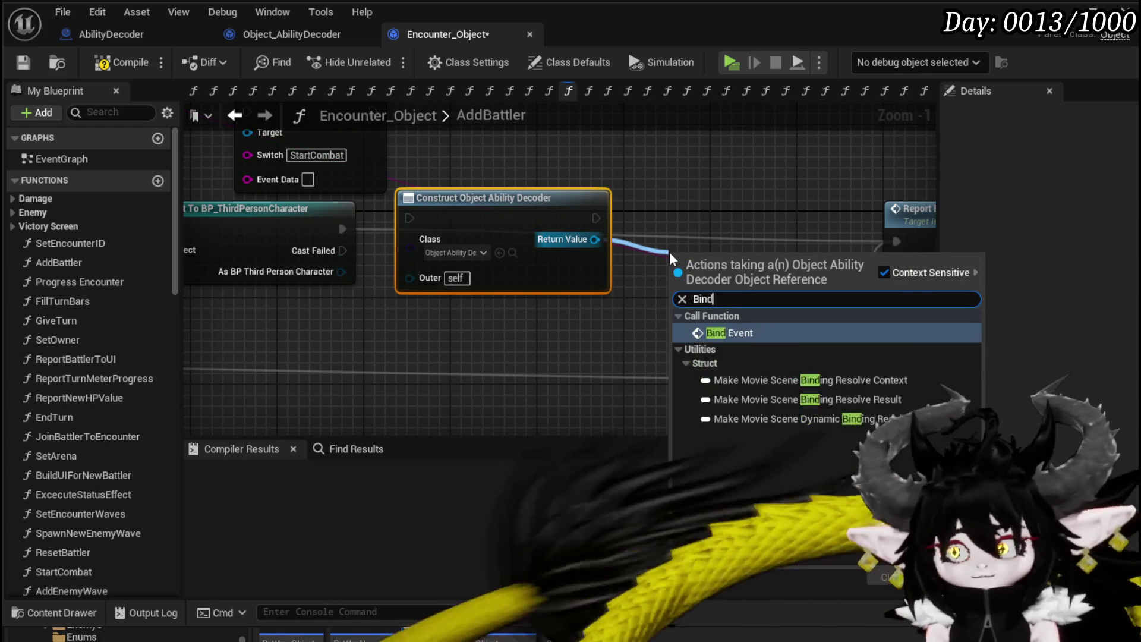
pyautogui.press('Return')
pyautogui.moveTo(721, 268)
pyautogui.mouseDown()
pyautogui.moveTo(722, 215)
pyautogui.moveTo(713, 223)
pyautogui.mouseUp()
pyautogui.moveTo(556, 187); pyautogui.dragTo(814, 285)
pyautogui.press('q')
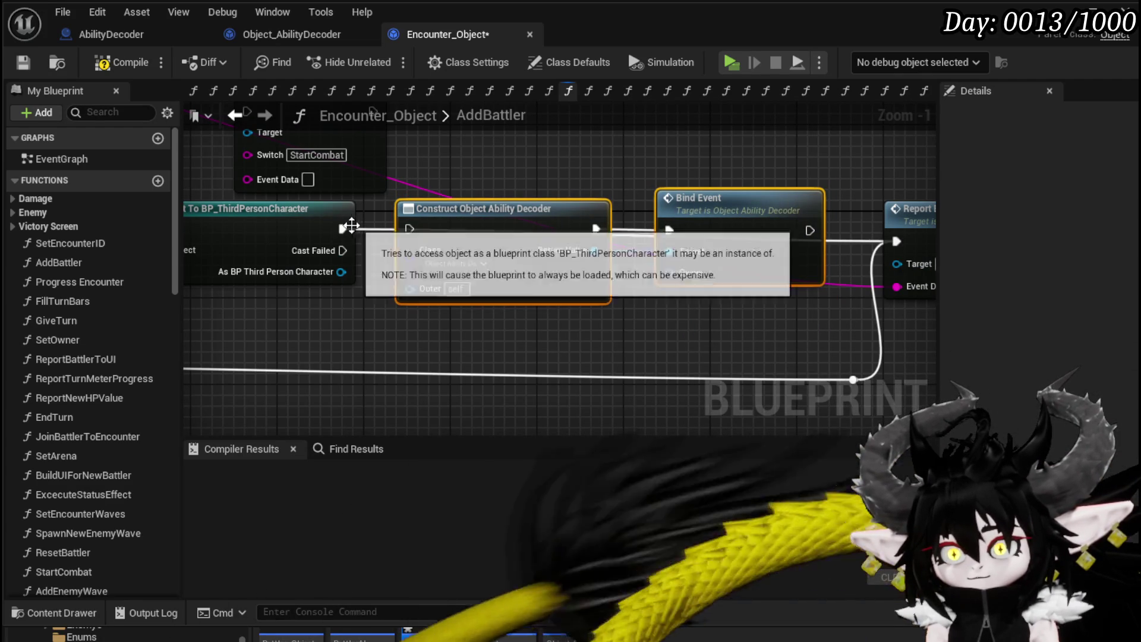
pyautogui.moveTo(341, 271)
pyautogui.mouseDown()
pyautogui.moveTo(365, 285)
pyautogui.moveTo(689, 278)
pyautogui.mouseUp()
pyautogui.moveTo(524, 248); pyautogui.dragTo(788, 222)
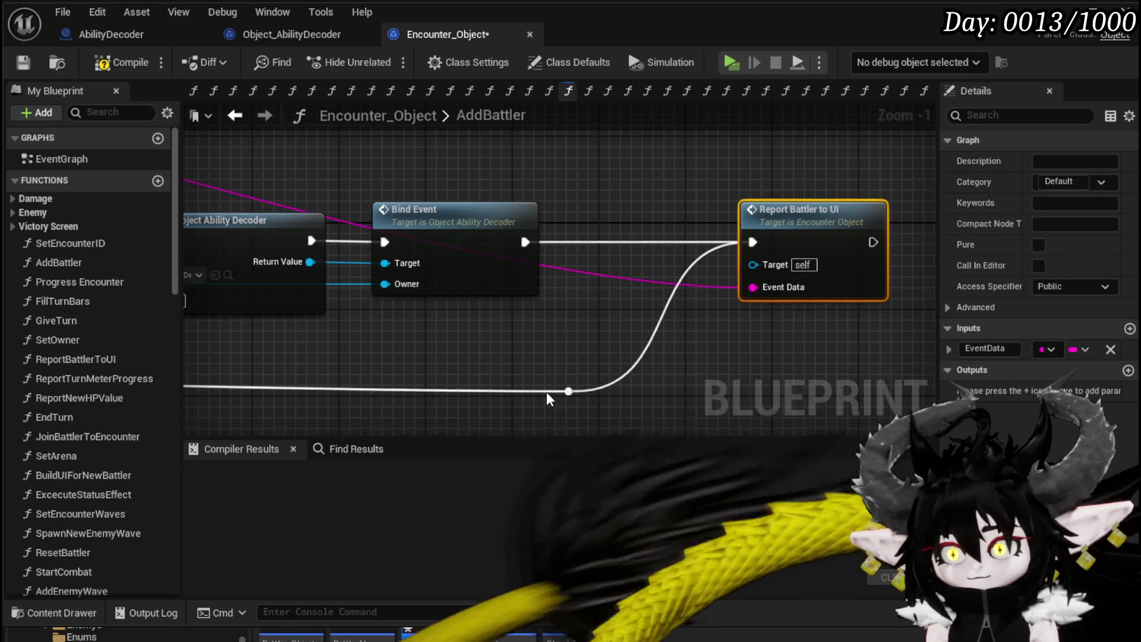
# Reposition the lower reroute knot and save the Encounter_Object blueprint.
pyautogui.click(568, 391)
pyautogui.moveTo(569, 391)
pyautogui.mouseDown()
pyautogui.moveTo(655, 370)
pyautogui.moveTo(762, 389)
pyautogui.moveTo(695, 377)
pyautogui.mouseUp()
pyautogui.scroll(-3, 588, 337)
pyautogui.moveTo(580, 337); pyautogui.dragTo(740, 348)
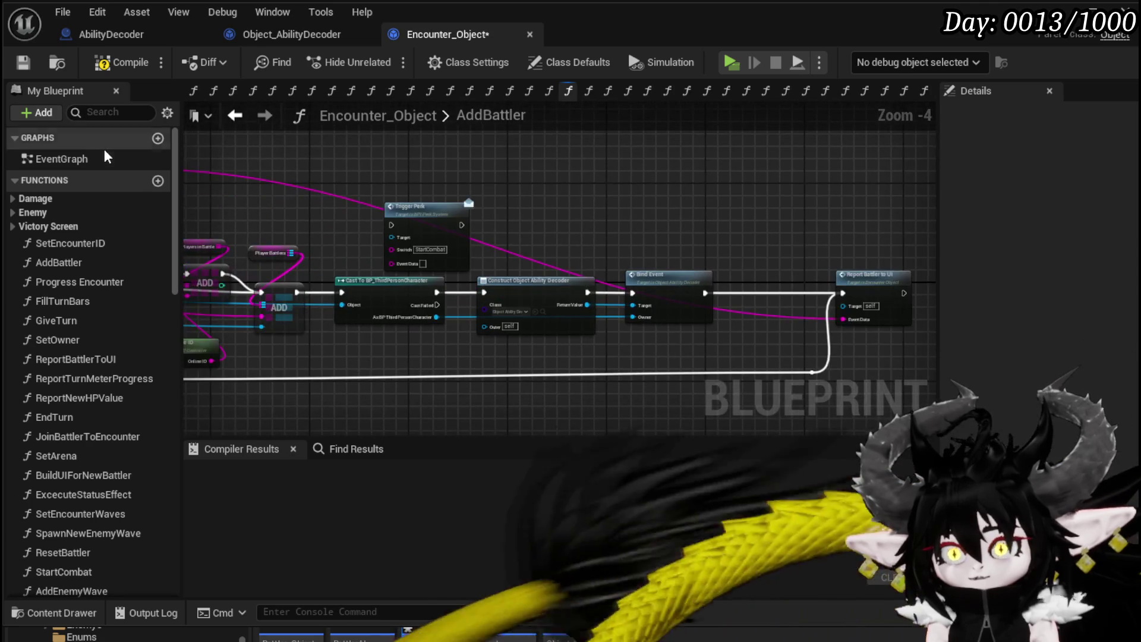
pyautogui.click(23, 65)
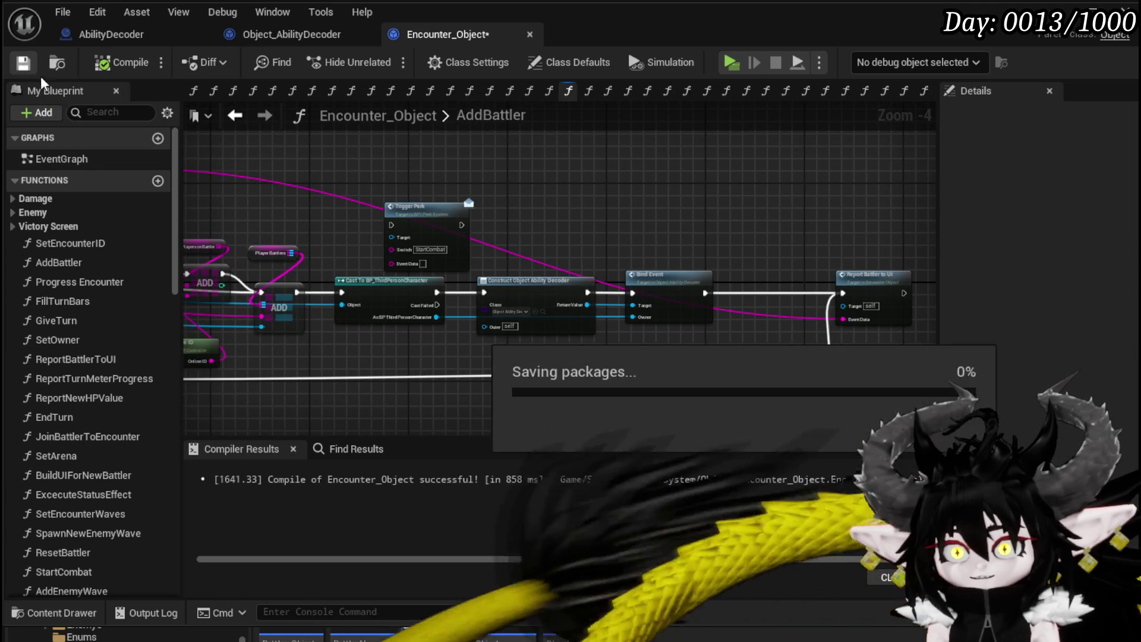
pyautogui.doubleClick(669, 296)
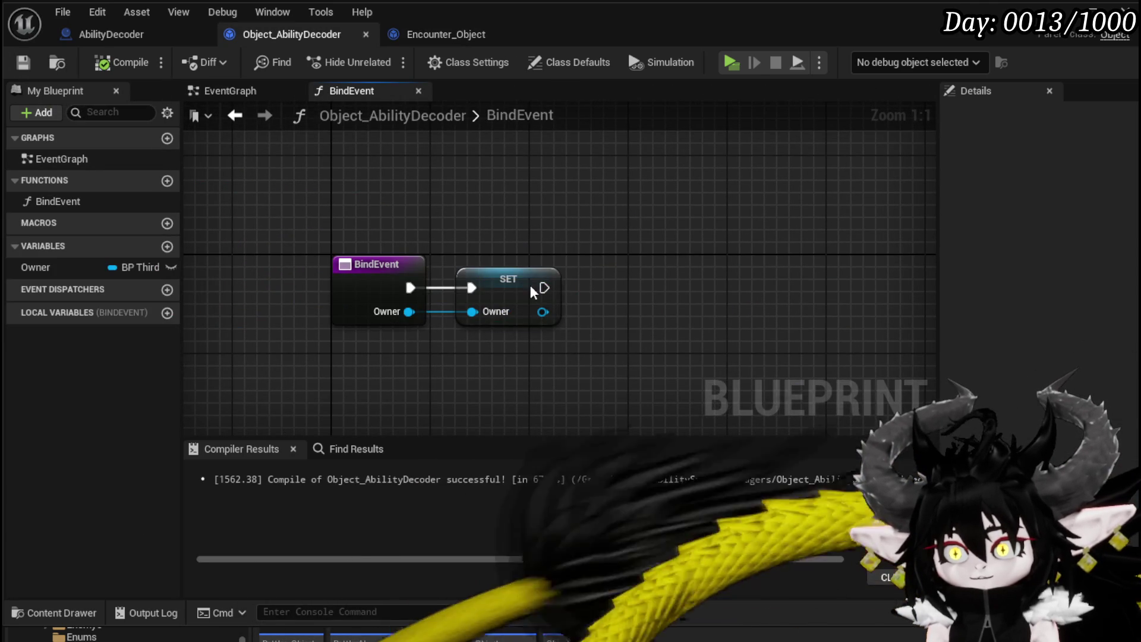
# Add an aligned Print String after SET Owner in BindEvent, compile, and start a play test.
pyautogui.click(532, 285)
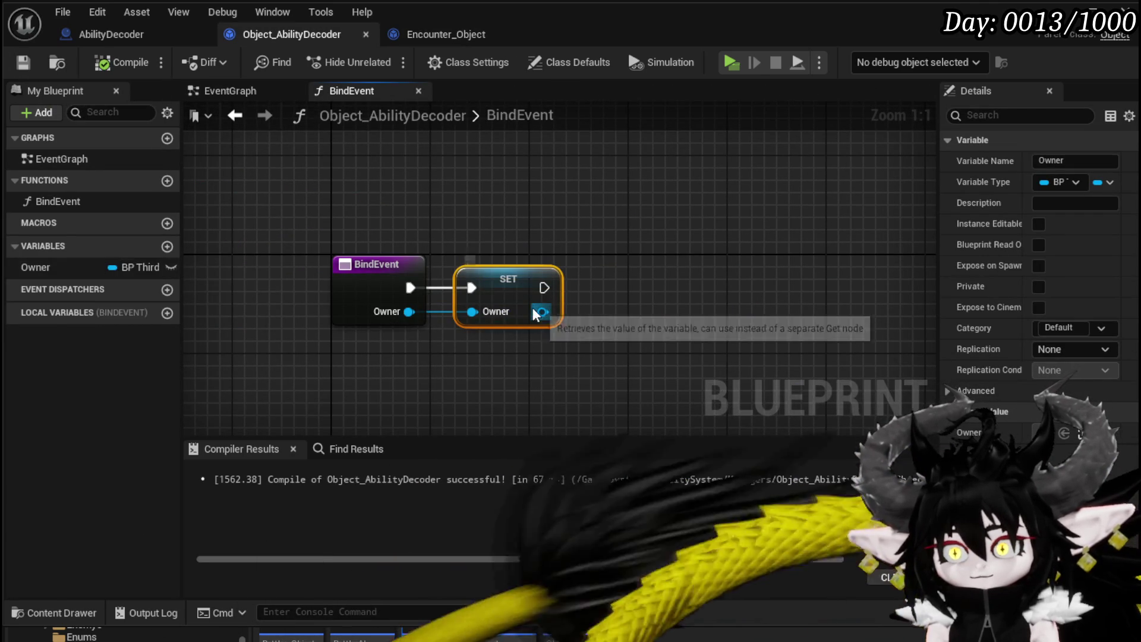
pyautogui.moveTo(541, 312); pyautogui.dragTo(662, 305)
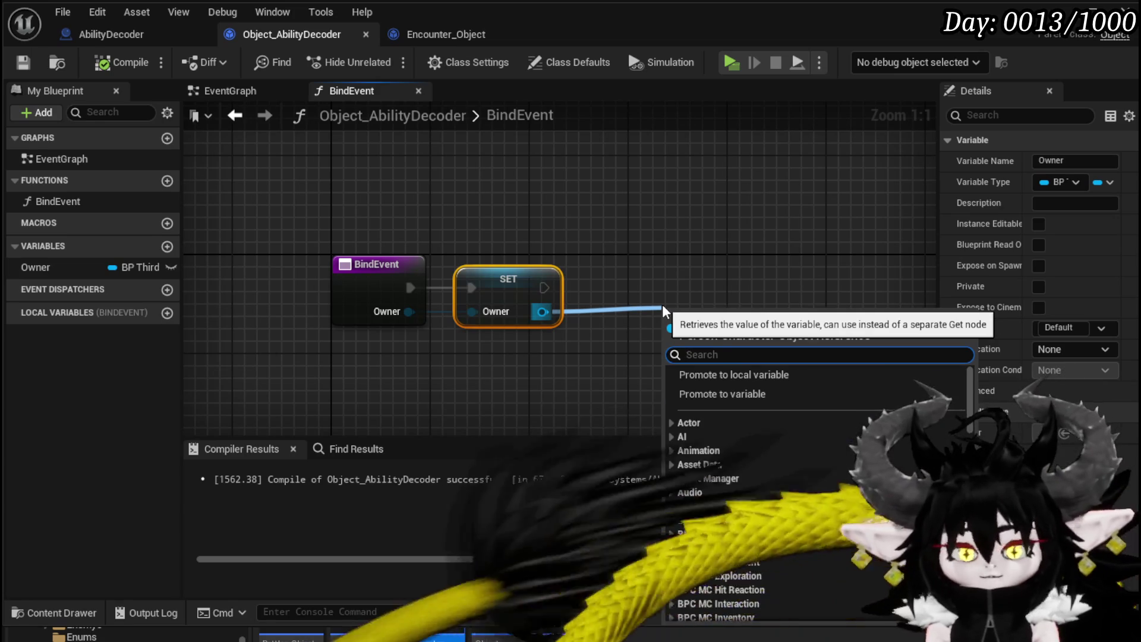
pyautogui.write('Print String')
pyautogui.click(717, 388)
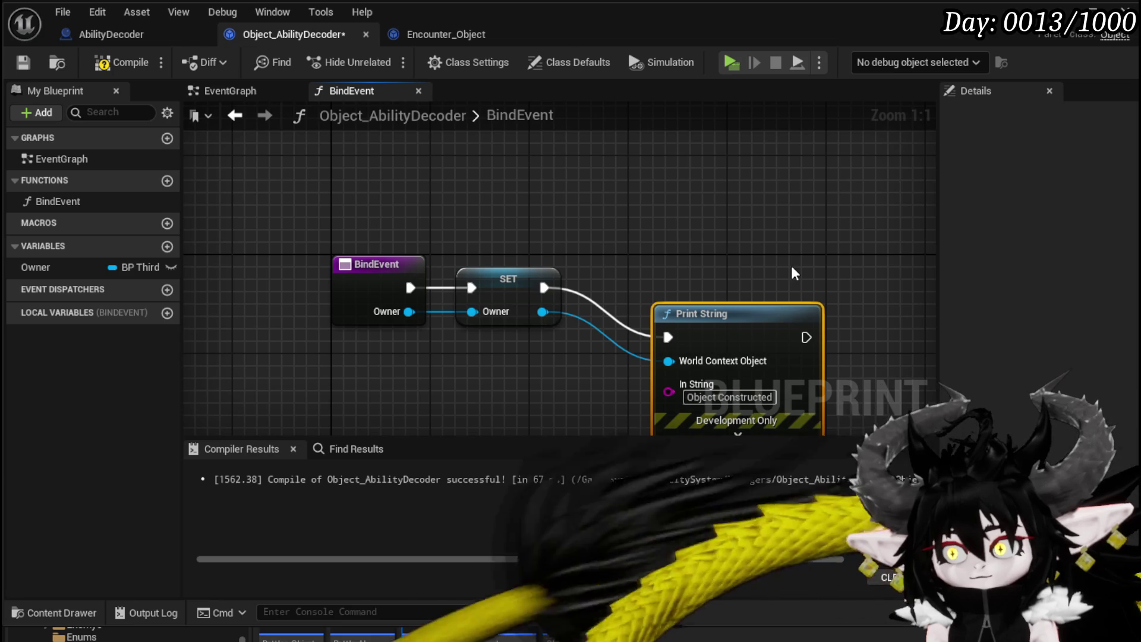
pyautogui.moveTo(723, 304); pyautogui.dragTo(698, 256)
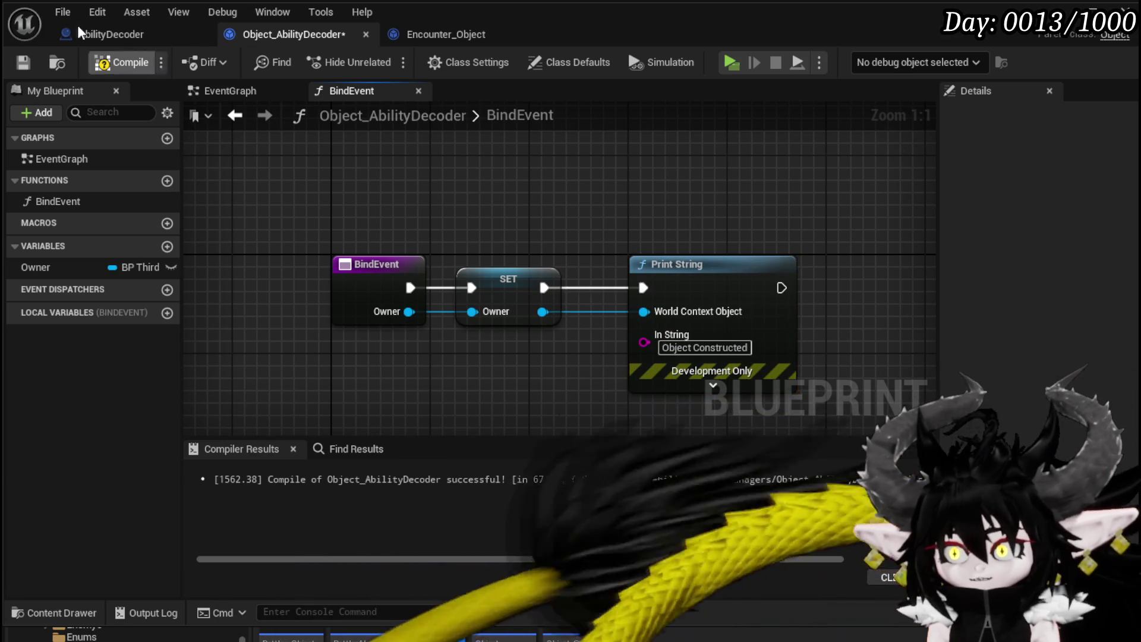
pyautogui.click(101, 64)
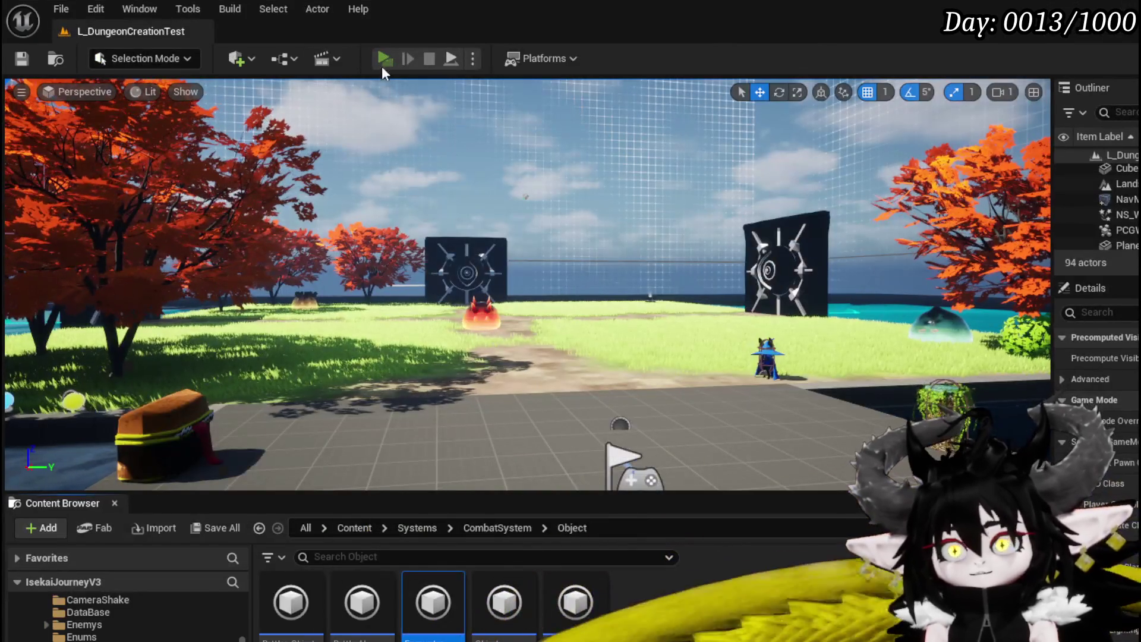
pyautogui.click(382, 59)
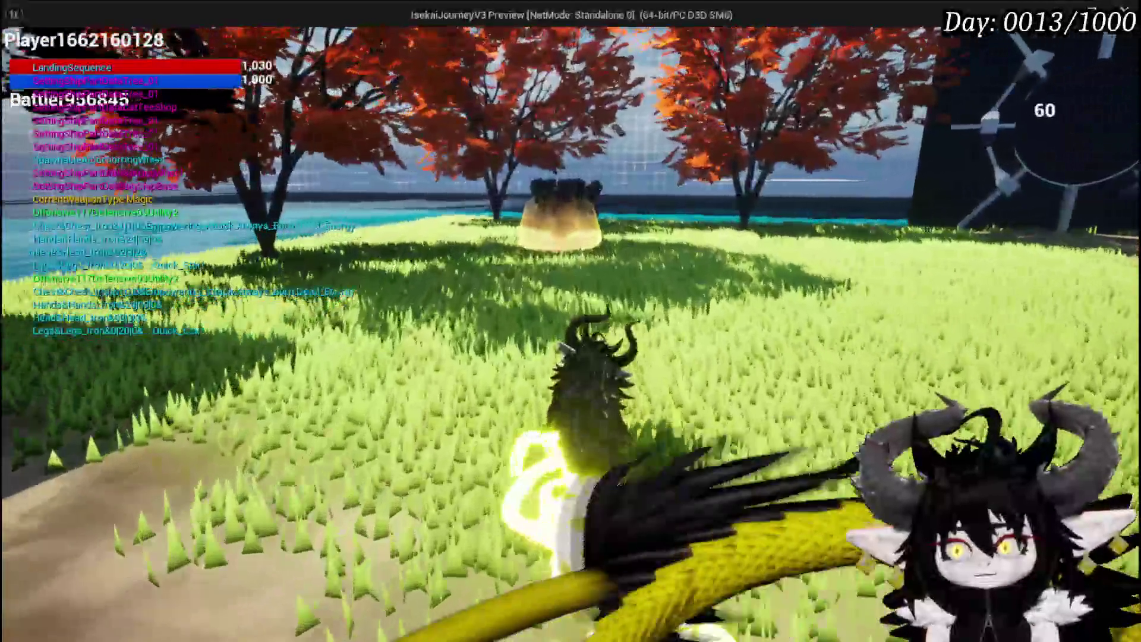
# Stop the preview, then select the slime actor and focus the view on it.
pyautogui.press('Escape')
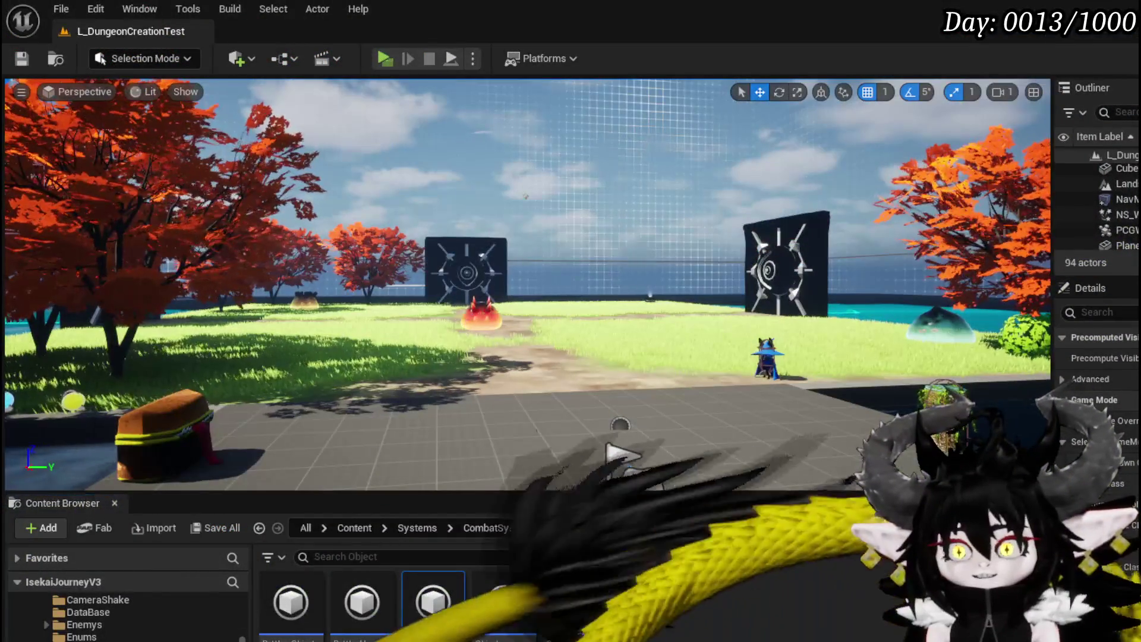
pyautogui.click(481, 315)
pyautogui.press('f')
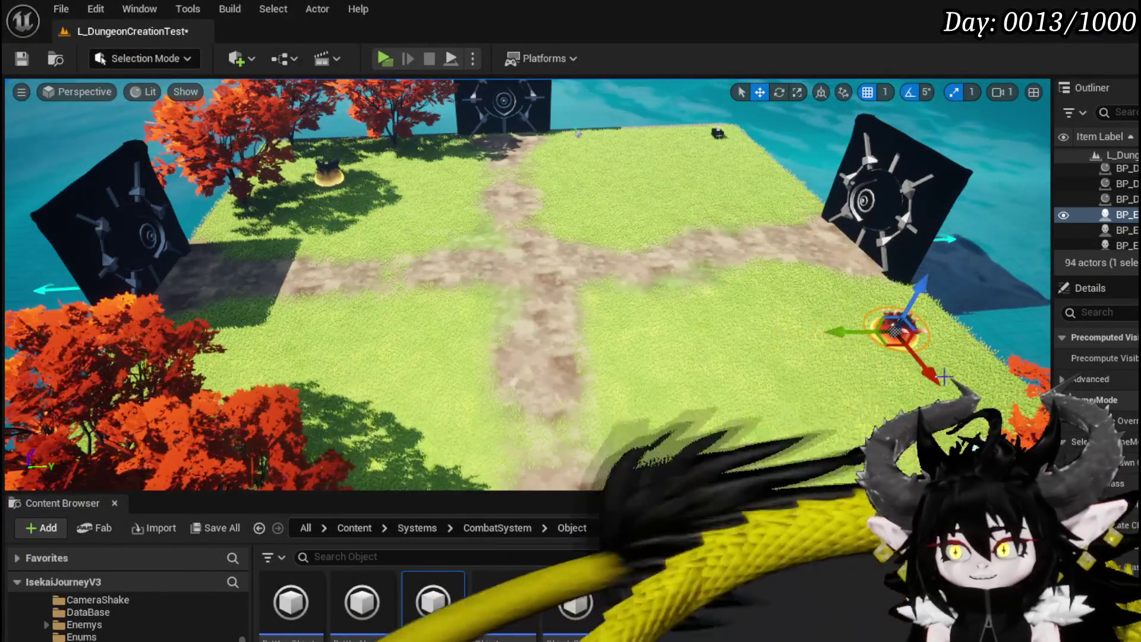
pyautogui.moveTo(802, 310); pyautogui.dragTo(867, 284)
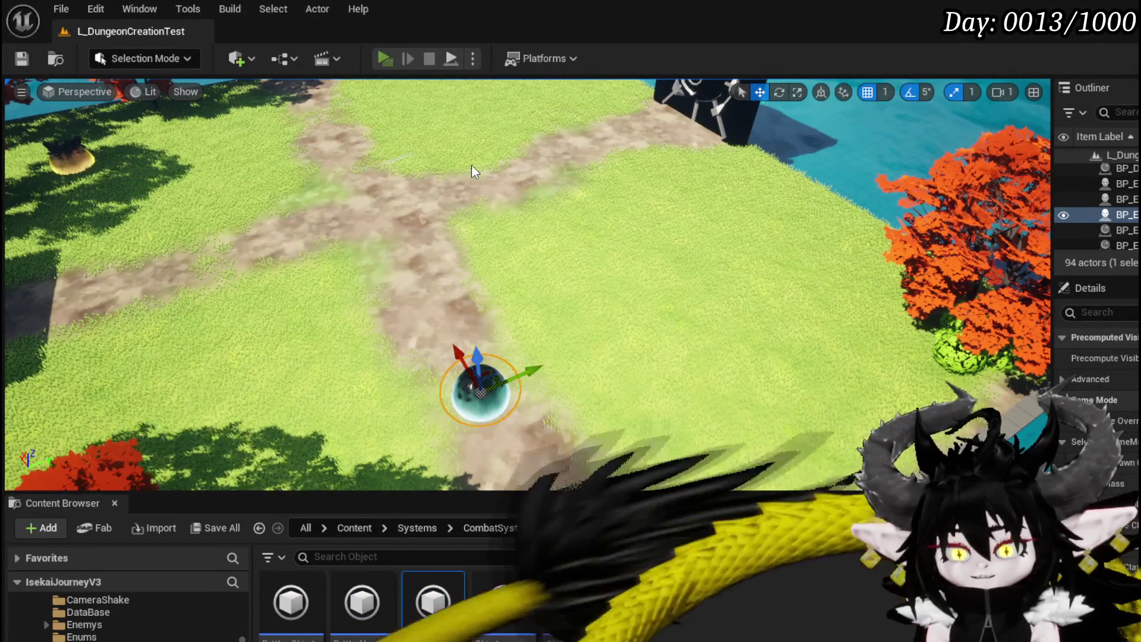
# Walk into the slime to fight a battle, stop play, and save the L_DungeonCreationTest level.
pyautogui.press('w')
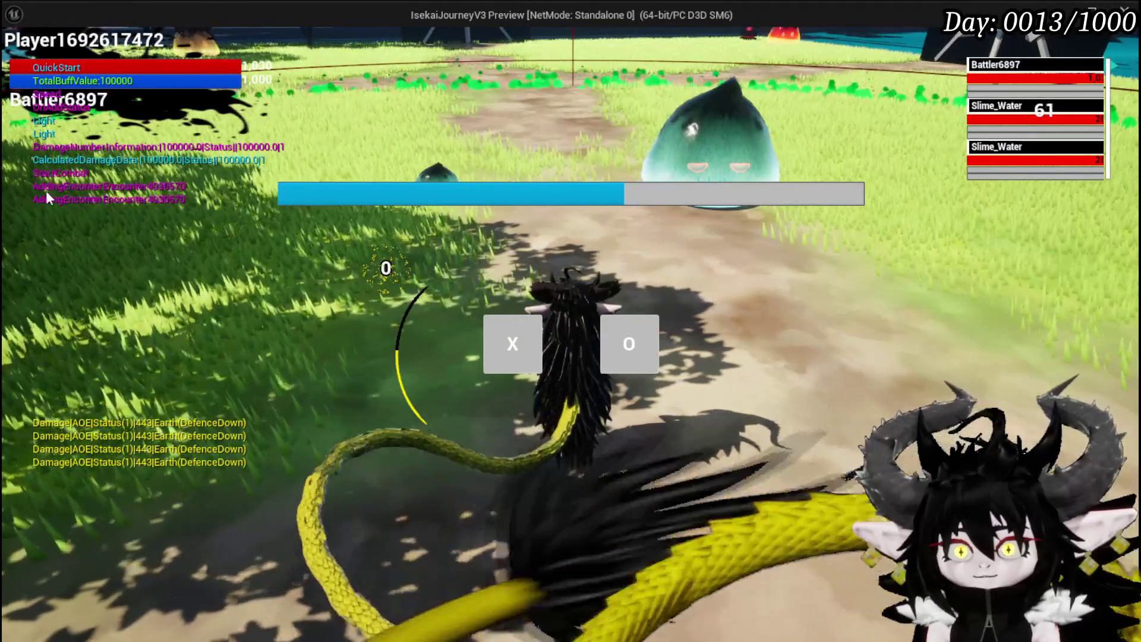
pyautogui.click(515, 343)
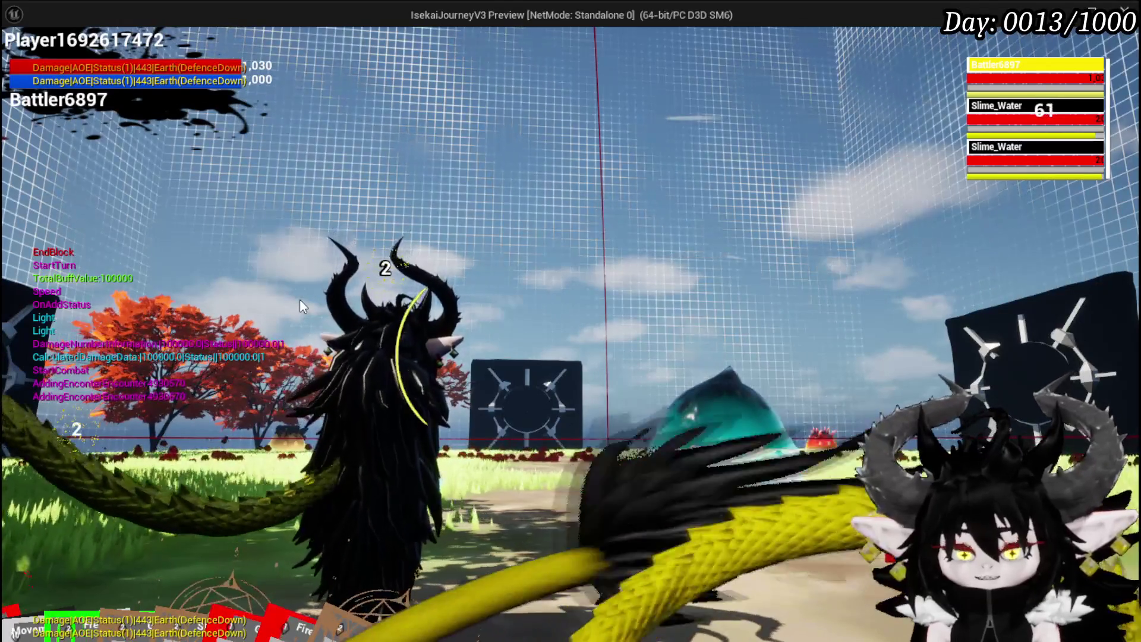
pyautogui.press('Escape')
pyautogui.click(24, 58)
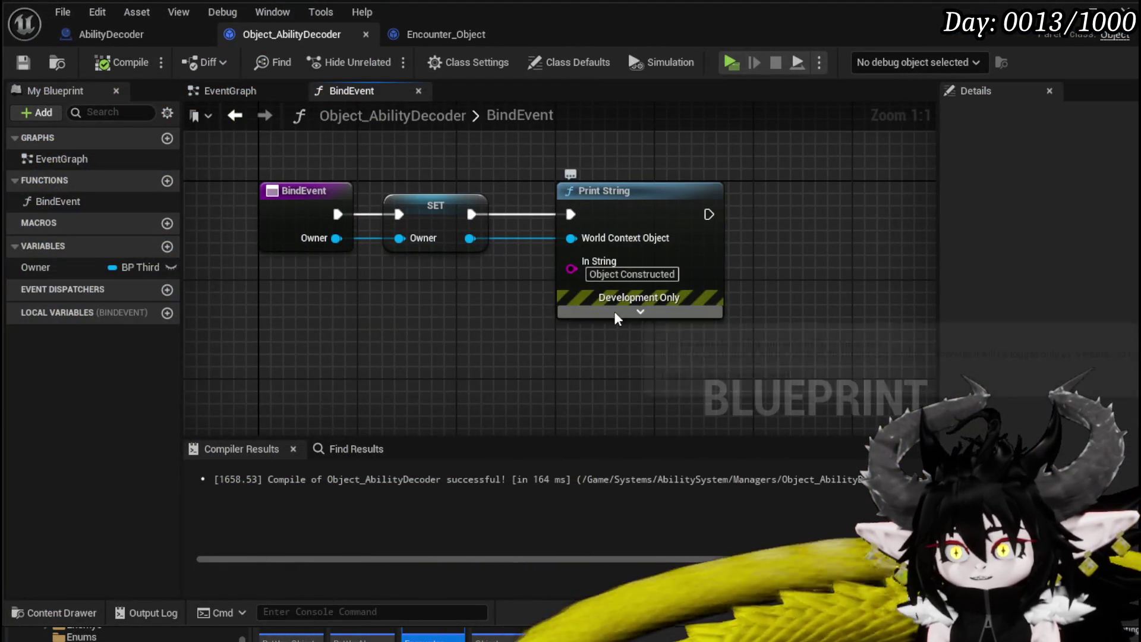
pyautogui.click(615, 312)
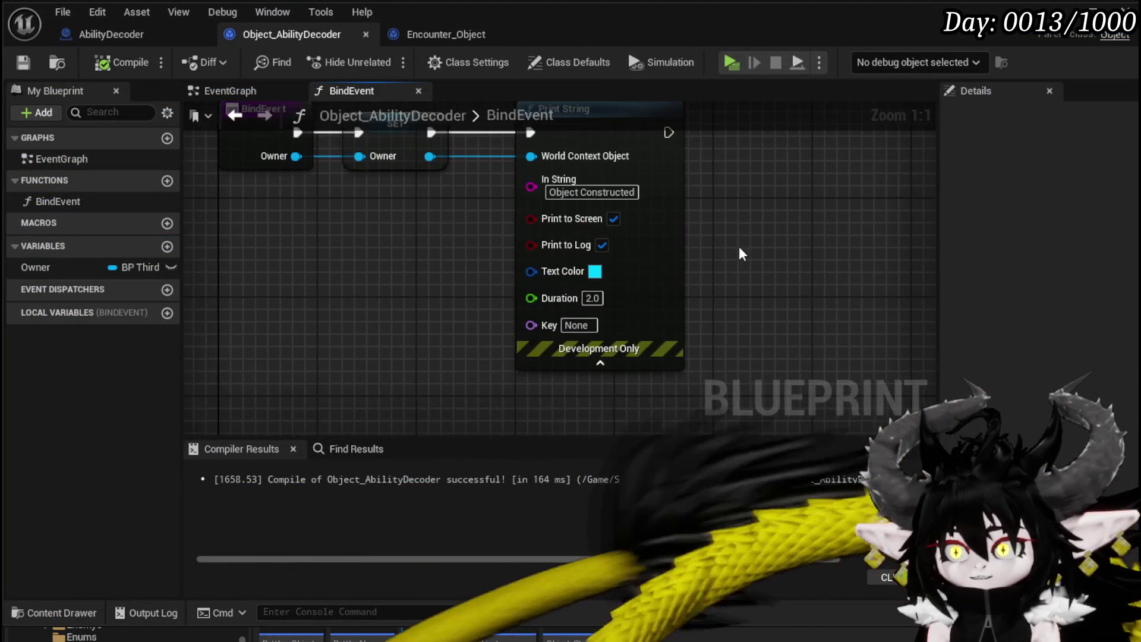
# Set the Print String text colour to yellow, then play a slime battle and stop the session.
pyautogui.click(595, 272)
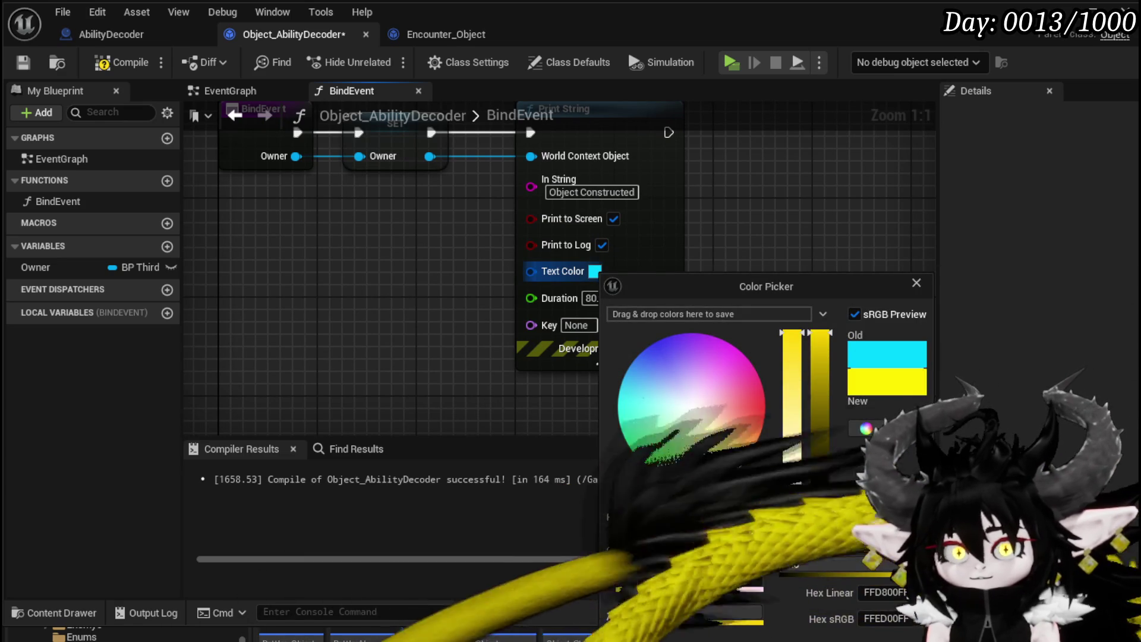
pyautogui.click(158, 34)
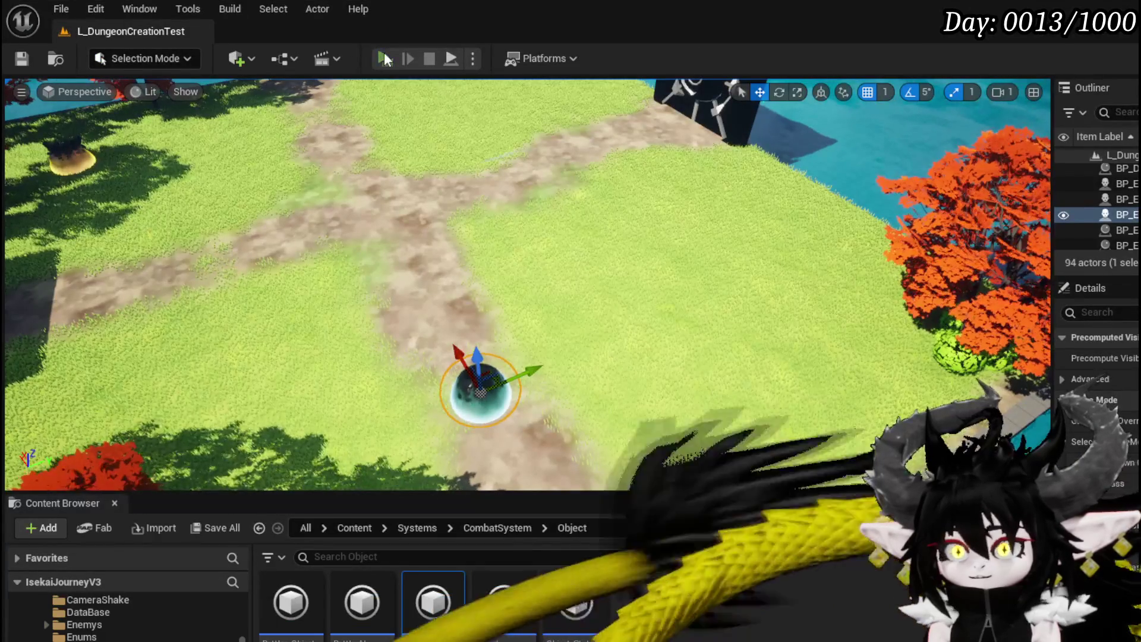
pyautogui.click(384, 55)
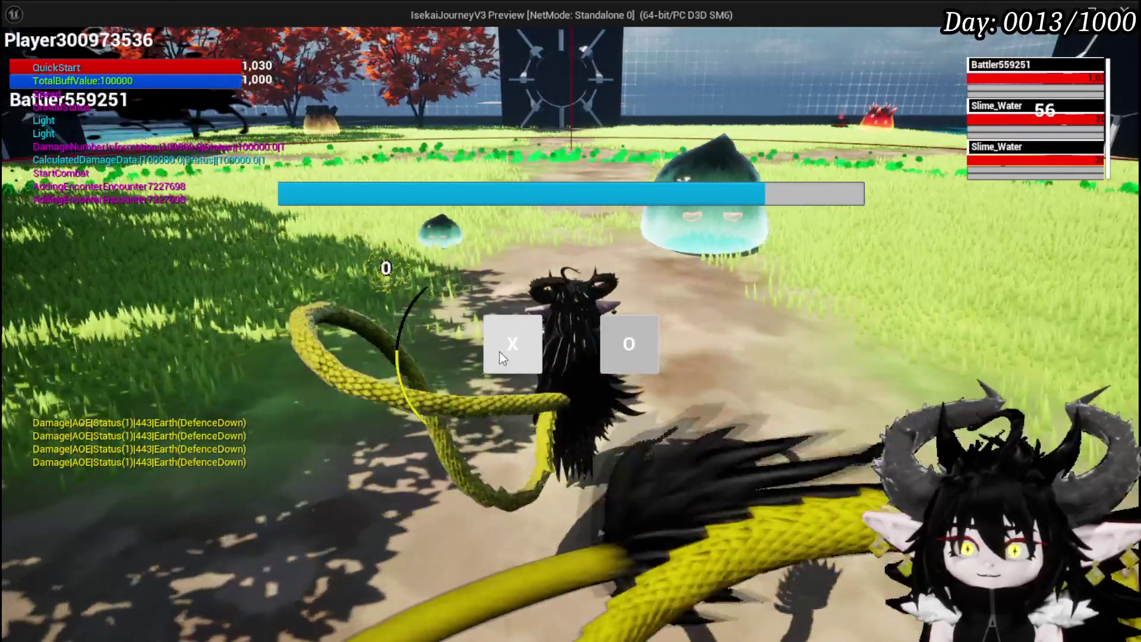
pyautogui.click(499, 351)
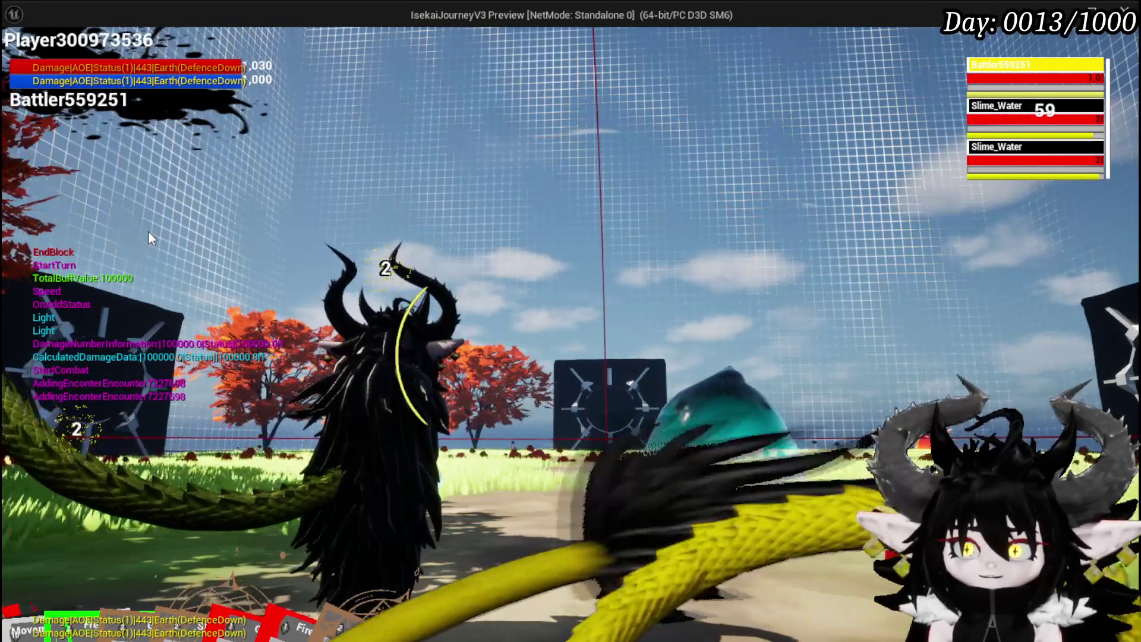
pyautogui.press('Escape')
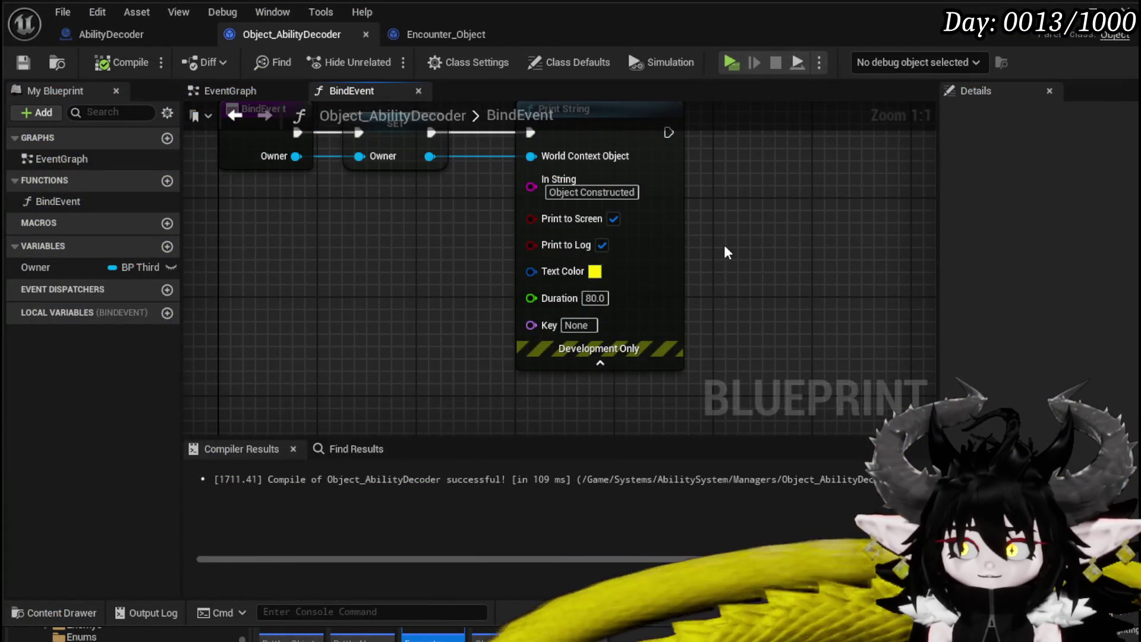
pyautogui.moveTo(726, 252)
pyautogui.mouseDown()
pyautogui.moveTo(756, 299)
pyautogui.moveTo(792, 321)
pyautogui.moveTo(750, 321)
pyautogui.mouseUp()
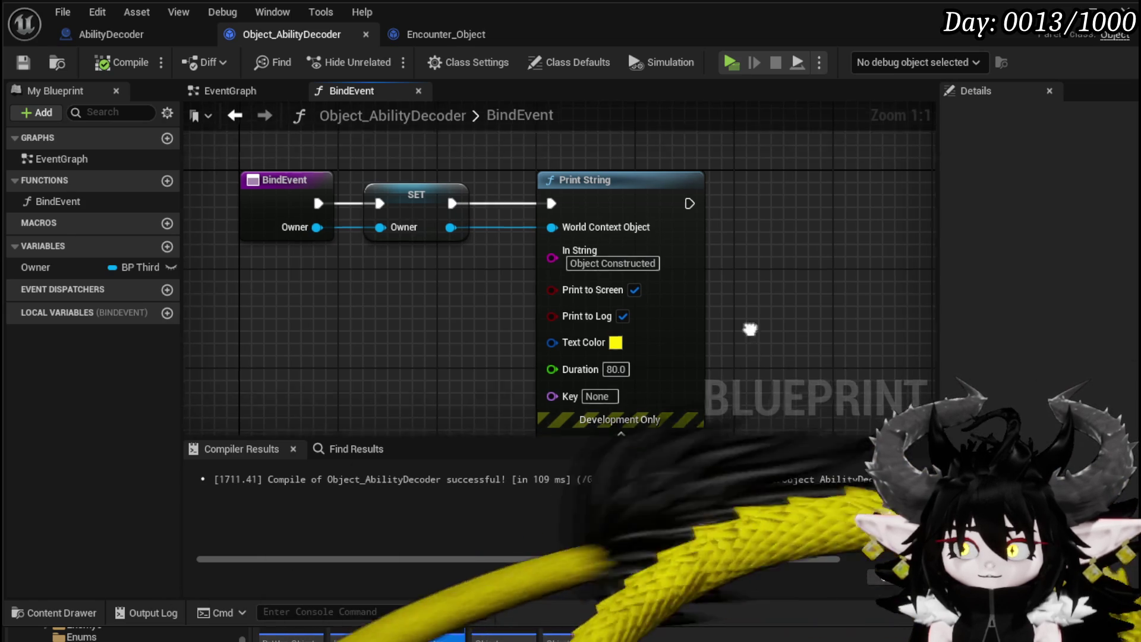
# Copy the Print String node into Encounter_Object's AddBattler graph, making room near Report Battler to UI.
pyautogui.click(698, 259)
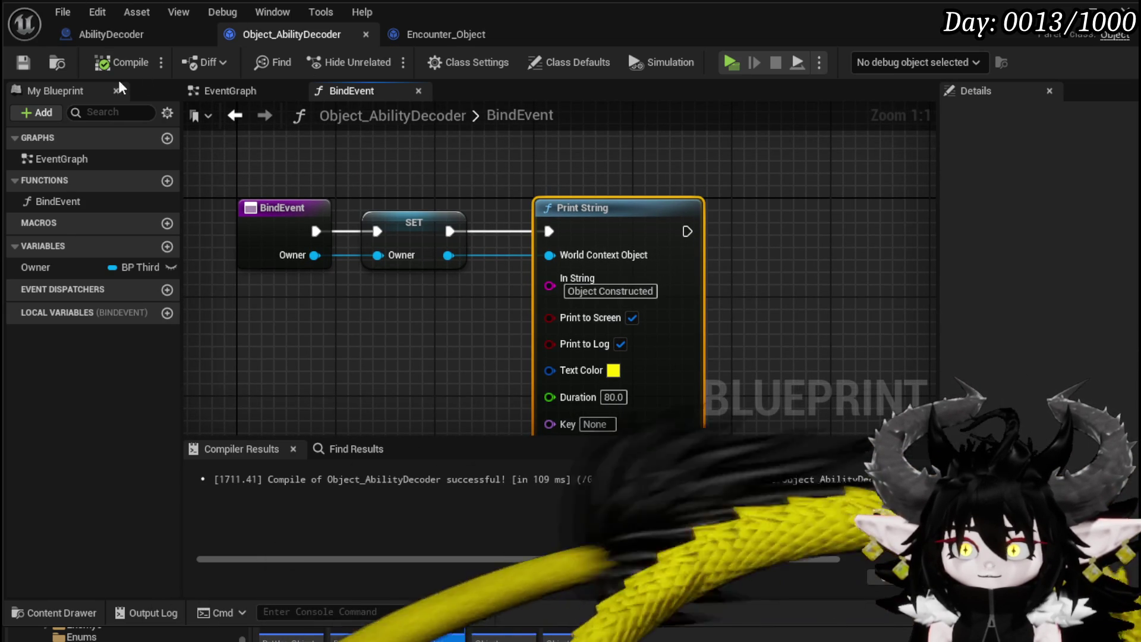
pyautogui.click(443, 36)
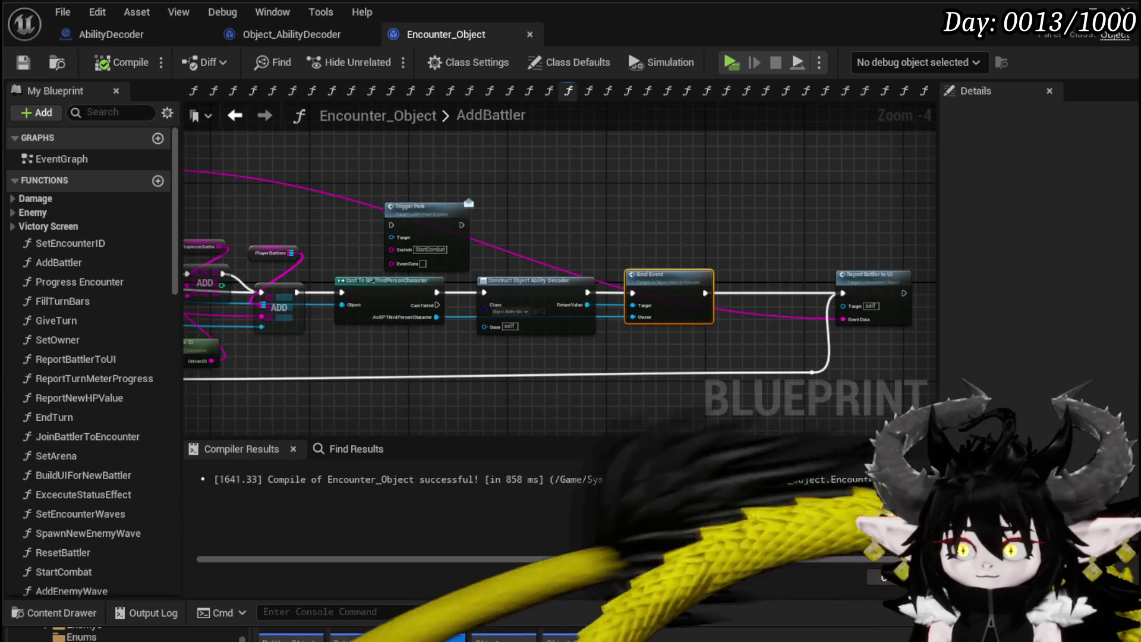
pyautogui.moveTo(652, 254); pyautogui.dragTo(358, 194)
pyautogui.moveTo(596, 220); pyautogui.dragTo(702, 220)
pyautogui.click(450, 172)
pyautogui.hotkey('ctrl', 'v')
pyautogui.scroll(3, 407, 240)
# Wire it between Bind Event and Report Battler to UI, feed Return Value, append '(Encounter)', and compile.
pyautogui.moveTo(408, 240); pyautogui.dragTo(459, 233)
pyautogui.moveTo(585, 236)
pyautogui.mouseDown()
pyautogui.moveTo(695, 255)
pyautogui.moveTo(854, 244)
pyautogui.moveTo(838, 241)
pyautogui.mouseUp()
pyautogui.moveTo(312, 296); pyautogui.dragTo(534, 293)
pyautogui.moveTo(421, 258)
pyautogui.mouseDown()
pyautogui.moveTo(610, 281)
pyautogui.moveTo(701, 257)
pyautogui.mouseUp()
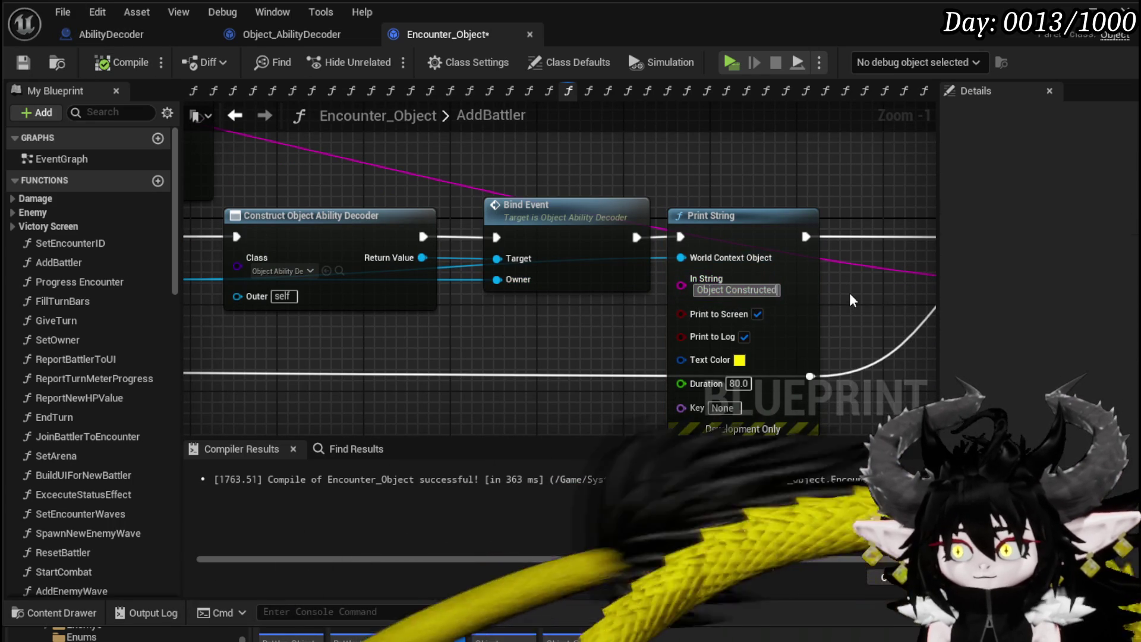
pyautogui.write('(Enco')
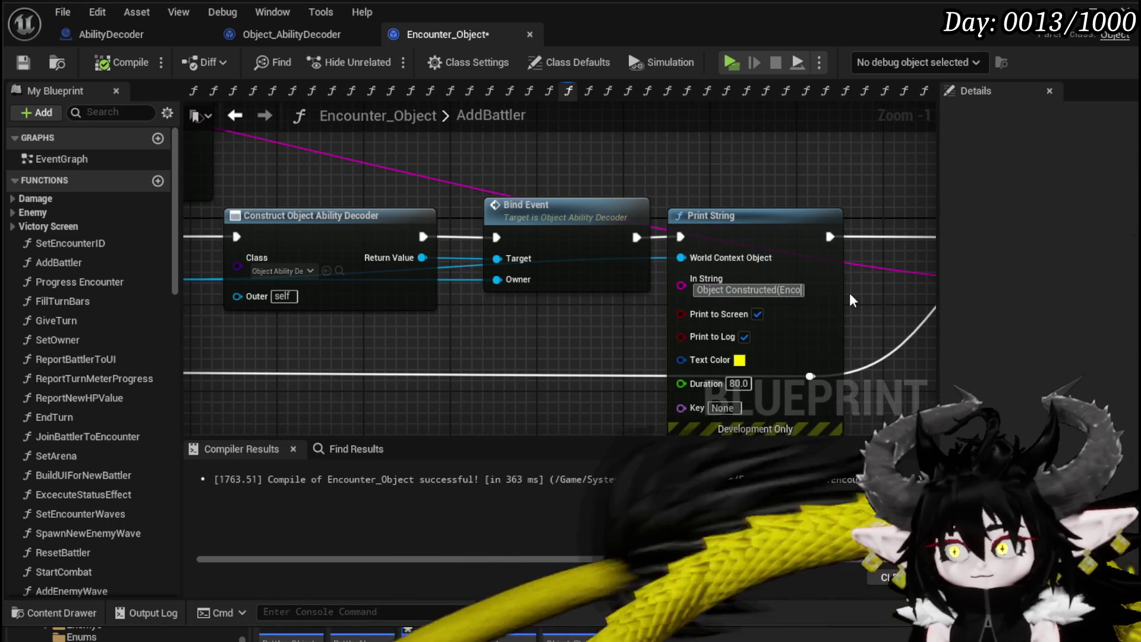
pyautogui.write('unter')
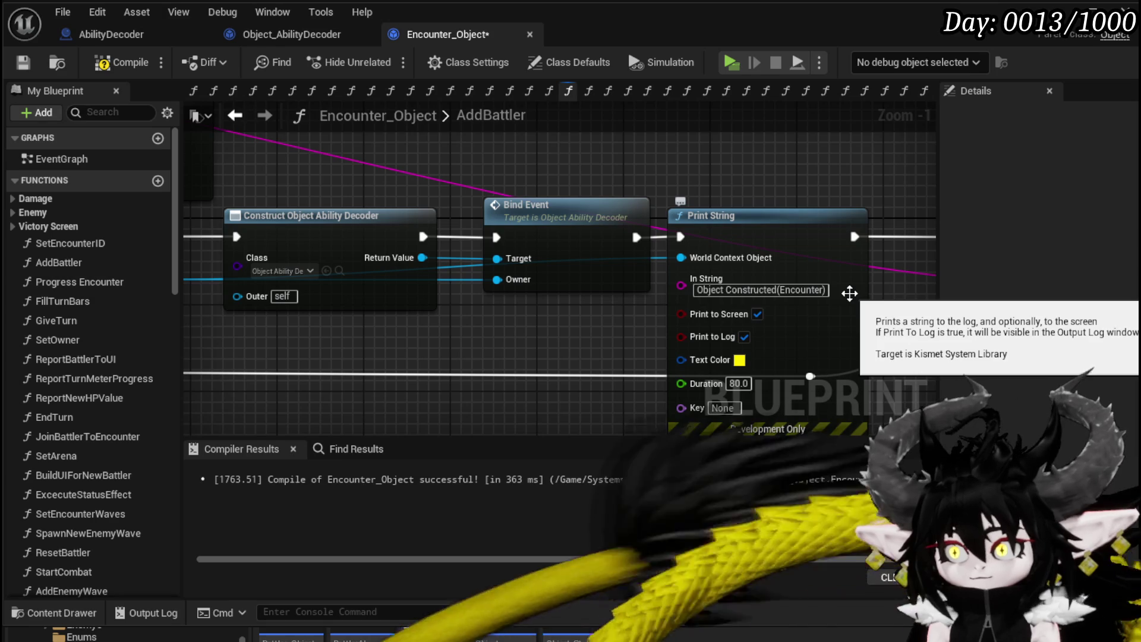
pyautogui.click(116, 62)
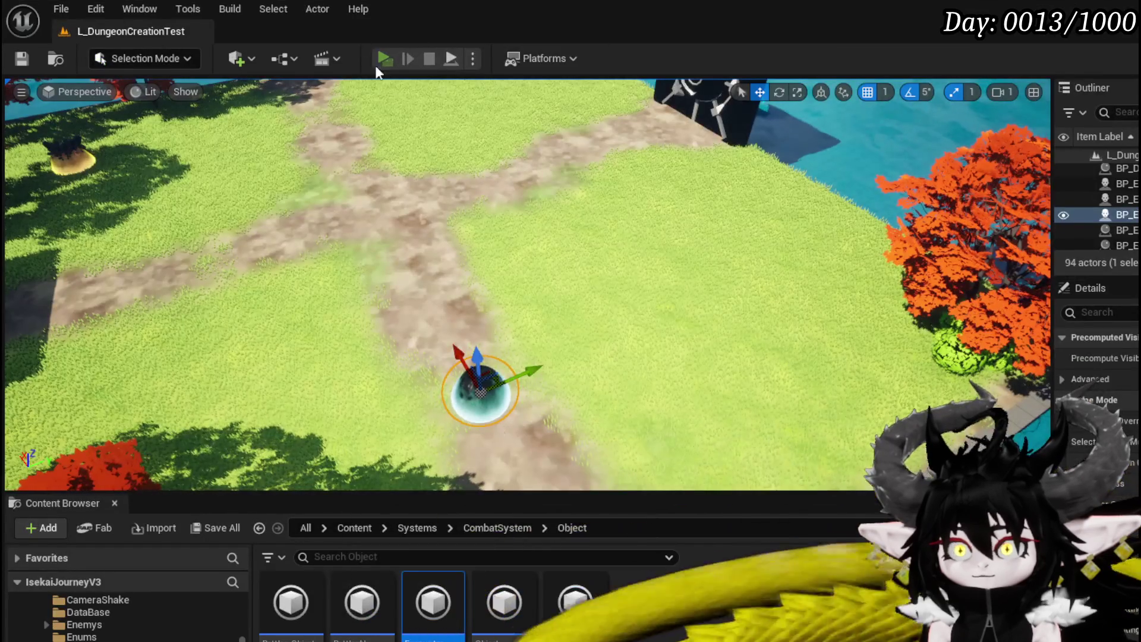
pyautogui.click(380, 59)
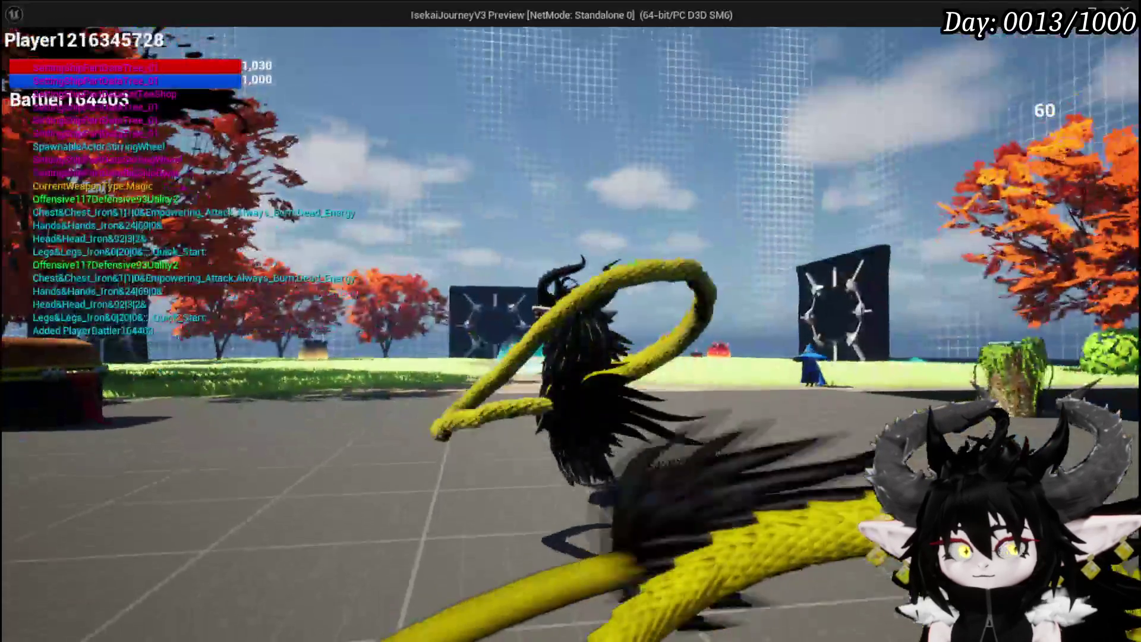
# Run into the slime, answer the battle prompt with X, stop play, and return to the AddBattler graph.
pyautogui.press('w')
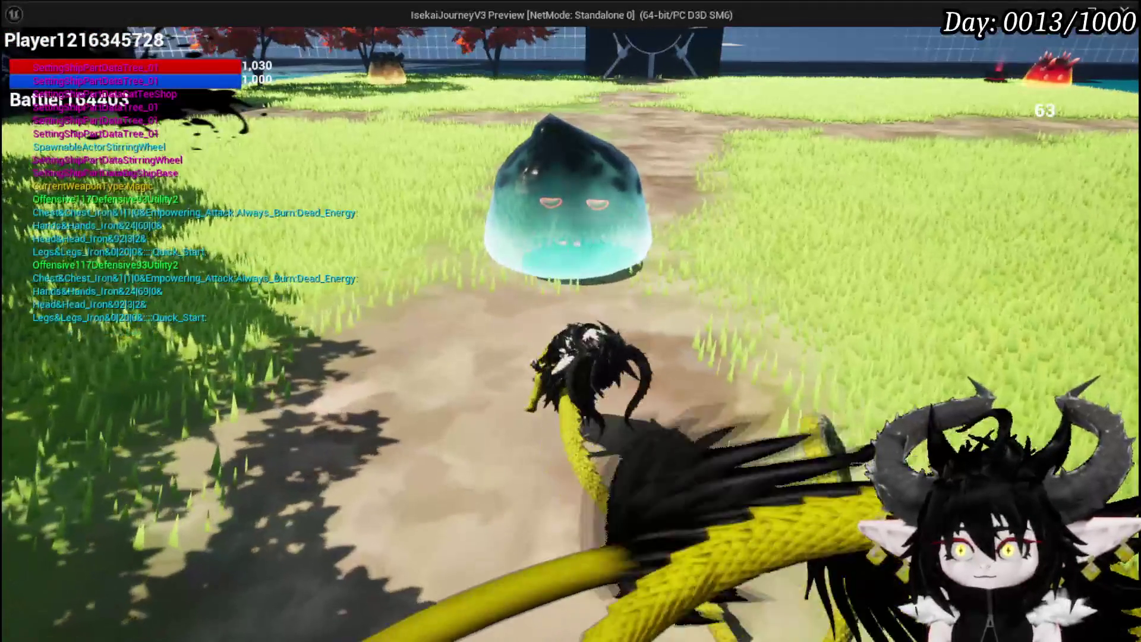
pyautogui.press('w')
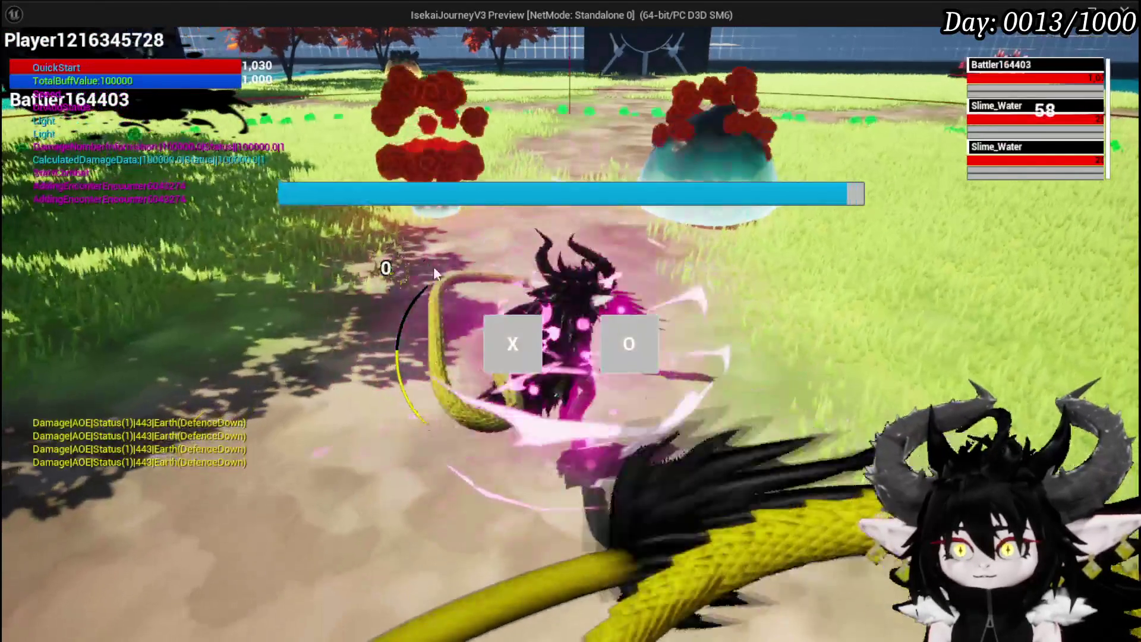
pyautogui.click(505, 336)
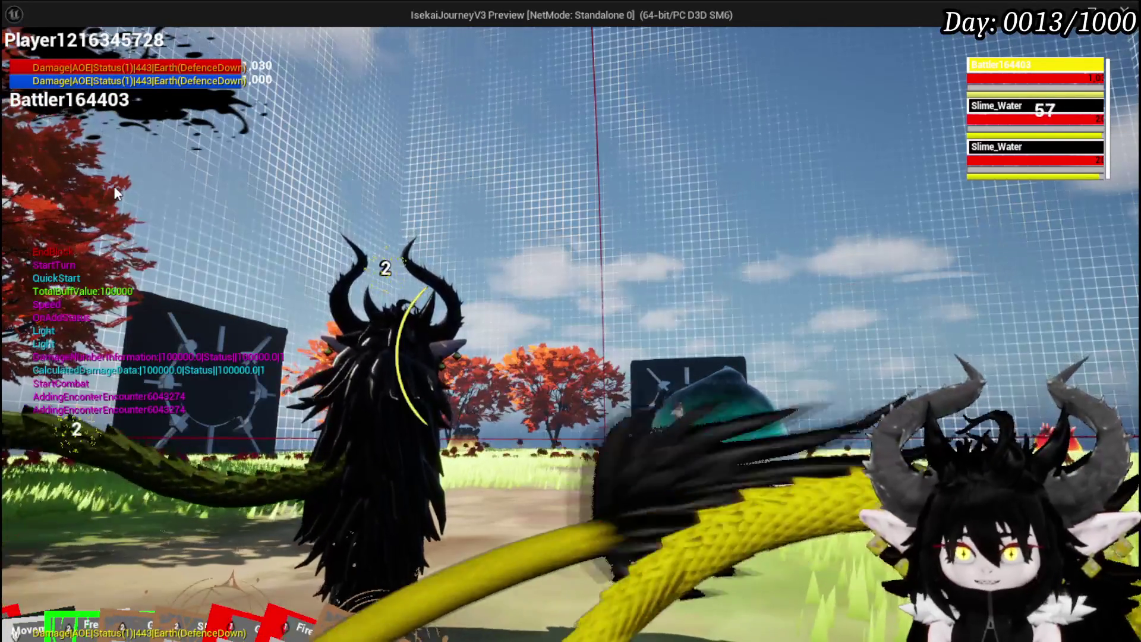
pyautogui.press('Escape')
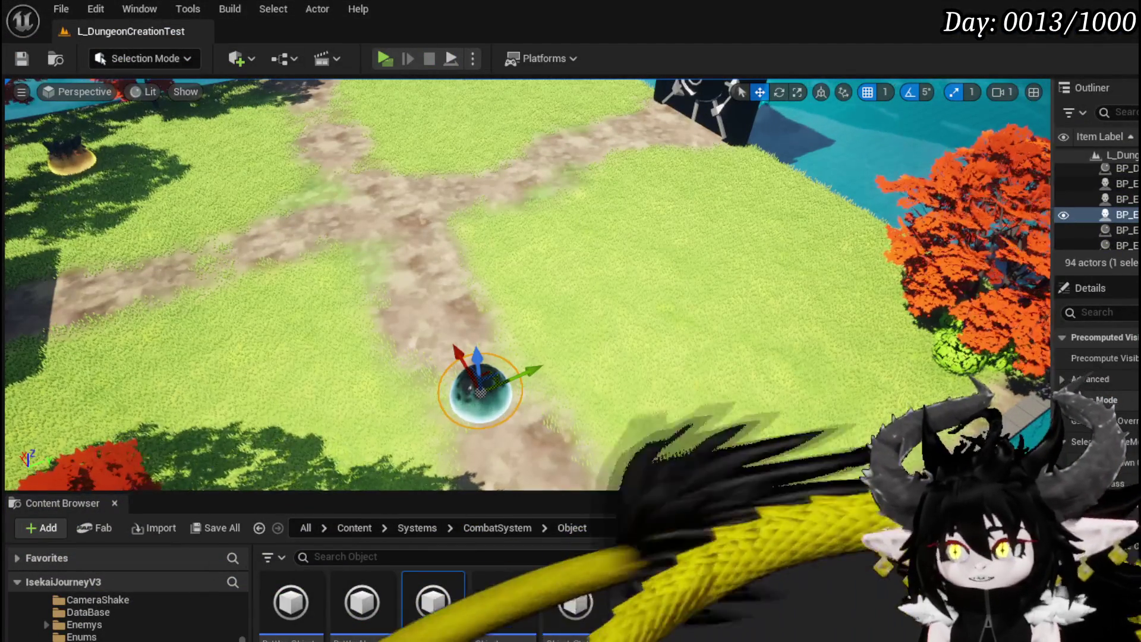
pyautogui.hotkey('alt', 'Tab')
pyautogui.scroll(-4, 440, 336)
pyautogui.scroll(5, 321, 206)
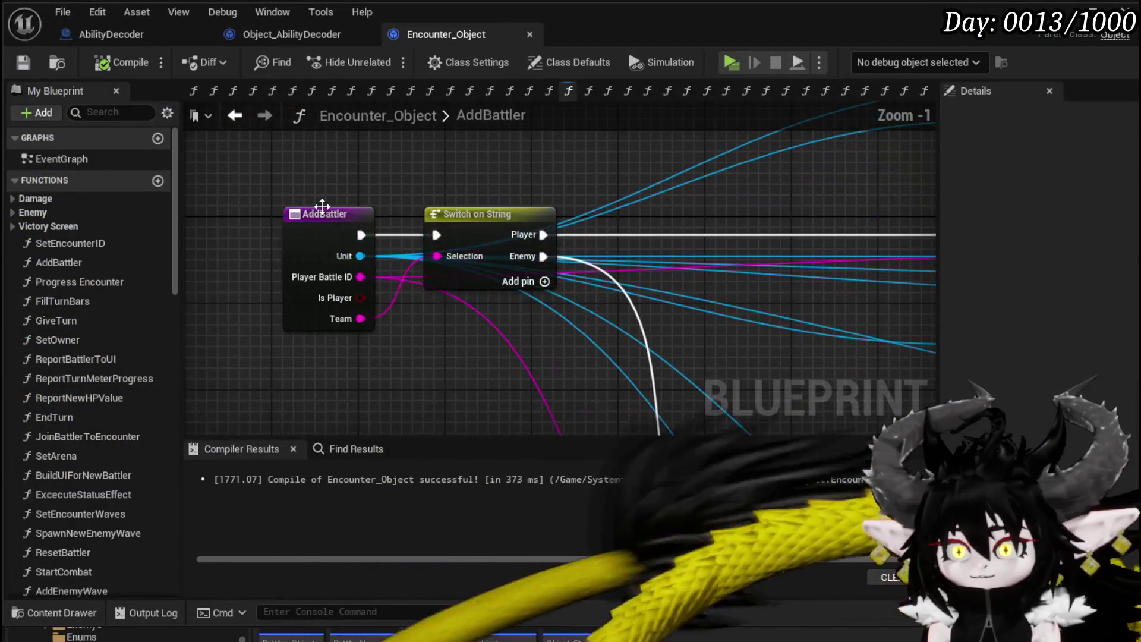
# Add a breakpoint on the AddBattler node and start Play-in-Editor.
pyautogui.rightClick(321, 207)
pyautogui.click(375, 538)
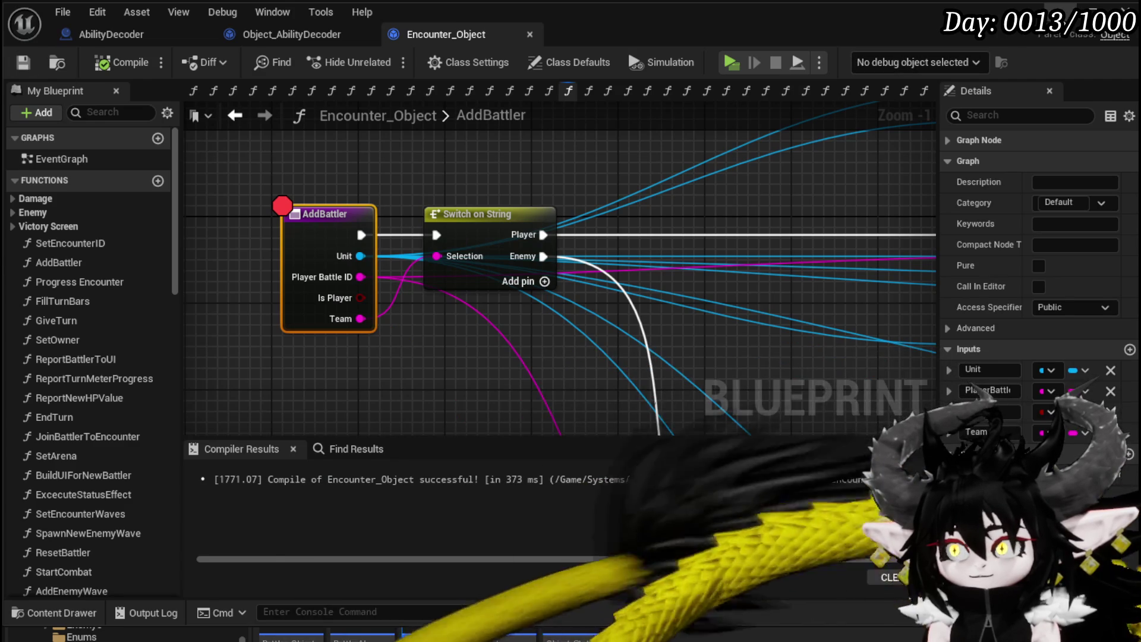
pyautogui.hotkey('alt', 'p')
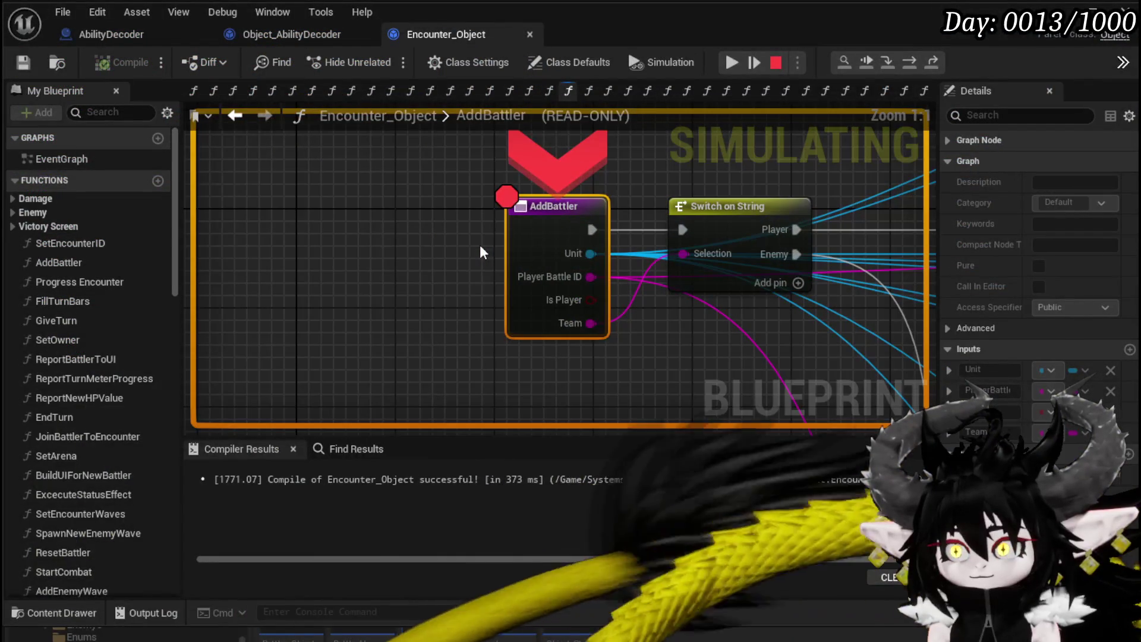
# Step through AddBattler past Bind Event, the new Print String and Report Battler to UI, then resume.
pyautogui.click(905, 62)
pyautogui.click(906, 61)
pyautogui.click(905, 62)
pyautogui.click(905, 62)
pyautogui.click(905, 62)
pyautogui.click(905, 62)
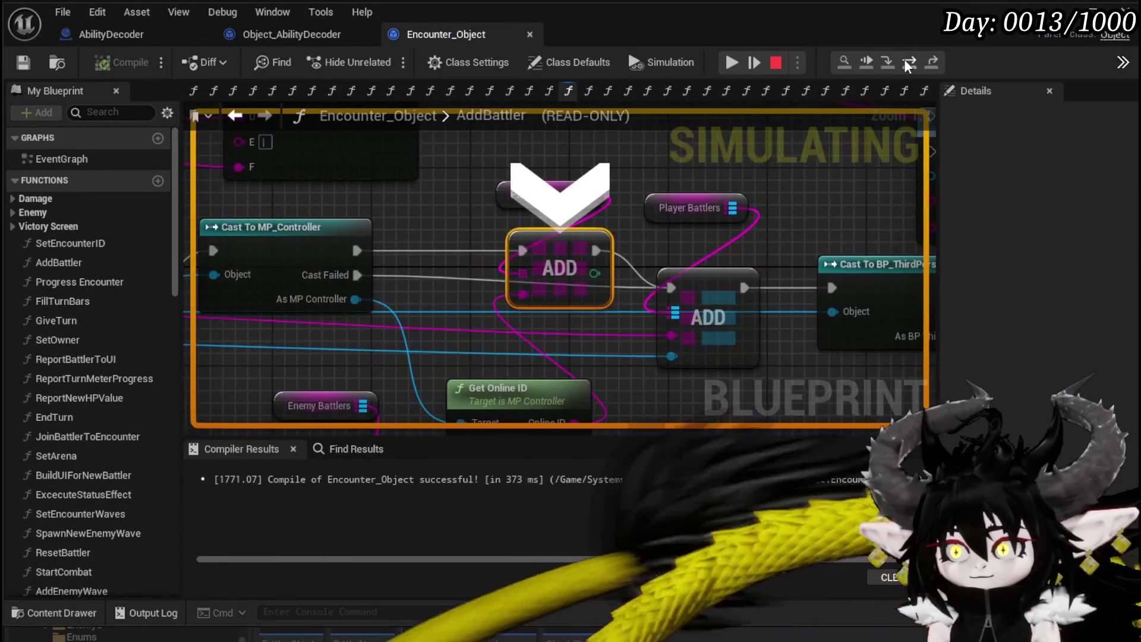
pyautogui.click(905, 62)
pyautogui.click(905, 62)
pyautogui.click(904, 61)
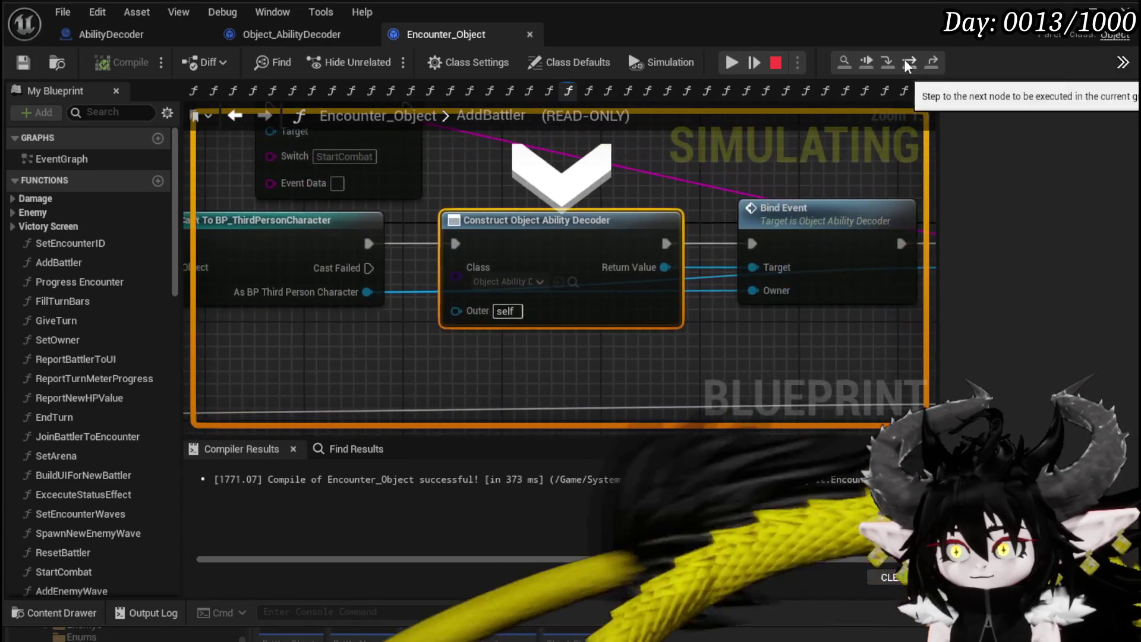
pyautogui.click(904, 60)
pyautogui.click(904, 61)
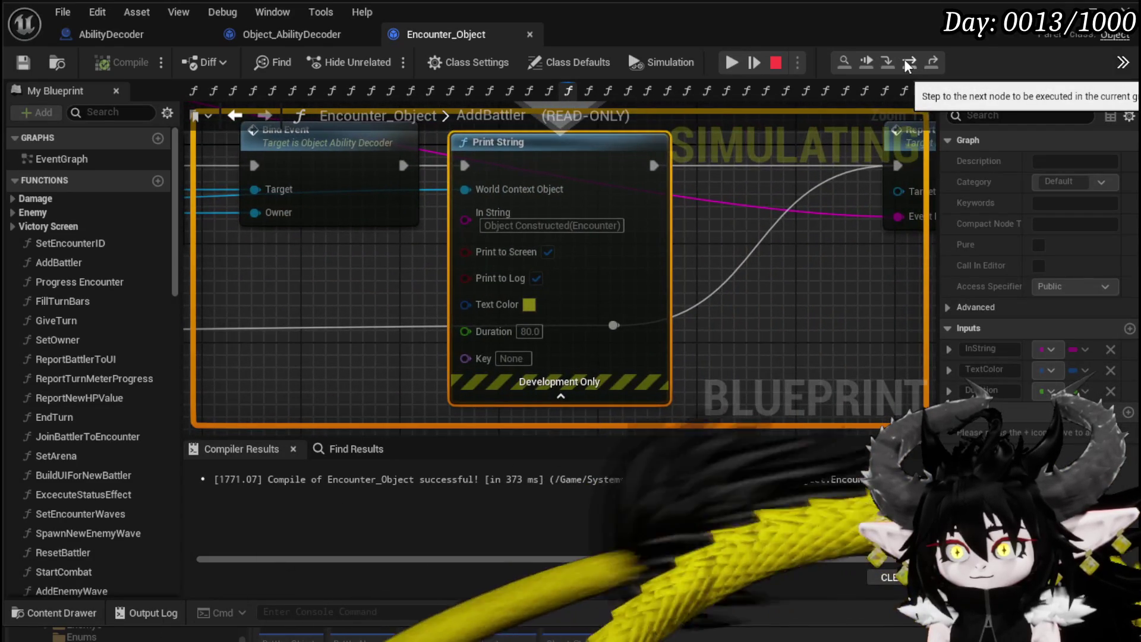
pyautogui.click(905, 60)
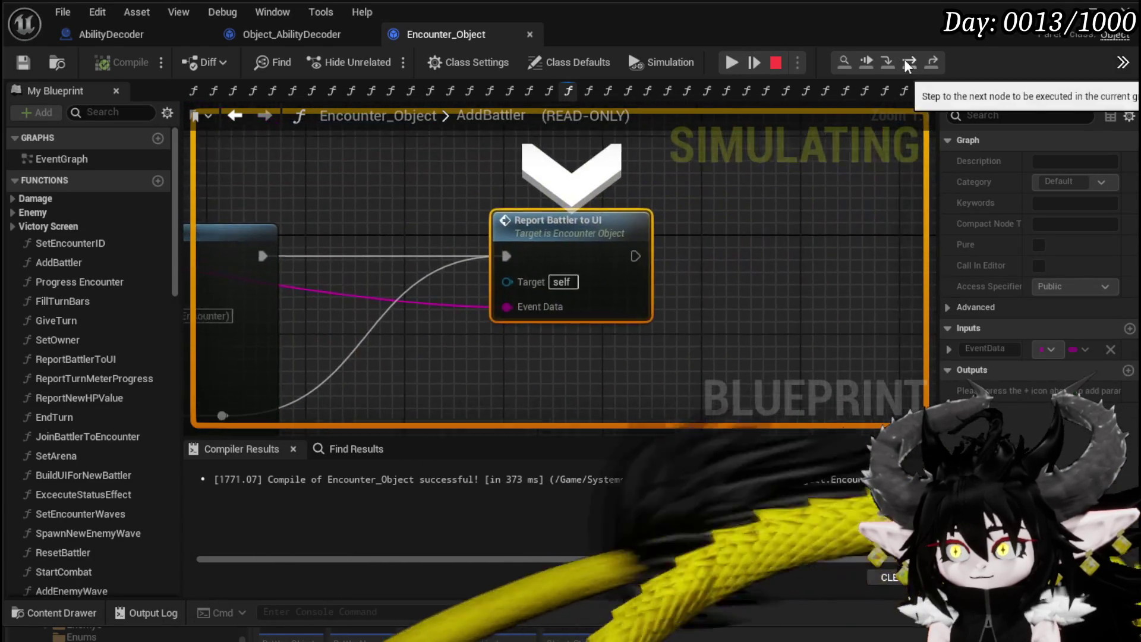
pyautogui.click(732, 62)
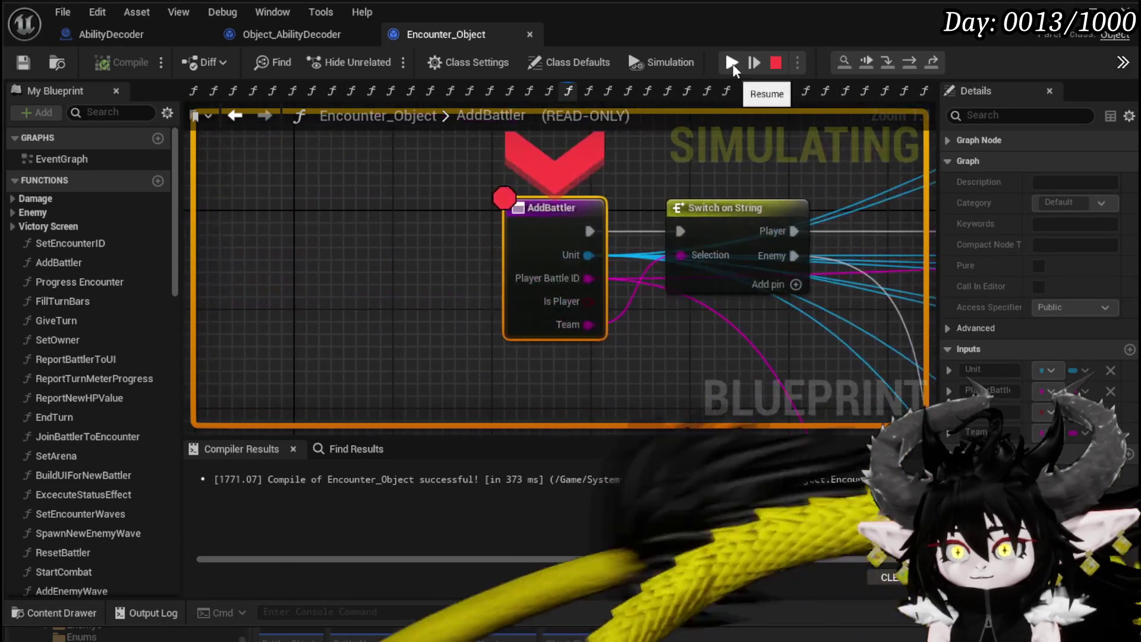
pyautogui.click(733, 63)
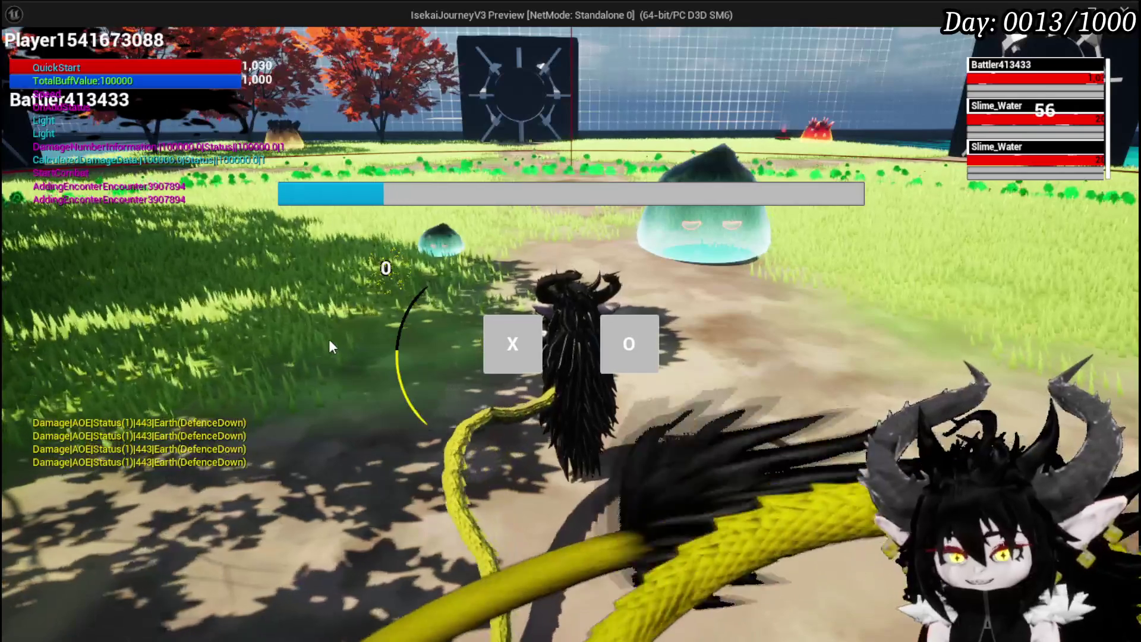
# Choose X on the in-game prompt and end the play test.
pyautogui.click(491, 340)
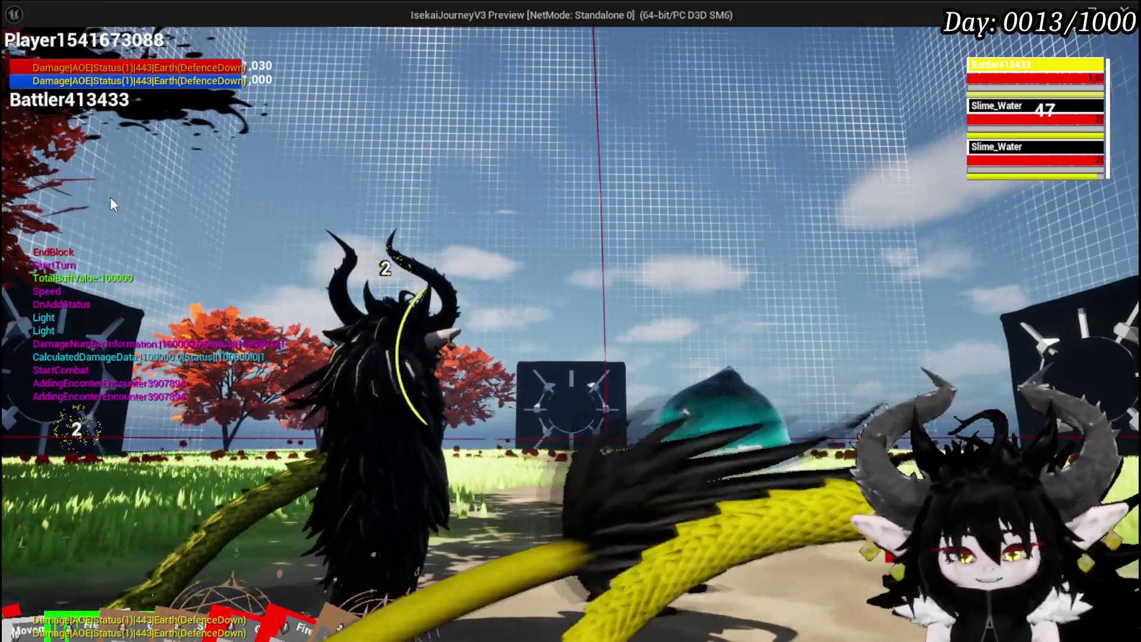
pyautogui.press('Escape')
pyautogui.scroll(-5, 633, 178)
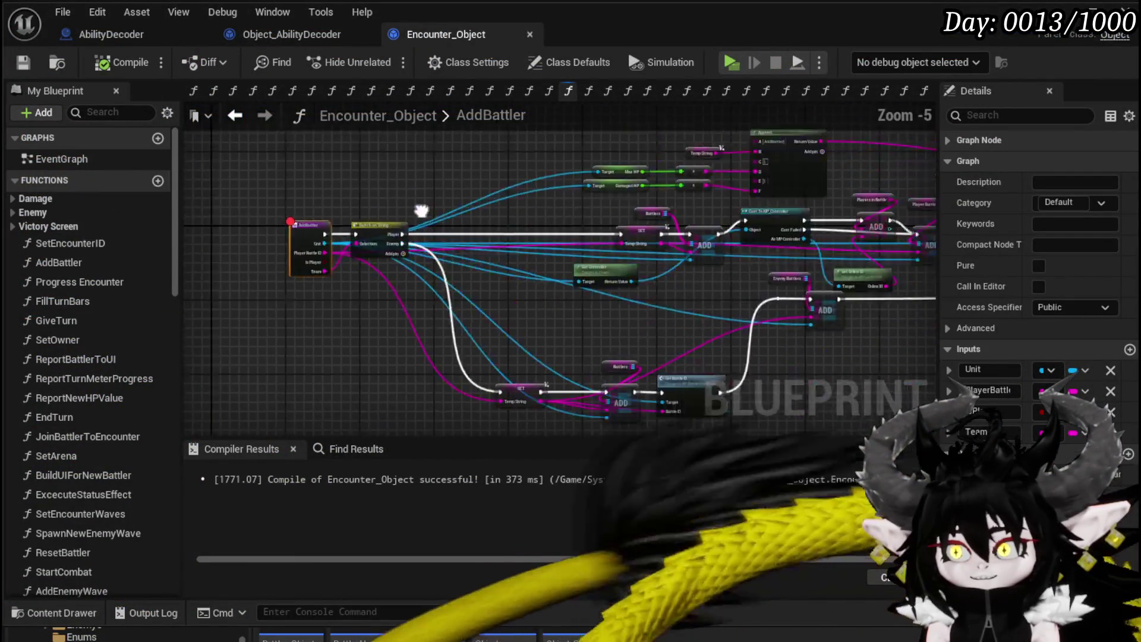
# Delete the Print String and wire Bind Event directly to Report Battler to UI.
pyautogui.scroll(3, 346, 311)
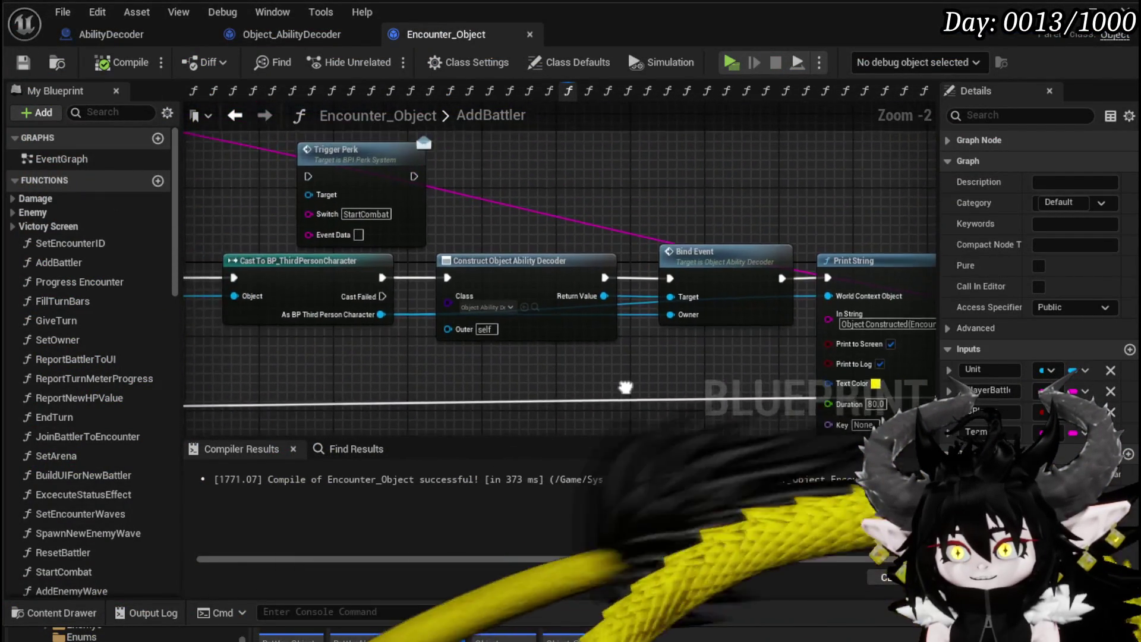
pyautogui.click(540, 203)
pyautogui.press('Delete')
pyautogui.moveTo(459, 218)
pyautogui.mouseDown()
pyautogui.moveTo(857, 220)
pyautogui.moveTo(830, 220)
pyautogui.mouseUp()
pyautogui.moveTo(430, 330); pyautogui.dragTo(738, 343)
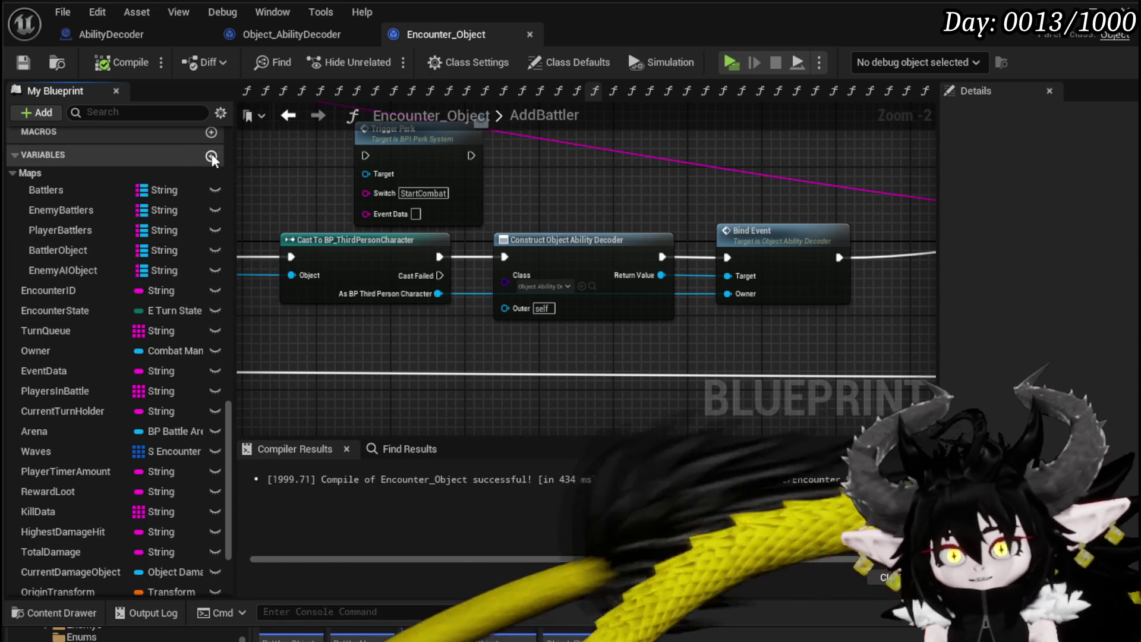
# Create a new variable named AbilityDecoderObject with a String type.
pyautogui.click(212, 156)
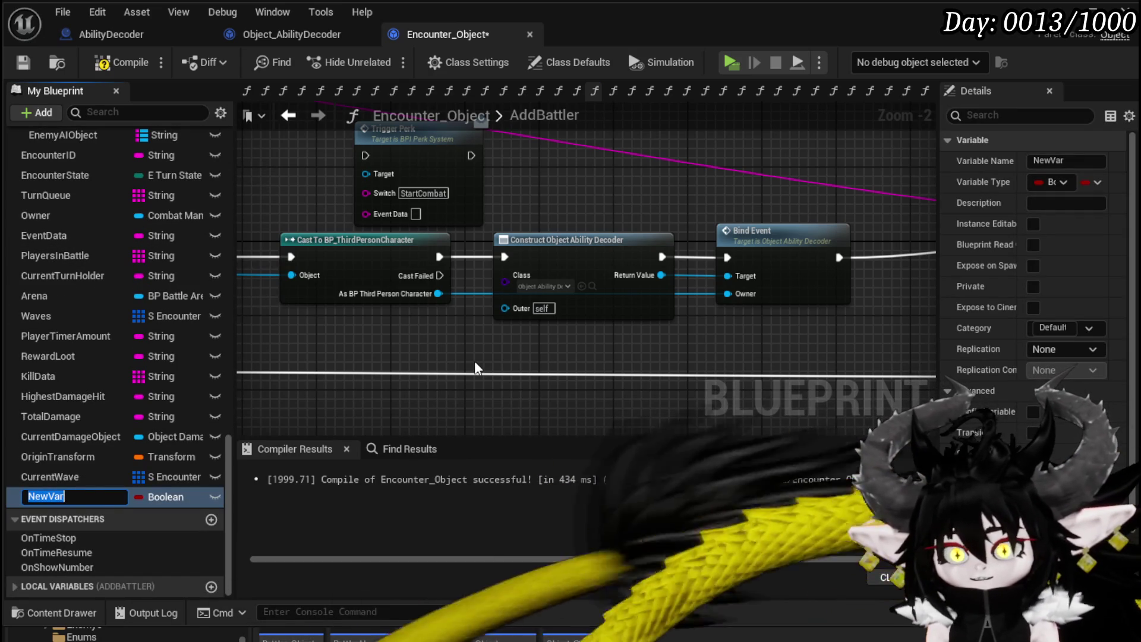
pyautogui.write('ilityDecoderObject')
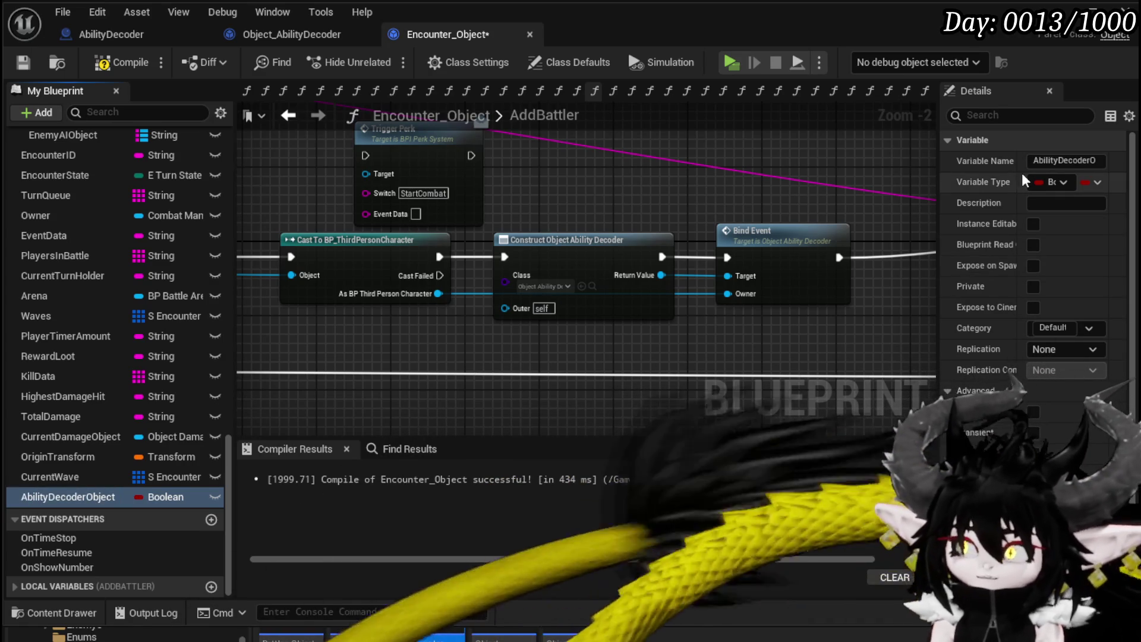
pyautogui.moveTo(937, 184); pyautogui.dragTo(658, 196)
pyautogui.click(979, 182)
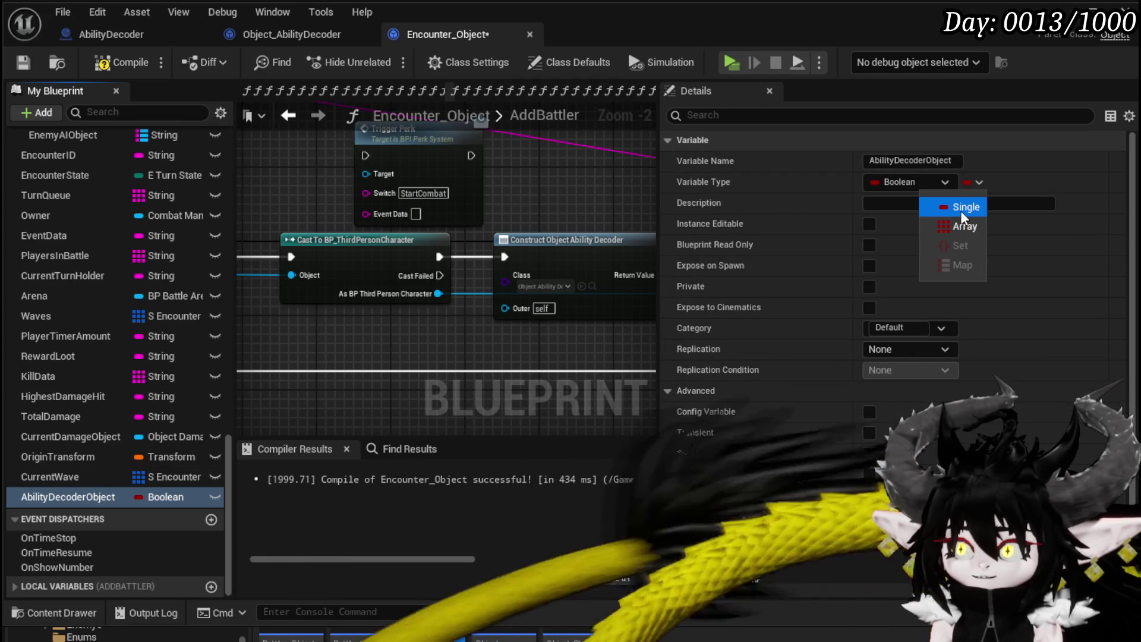
pyautogui.click(926, 186)
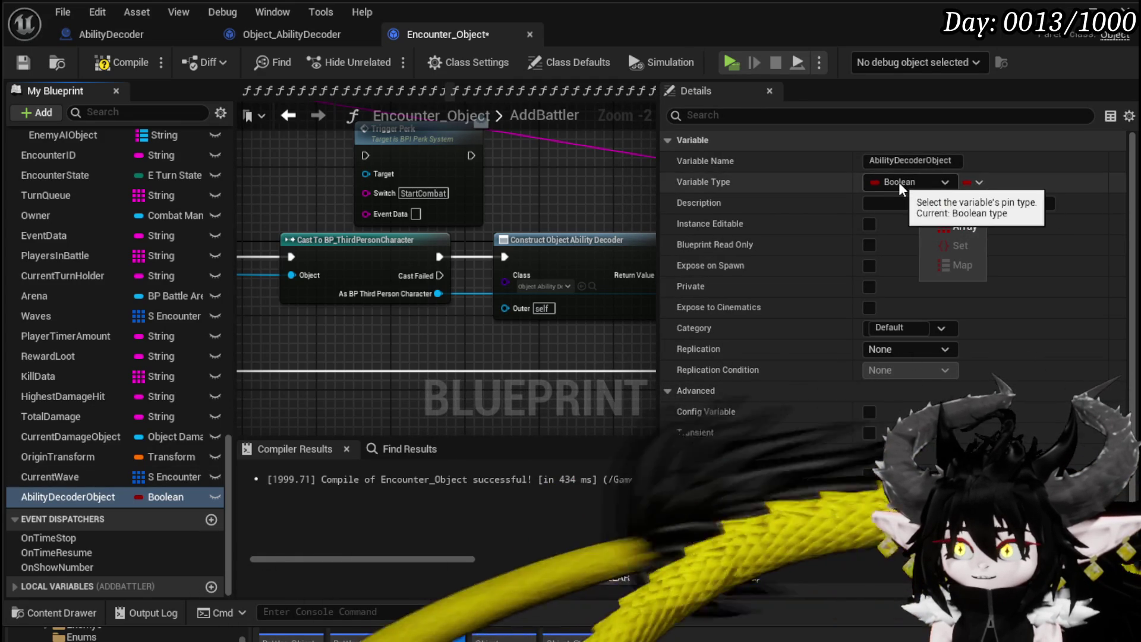
pyautogui.click(898, 182)
pyautogui.click(903, 317)
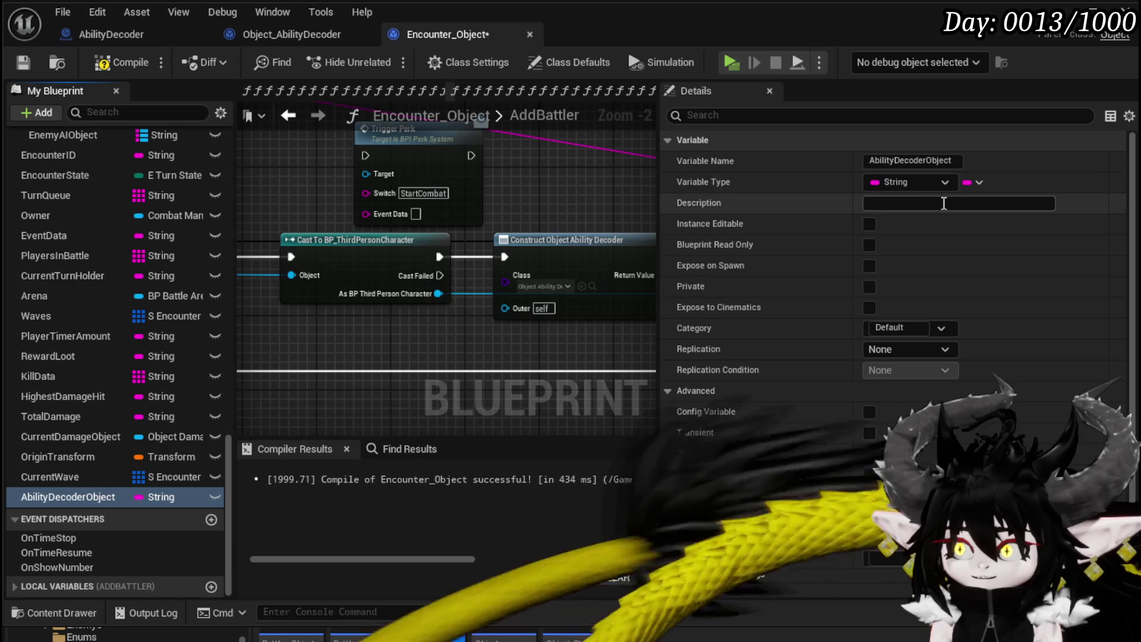
# Make AbilityDecoderObject a Map to Object Ability Decoder, filed under the Maps category.
pyautogui.click(973, 182)
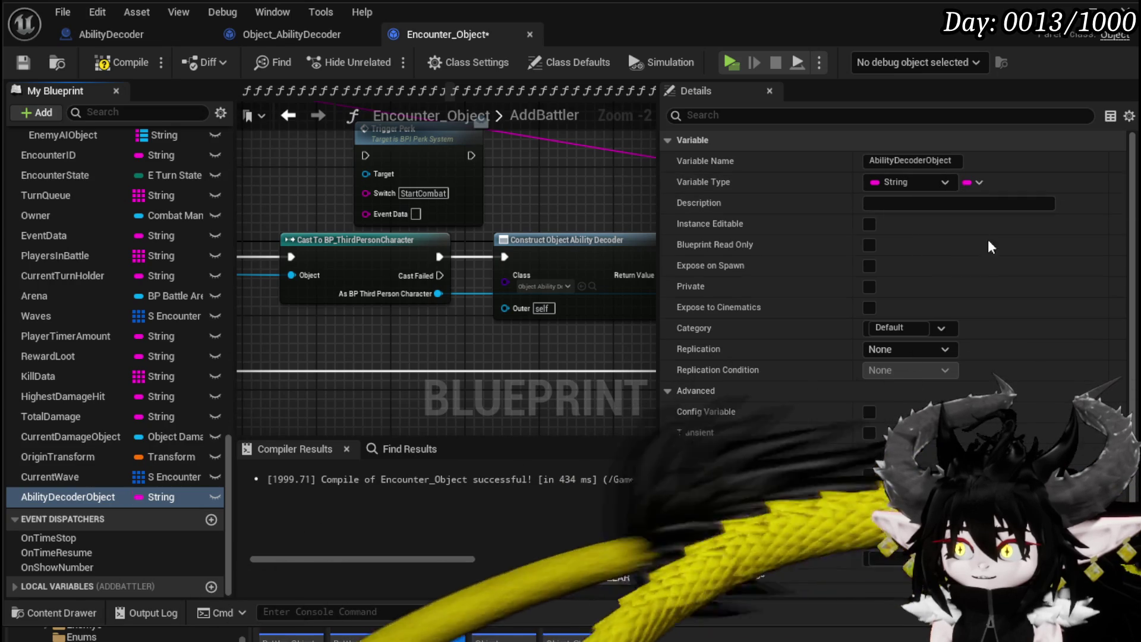
pyautogui.click(964, 259)
pyautogui.click(1017, 181)
pyautogui.write('AbilityDE')
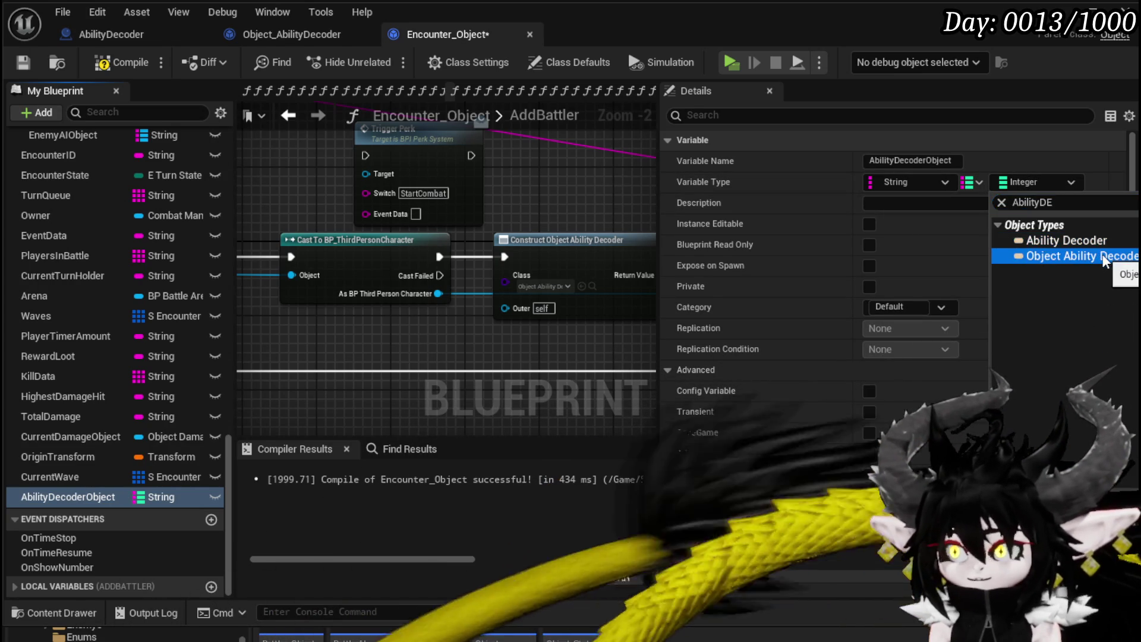
pyautogui.click(1064, 255)
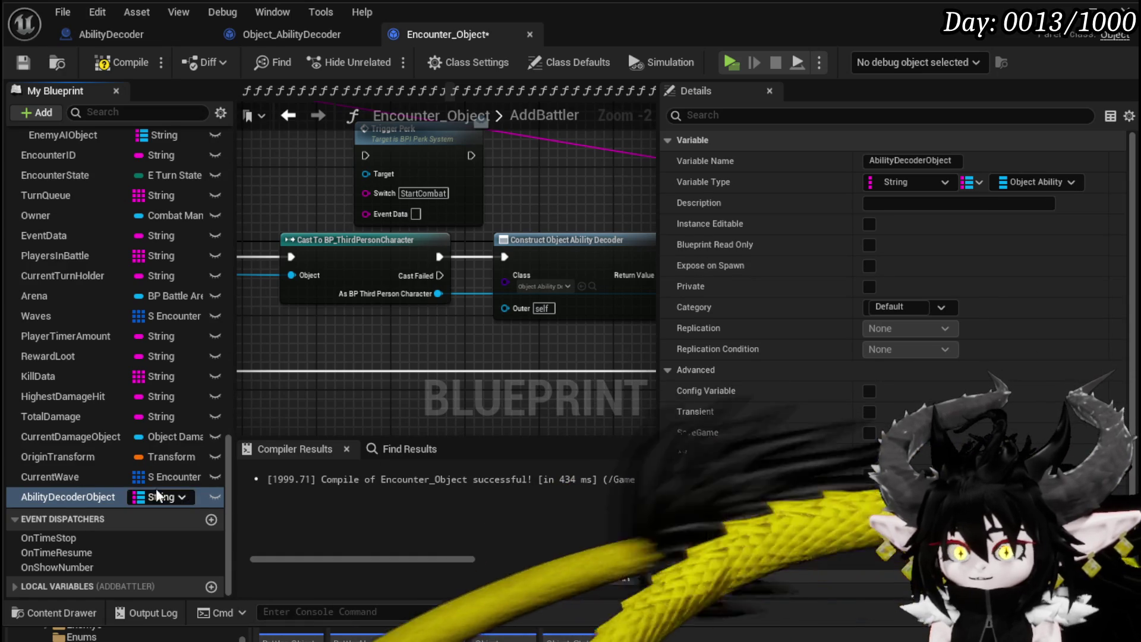
pyautogui.click(952, 305)
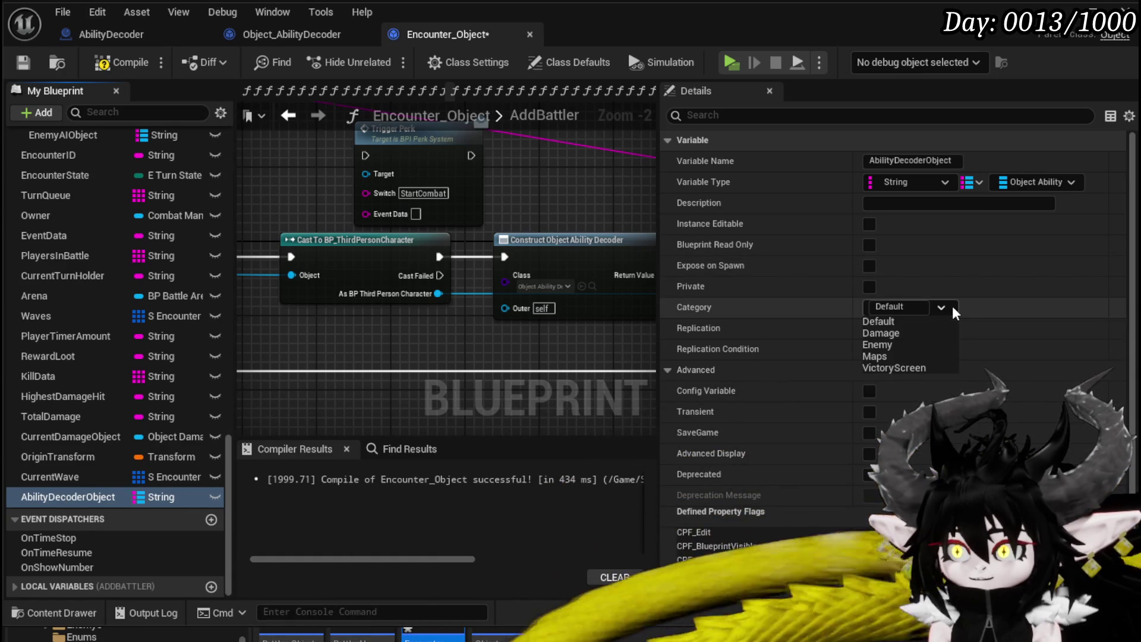
pyautogui.click(879, 355)
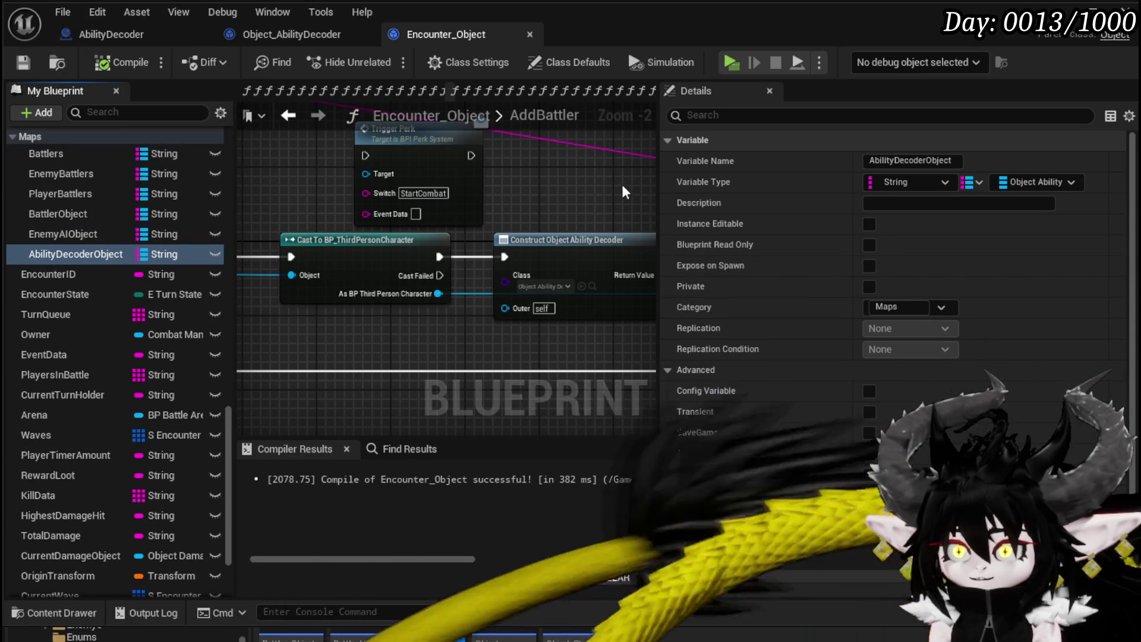
# Add a Map ADD node for AbilityDecoderObject after Bind Event, feeding in the constructed decoder and key.
pyautogui.moveTo(656, 178); pyautogui.dragTo(939, 204)
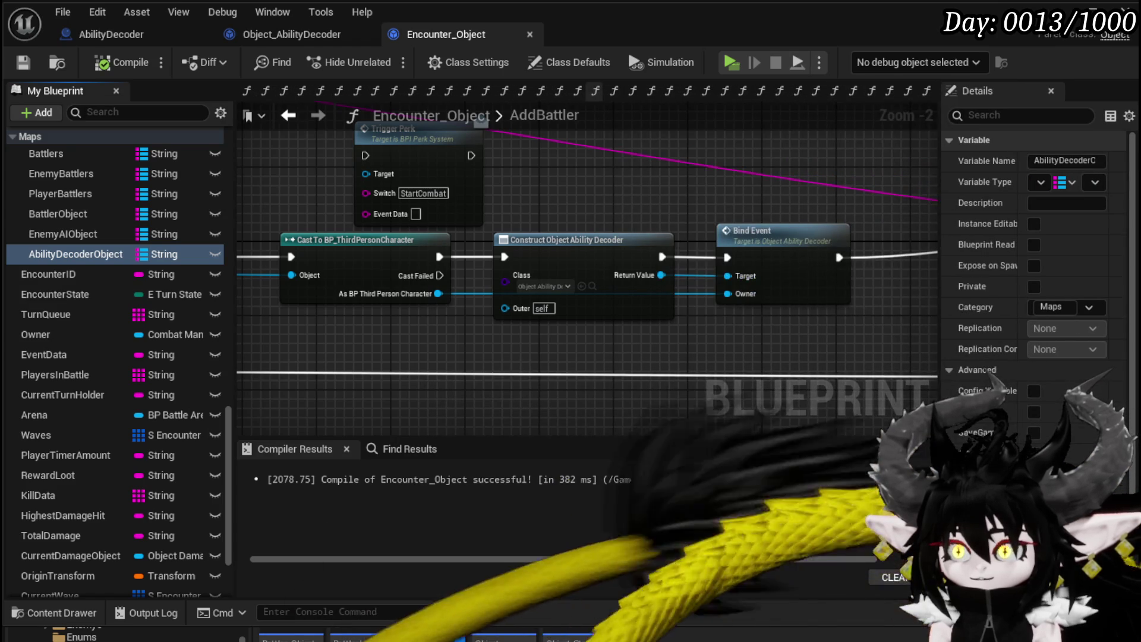
pyautogui.moveTo(63, 248); pyautogui.dragTo(482, 158)
pyautogui.moveTo(569, 166); pyautogui.dragTo(630, 198)
pyautogui.write('add')
pyautogui.click(682, 286)
pyautogui.moveTo(693, 220); pyautogui.dragTo(721, 273)
pyautogui.moveTo(649, 263); pyautogui.dragTo(679, 260)
pyautogui.moveTo(792, 260)
pyautogui.mouseDown()
pyautogui.moveTo(761, 251)
pyautogui.moveTo(783, 258)
pyautogui.mouseUp()
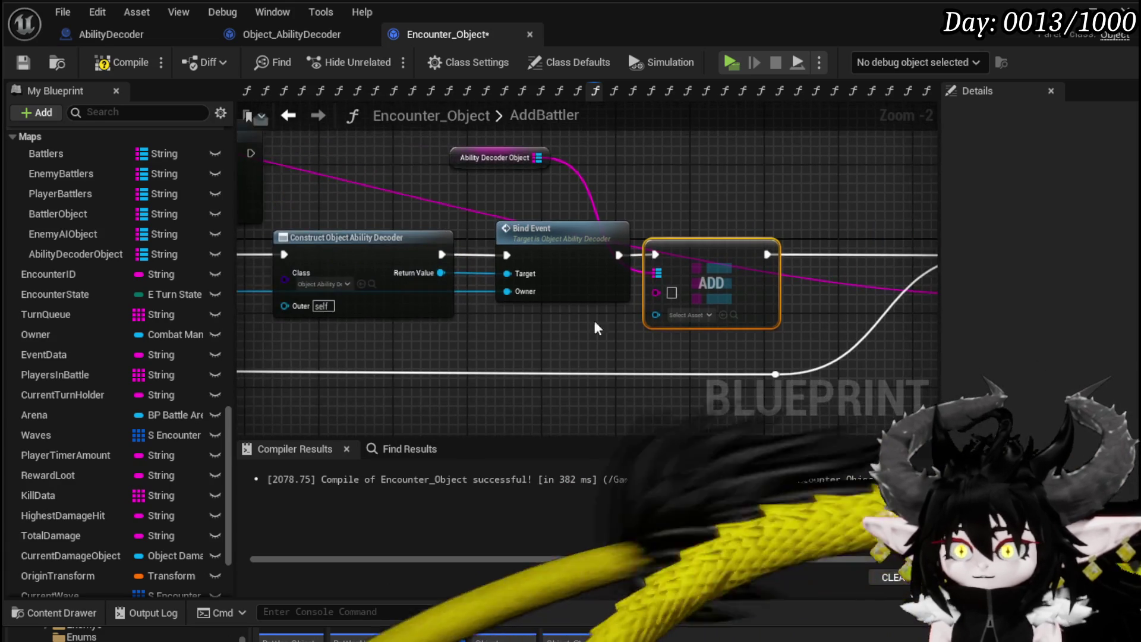
pyautogui.moveTo(549, 231); pyautogui.dragTo(528, 231)
pyautogui.moveTo(441, 272); pyautogui.dragTo(654, 315)
pyautogui.scroll(-1, 654, 333)
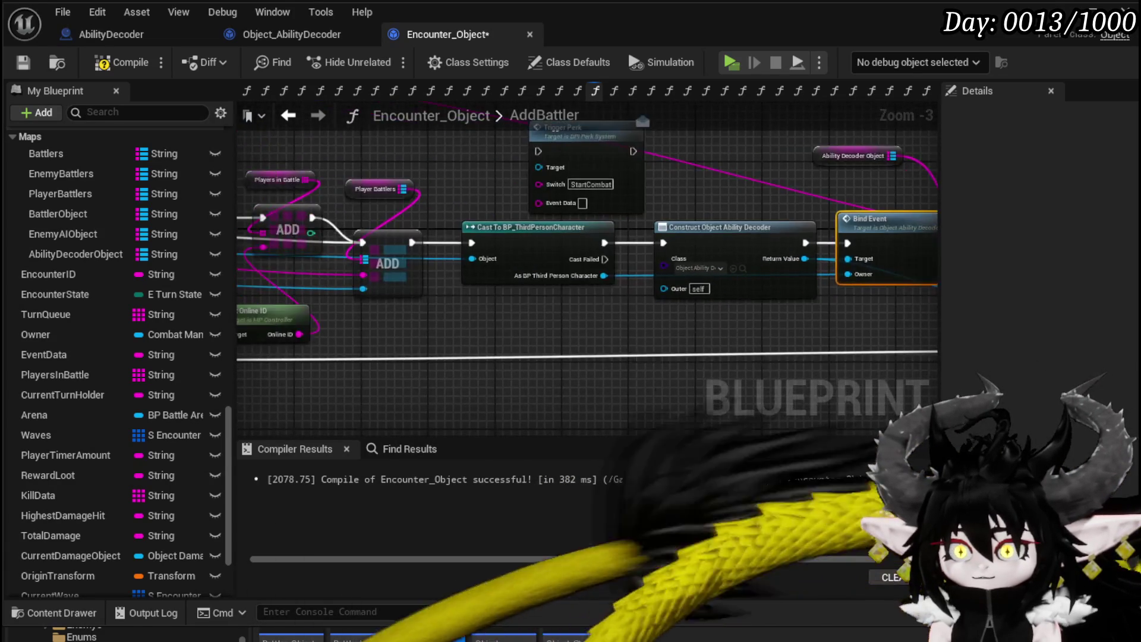
pyautogui.moveTo(675, 327); pyautogui.dragTo(419, 327)
pyautogui.moveTo(294, 277)
pyautogui.mouseDown()
pyautogui.moveTo(924, 278)
pyautogui.moveTo(834, 277)
pyautogui.mouseUp()
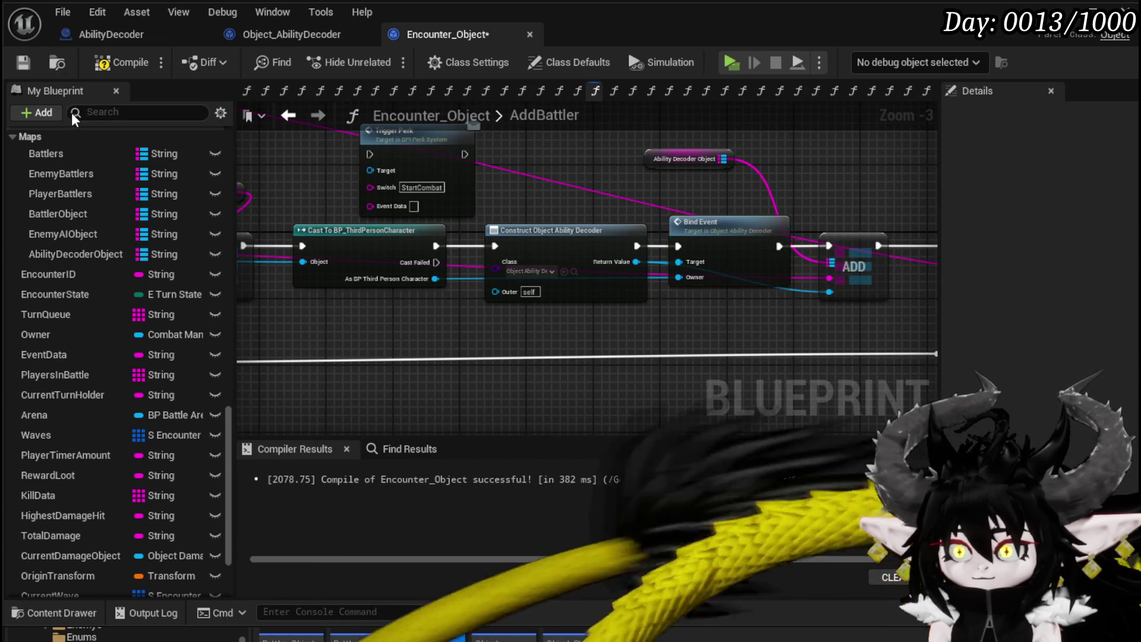
# Compile and save, moving the getter above ADD and rerouting the Cast Failed wire.
pyautogui.click(98, 65)
pyautogui.click(21, 65)
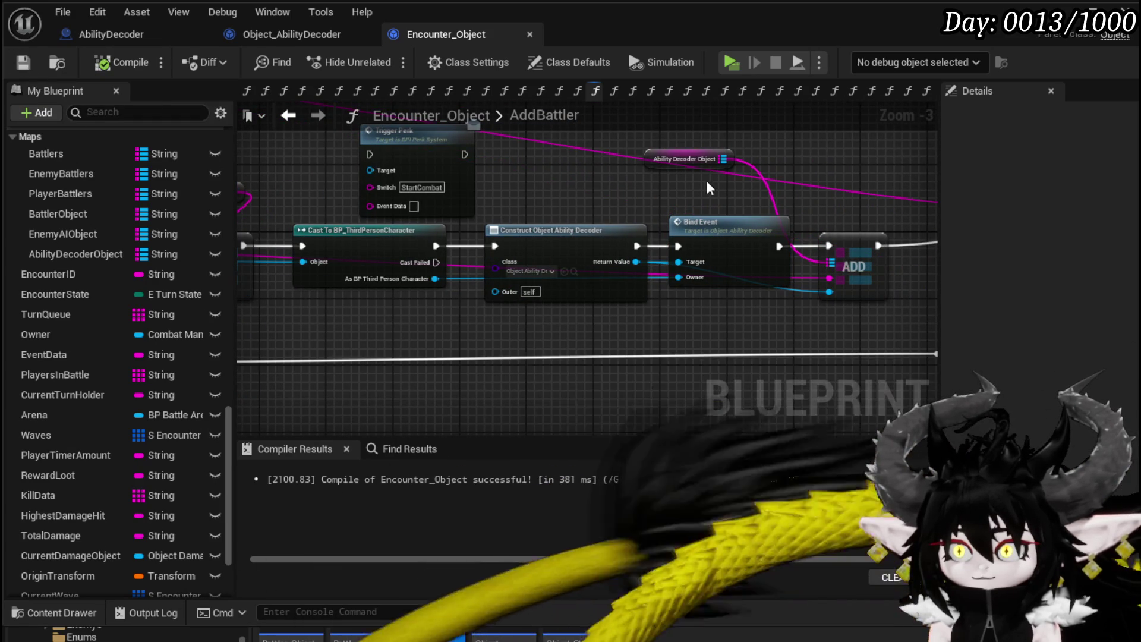
pyautogui.moveTo(661, 162); pyautogui.dragTo(820, 212)
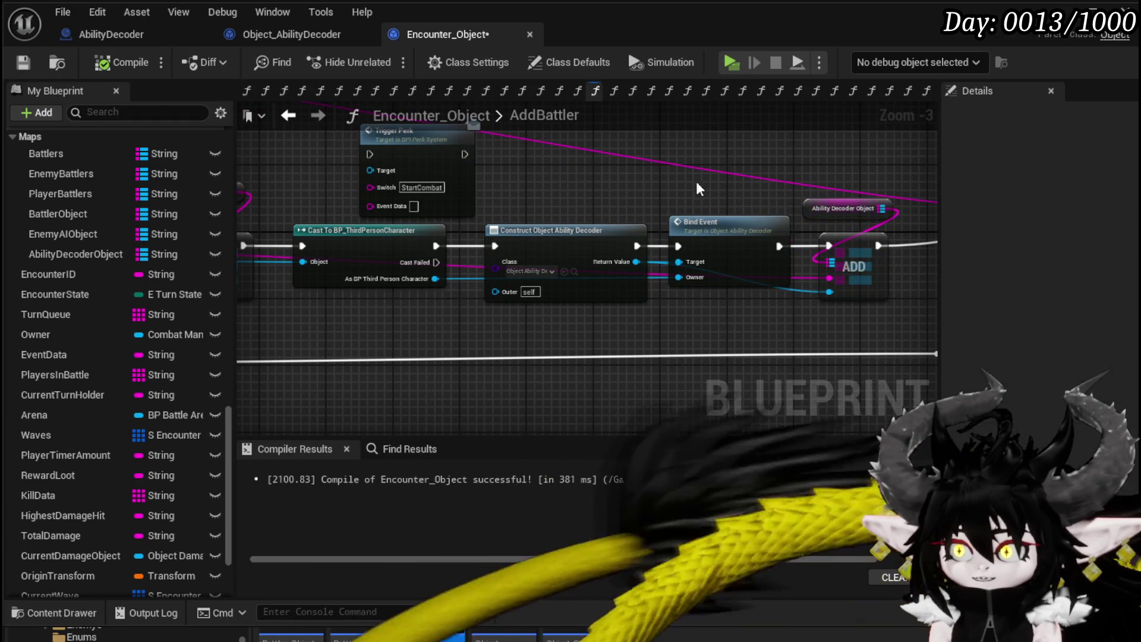
pyautogui.click(24, 62)
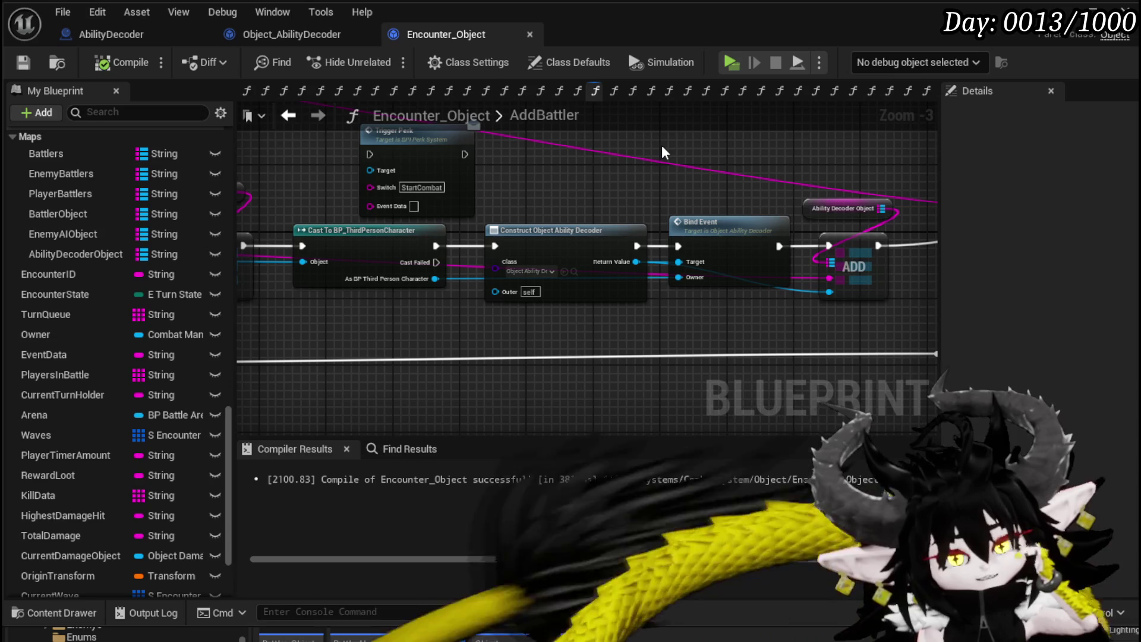
pyautogui.moveTo(436, 262)
pyautogui.mouseDown()
pyautogui.moveTo(1027, 267)
pyautogui.moveTo(724, 240)
pyautogui.moveTo(683, 250)
pyautogui.mouseUp()
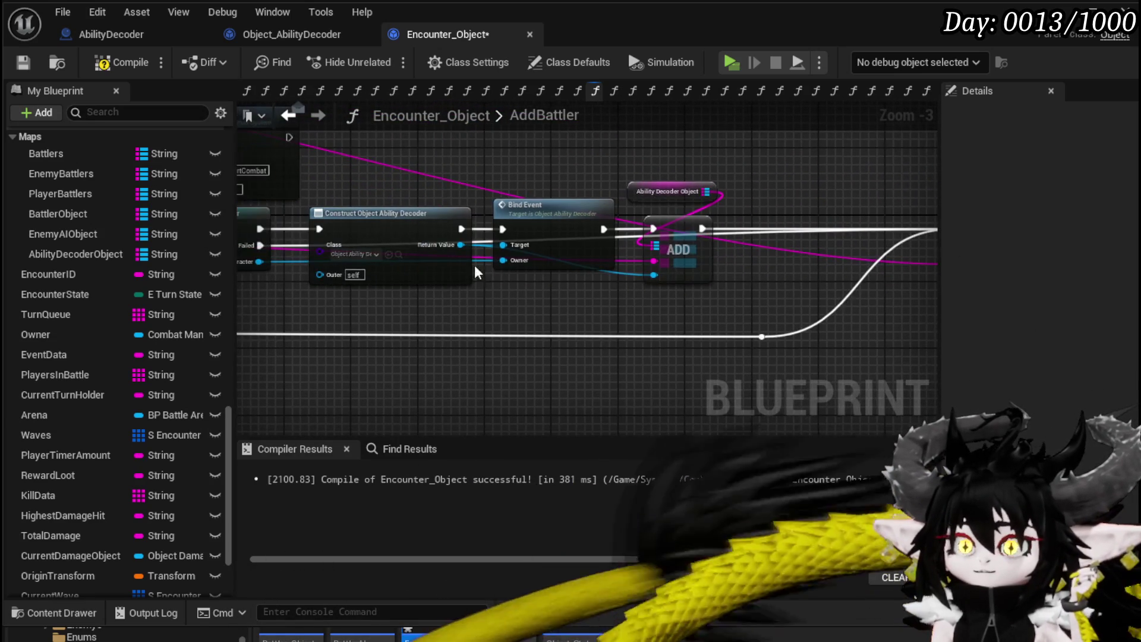
pyautogui.doubleClick(290, 244)
pyautogui.moveTo(290, 244); pyautogui.dragTo(639, 281)
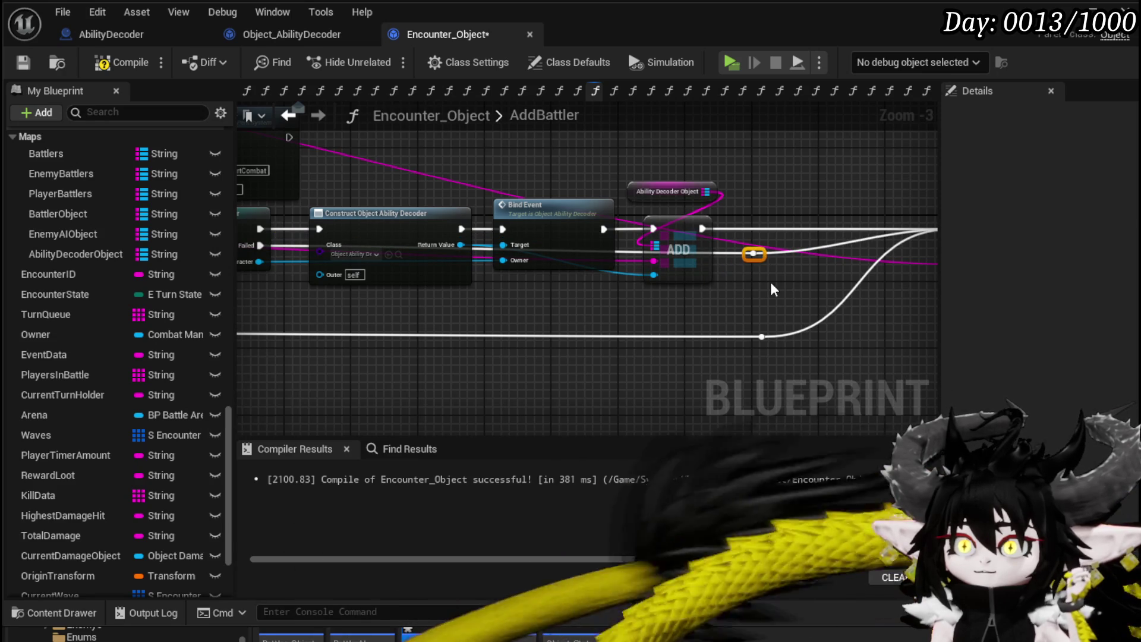
pyautogui.click(23, 63)
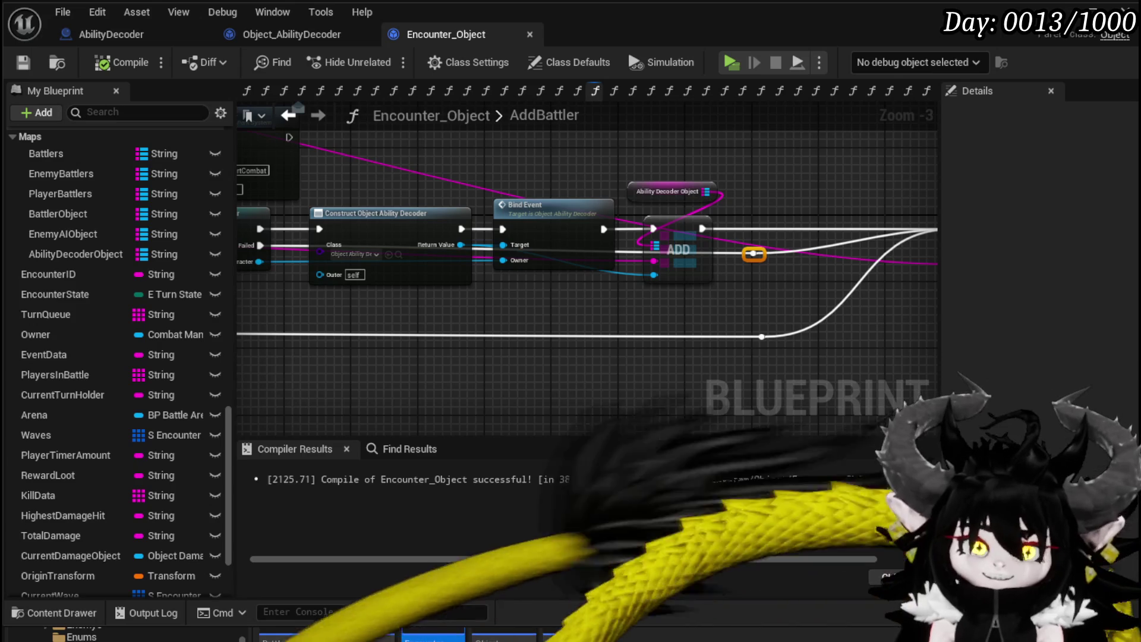
# Move Report Battler to UI closer to ADD and save the blueprint.
pyautogui.moveTo(657, 328)
pyautogui.mouseDown()
pyautogui.moveTo(301, 333)
pyautogui.moveTo(416, 285)
pyautogui.moveTo(728, 229)
pyautogui.moveTo(594, 234)
pyautogui.moveTo(683, 229)
pyautogui.mouseUp()
pyautogui.moveTo(434, 210)
pyautogui.mouseDown()
pyautogui.moveTo(417, 153)
pyautogui.moveTo(375, 194)
pyautogui.mouseUp()
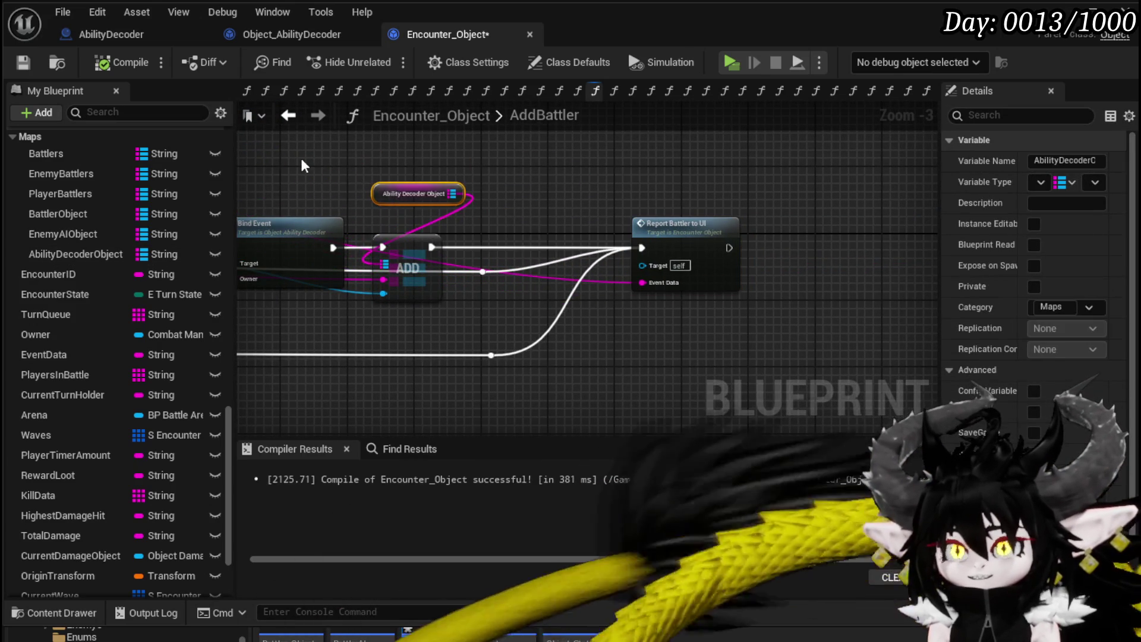
pyautogui.moveTo(301, 158); pyautogui.dragTo(514, 168)
pyautogui.hotkey('ctrl', 's')
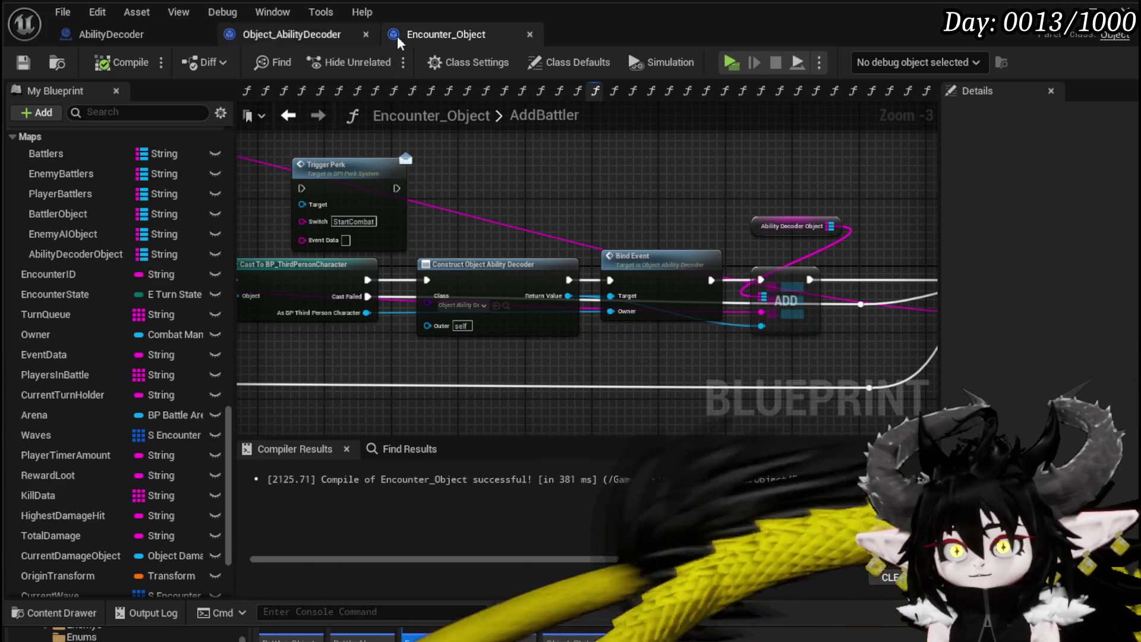
# Reorder the open blueprint tabs and bring up the AbilityDecoder event graph.
pyautogui.moveTo(417, 36); pyautogui.dragTo(101, 30)
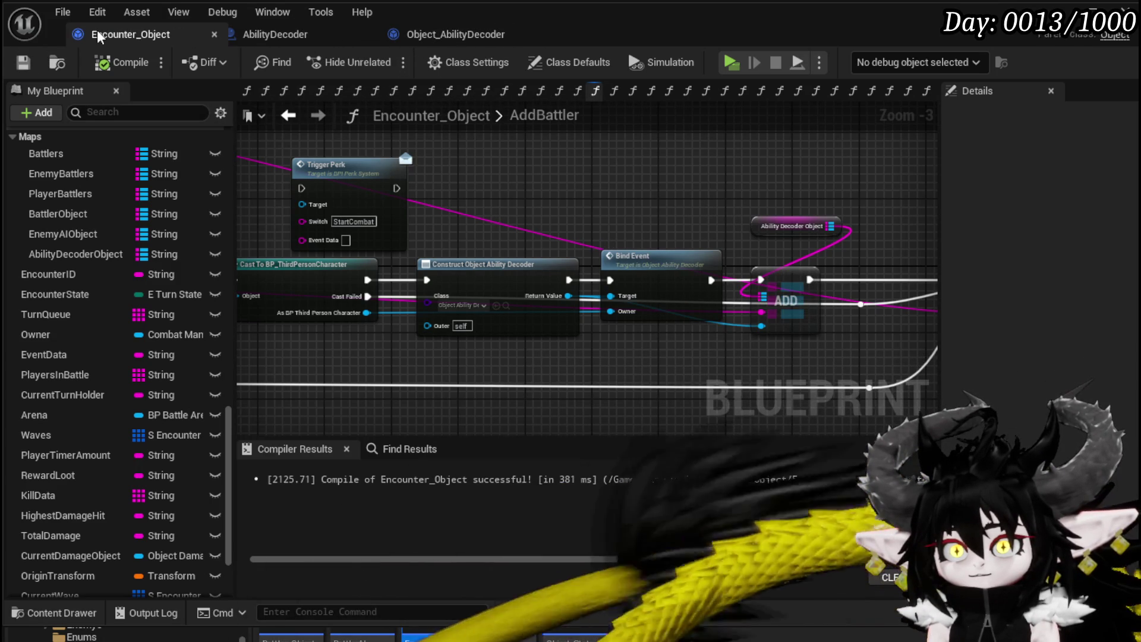
pyautogui.moveTo(418, 36)
pyautogui.mouseDown()
pyautogui.moveTo(266, 27)
pyautogui.moveTo(451, 36)
pyautogui.moveTo(112, 26)
pyautogui.mouseUp()
pyautogui.moveTo(291, 33); pyautogui.dragTo(389, 35)
pyautogui.moveTo(237, 31)
pyautogui.mouseDown()
pyautogui.moveTo(111, 33)
pyautogui.moveTo(219, 37)
pyautogui.mouseUp()
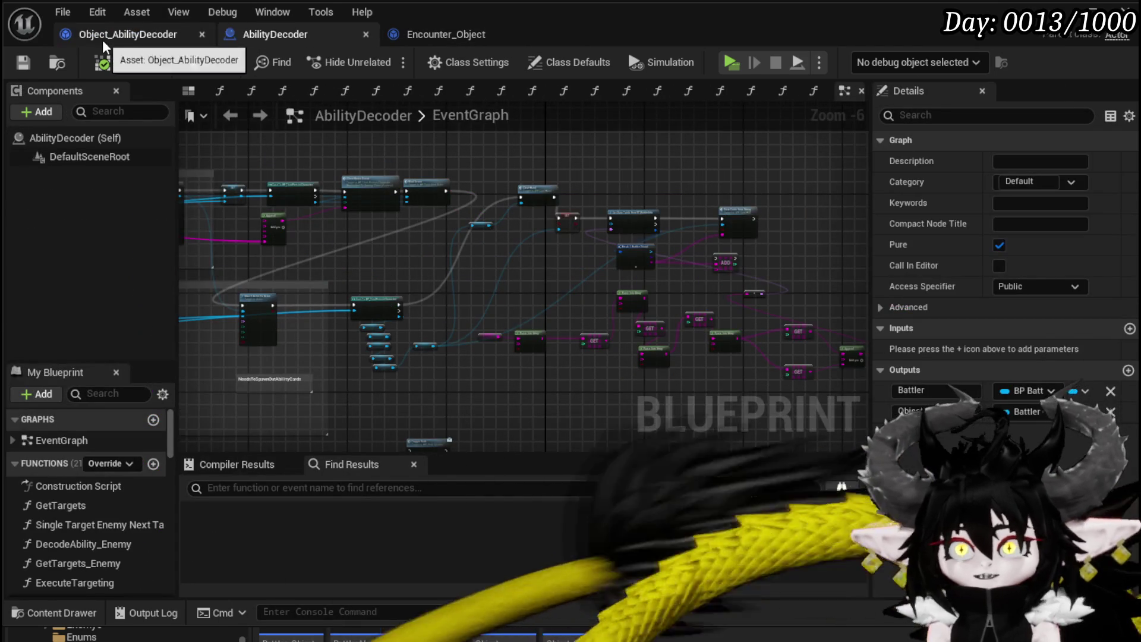
pyautogui.click(103, 42)
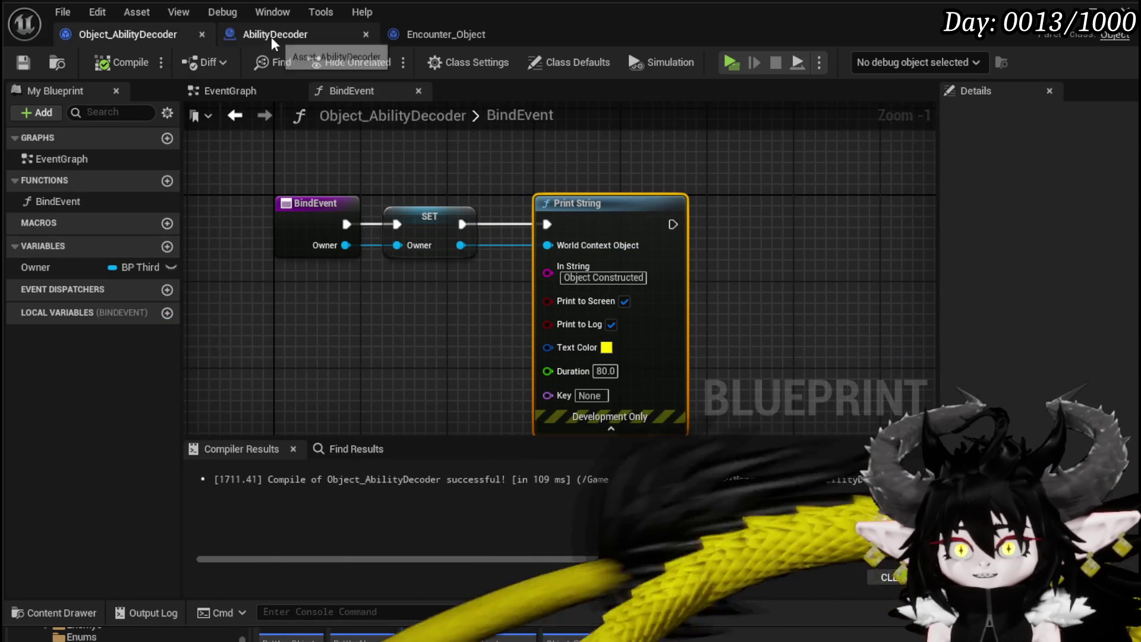
pyautogui.click(270, 37)
# Survey the AbilityDecoder event graph, select MC_AbilityMontage, then return to the level editor.
pyautogui.scroll(-8, 382, 169)
pyautogui.moveTo(773, 195)
pyautogui.mouseDown()
pyautogui.moveTo(476, 131)
pyautogui.moveTo(357, 119)
pyautogui.mouseUp()
pyautogui.scroll(-1, 475, 130)
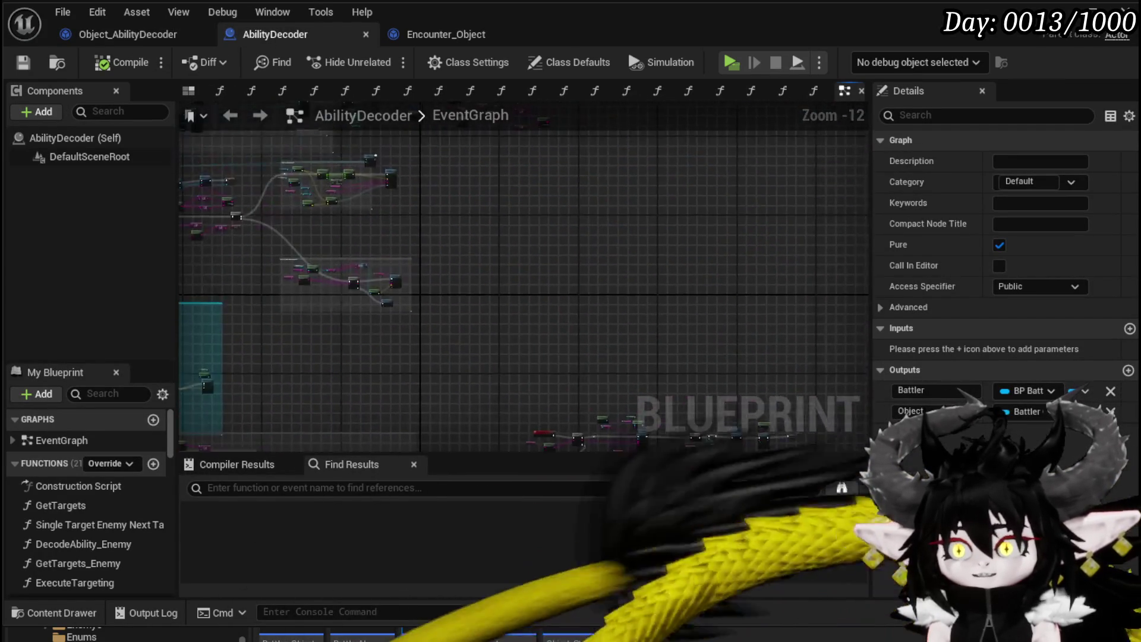
pyautogui.scroll(10, 315, 235)
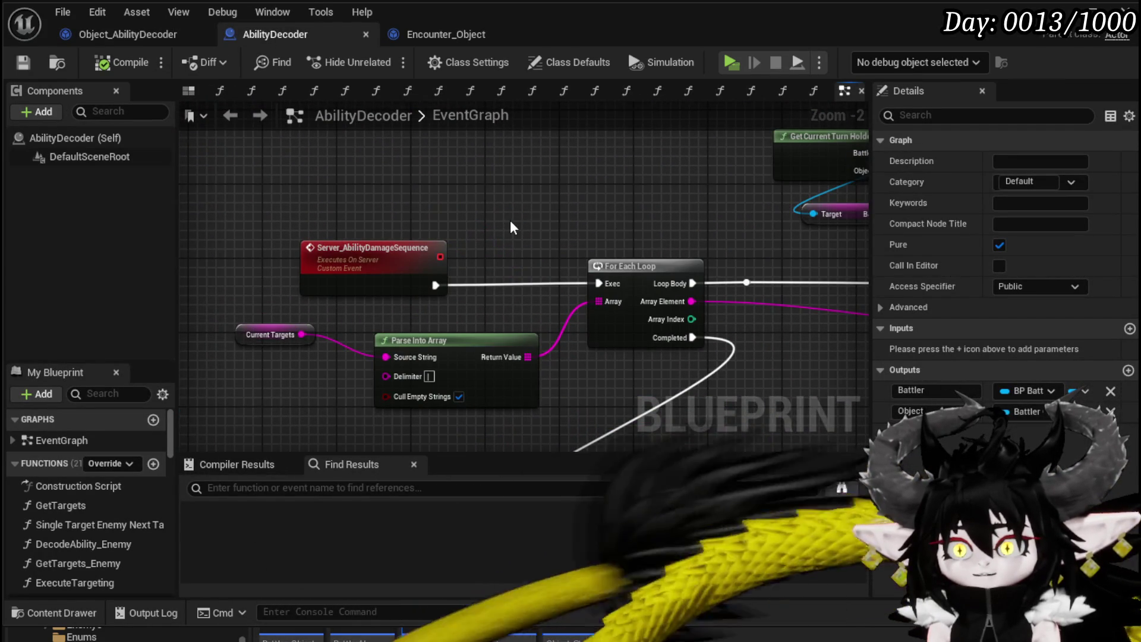
pyautogui.click(512, 227)
pyautogui.scroll(-9, 519, 224)
pyautogui.moveTo(406, 190)
pyautogui.mouseDown()
pyautogui.moveTo(662, 148)
pyautogui.moveTo(593, 234)
pyautogui.moveTo(684, 286)
pyautogui.mouseUp()
pyautogui.scroll(-1, 593, 234)
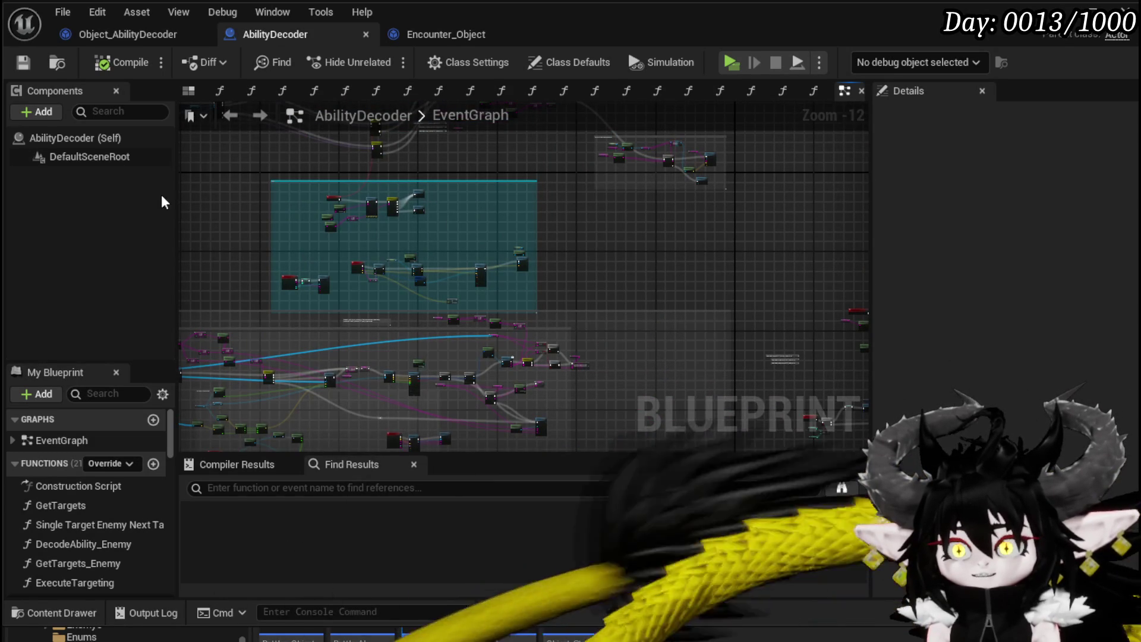
pyautogui.scroll(9, 490, 313)
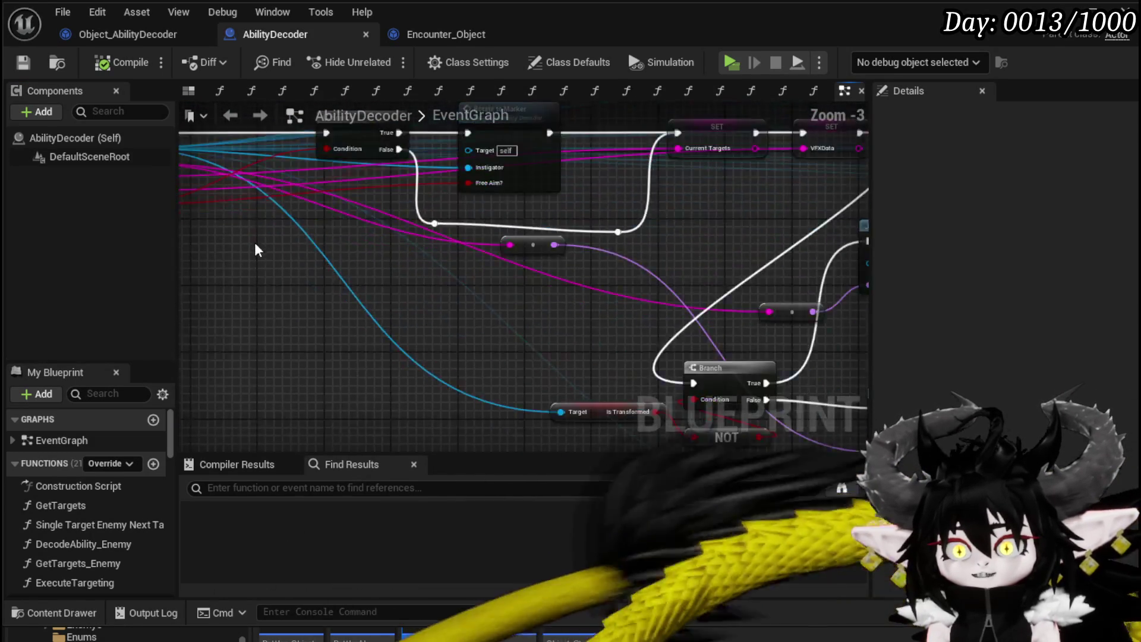
pyautogui.moveTo(398, 134); pyautogui.dragTo(398, 134)
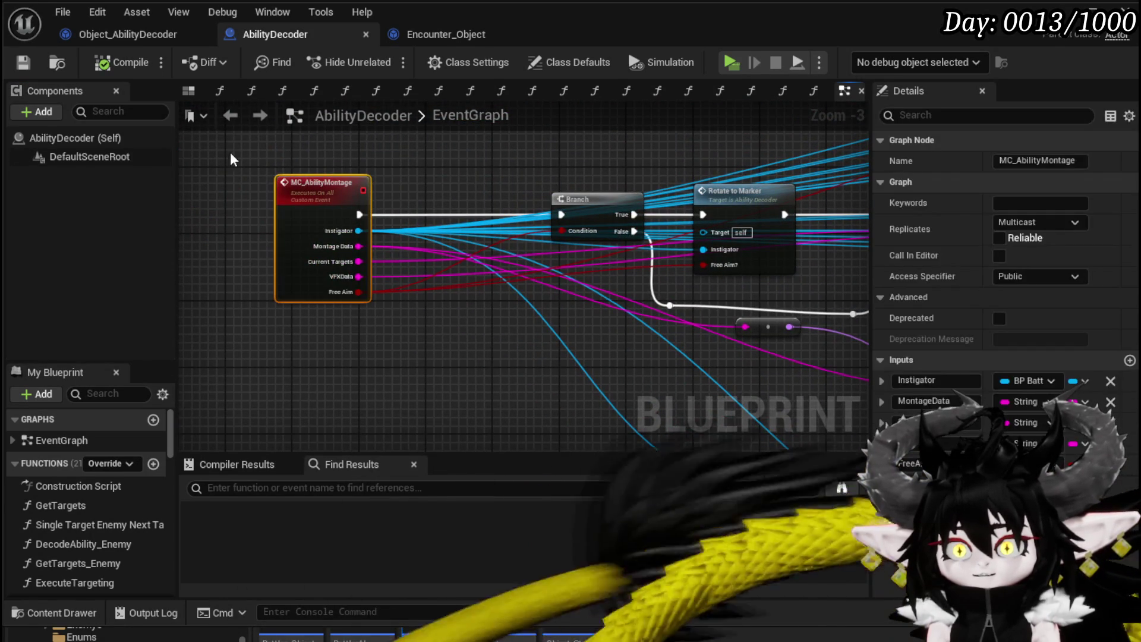
pyautogui.moveTo(269, 350)
pyautogui.mouseDown()
pyautogui.moveTo(388, 184)
pyautogui.moveTo(411, 168)
pyautogui.moveTo(322, 220)
pyautogui.mouseUp()
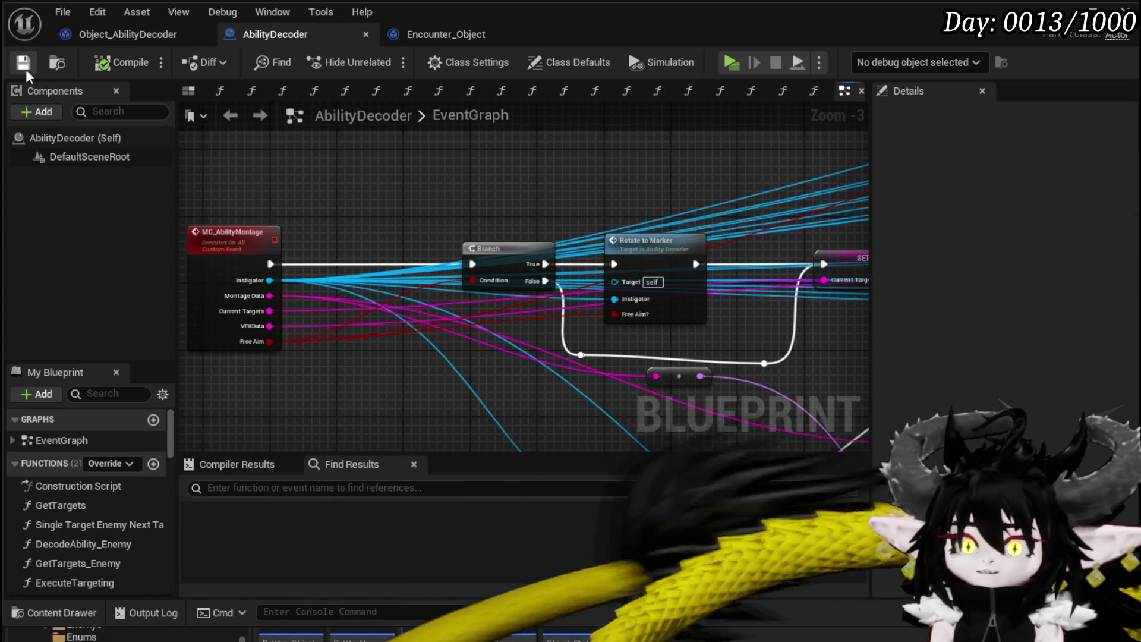
pyautogui.click(242, 635)
pyautogui.scroll(-5, 135, 630)
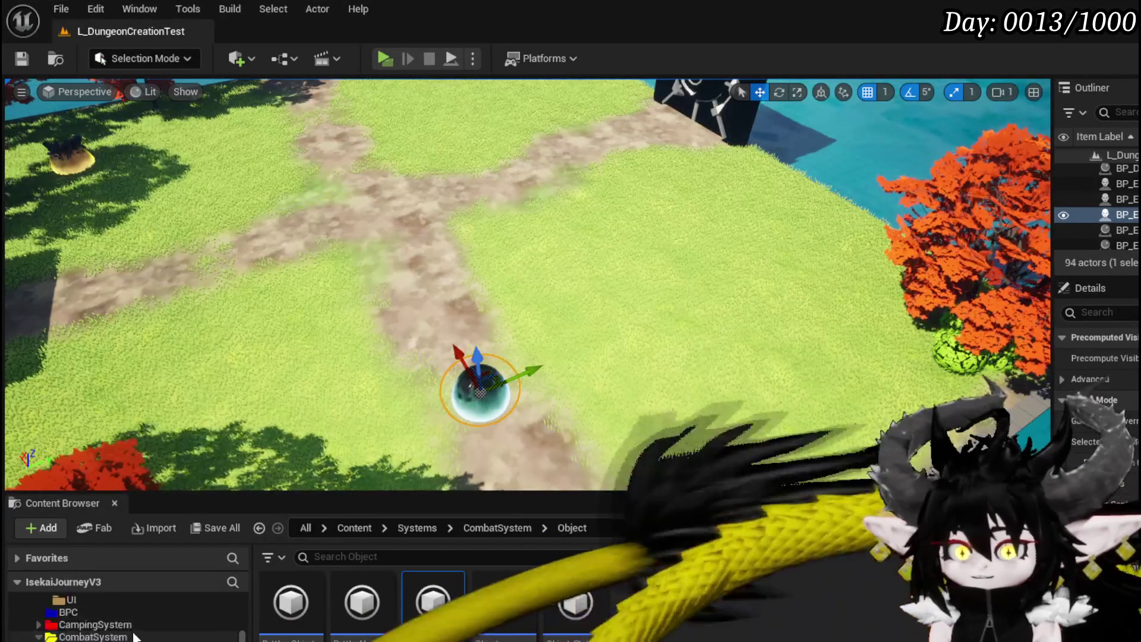
# Open the WP_ActionSelection widget blueprint from the CombatSystem UI folder.
pyautogui.scroll(10, 136, 630)
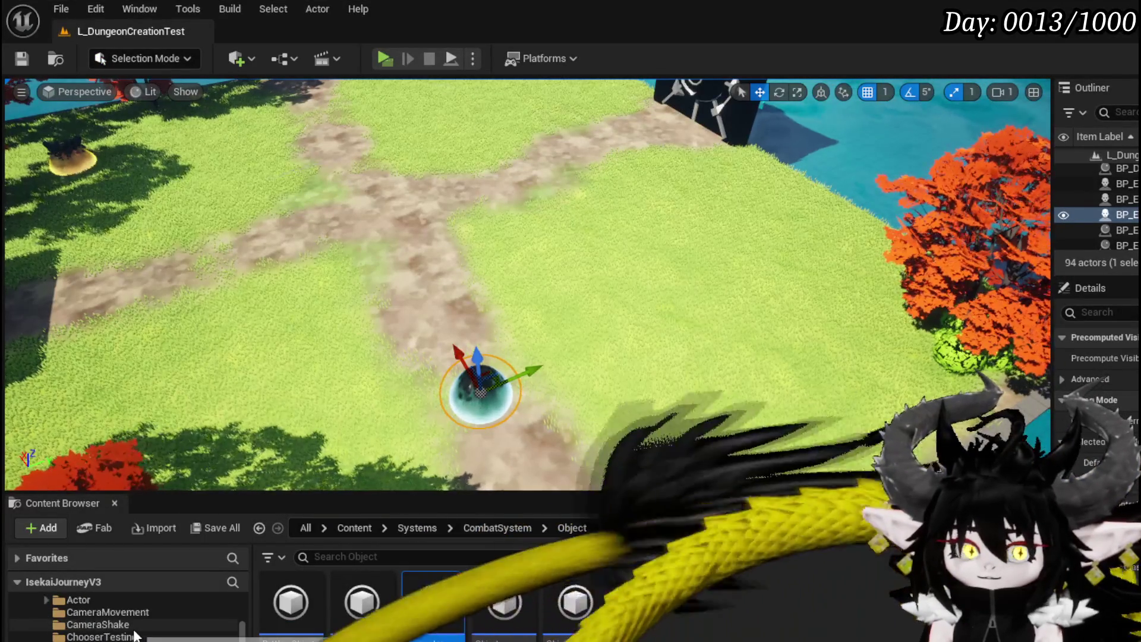
pyautogui.scroll(-5, 133, 633)
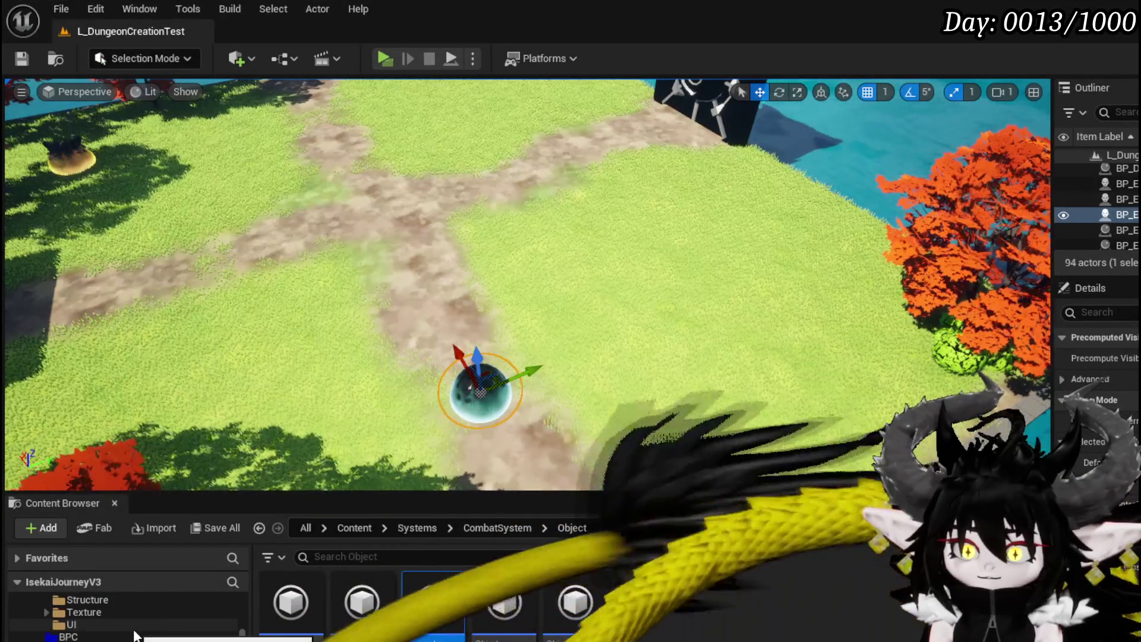
pyautogui.click(113, 625)
pyautogui.scroll(5, 132, 618)
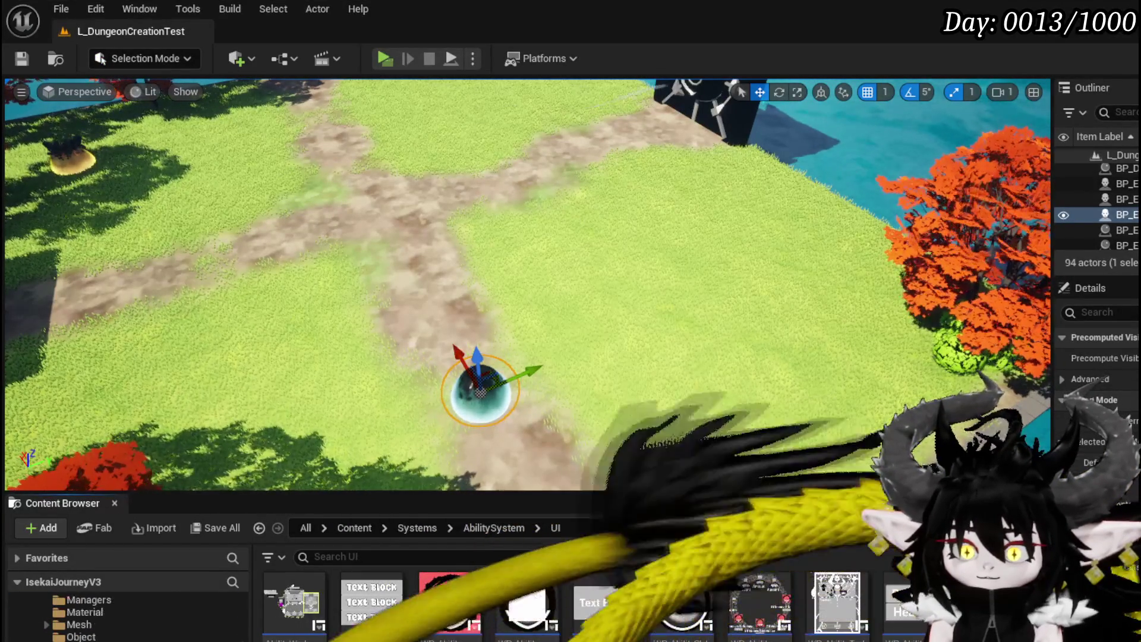
pyautogui.click(89, 624)
pyautogui.scroll(-1, 316, 636)
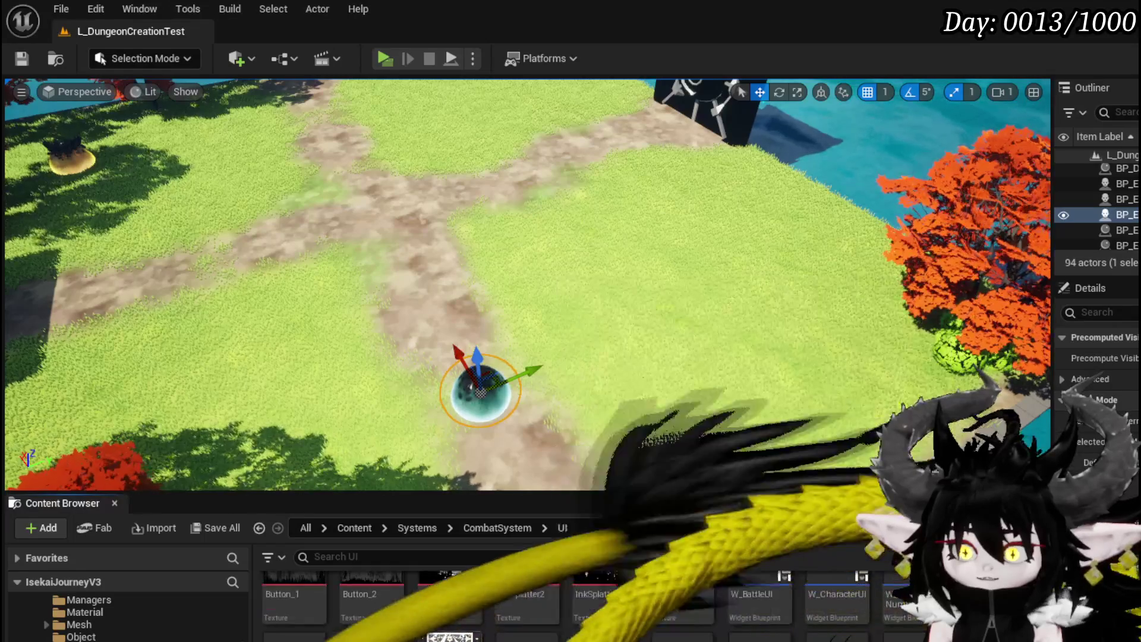
pyautogui.doubleClick(316, 637)
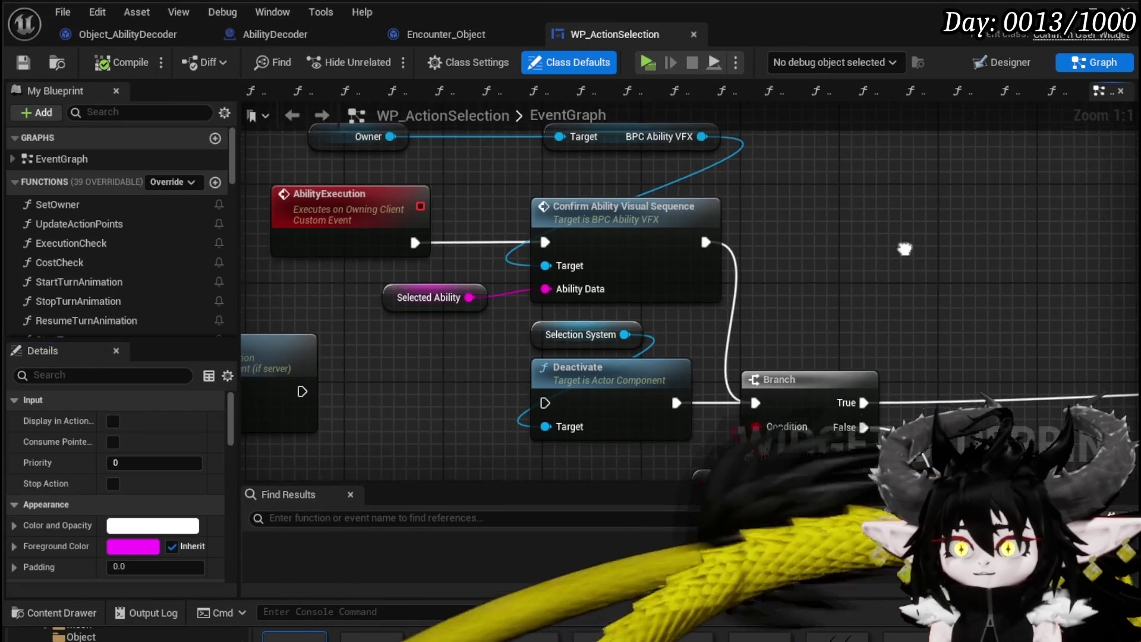
# Follow the execution chain to the SET, Branch and MC Ability Montage nodes.
pyautogui.moveTo(903, 252)
pyautogui.mouseDown()
pyautogui.moveTo(988, 223)
pyautogui.moveTo(967, 246)
pyautogui.mouseUp()
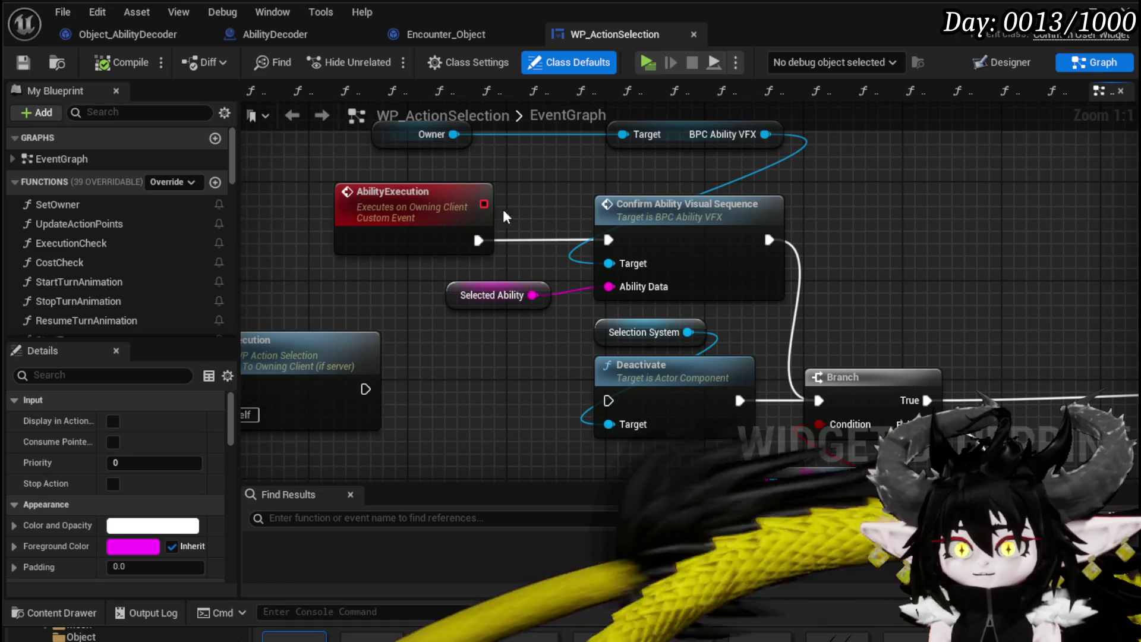
pyautogui.click(465, 204)
pyautogui.scroll(-2, 866, 293)
pyautogui.moveTo(865, 293); pyautogui.dragTo(327, 262)
pyautogui.moveTo(659, 250); pyautogui.dragTo(353, 221)
pyautogui.moveTo(743, 217); pyautogui.dragTo(285, 196)
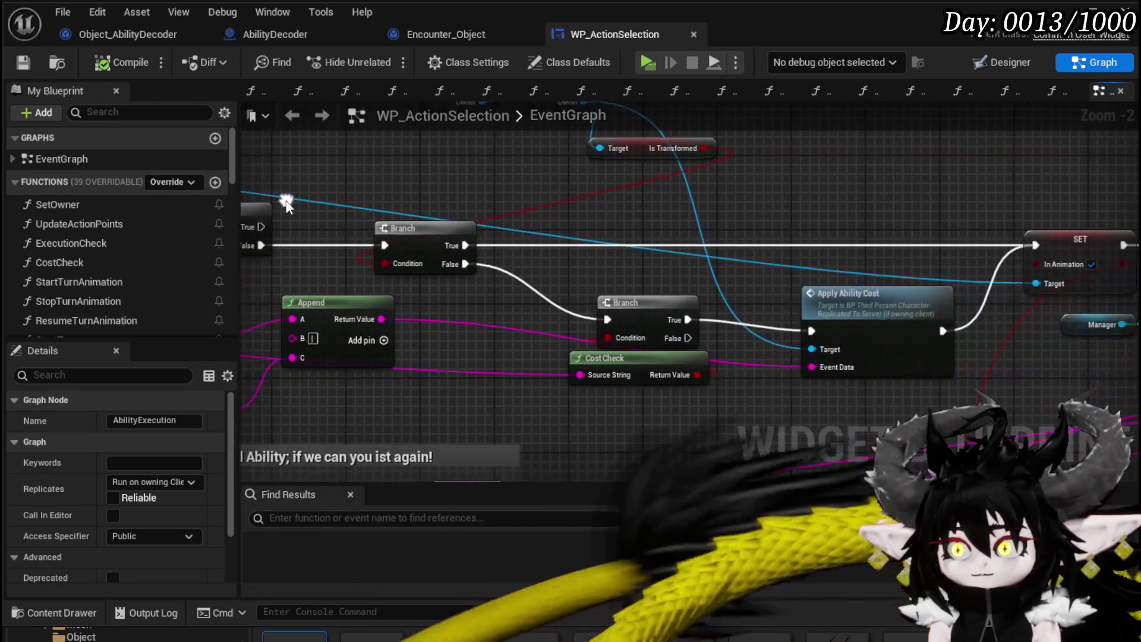
pyautogui.moveTo(752, 220)
pyautogui.mouseDown()
pyautogui.moveTo(594, 301)
pyautogui.moveTo(581, 255)
pyautogui.moveTo(553, 230)
pyautogui.moveTo(338, 225)
pyautogui.mouseUp()
pyautogui.moveTo(967, 238); pyautogui.dragTo(681, 246)
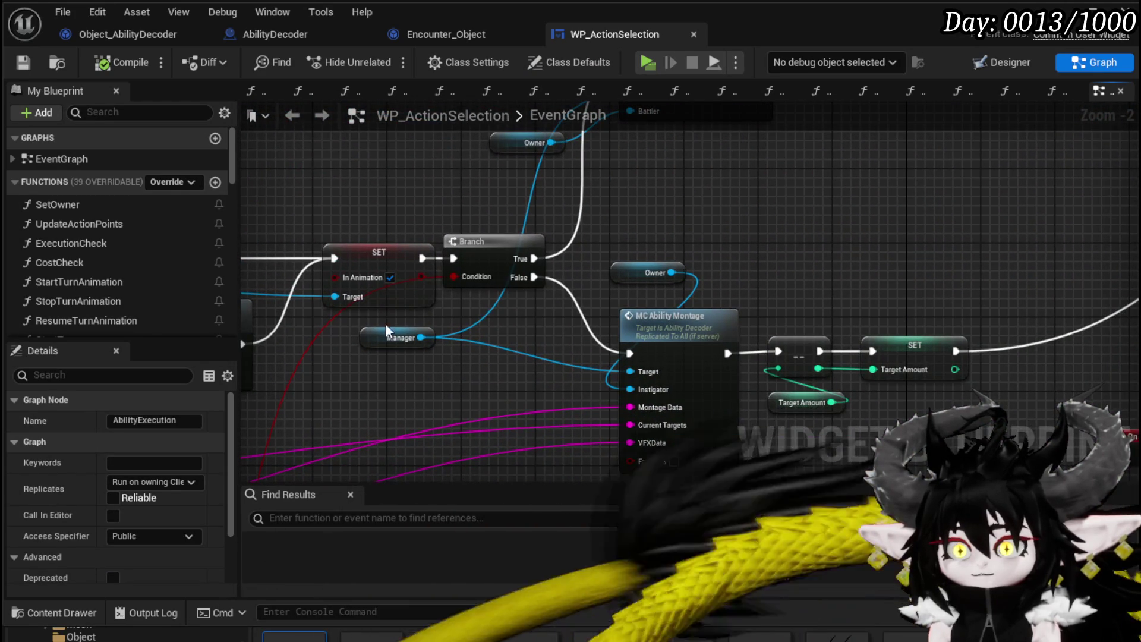
pyautogui.click(400, 333)
pyautogui.moveTo(376, 369); pyautogui.dragTo(377, 216)
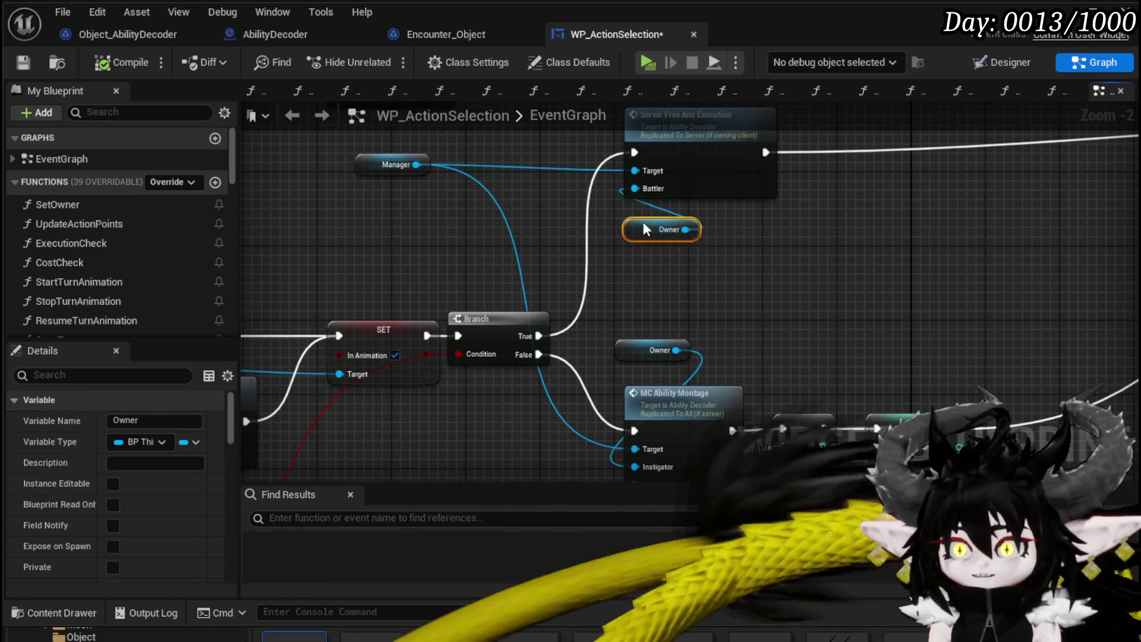
# Rearrange the Owner, --, SET, Target Amount and BPC Ability VFX nodes around MC Ability Montage.
pyautogui.moveTo(717, 276)
pyautogui.mouseDown()
pyautogui.moveTo(514, 286)
pyautogui.moveTo(751, 233)
pyautogui.mouseUp()
pyautogui.moveTo(670, 250)
pyautogui.mouseDown()
pyautogui.moveTo(761, 398)
pyautogui.moveTo(713, 309)
pyautogui.moveTo(881, 180)
pyautogui.mouseUp()
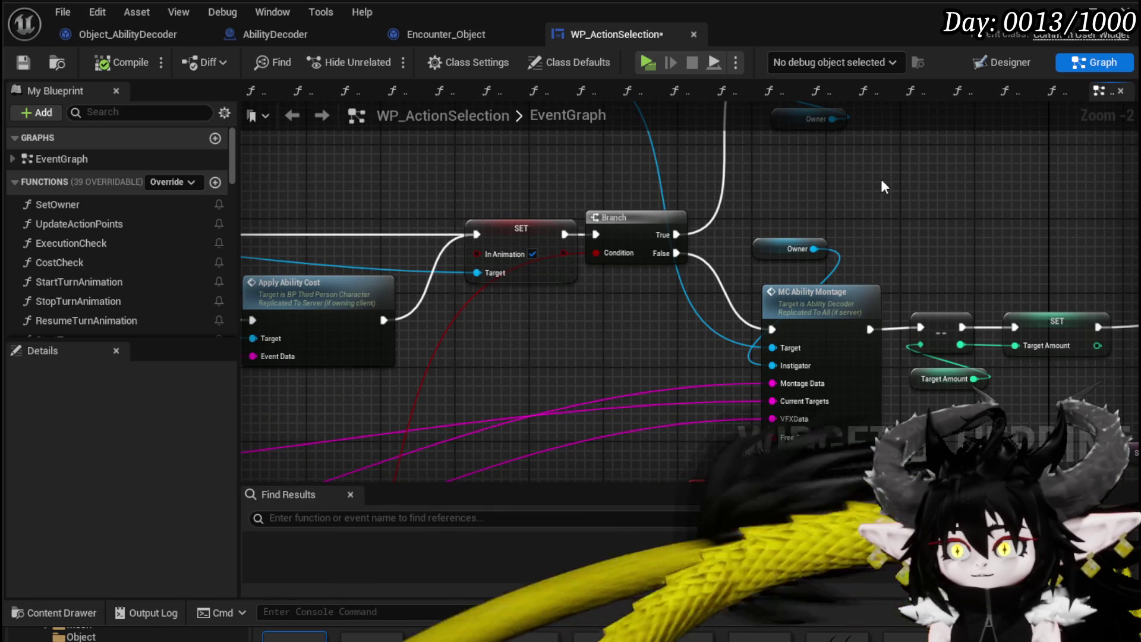
pyautogui.moveTo(880, 179); pyautogui.dragTo(380, 155)
pyautogui.moveTo(394, 212); pyautogui.dragTo(564, 392)
pyautogui.moveTo(566, 314)
pyautogui.mouseDown()
pyautogui.moveTo(775, 317)
pyautogui.moveTo(788, 307)
pyautogui.moveTo(606, 324)
pyautogui.moveTo(530, 358)
pyautogui.mouseUp()
pyautogui.moveTo(772, 285); pyautogui.dragTo(771, 351)
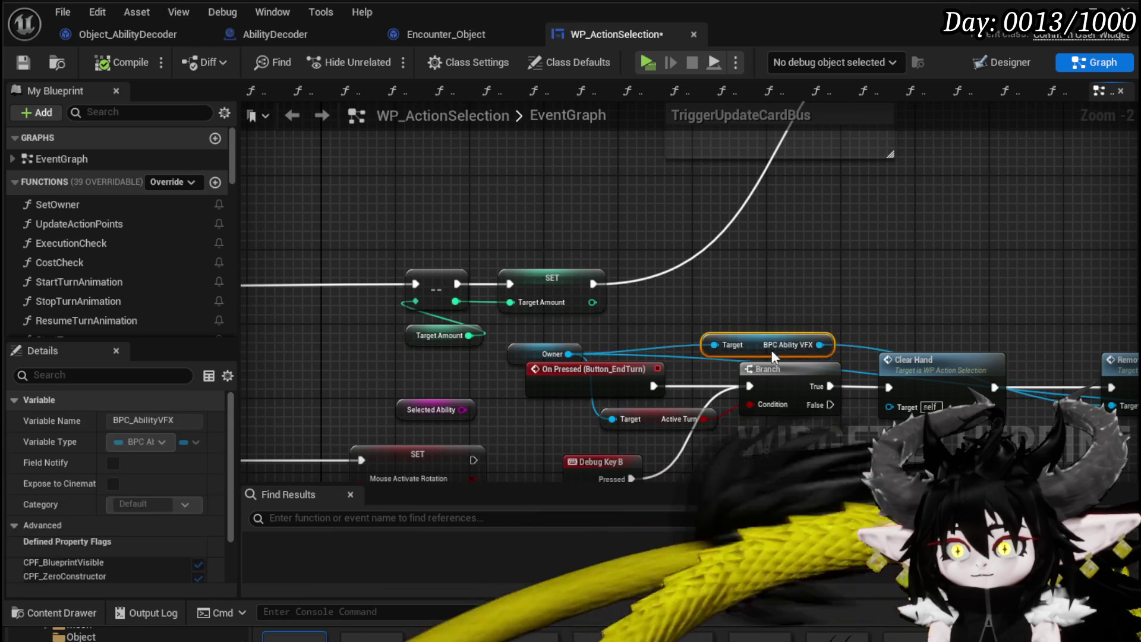
pyautogui.moveTo(921, 281)
pyautogui.mouseDown()
pyautogui.moveTo(498, 295)
pyautogui.moveTo(621, 293)
pyautogui.moveTo(708, 350)
pyautogui.mouseUp()
pyautogui.click(665, 368)
pyautogui.click(546, 237)
# Save WP_ActionSelection, then select the Server Free Aim Execution and Owner nodes.
pyautogui.scroll(-3, 649, 242)
pyautogui.scroll(2, 766, 247)
pyautogui.hotkey('ctrl', 's')
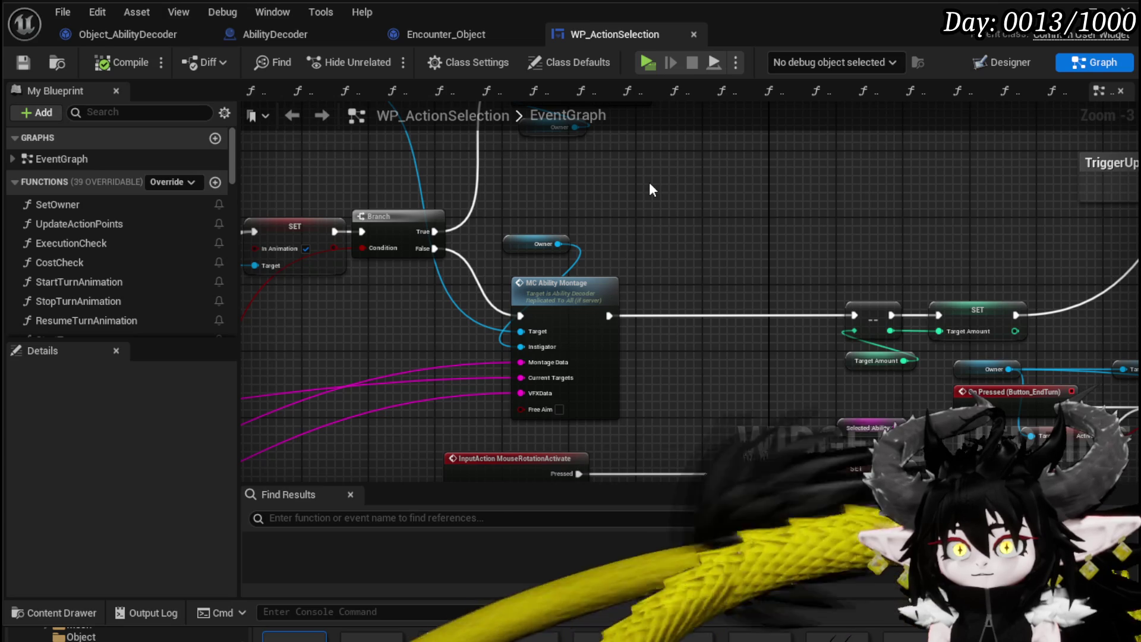
pyautogui.moveTo(649, 183); pyautogui.dragTo(697, 337)
pyautogui.moveTo(584, 342); pyautogui.dragTo(713, 250)
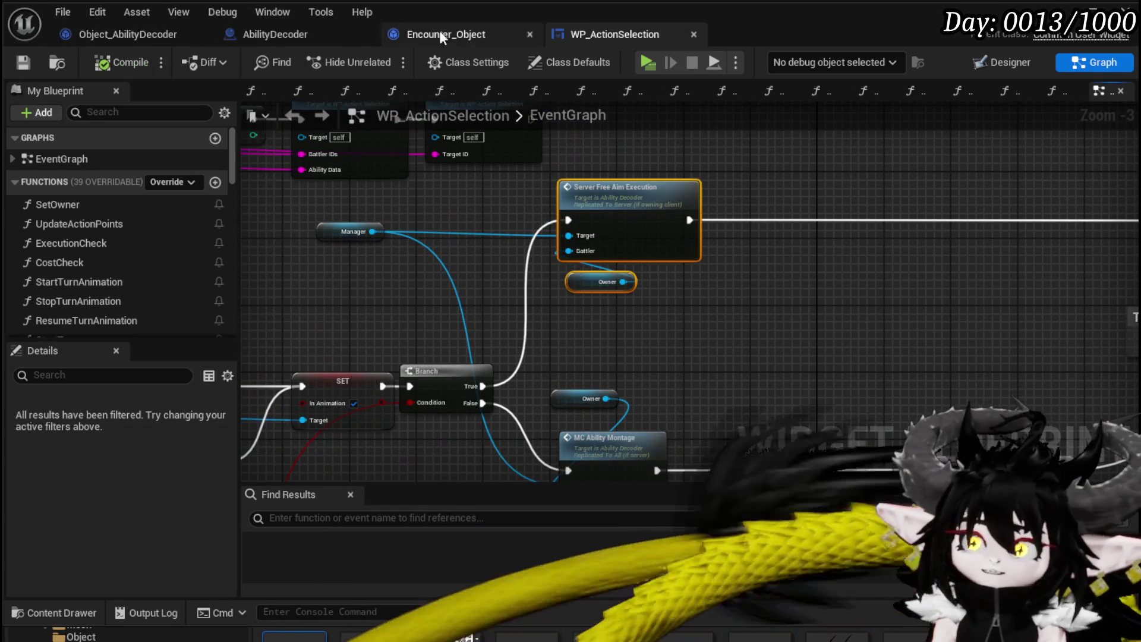
# In Object_AbilityDecoder, search nodes for 'spawn actor' without adding one, and view BindEvent.
pyautogui.click(475, 30)
pyautogui.click(99, 30)
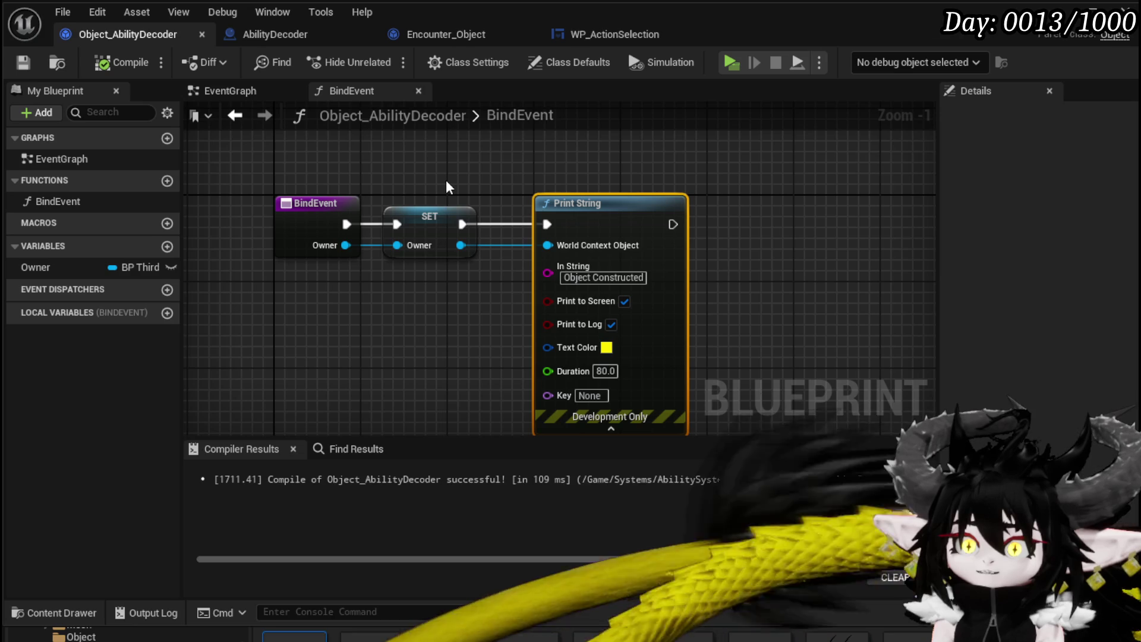
pyautogui.rightClick(641, 250)
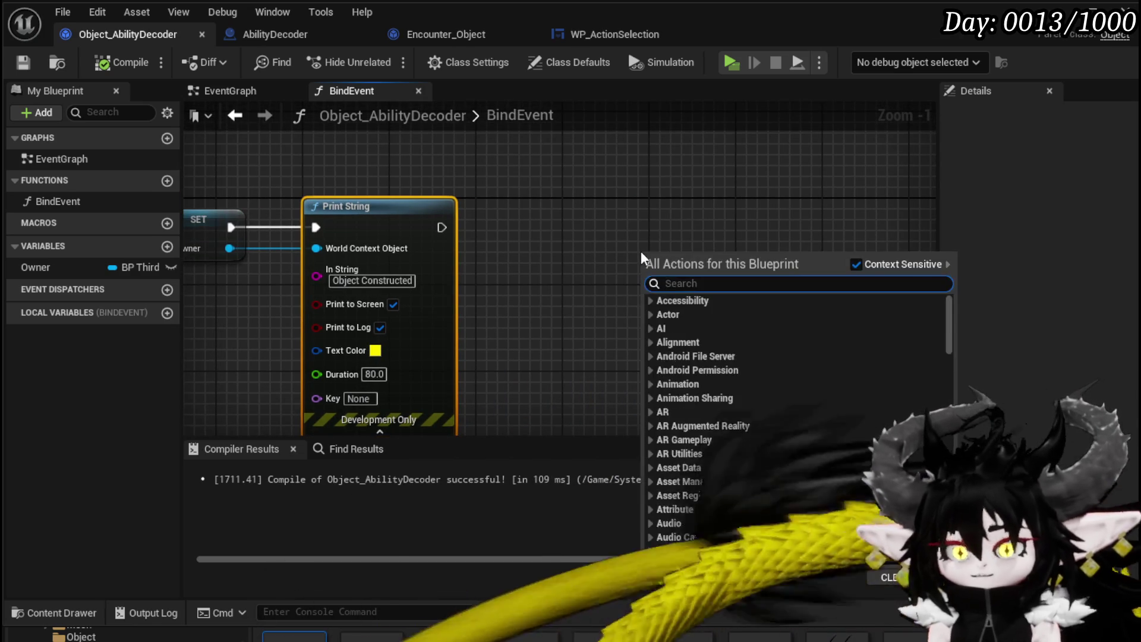
pyautogui.write('spawn actor')
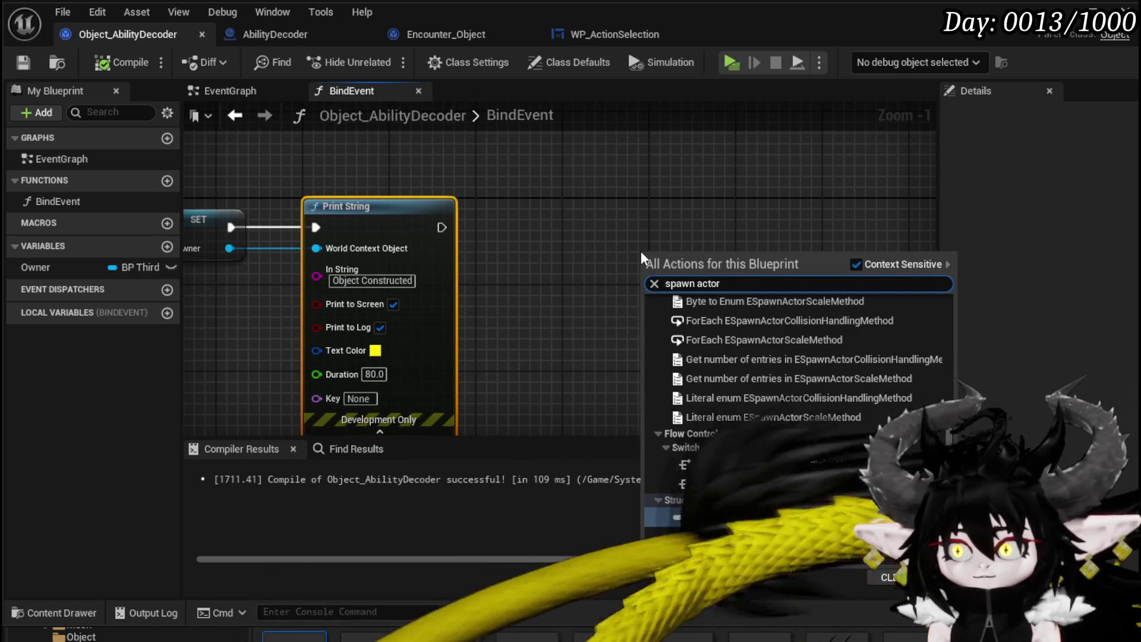
pyautogui.scroll(5, 958, 320)
pyautogui.click(715, 194)
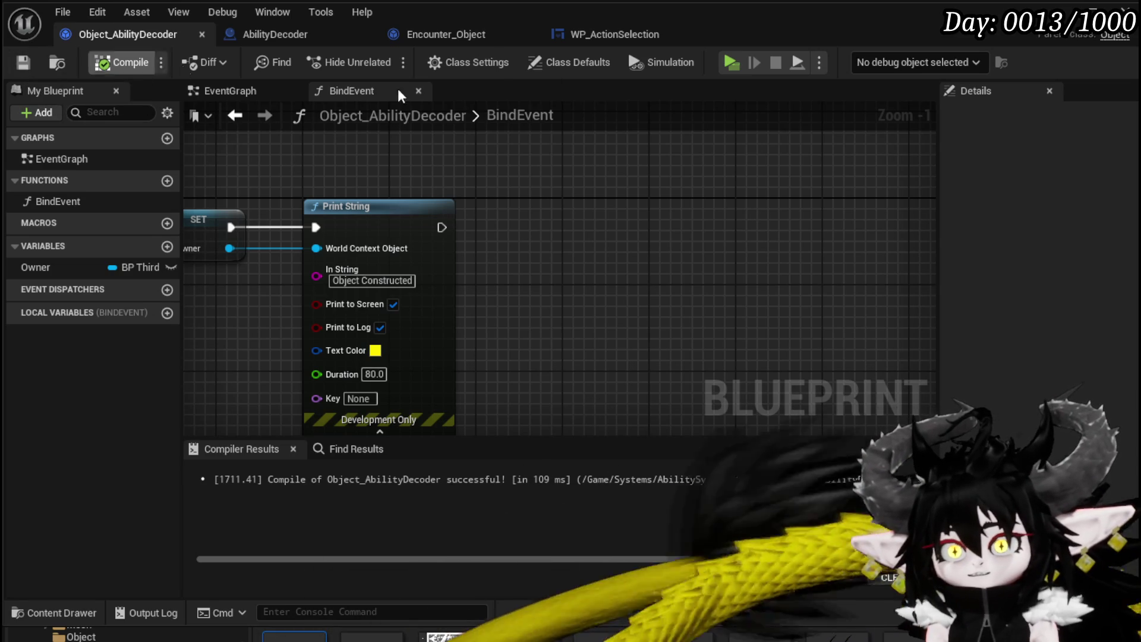
pyautogui.moveTo(417, 145)
pyautogui.mouseDown()
pyautogui.moveTo(668, 164)
pyautogui.moveTo(666, 179)
pyautogui.mouseUp()
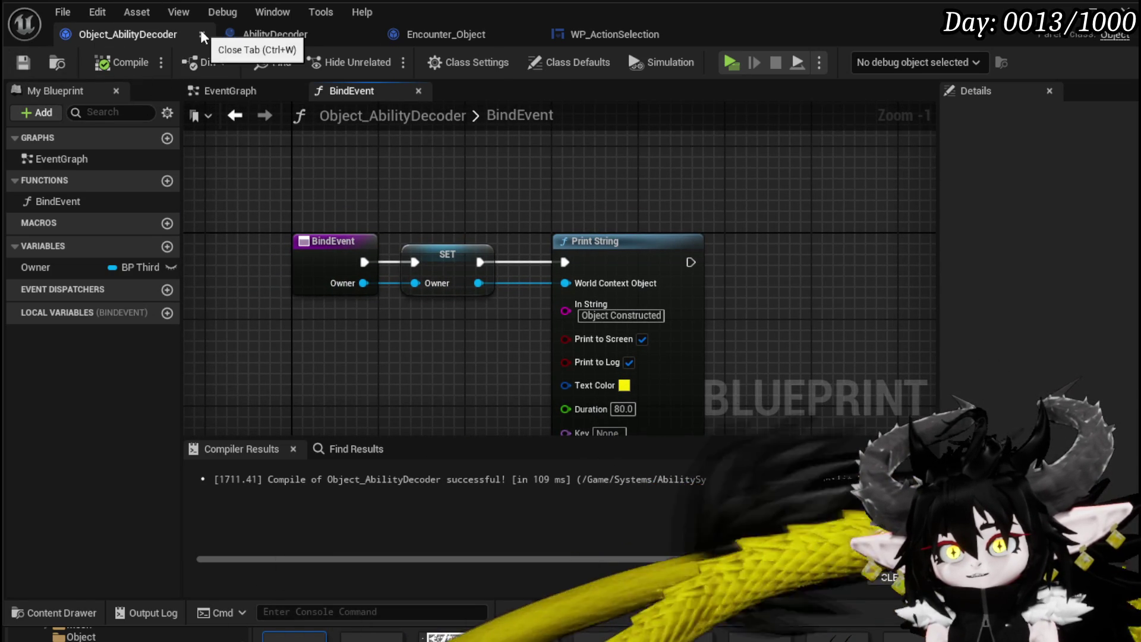
pyautogui.click(269, 36)
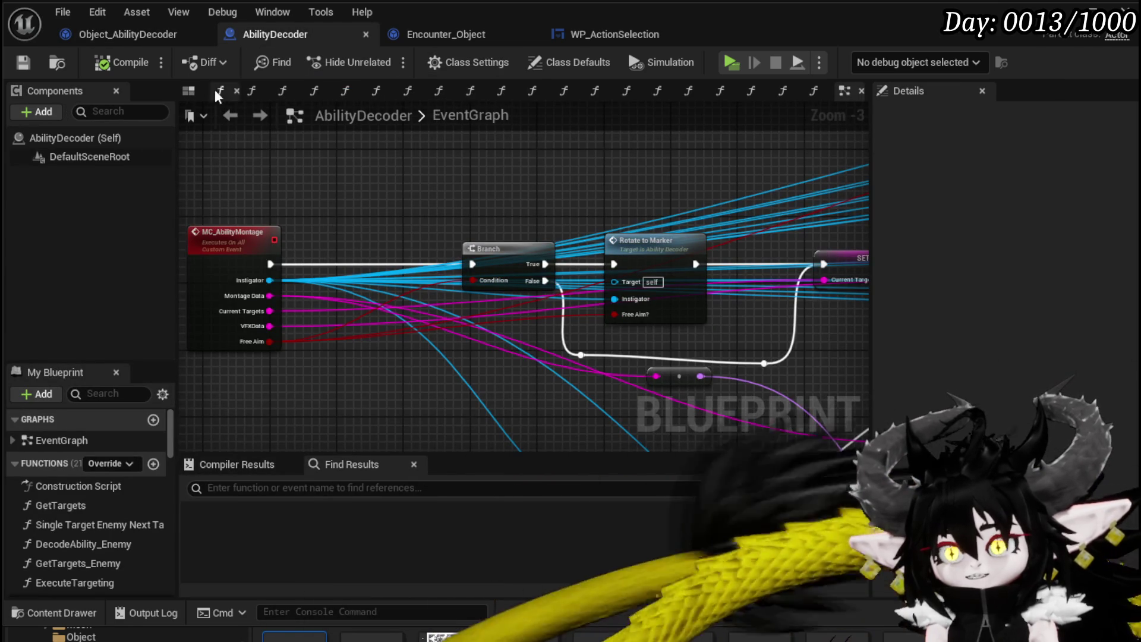
# Close the Object_AbilityDecoder blueprint and return to Encounter_Object.
pyautogui.click(123, 32)
pyautogui.click(201, 35)
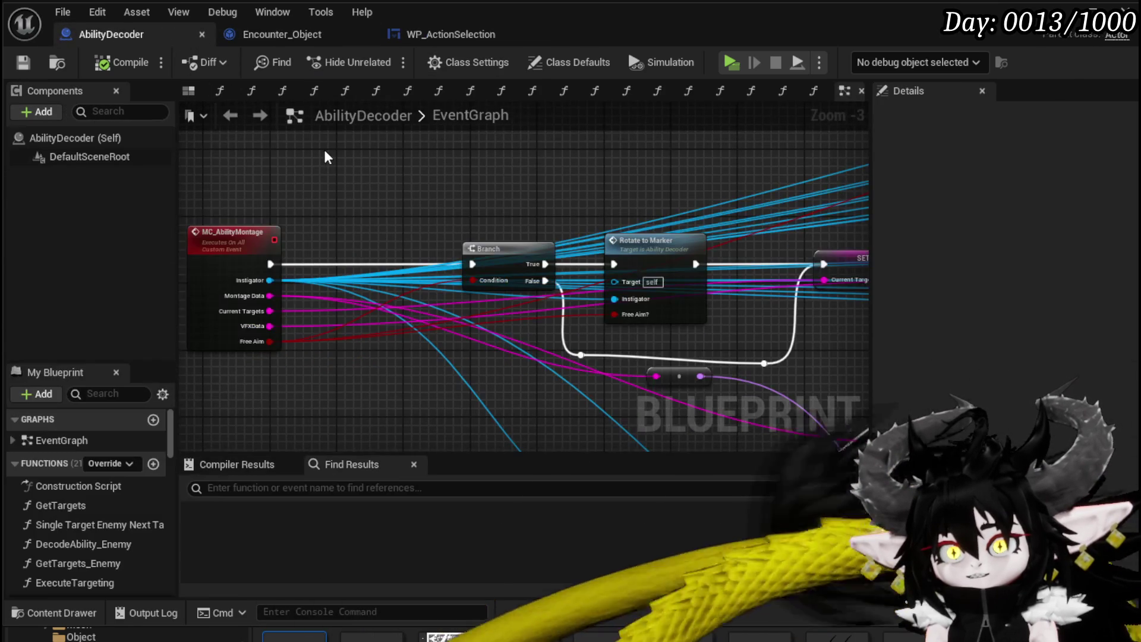
pyautogui.click(285, 34)
# Delete the Cast To, Construct Object, Bind Event nodes and AbilityDecoderObject variable, then compile and save.
pyautogui.moveTo(501, 166)
pyautogui.mouseDown()
pyautogui.moveTo(687, 192)
pyautogui.moveTo(507, 154)
pyautogui.moveTo(647, 149)
pyautogui.moveTo(302, 268)
pyautogui.moveTo(867, 273)
pyautogui.moveTo(459, 206)
pyautogui.moveTo(546, 283)
pyautogui.mouseUp()
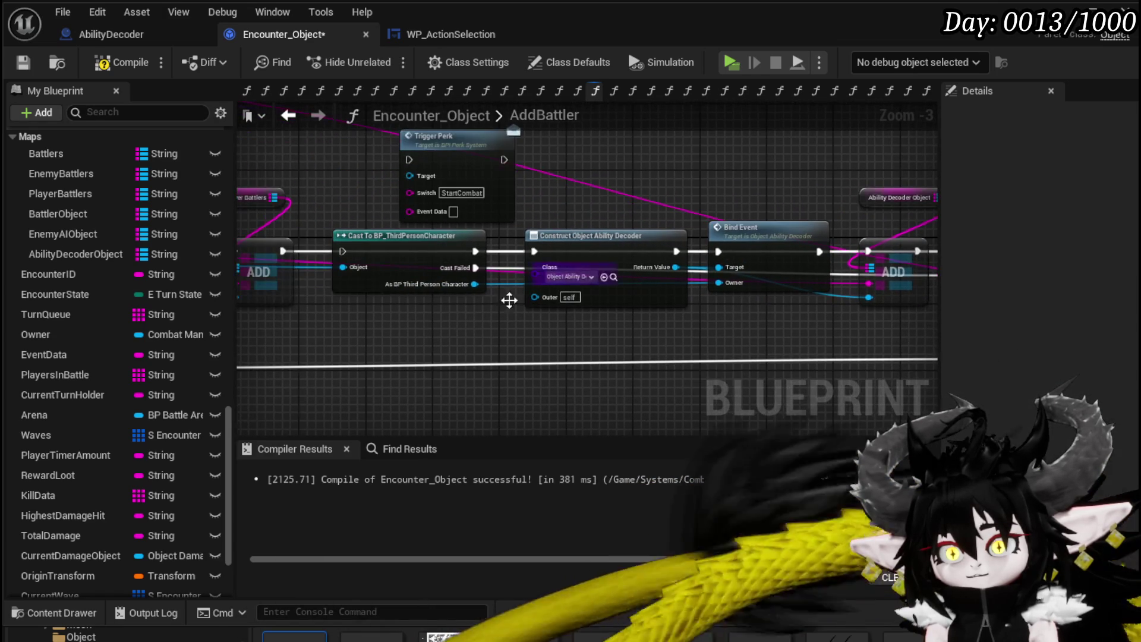
pyautogui.press('Delete')
pyautogui.moveTo(824, 347)
pyautogui.mouseDown()
pyautogui.moveTo(585, 367)
pyautogui.moveTo(636, 338)
pyautogui.moveTo(717, 337)
pyautogui.mouseUp()
pyautogui.click(86, 255)
pyautogui.press('Delete')
pyautogui.click(21, 63)
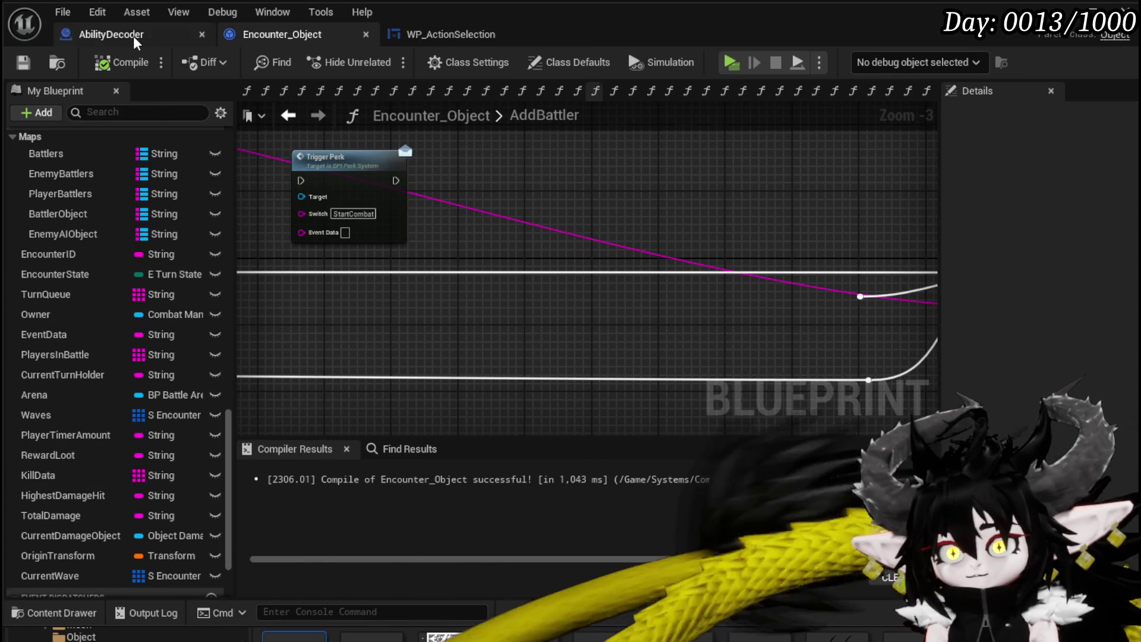
# Return to the level editor and open the AbilitySystem Managers folder.
pyautogui.click(133, 35)
pyautogui.hotkey('alt', 'Tab')
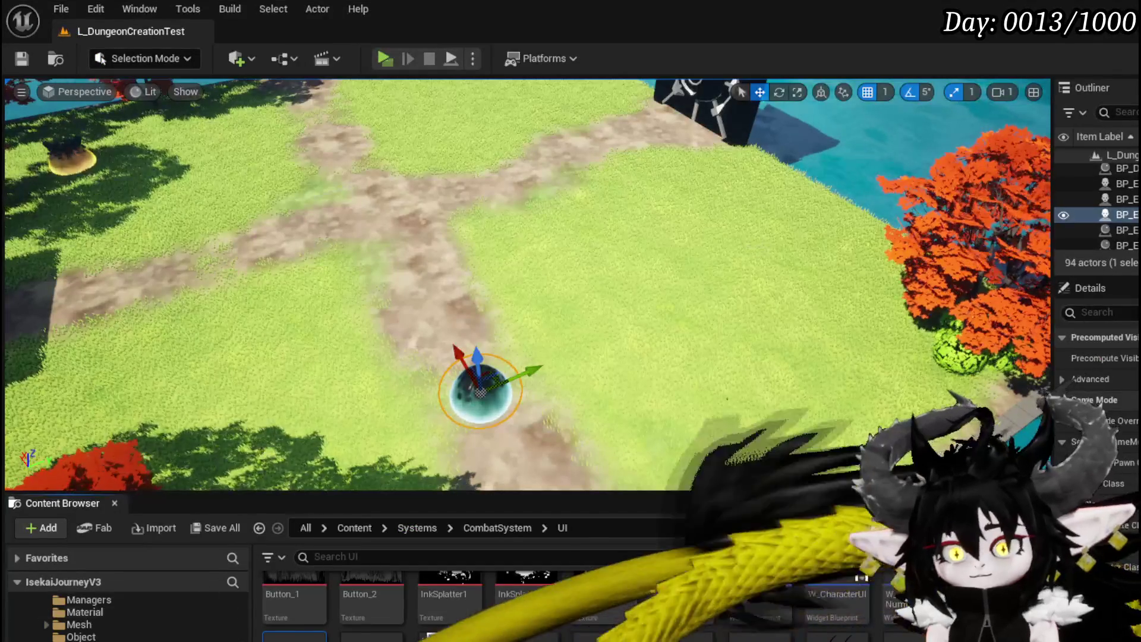
pyautogui.scroll(3, 102, 630)
pyautogui.click(83, 624)
# Start deleting Object_AbilityDecoder but cancel to keep it, then launch Play-in-Editor.
pyautogui.click(361, 602)
pyautogui.press('Delete')
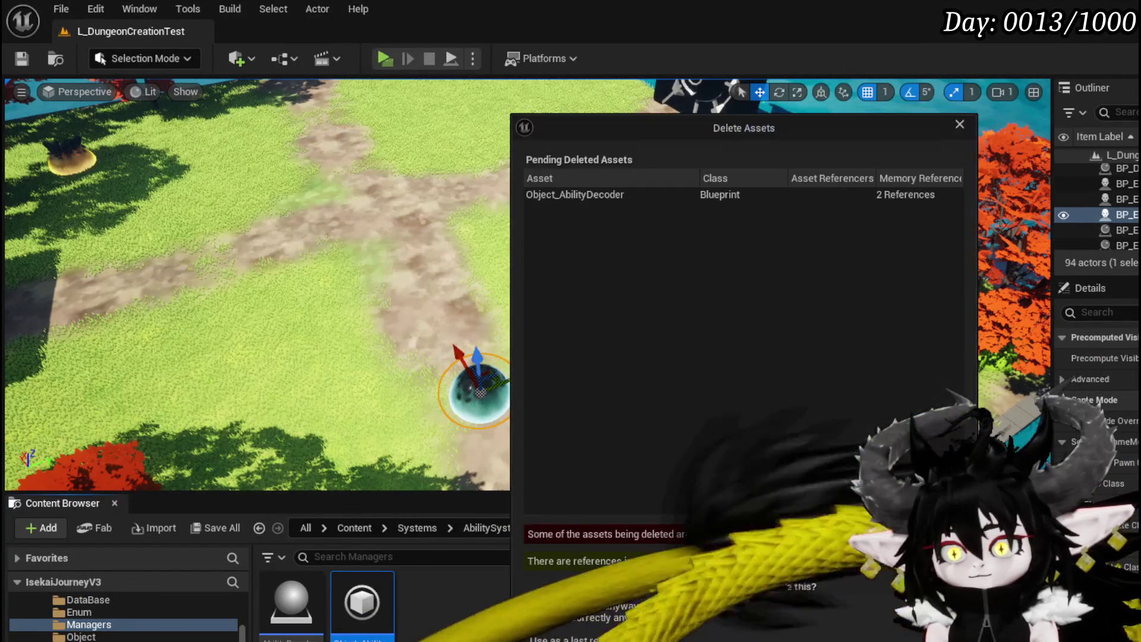
pyautogui.press('Escape')
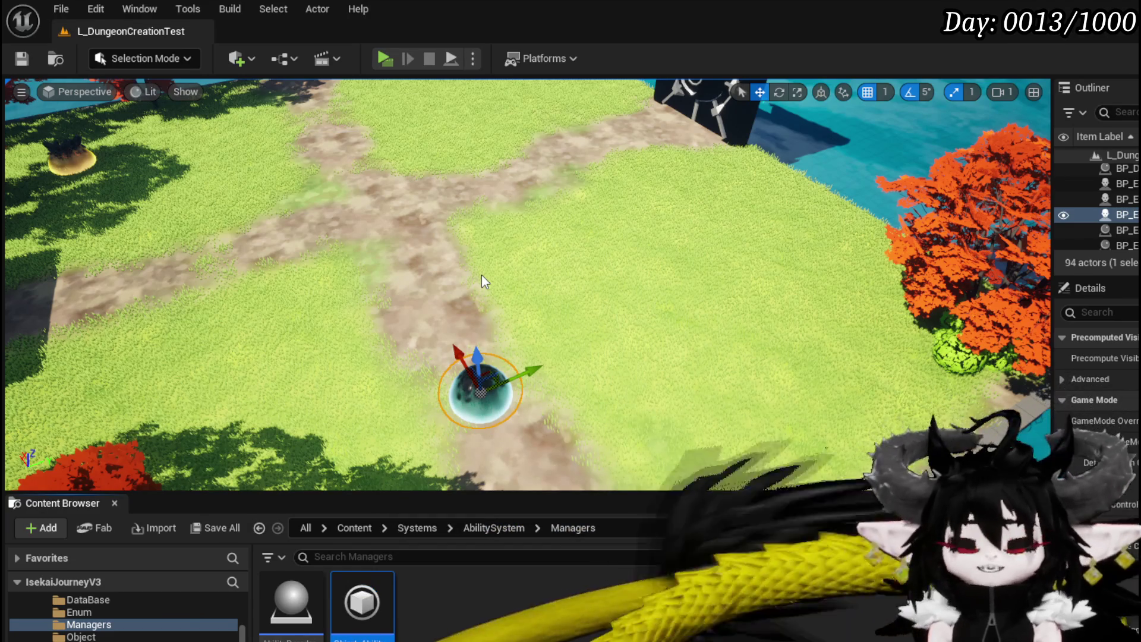
pyautogui.hotkey('alt', 'p')
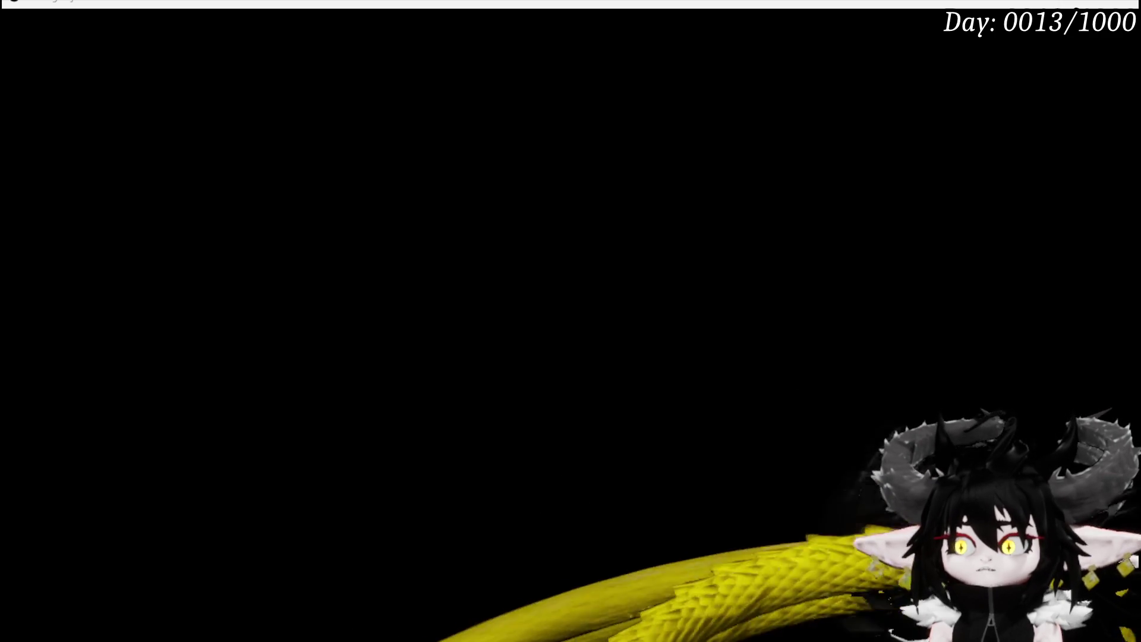
# End the play test and return to the ThirdPersonMap level editor.
pyautogui.press('Escape')
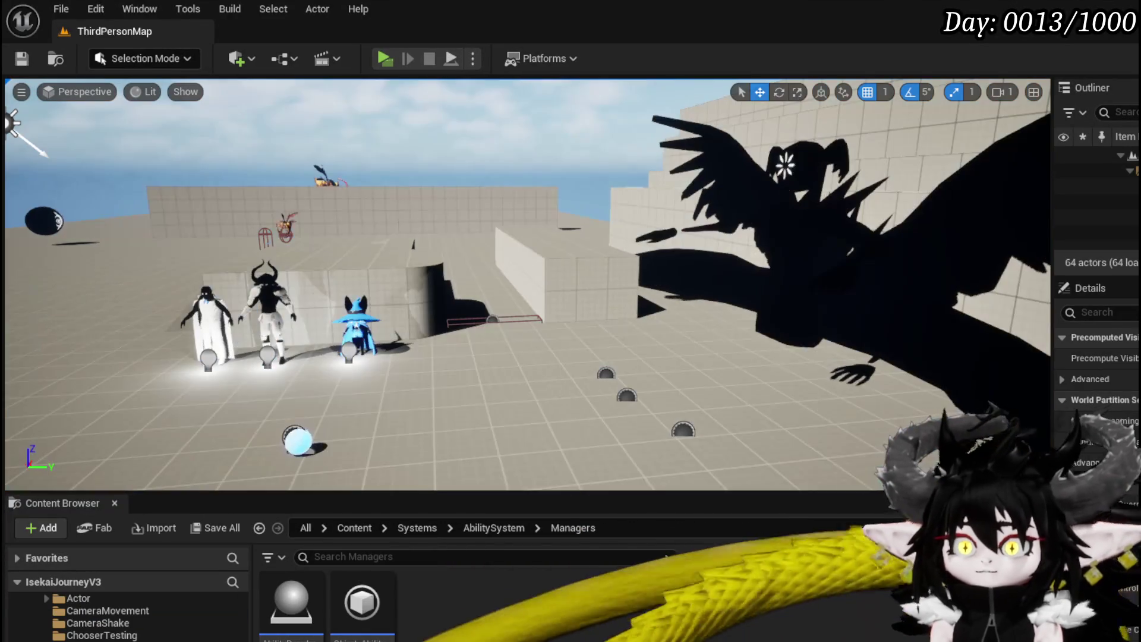
pyautogui.click(61, 9)
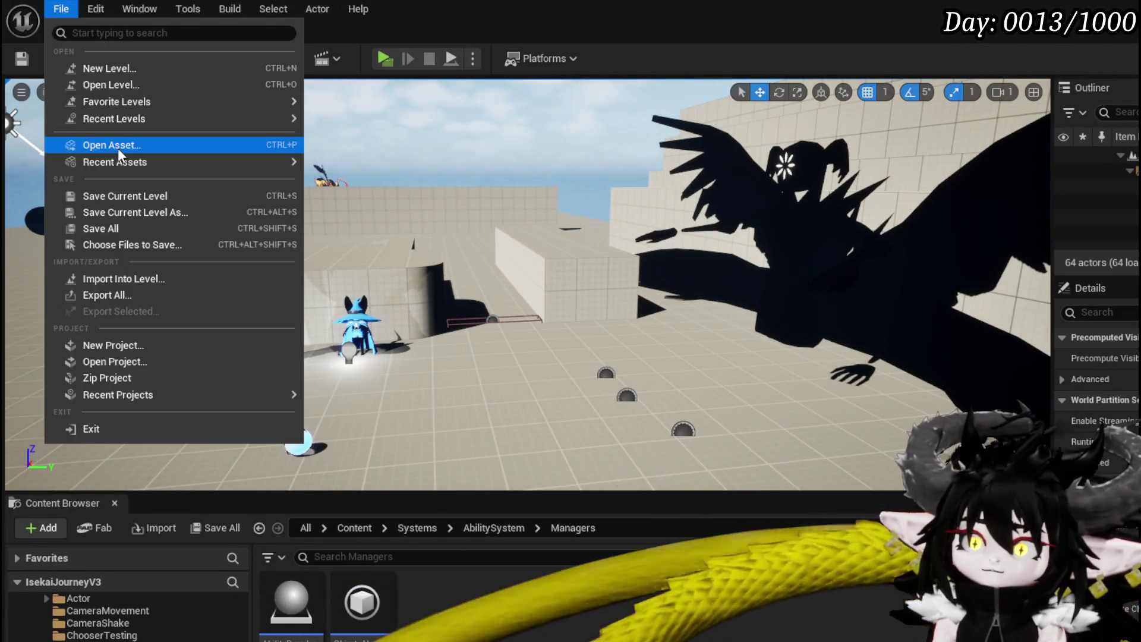
# Open the L_DungeonCreationTest level from Recent Levels.
pyautogui.moveTo(117, 165)
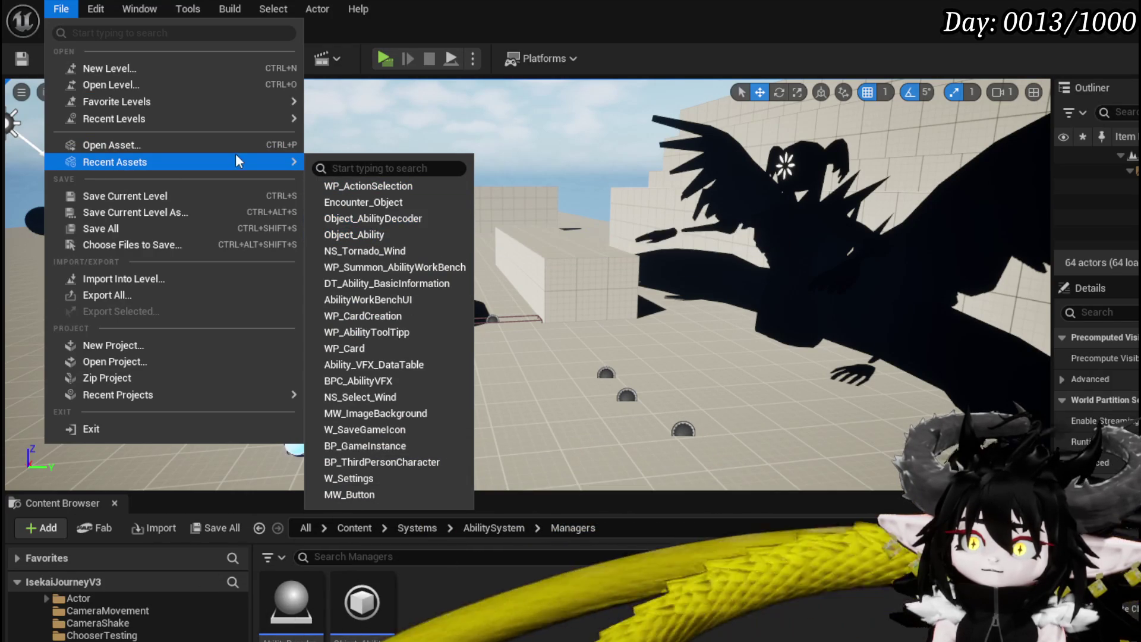
pyautogui.moveTo(102, 118)
pyautogui.click(366, 137)
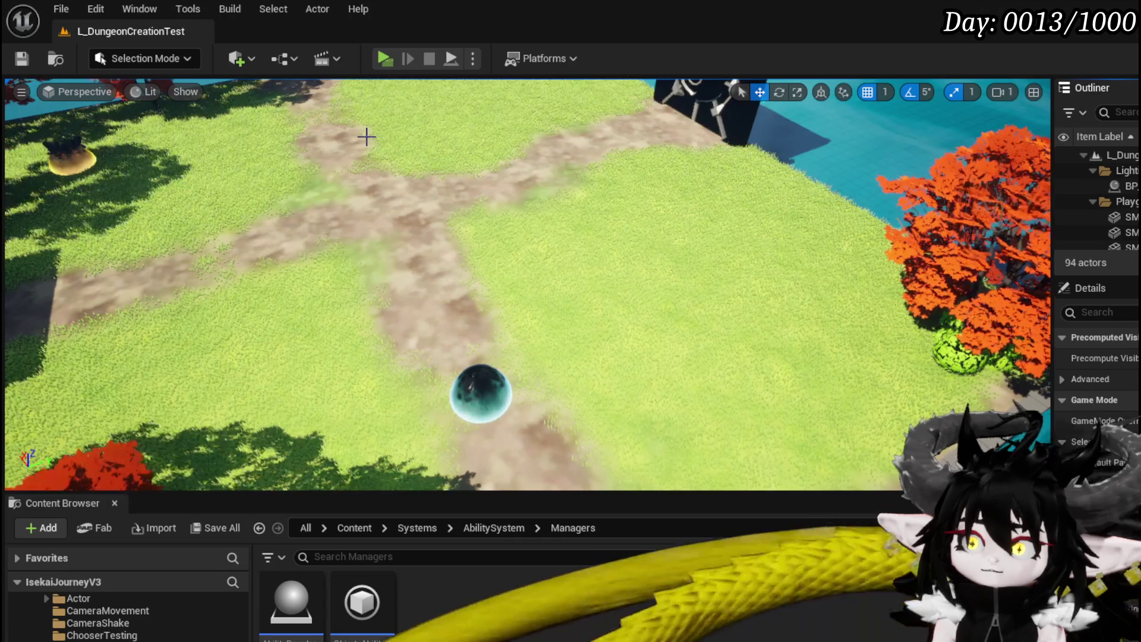
# Delete the Object_AbilityDecoder blueprint from Managers and save the changed packages.
pyautogui.click(361, 602)
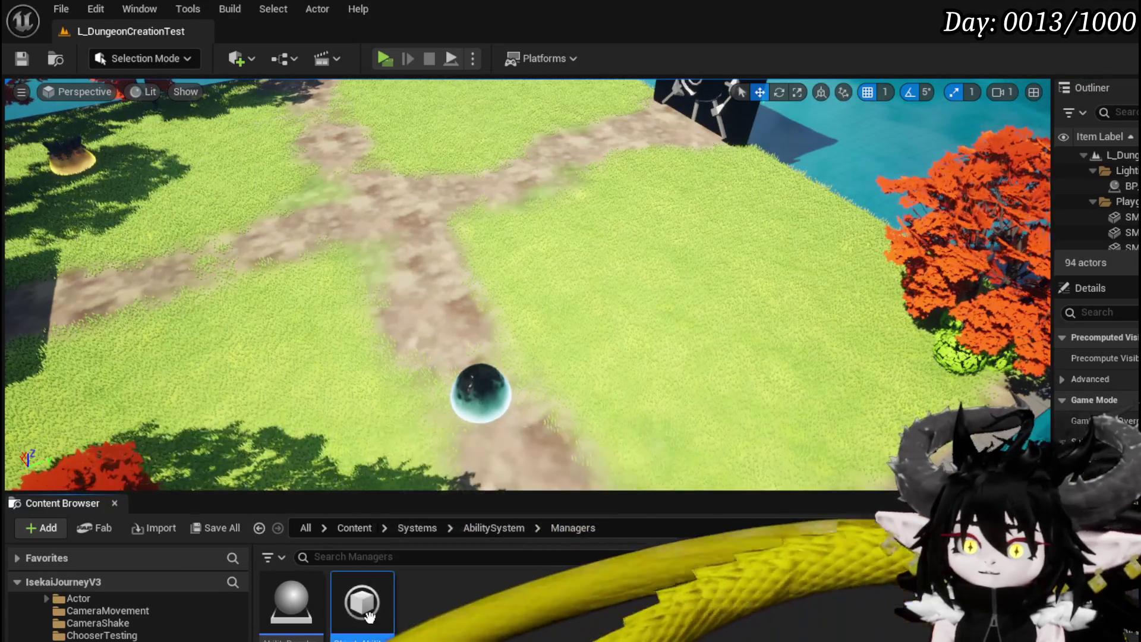
pyautogui.press('Delete')
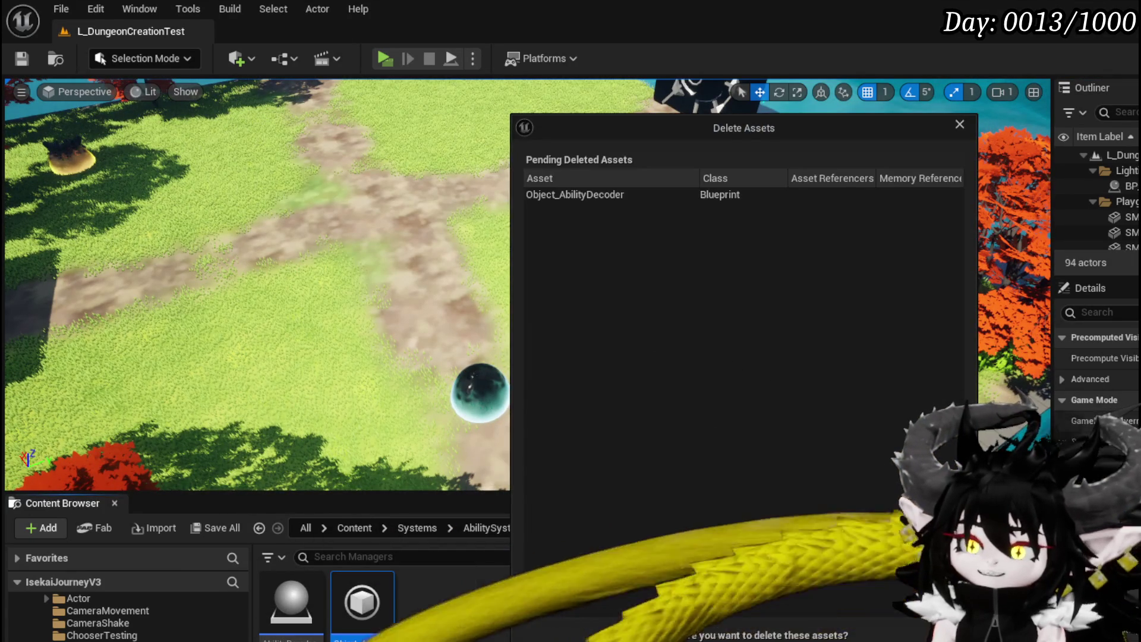
pyautogui.press('Return')
pyautogui.click(30, 59)
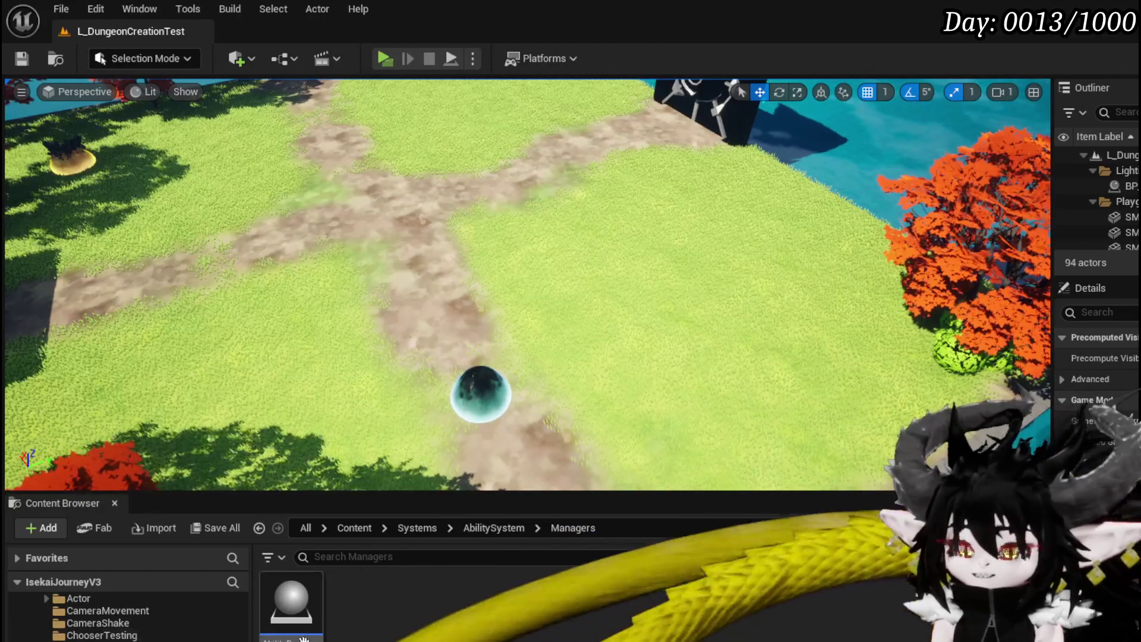
# Open AbilityDecoder and pan to its Play Montage and Get Data Table Row nodes.
pyautogui.doubleClick(294, 599)
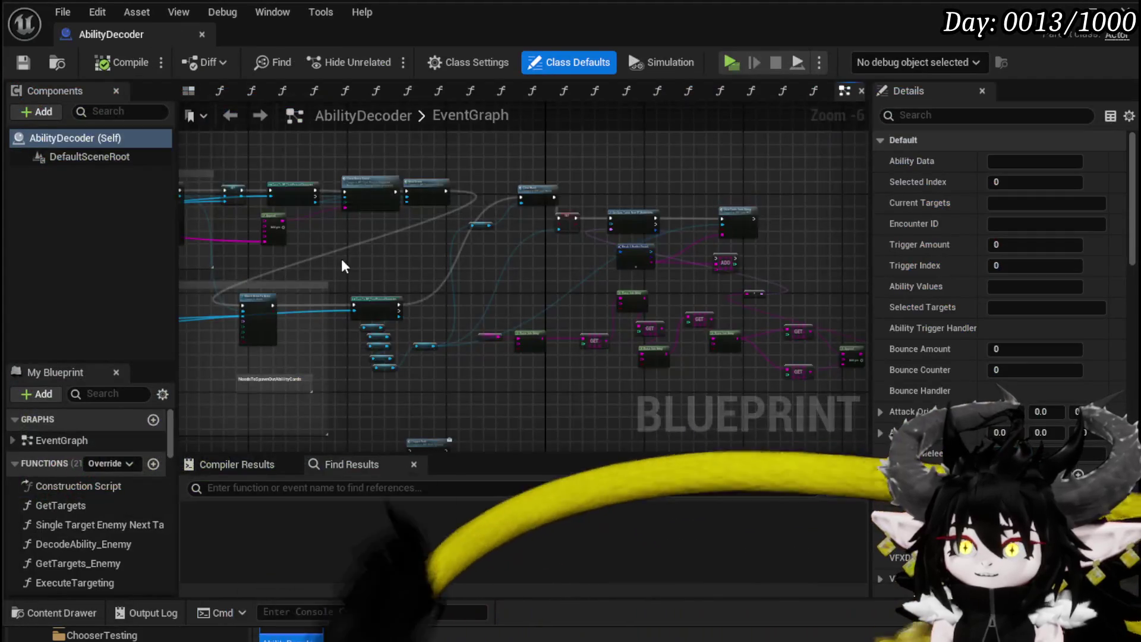
pyautogui.scroll(-5, 344, 262)
pyautogui.scroll(9, 436, 258)
pyautogui.scroll(-2, 373, 324)
pyautogui.moveTo(493, 381)
pyautogui.mouseDown()
pyautogui.moveTo(432, 381)
pyautogui.moveTo(613, 280)
pyautogui.moveTo(312, 270)
pyautogui.mouseUp()
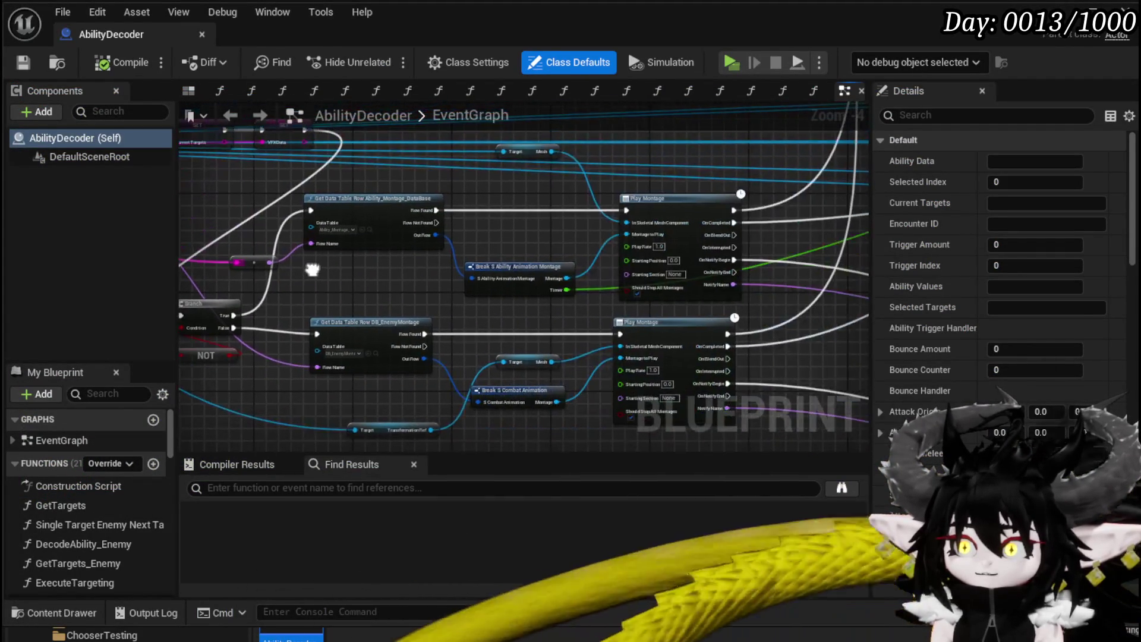
pyautogui.scroll(2, 313, 269)
pyautogui.moveTo(437, 291); pyautogui.dragTo(578, 319)
pyautogui.moveTo(295, 318)
pyautogui.mouseDown()
pyautogui.moveTo(449, 258)
pyautogui.moveTo(397, 263)
pyautogui.mouseUp()
# Zoom out to the teal comment box and select the GetTargets_Enemy function.
pyautogui.scroll(-3, 529, 277)
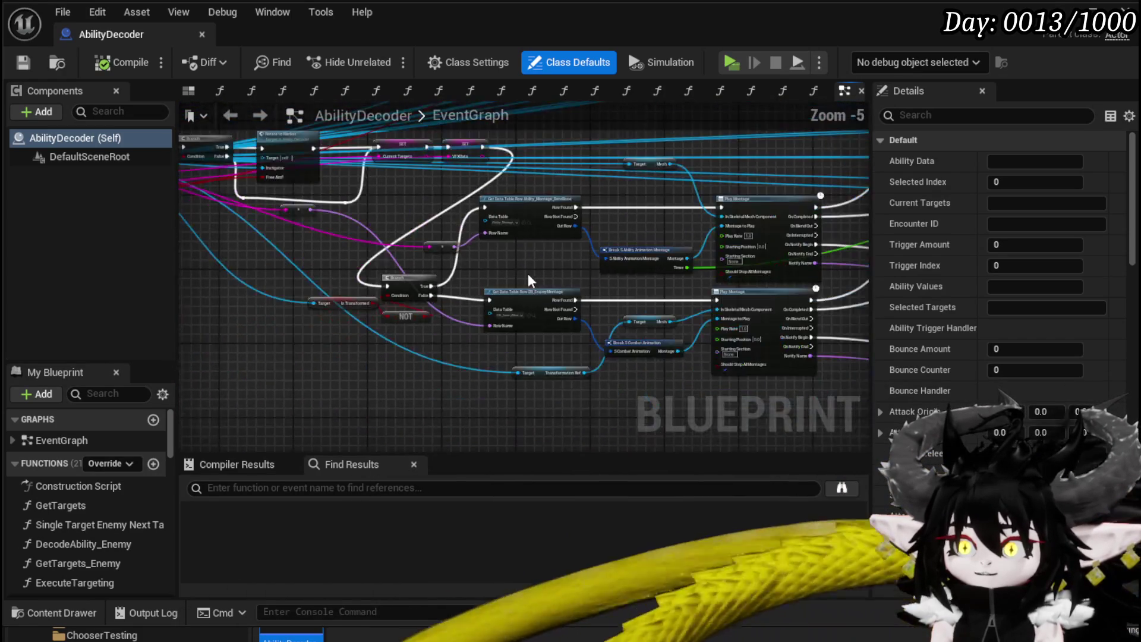
pyautogui.scroll(-2, 528, 280)
pyautogui.scroll(-3, 237, 303)
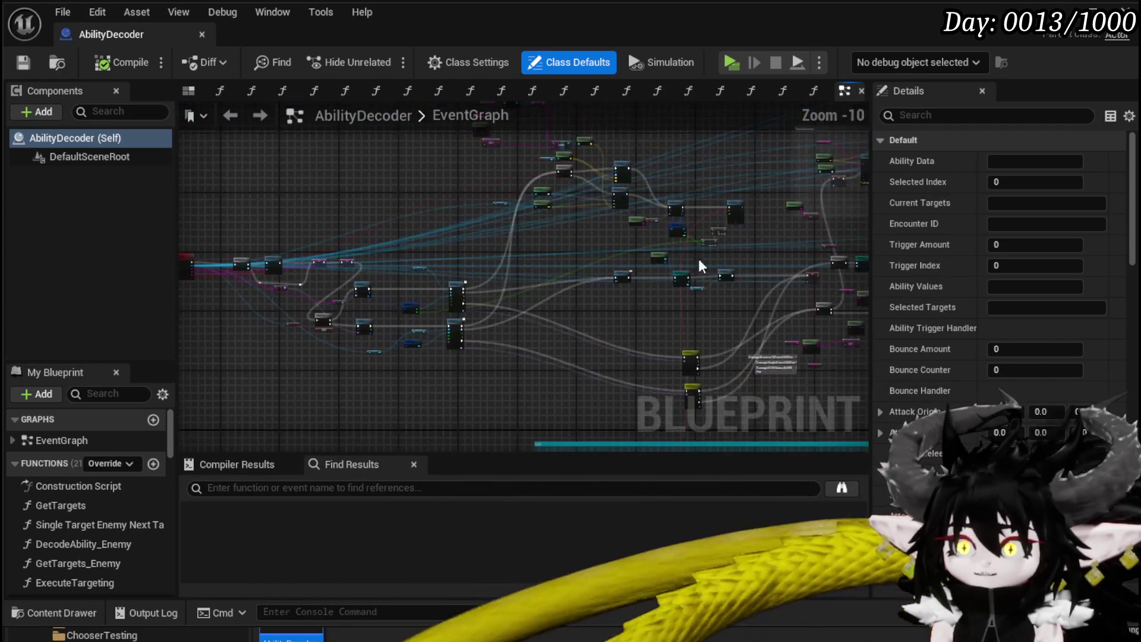
pyautogui.scroll(-2, 533, 294)
pyautogui.moveTo(570, 247); pyautogui.dragTo(850, 227)
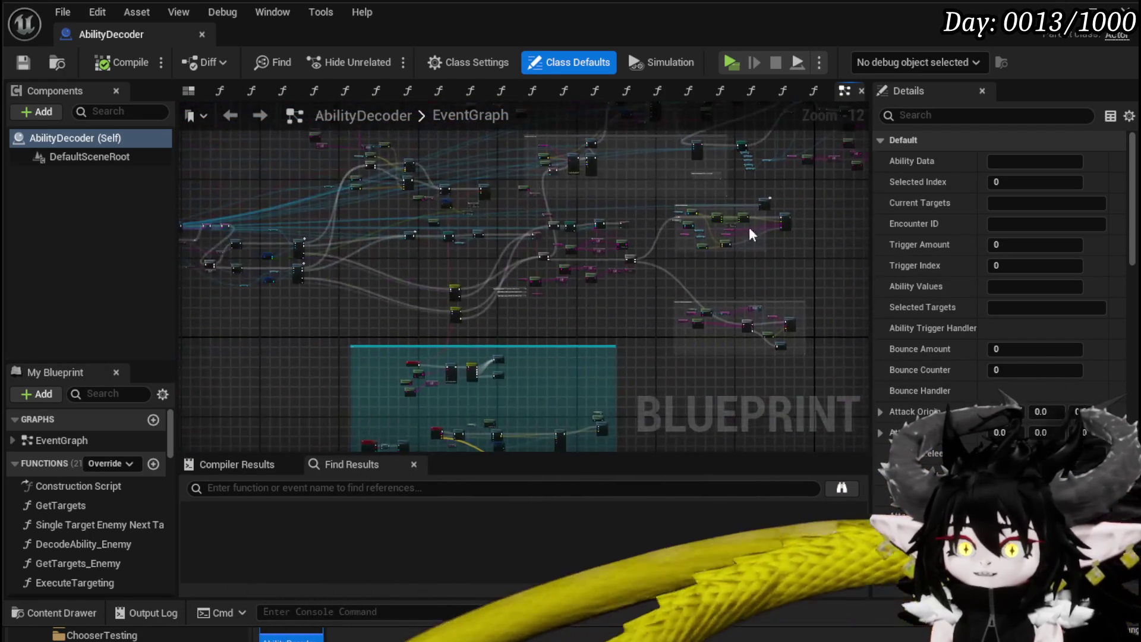
pyautogui.scroll(-4, 102, 540)
pyautogui.scroll(3, 107, 527)
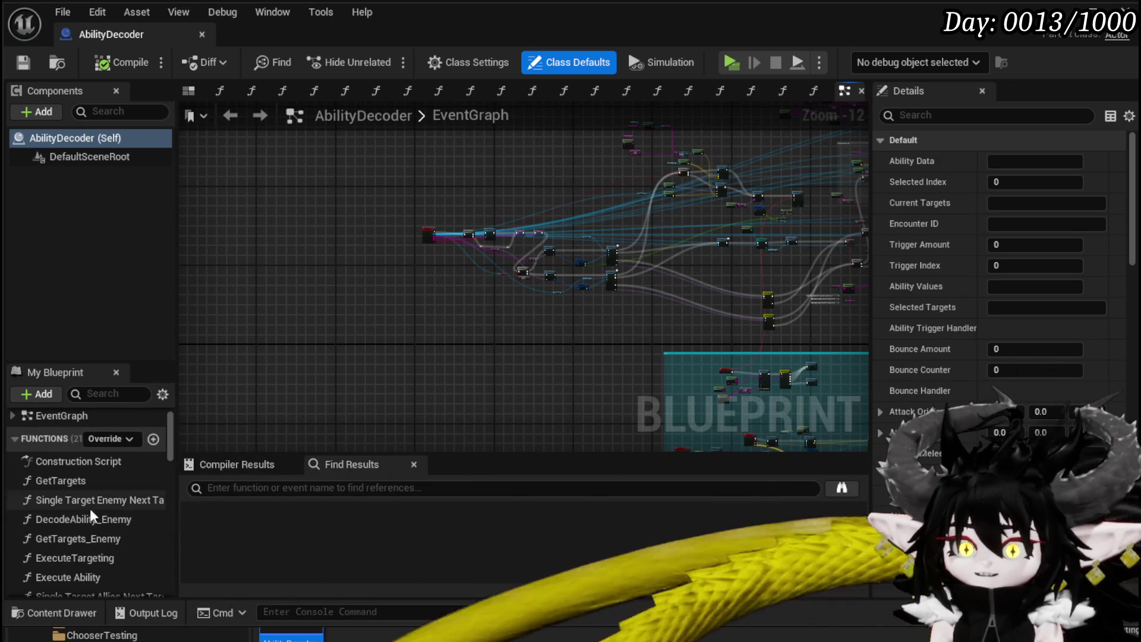
pyautogui.click(90, 537)
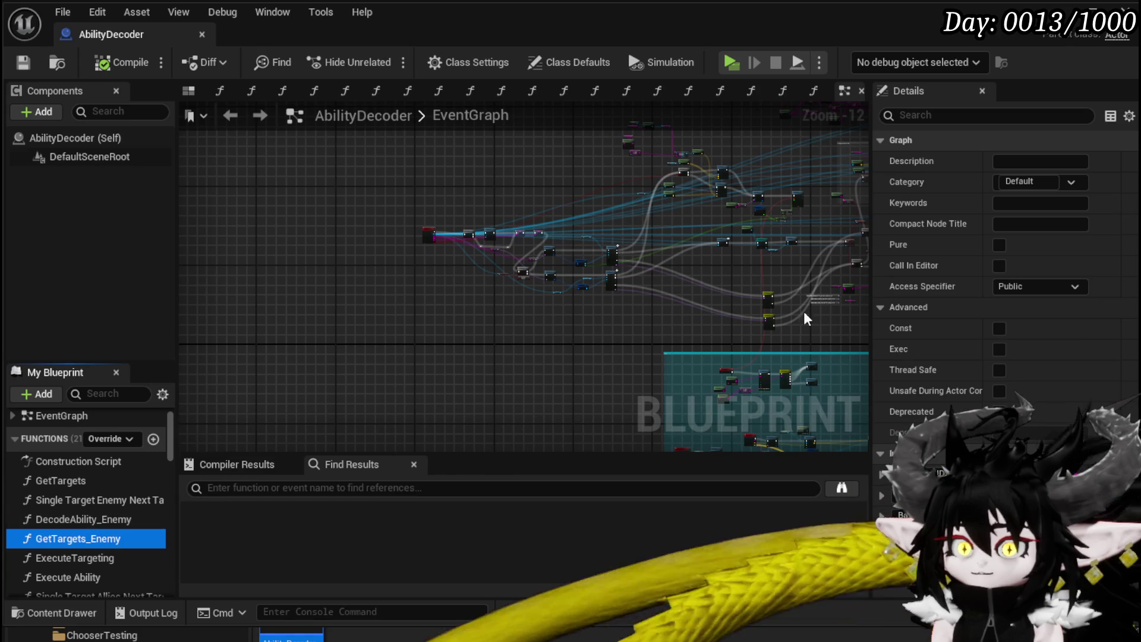
# Create a GetData category and move GetTargets into Get Data.
pyautogui.click(1048, 181)
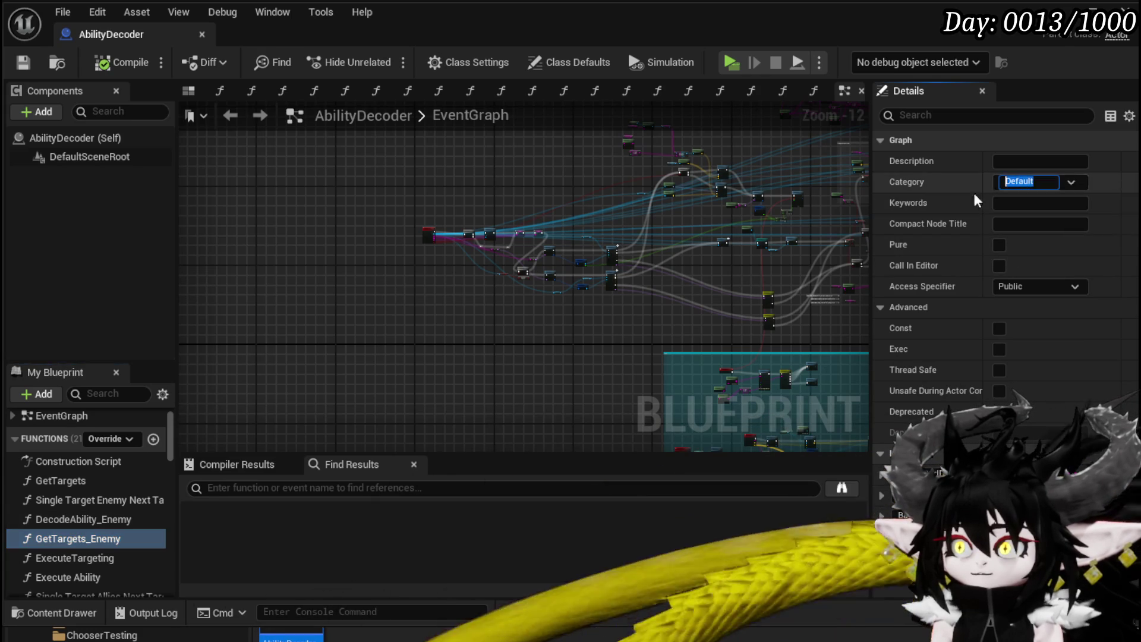
pyautogui.write('GetData')
pyautogui.press('Return')
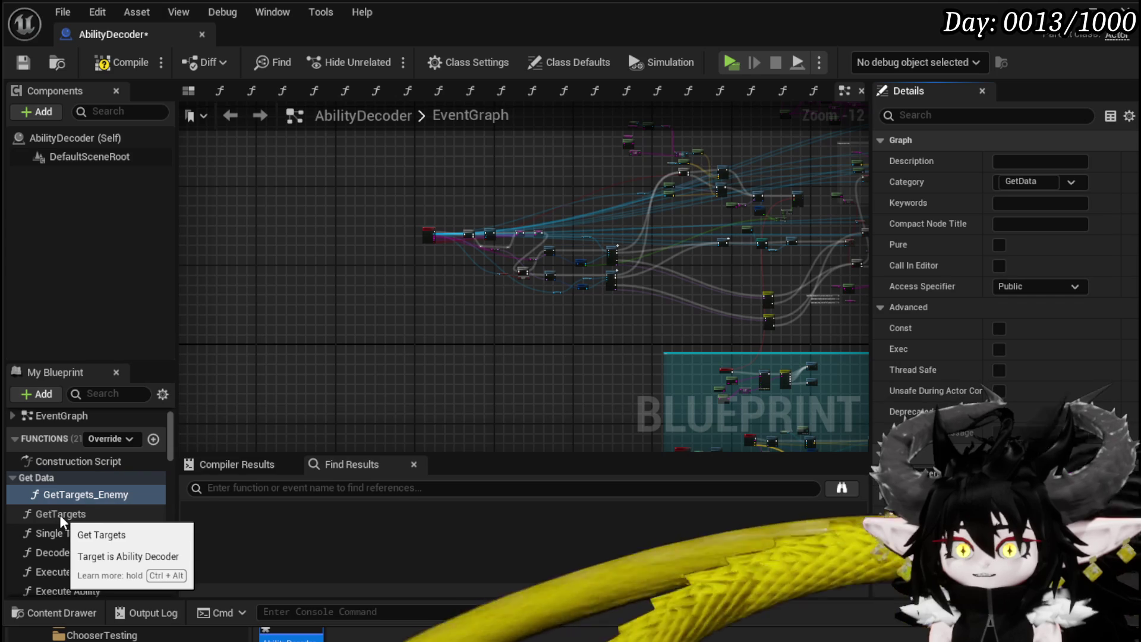
pyautogui.moveTo(62, 514); pyautogui.dragTo(49, 477)
# Review the GetTargets_Enemy function graph, then compile and save the blueprint.
pyautogui.doubleClick(78, 512)
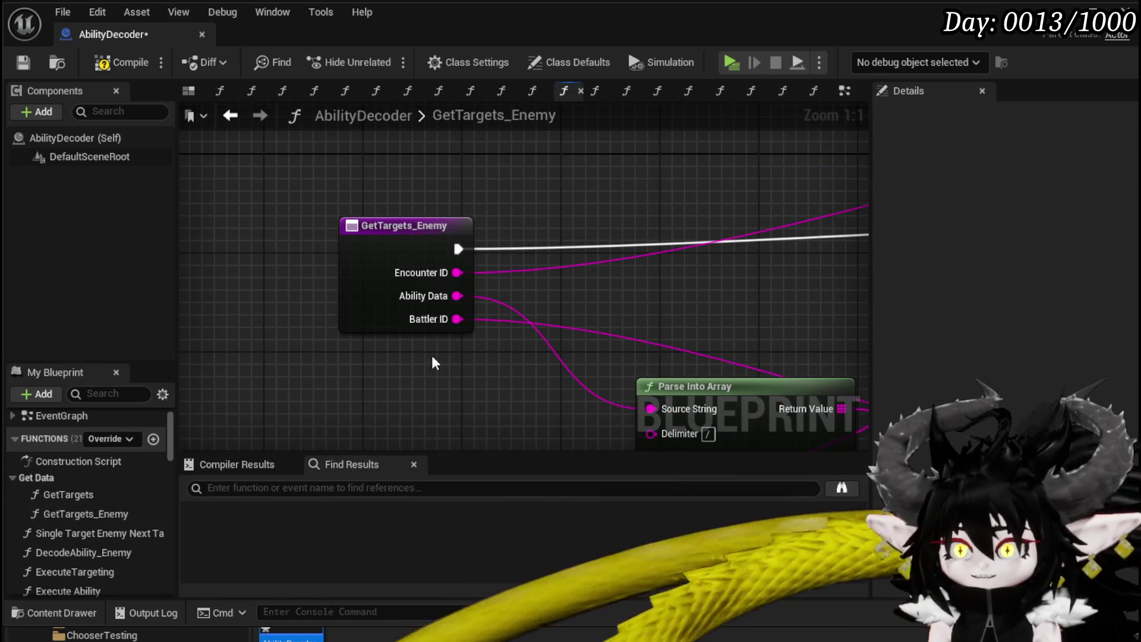
pyautogui.scroll(-7, 431, 355)
pyautogui.scroll(3, 651, 257)
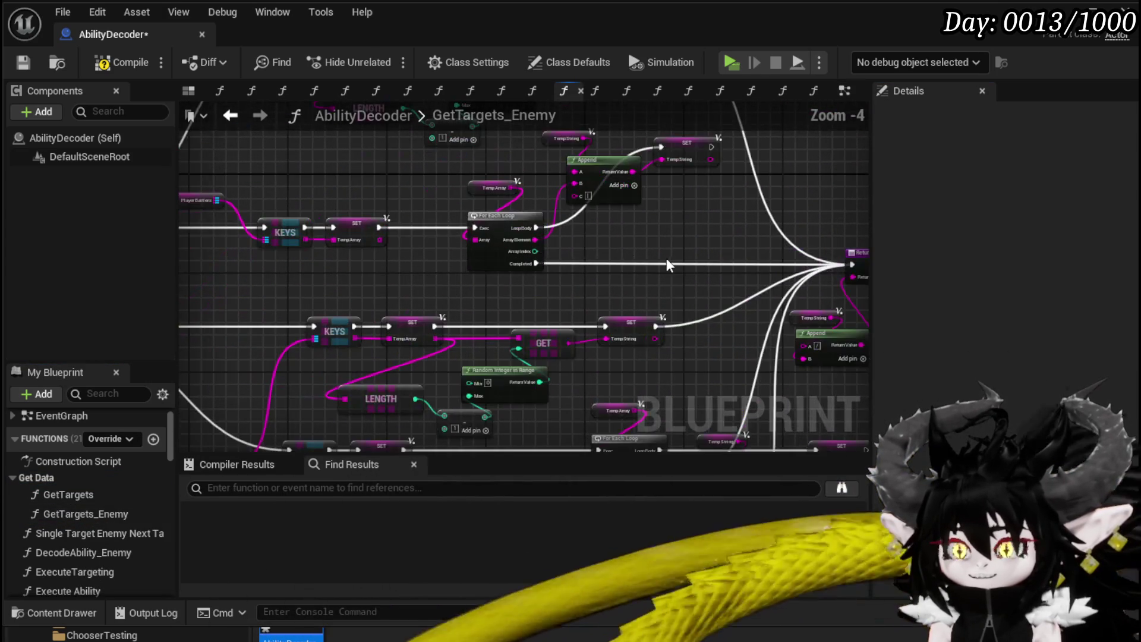
pyautogui.scroll(-1, 668, 258)
pyautogui.moveTo(535, 262); pyautogui.dragTo(868, 261)
pyautogui.moveTo(333, 255); pyautogui.dragTo(799, 277)
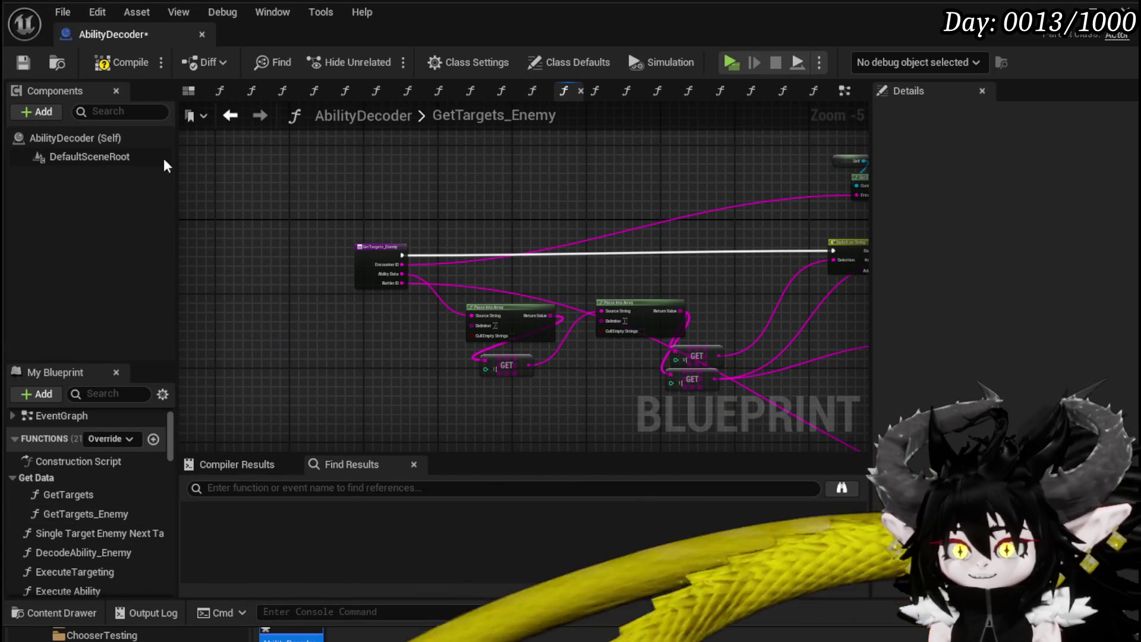
pyautogui.click(102, 67)
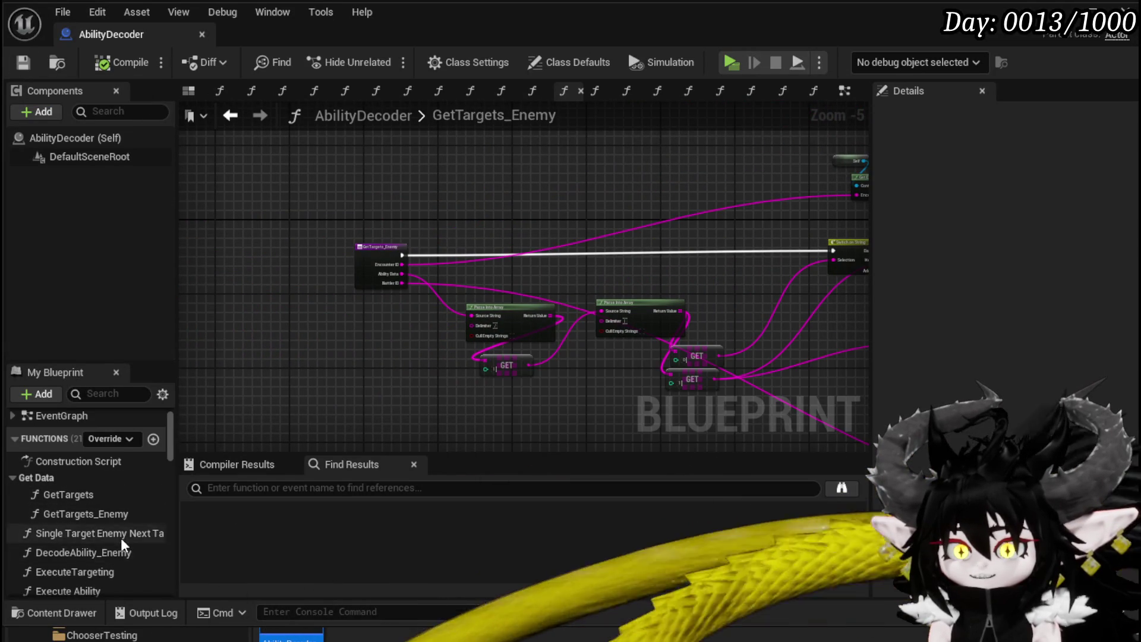
# Change GetTargets_Enemy's category to Trash.
pyautogui.scroll(-1, 120, 537)
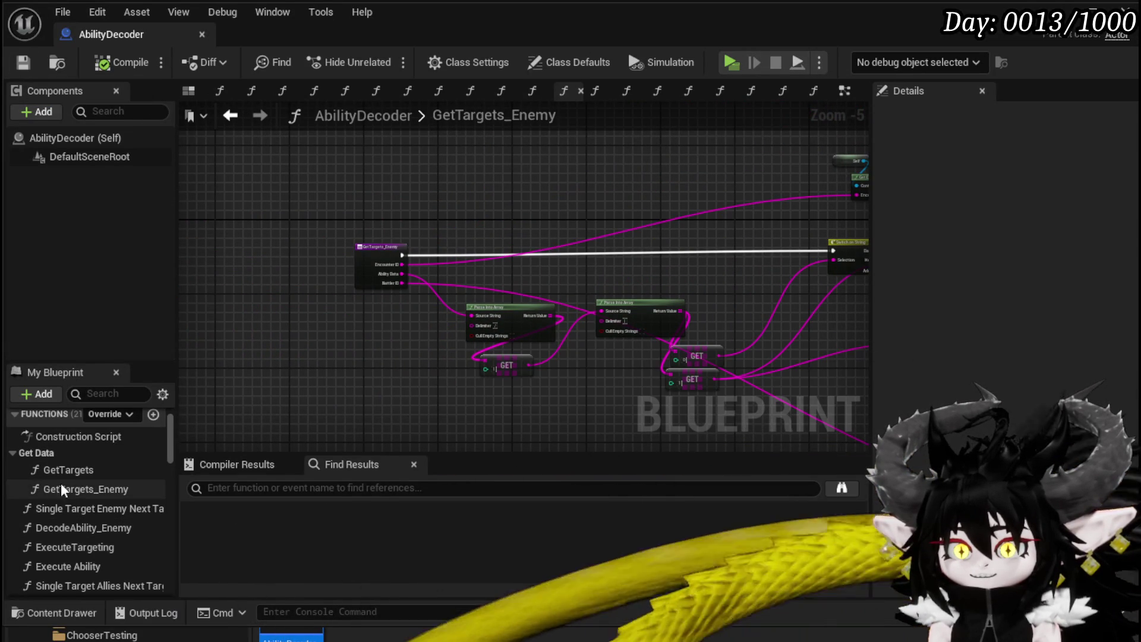
pyautogui.scroll(1, 95, 467)
pyautogui.click(93, 537)
pyautogui.click(1025, 181)
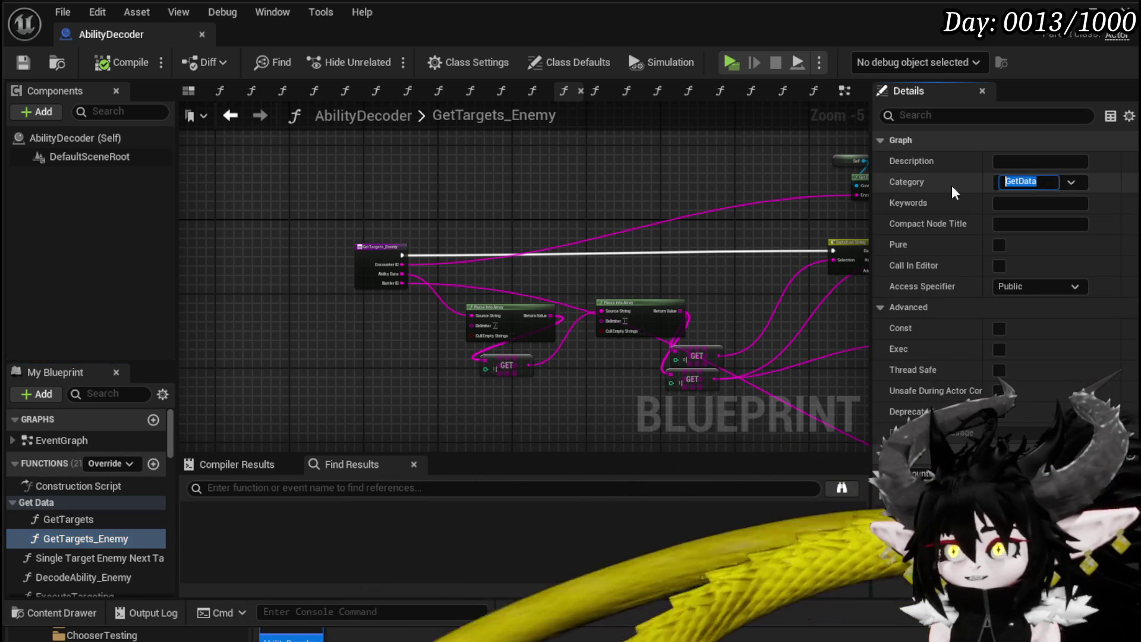
pyautogui.click(248, 305)
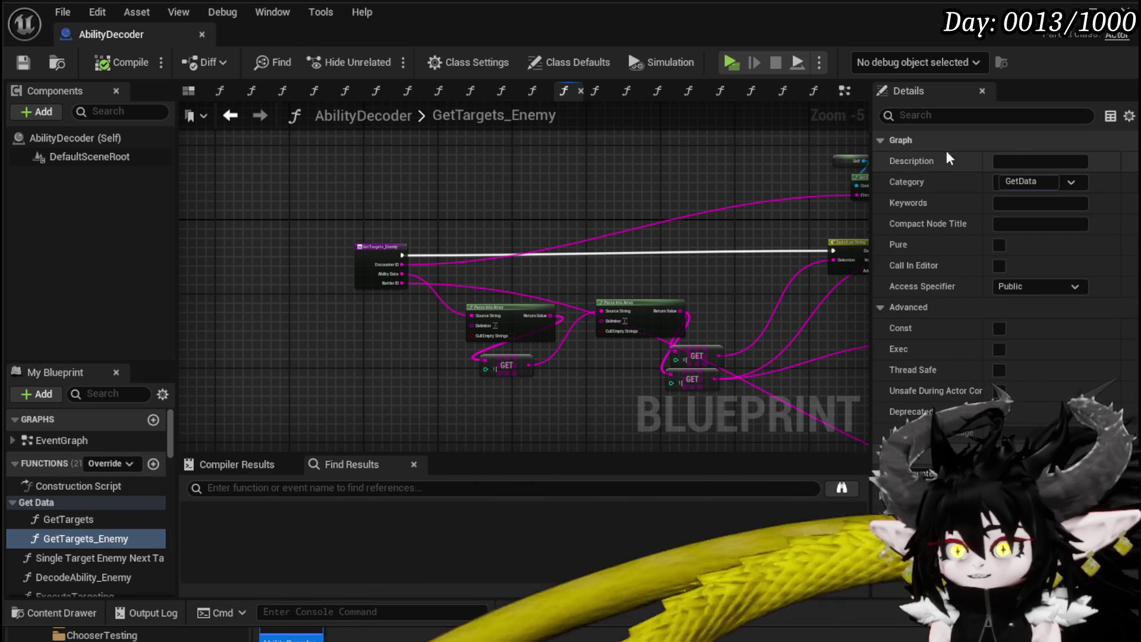
pyautogui.click(124, 539)
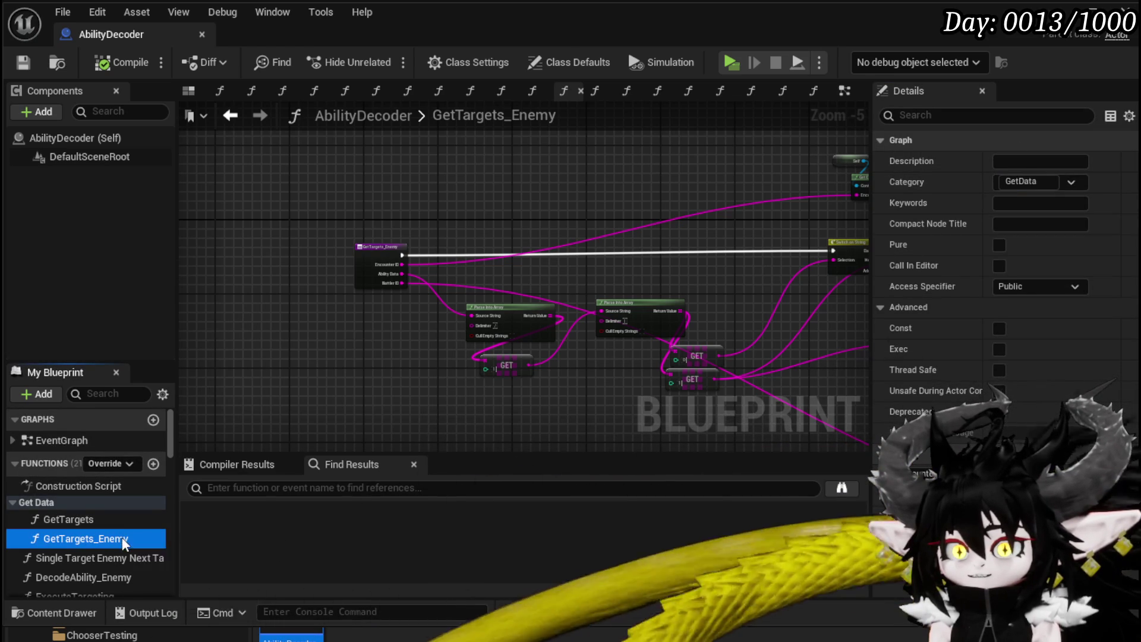
pyautogui.click(316, 372)
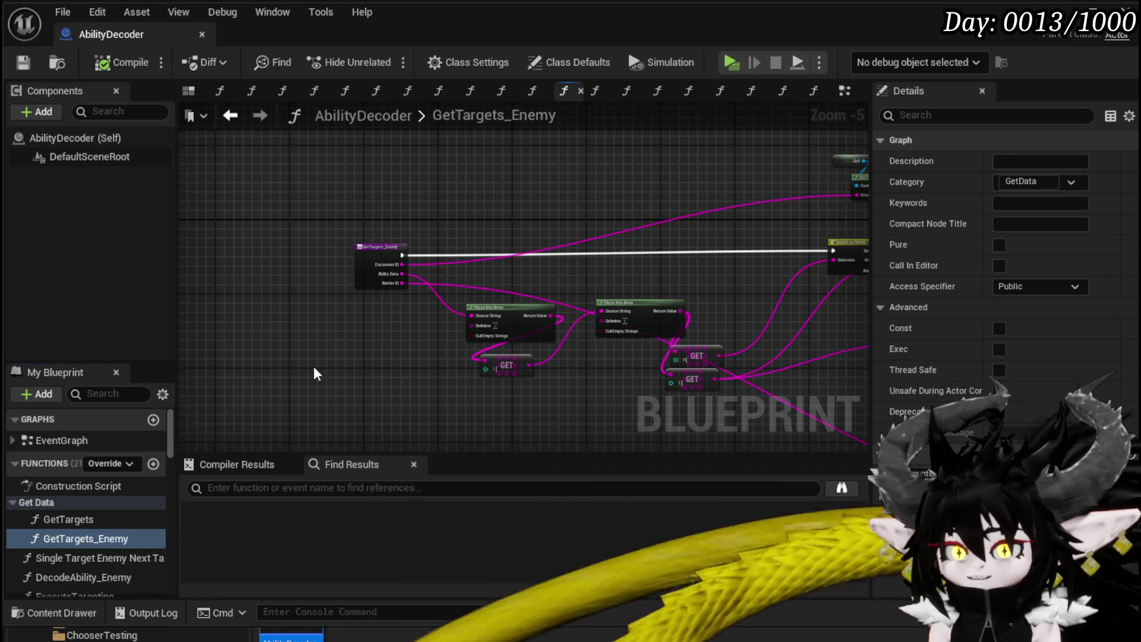
pyautogui.scroll(-3, 55, 530)
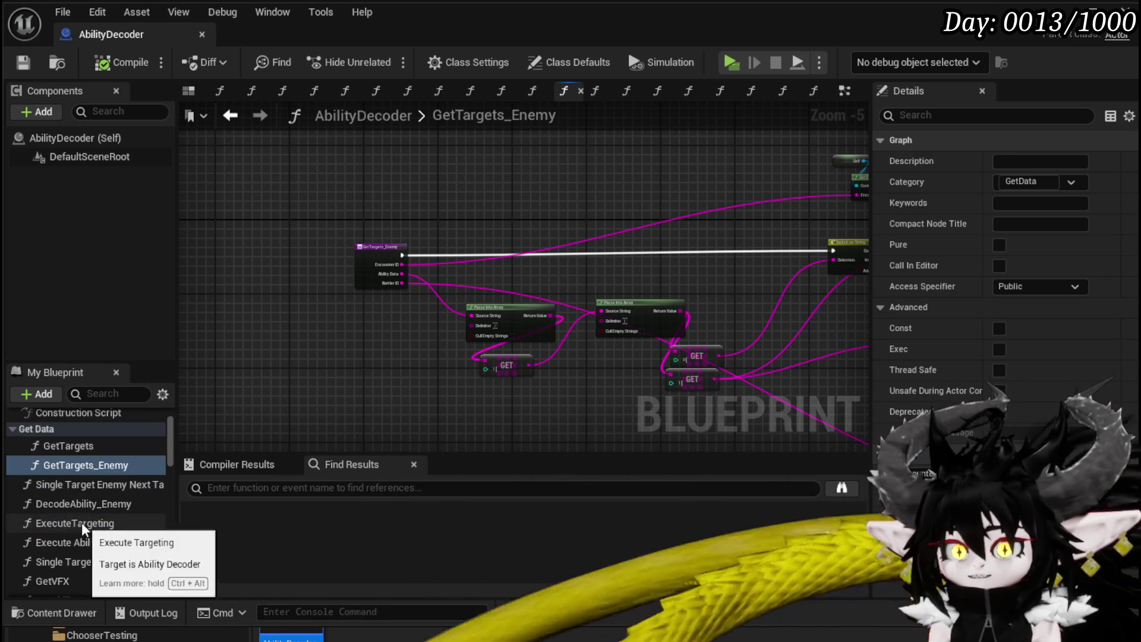
pyautogui.click(1045, 183)
pyautogui.hotkey('ctrl', 'a')
pyautogui.write('Tra')
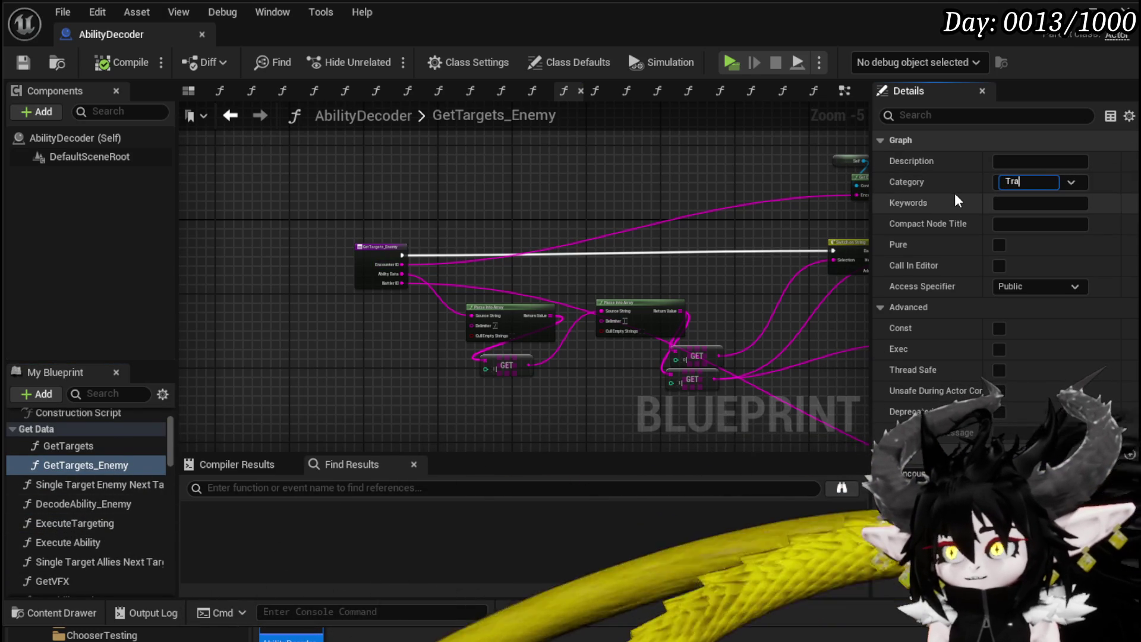
pyautogui.write('sh')
pyautogui.press('Return')
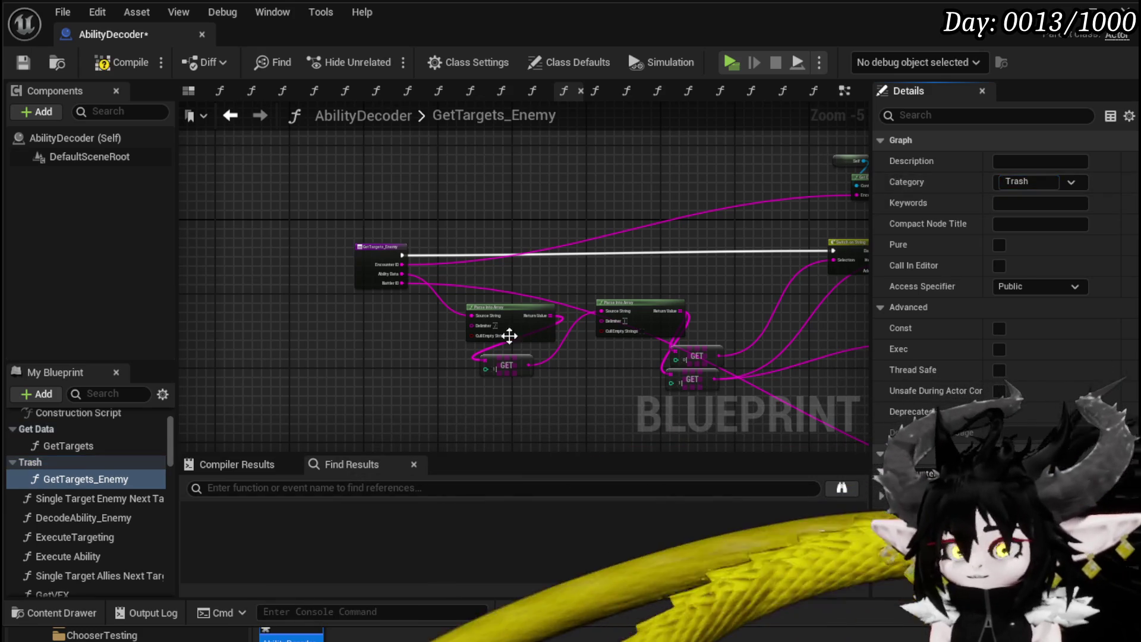
# Move DecodeAbility_Enemy and Single Target Enemy Next Target into the Trash category.
pyautogui.moveTo(69, 520); pyautogui.dragTo(27, 460)
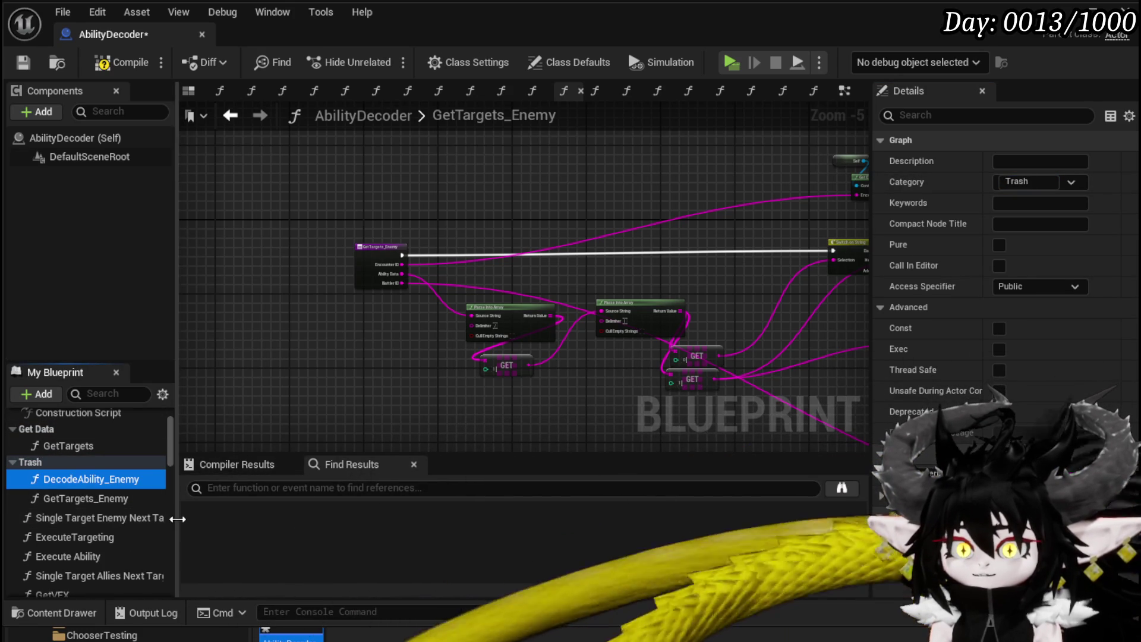
pyautogui.moveTo(176, 519); pyautogui.dragTo(249, 519)
pyautogui.moveTo(89, 518); pyautogui.dragTo(35, 462)
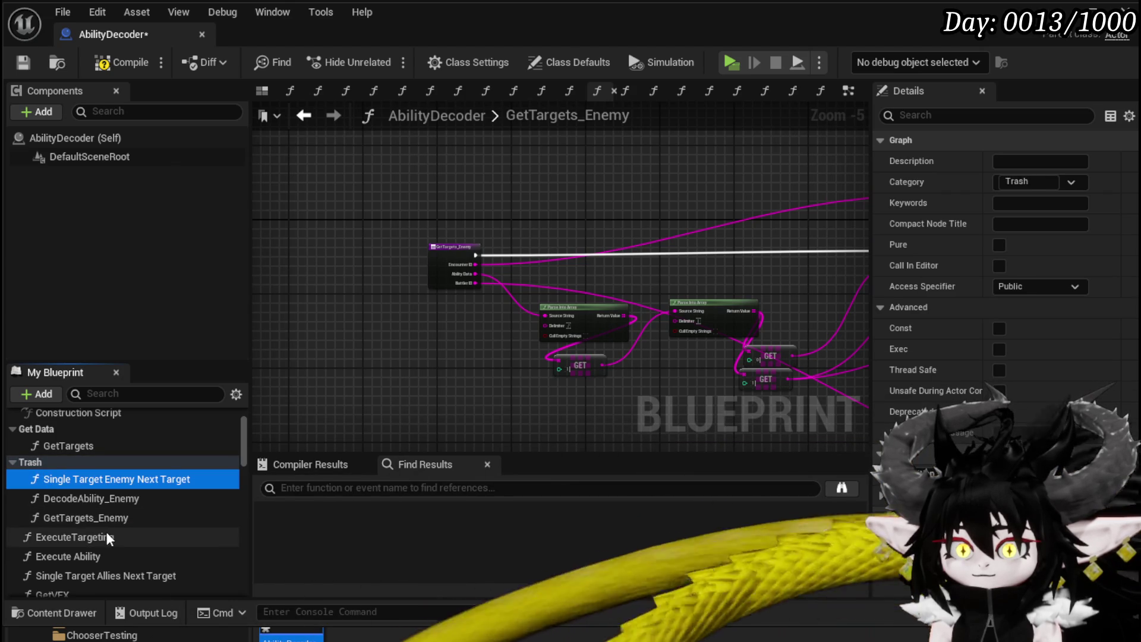
pyautogui.scroll(-1, 153, 538)
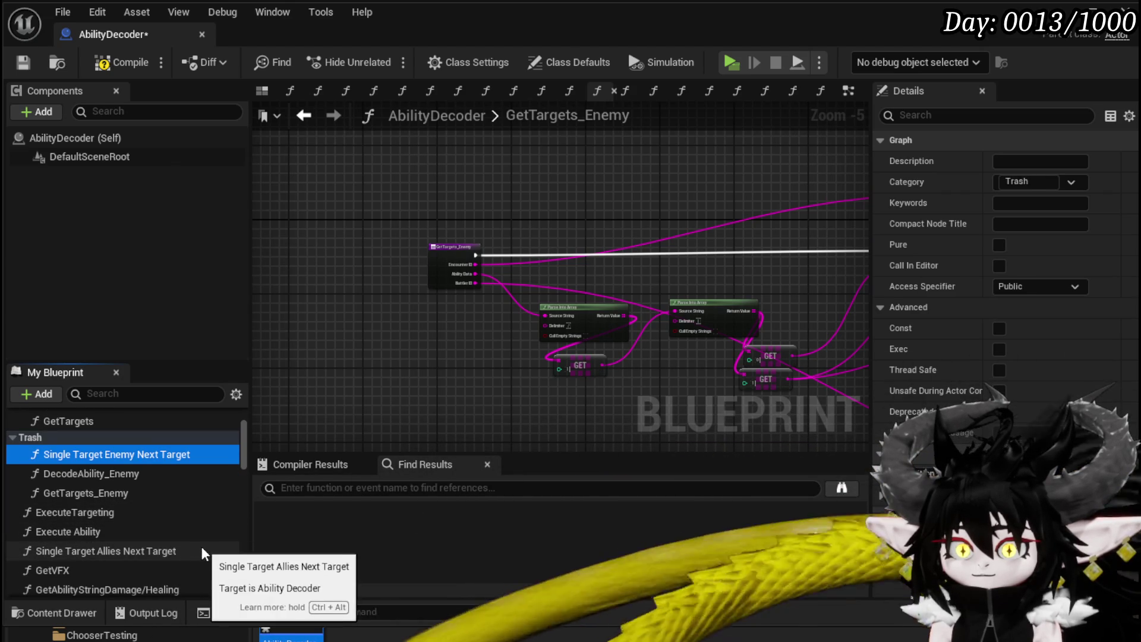
pyautogui.scroll(-1, 202, 547)
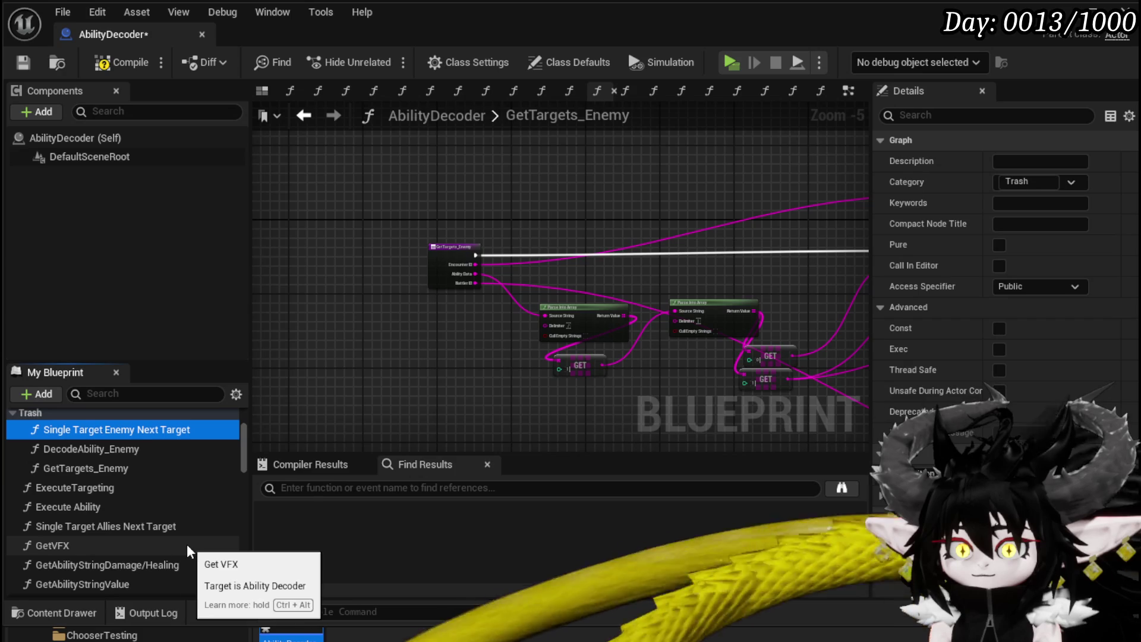
# Drag the first getter functions, starting with GetAbilityStringValue, into the Get Data category.
pyautogui.click(81, 545)
pyautogui.moveTo(81, 544)
pyautogui.mouseDown()
pyautogui.moveTo(98, 461)
pyautogui.moveTo(58, 465)
pyautogui.moveTo(52, 451)
pyautogui.mouseUp()
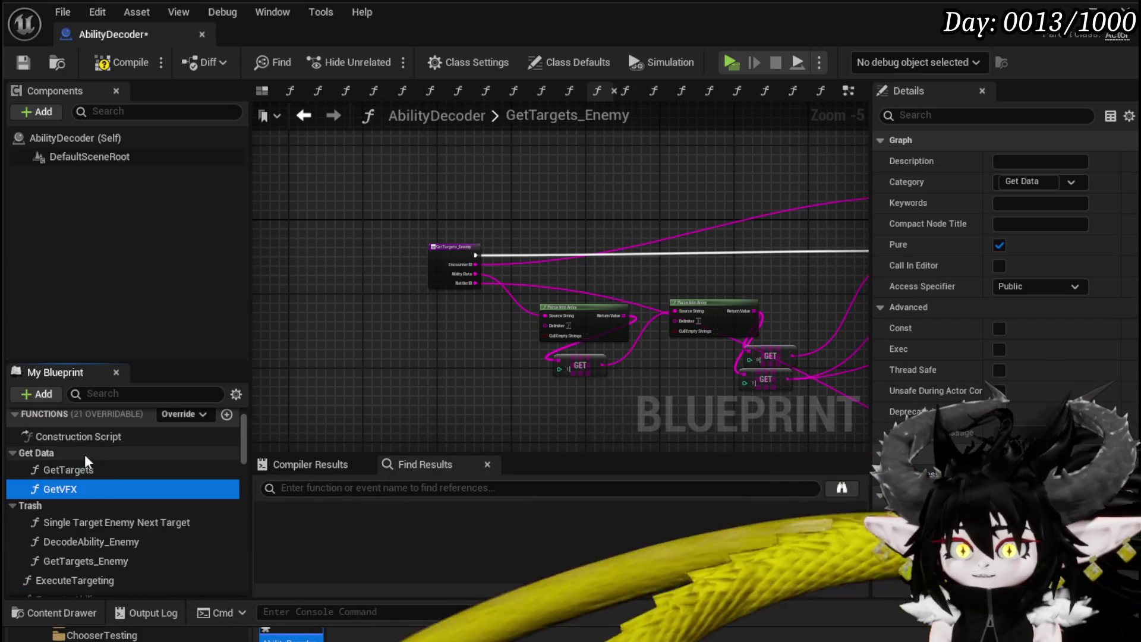
pyautogui.scroll(-3, 156, 501)
pyautogui.moveTo(63, 564)
pyautogui.mouseDown()
pyautogui.moveTo(159, 515)
pyautogui.moveTo(44, 475)
pyautogui.moveTo(39, 429)
pyautogui.mouseUp()
pyautogui.scroll(3, 44, 475)
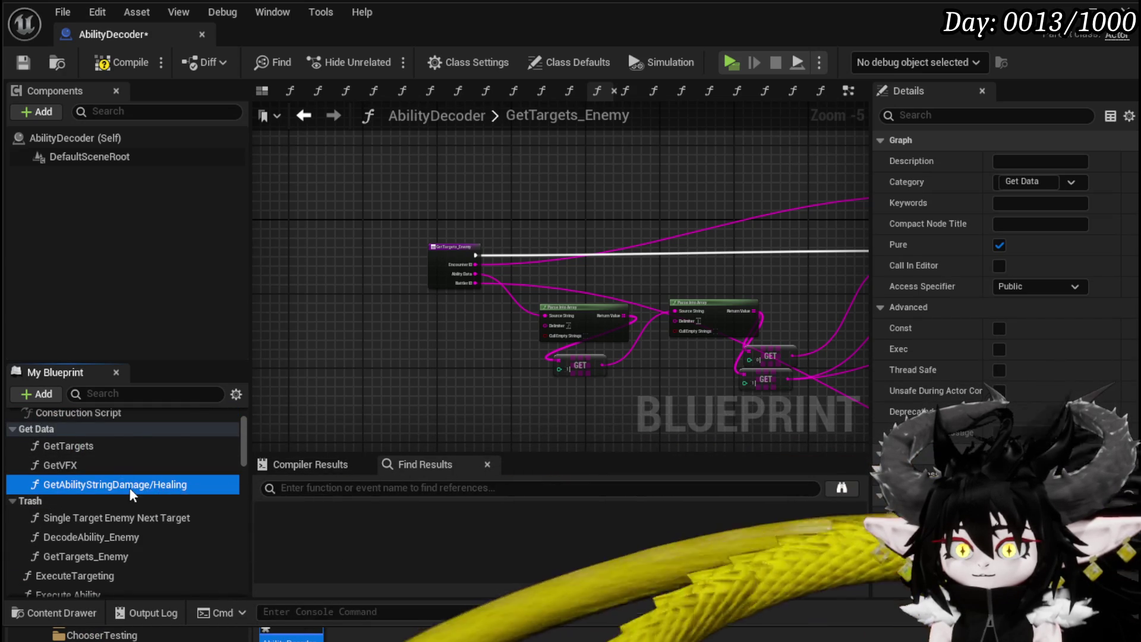
pyautogui.scroll(-3, 131, 490)
pyautogui.moveTo(73, 513)
pyautogui.mouseDown()
pyautogui.moveTo(165, 510)
pyautogui.moveTo(104, 469)
pyautogui.moveTo(43, 460)
pyautogui.mouseUp()
pyautogui.scroll(3, 148, 496)
pyautogui.scroll(3, 104, 469)
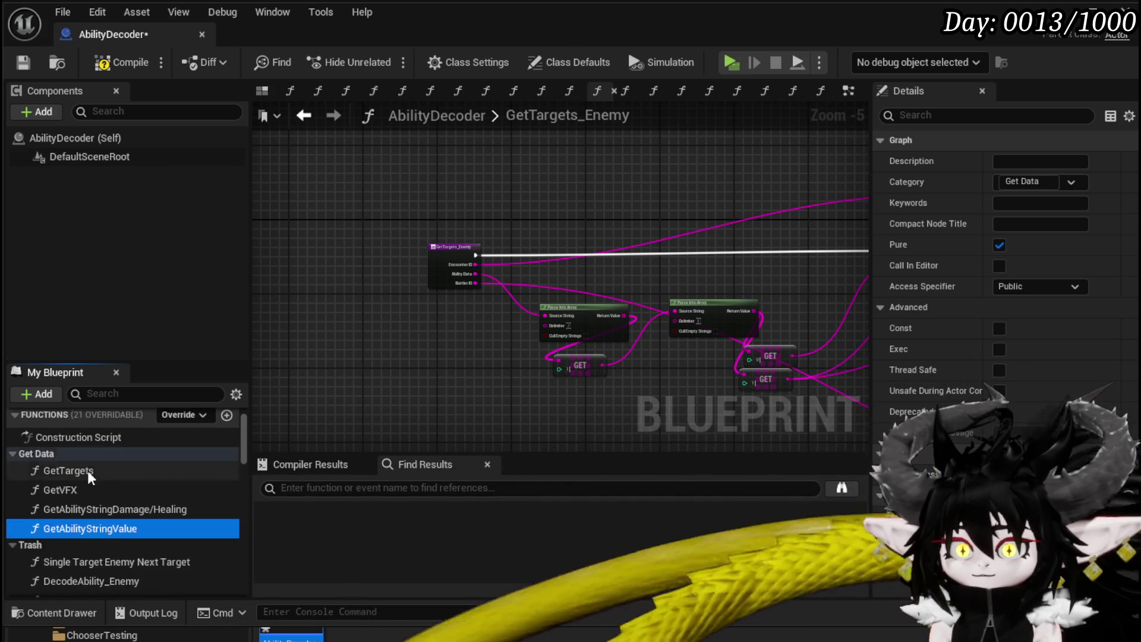
pyautogui.scroll(-3, 80, 466)
pyautogui.scroll(-3, 134, 493)
pyautogui.scroll(1, 138, 501)
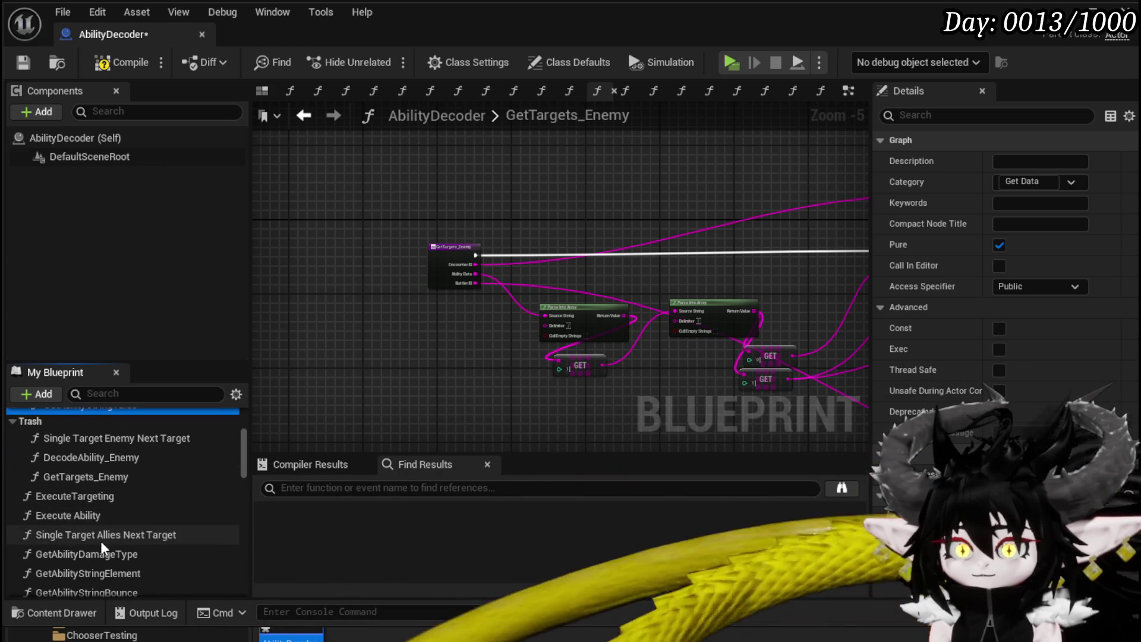
# File GetAbilityDamageType and GetAbilityStringElement under Get Data.
pyautogui.moveTo(95, 552)
pyautogui.mouseDown()
pyautogui.moveTo(133, 543)
pyautogui.moveTo(90, 470)
pyautogui.moveTo(64, 446)
pyautogui.moveTo(41, 453)
pyautogui.mouseUp()
pyautogui.scroll(5, 113, 505)
pyautogui.scroll(-8, 117, 480)
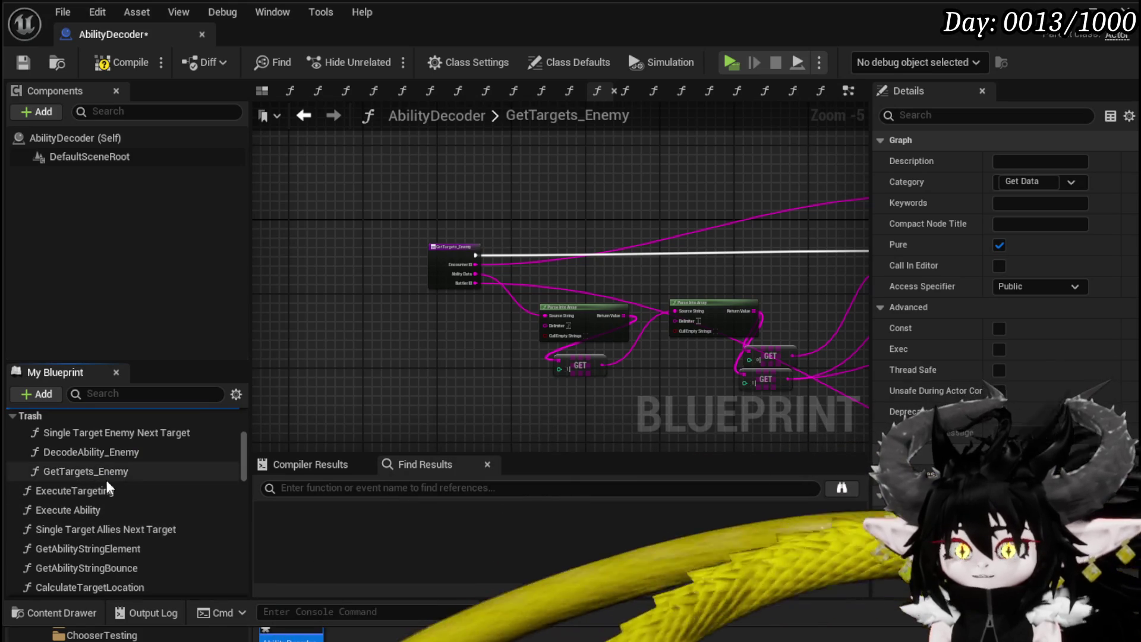
pyautogui.moveTo(65, 548)
pyautogui.mouseDown()
pyautogui.moveTo(123, 487)
pyautogui.moveTo(36, 479)
pyautogui.mouseUp()
pyautogui.scroll(5, 105, 481)
pyautogui.scroll(-5, 108, 487)
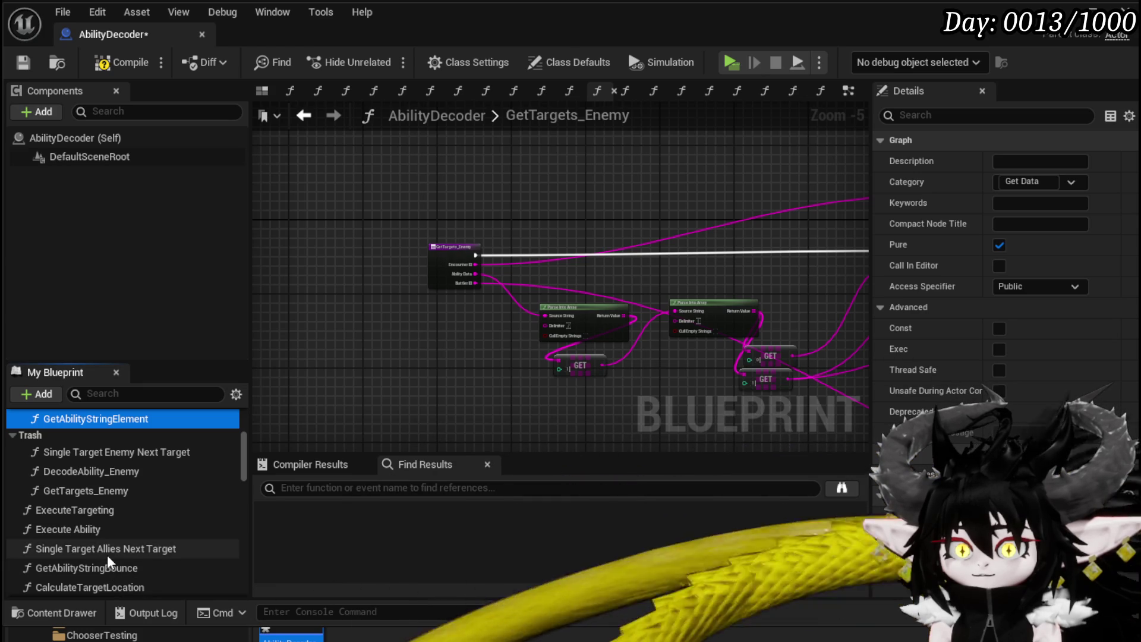
# Move GetAbilityStringBounce, GetAbilityStatusDuration and GetCurrentTurnHolder into Get Data.
pyautogui.moveTo(94, 566)
pyautogui.mouseDown()
pyautogui.moveTo(134, 491)
pyautogui.moveTo(29, 476)
pyautogui.mouseUp()
pyautogui.scroll(-5, 106, 478)
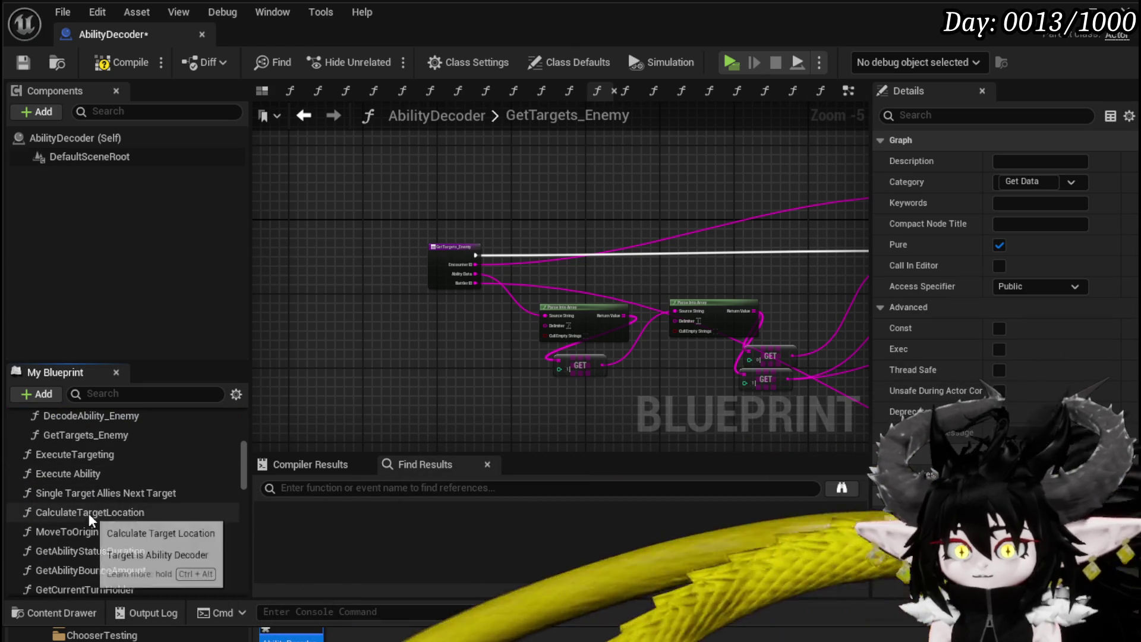
pyautogui.scroll(1, 95, 508)
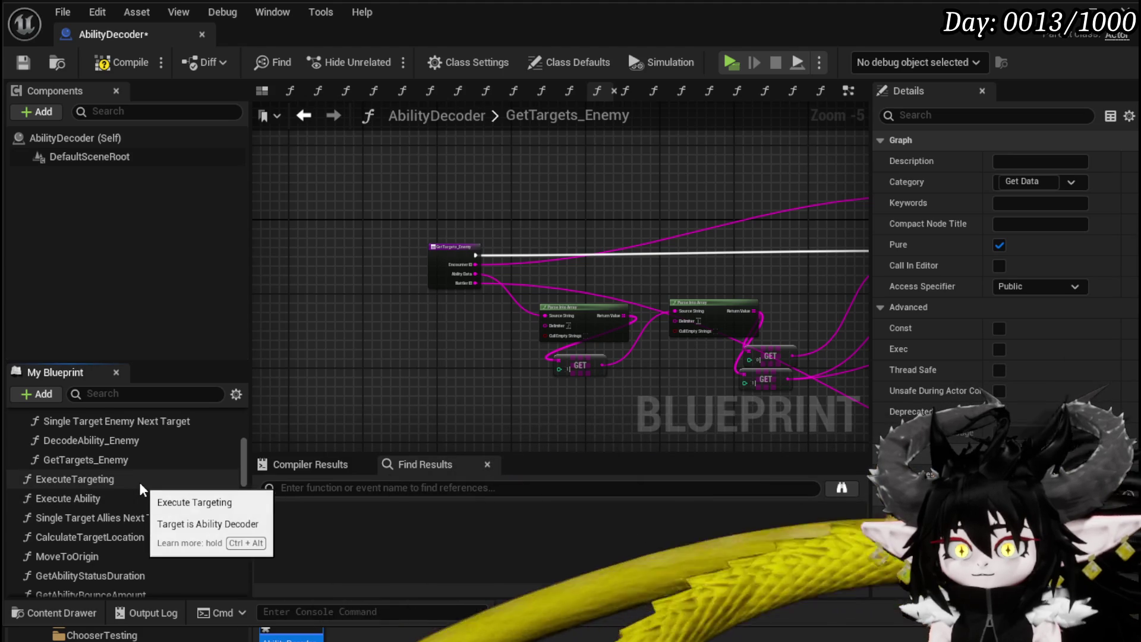
pyautogui.scroll(-1, 139, 483)
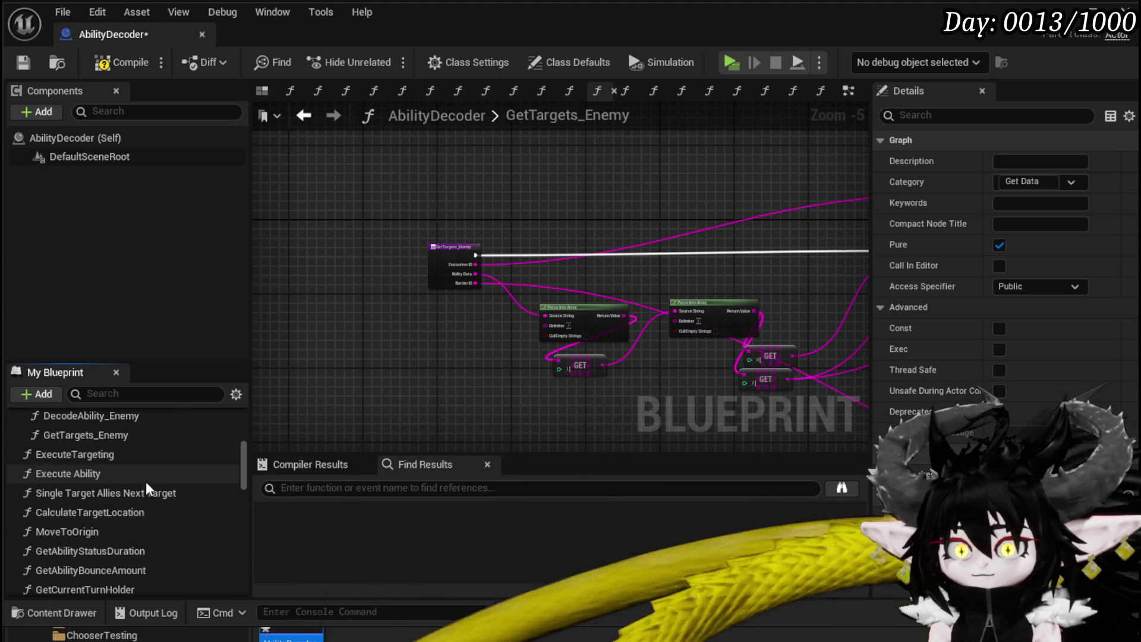
pyautogui.moveTo(106, 553)
pyautogui.mouseDown()
pyautogui.moveTo(190, 538)
pyautogui.moveTo(133, 505)
pyautogui.moveTo(59, 490)
pyautogui.moveTo(42, 449)
pyautogui.mouseUp()
pyautogui.scroll(-5, 112, 499)
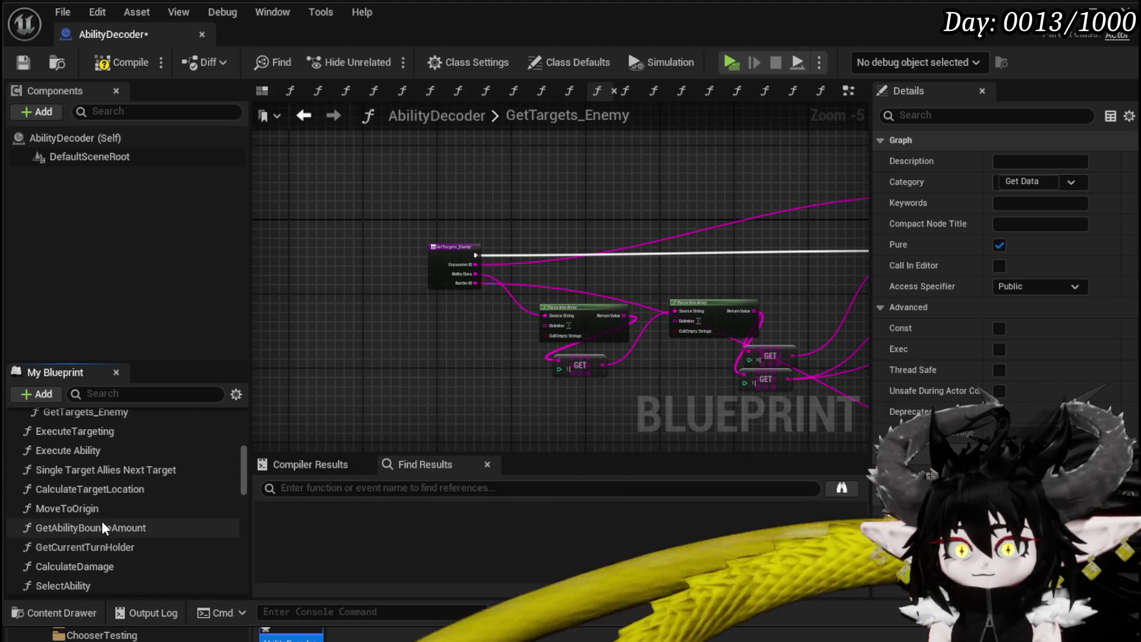
pyautogui.moveTo(58, 544)
pyautogui.mouseDown()
pyautogui.moveTo(124, 541)
pyautogui.moveTo(109, 439)
pyautogui.moveTo(16, 471)
pyautogui.moveTo(56, 476)
pyautogui.moveTo(42, 458)
pyautogui.mouseUp()
pyautogui.scroll(-5, 115, 504)
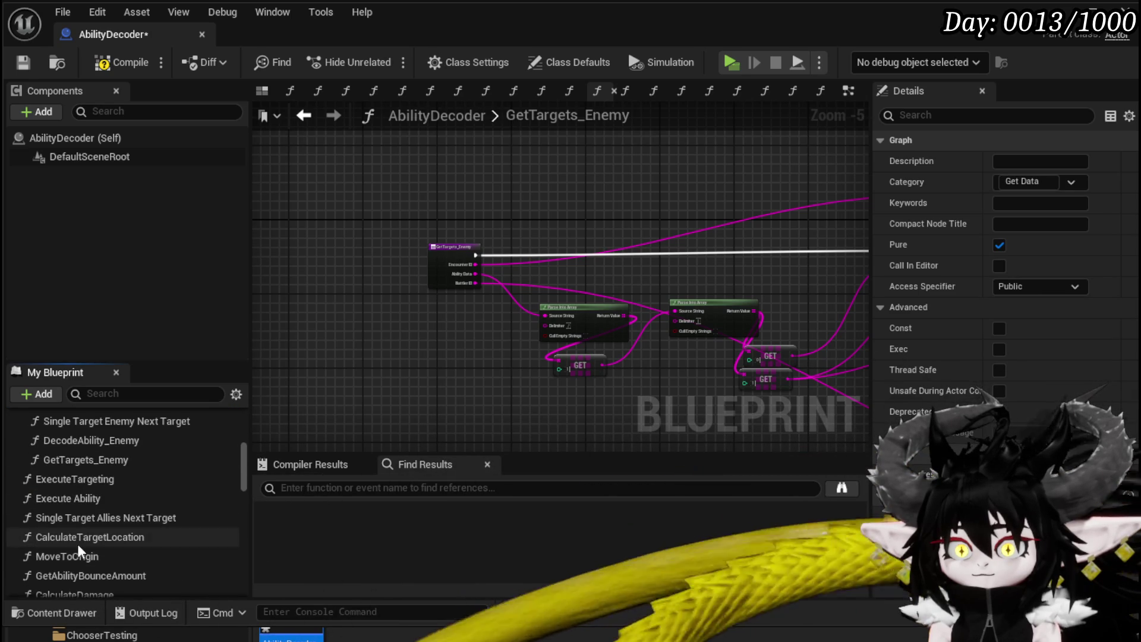
pyautogui.scroll(-1, 89, 535)
# Put GetAbilityBounceAmount under Get Data, then bring up the CalculateDamage graph.
pyautogui.moveTo(151, 517)
pyautogui.mouseDown()
pyautogui.moveTo(101, 490)
pyautogui.moveTo(28, 487)
pyautogui.mouseUp()
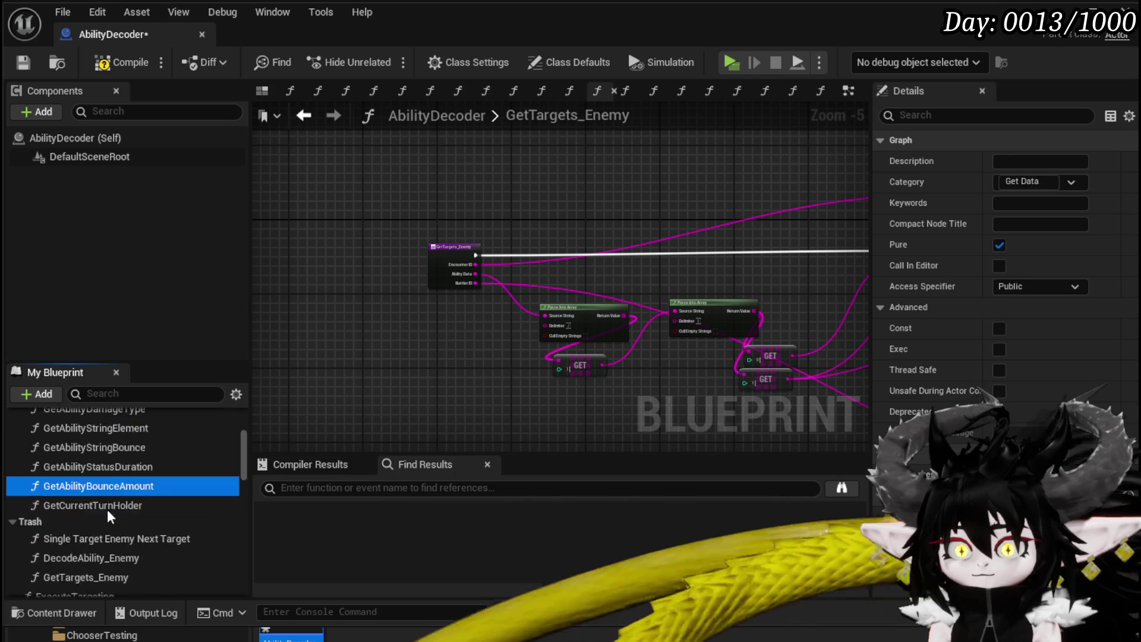
pyautogui.scroll(-3, 140, 500)
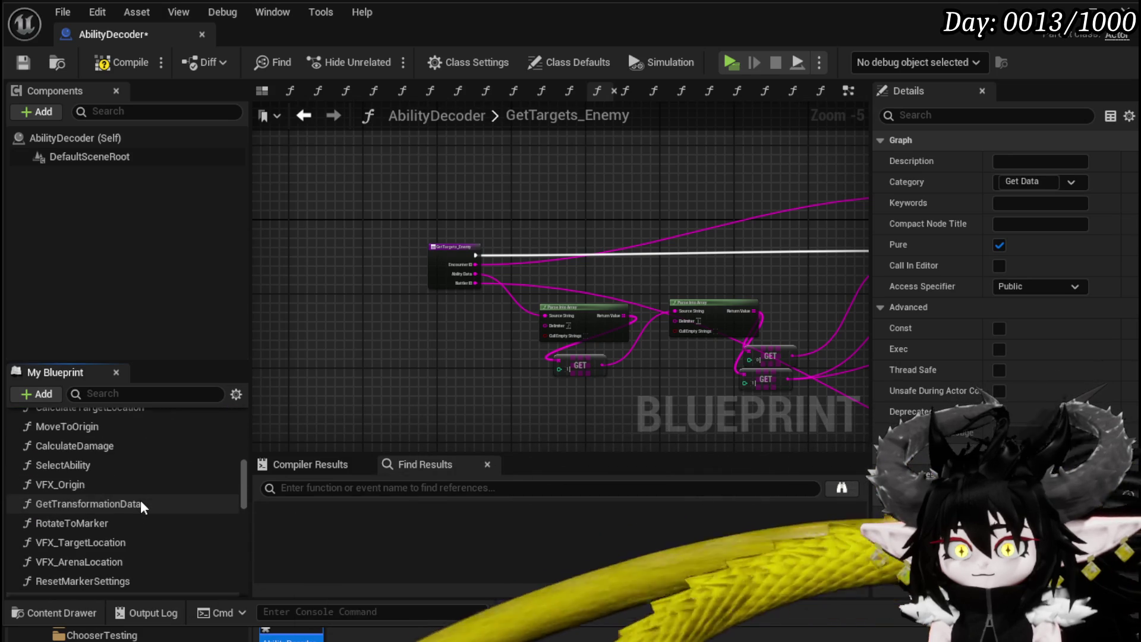
pyautogui.scroll(-1, 140, 500)
pyautogui.scroll(1, 140, 500)
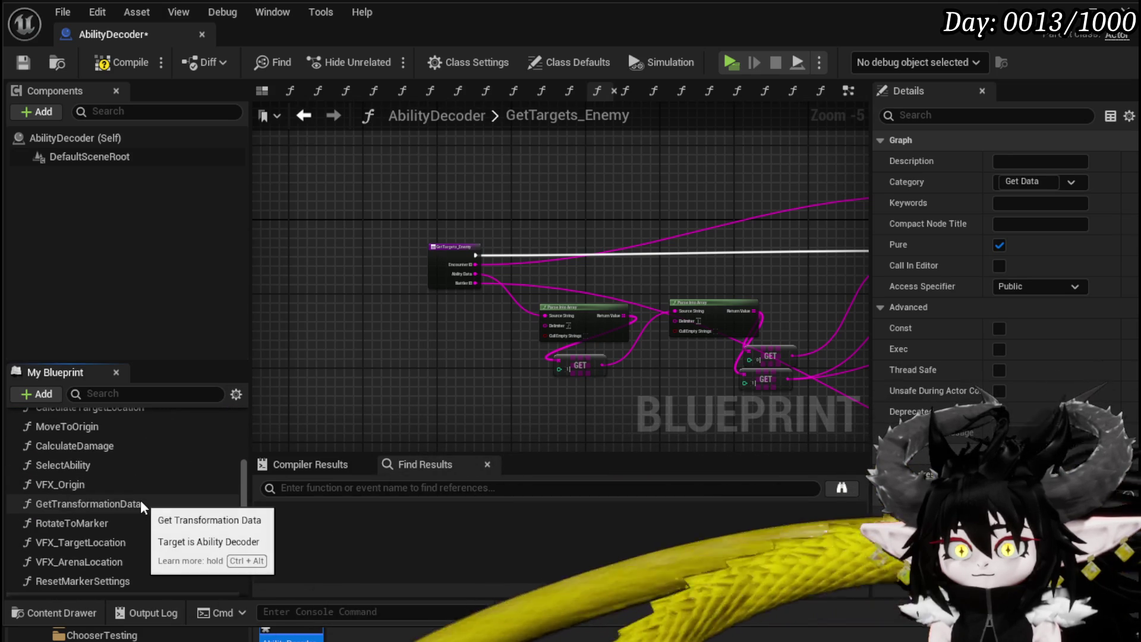
pyautogui.scroll(1, 114, 533)
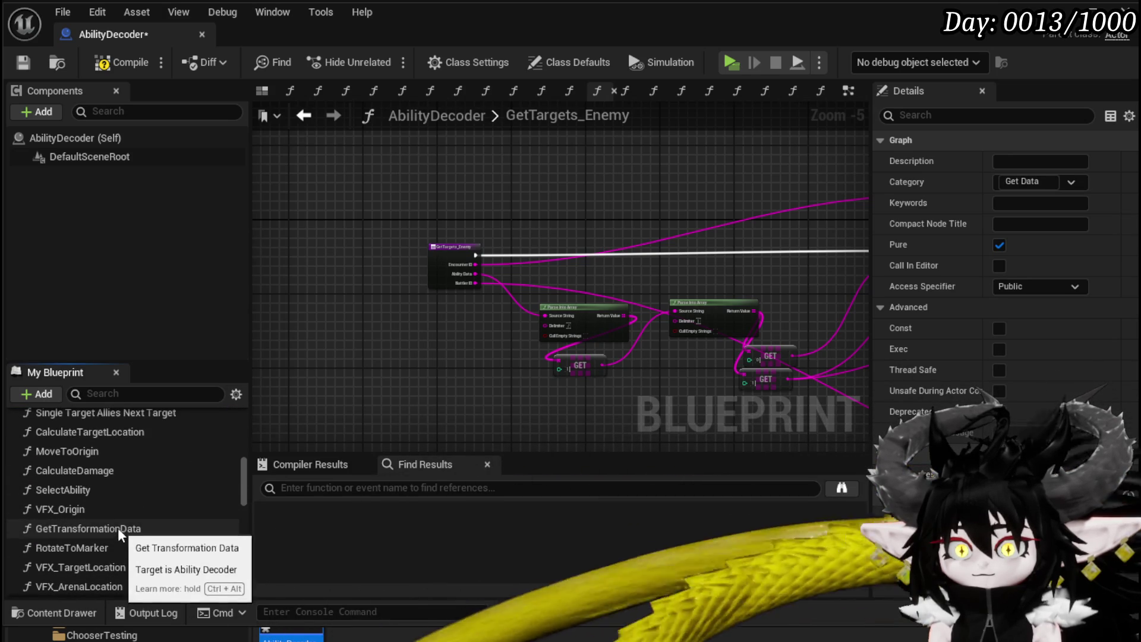
pyautogui.scroll(1, 116, 517)
pyautogui.scroll(1, 104, 508)
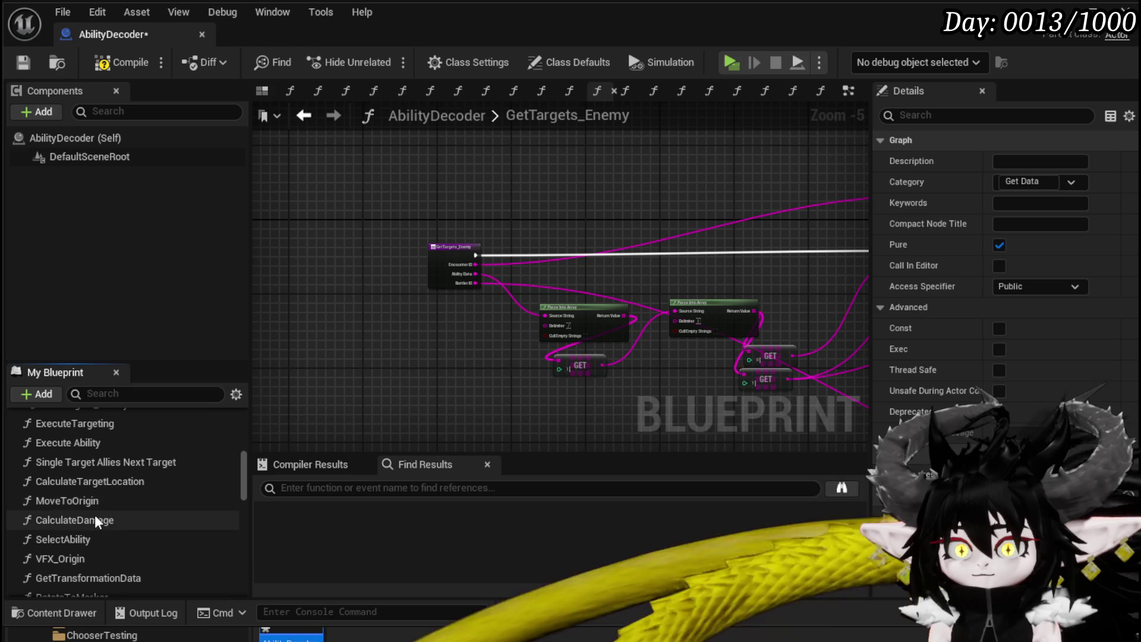
pyautogui.doubleClick(95, 520)
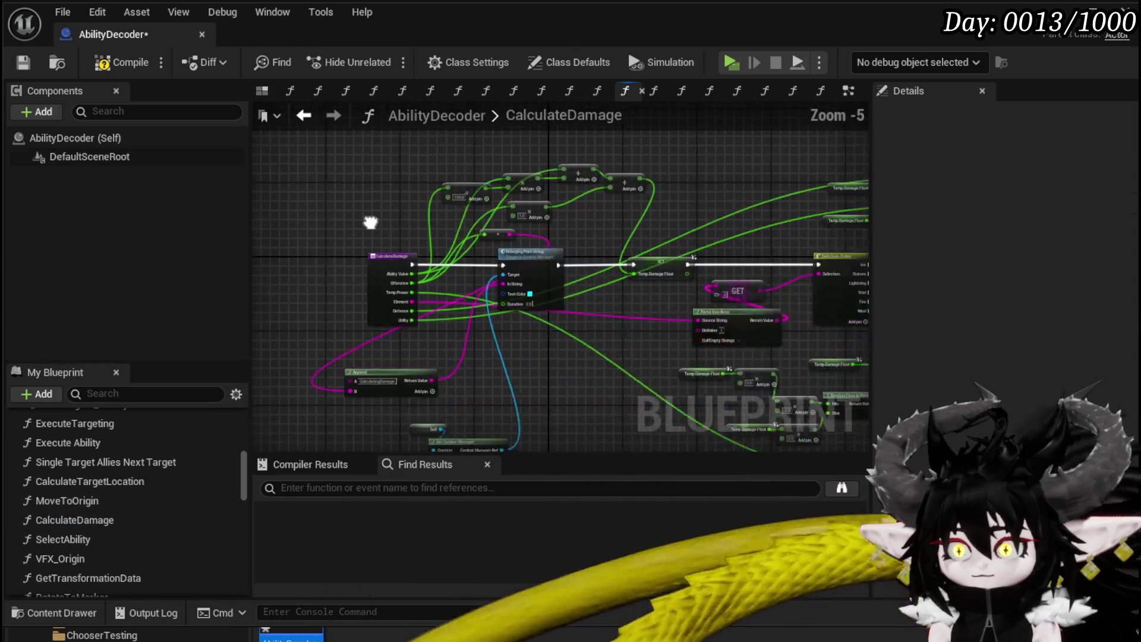
# Review the CalculateDamage graph and file CalculateDamage under Trash.
pyautogui.scroll(3, 363, 227)
pyautogui.scroll(-2, 455, 291)
pyautogui.moveTo(555, 255)
pyautogui.mouseDown()
pyautogui.moveTo(849, 247)
pyautogui.moveTo(648, 326)
pyautogui.moveTo(559, 344)
pyautogui.moveTo(802, 372)
pyautogui.mouseUp()
pyautogui.scroll(2, 475, 339)
pyautogui.scroll(-2, 477, 339)
pyautogui.moveTo(476, 340)
pyautogui.mouseDown()
pyautogui.moveTo(330, 321)
pyautogui.moveTo(466, 338)
pyautogui.mouseUp()
pyautogui.scroll(-3, 214, 467)
pyautogui.scroll(3, 94, 510)
pyautogui.scroll(-2, 95, 505)
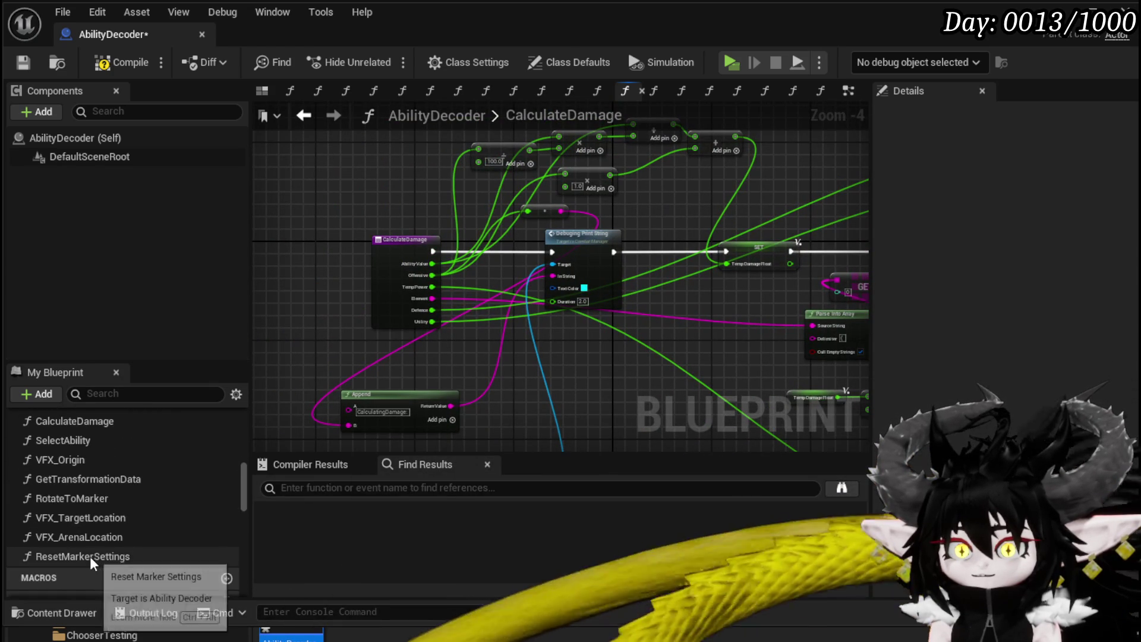
pyautogui.scroll(1, 69, 487)
pyautogui.moveTo(83, 442)
pyautogui.mouseDown()
pyautogui.moveTo(116, 474)
pyautogui.moveTo(109, 482)
pyautogui.moveTo(25, 471)
pyautogui.mouseUp()
pyautogui.scroll(-3, 172, 498)
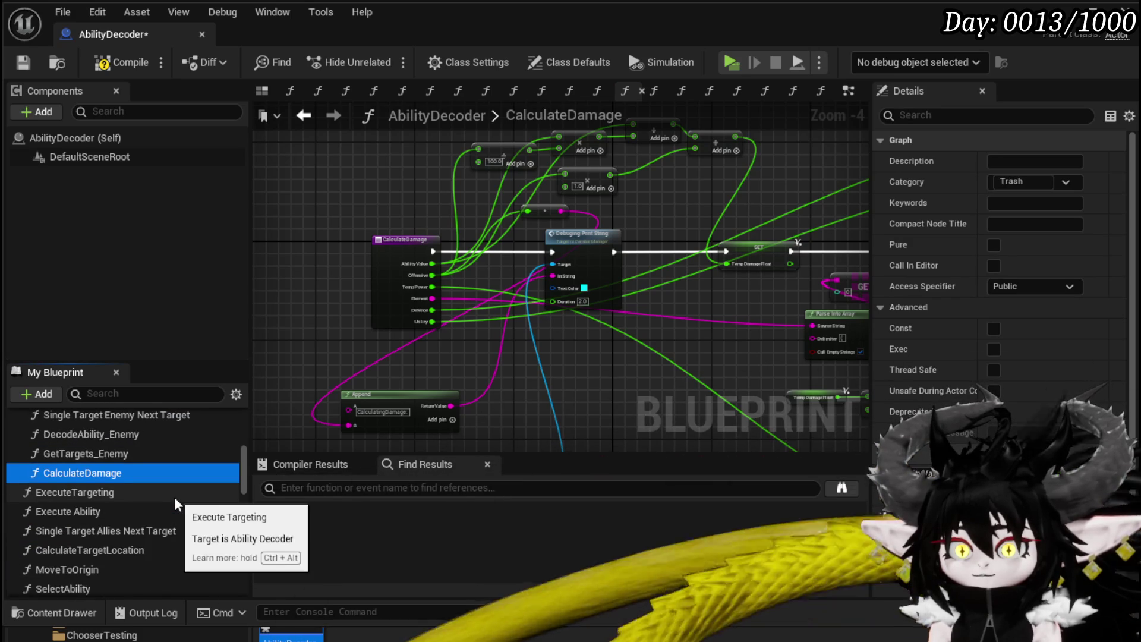
# Review ExecuteTargeting's graph, compile and save the blueprint, and move ExecuteTargeting into Trash.
pyautogui.doubleClick(113, 492)
pyautogui.scroll(3, 636, 271)
pyautogui.moveTo(636, 271); pyautogui.dragTo(324, 344)
pyautogui.scroll(2, 479, 343)
pyautogui.moveTo(480, 356); pyautogui.dragTo(755, 382)
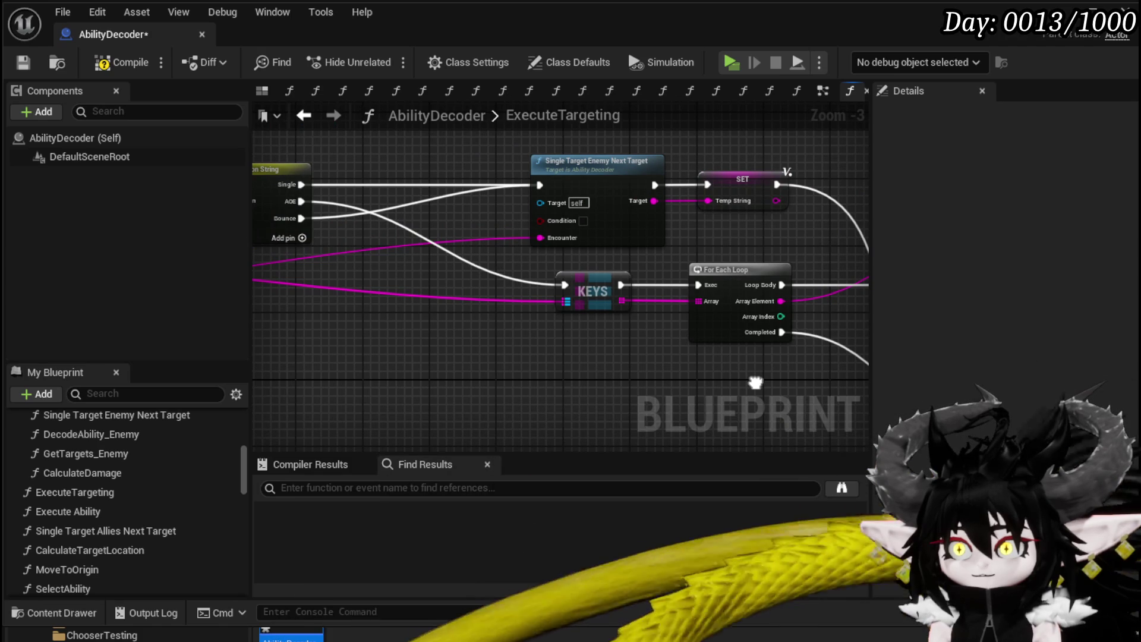
pyautogui.scroll(-3, 575, 374)
pyautogui.scroll(3, 395, 376)
pyautogui.moveTo(395, 377); pyautogui.dragTo(438, 364)
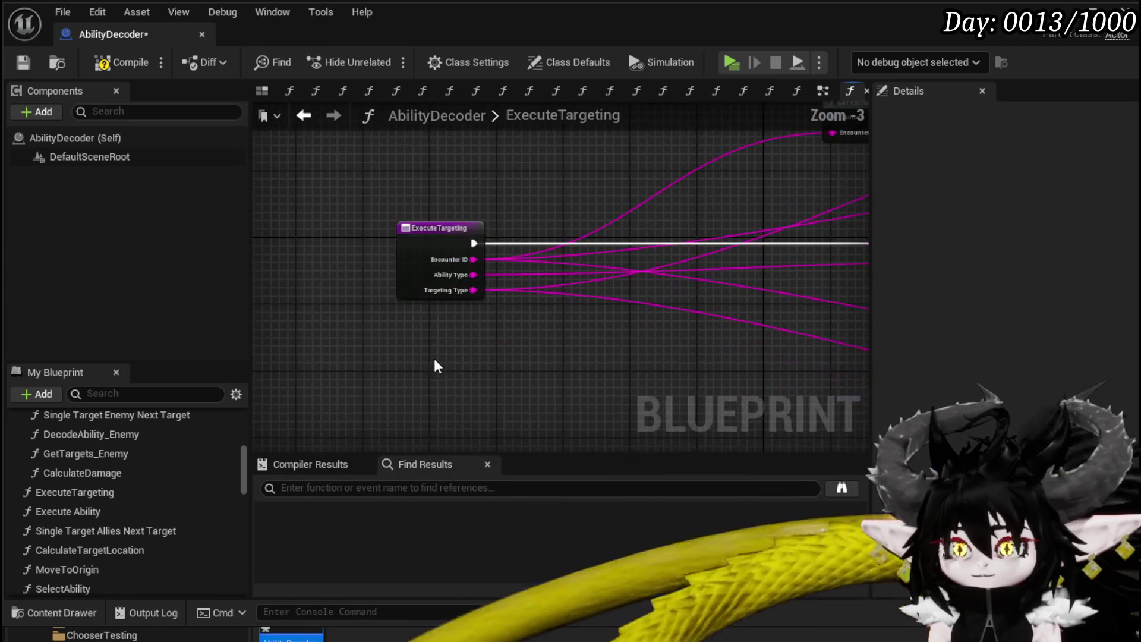
pyautogui.click(116, 61)
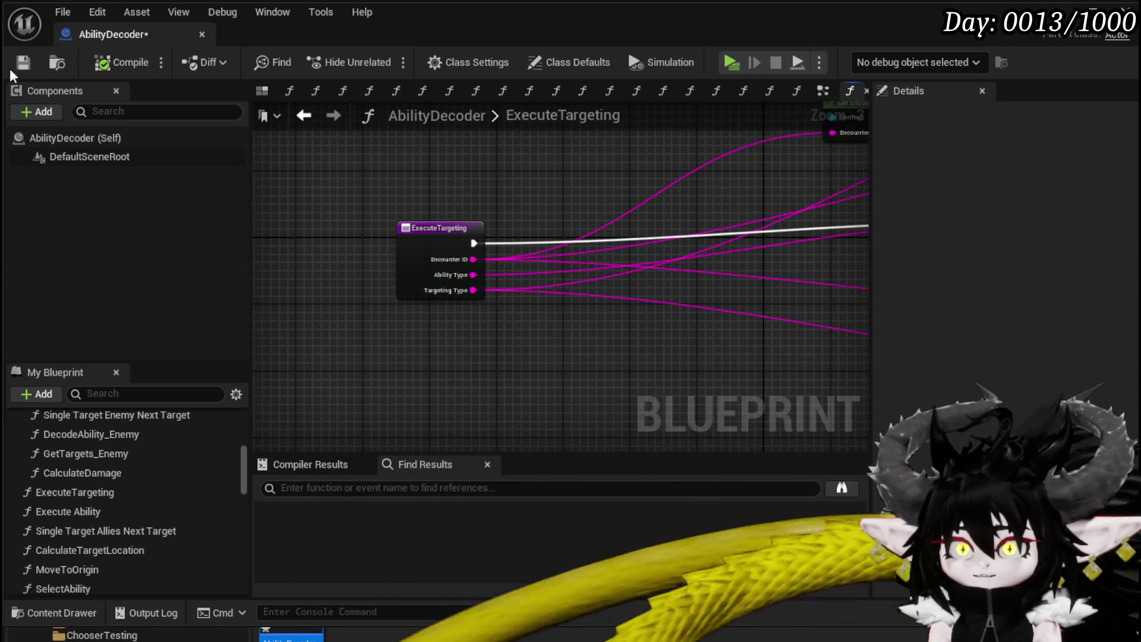
pyautogui.click(22, 64)
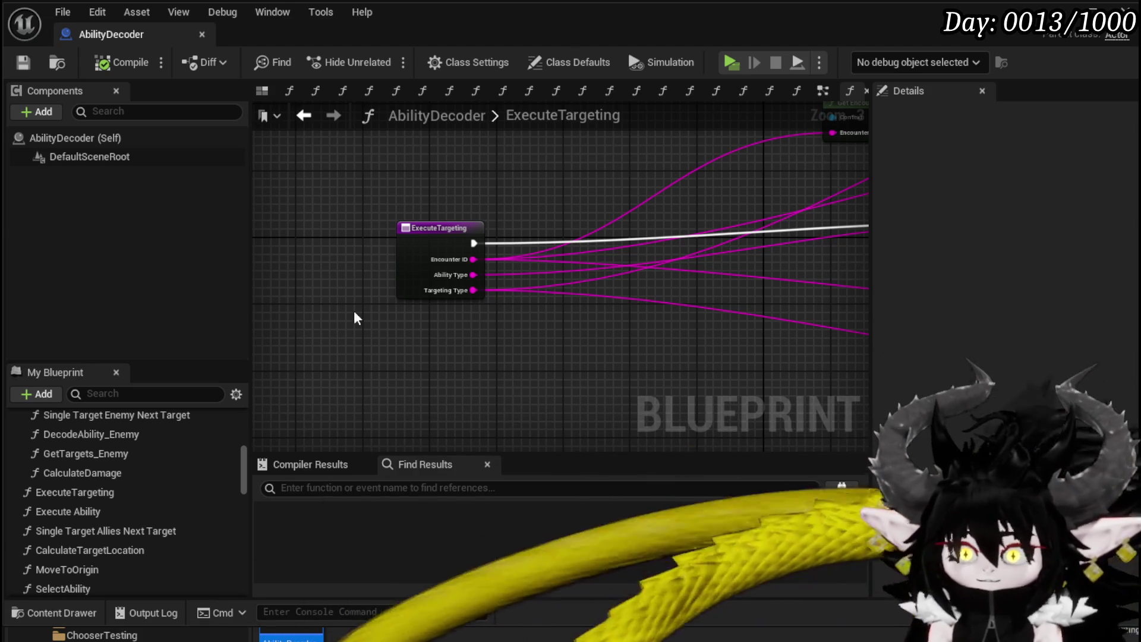
pyautogui.moveTo(117, 488)
pyautogui.mouseDown()
pyautogui.moveTo(81, 496)
pyautogui.moveTo(144, 470)
pyautogui.moveTo(35, 499)
pyautogui.mouseUp()
# Look over the Execute Ability graph and file Execute Ability under Trash.
pyautogui.doubleClick(54, 536)
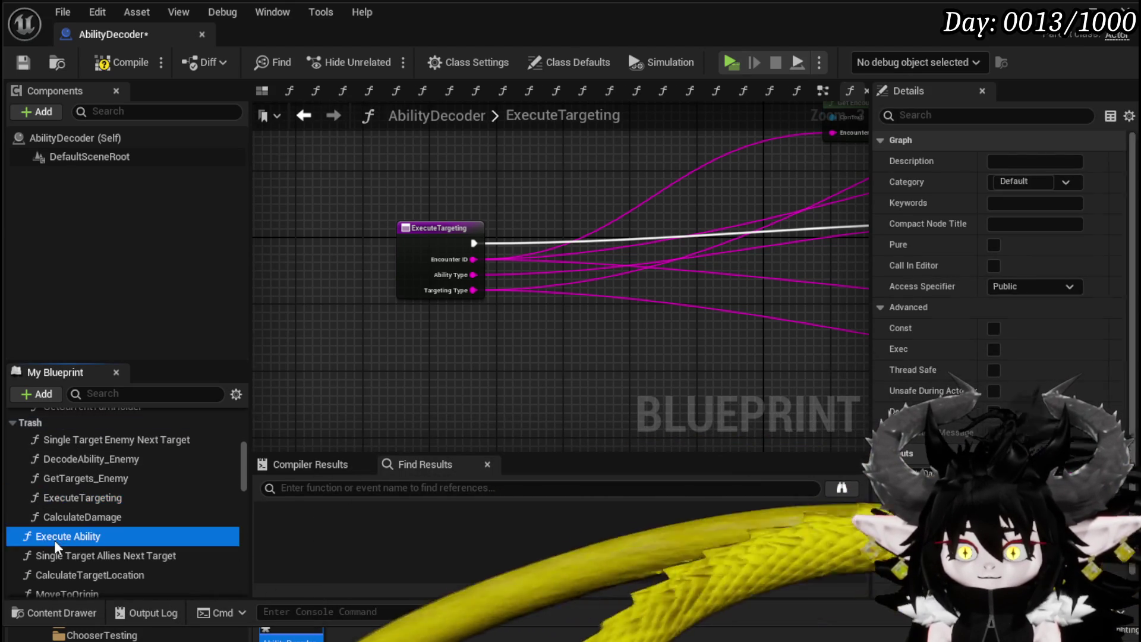
pyautogui.scroll(4, 662, 293)
pyautogui.moveTo(661, 294)
pyautogui.mouseDown()
pyautogui.moveTo(320, 321)
pyautogui.moveTo(752, 306)
pyautogui.mouseUp()
pyautogui.scroll(-2, 752, 305)
pyautogui.moveTo(416, 313); pyautogui.dragTo(754, 277)
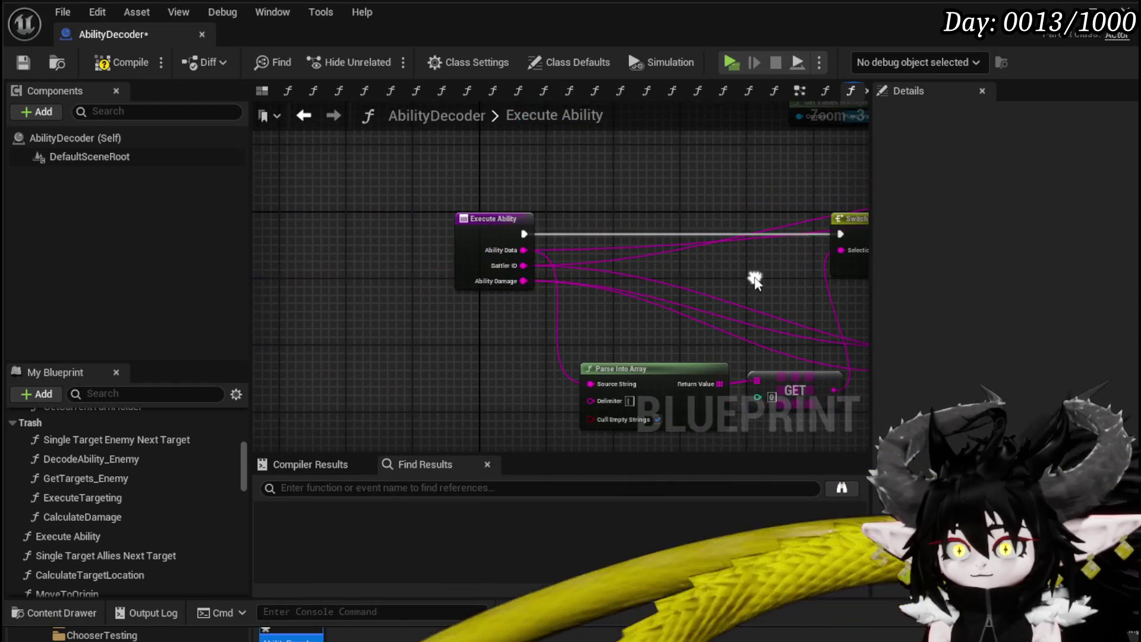
pyautogui.moveTo(82, 538); pyautogui.dragTo(34, 423)
pyautogui.doubleClick(106, 554)
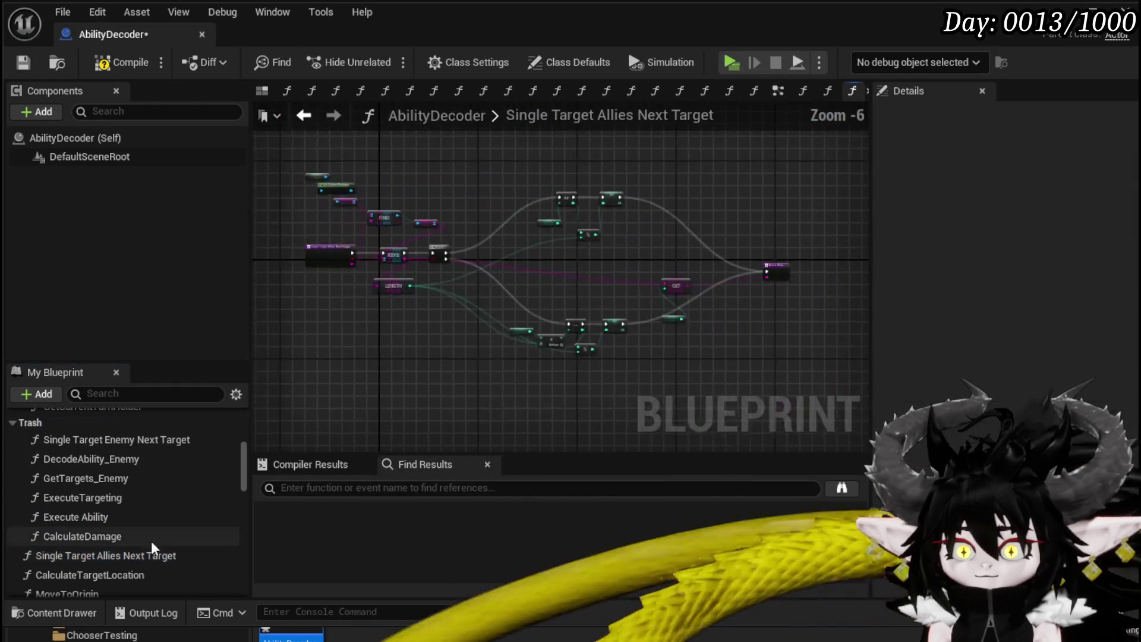
# Move Single Target Allies Next Target and CalculateTargetLocation into Trash after reviewing their graphs.
pyautogui.scroll(3, 383, 343)
pyautogui.moveTo(392, 444); pyautogui.dragTo(569, 446)
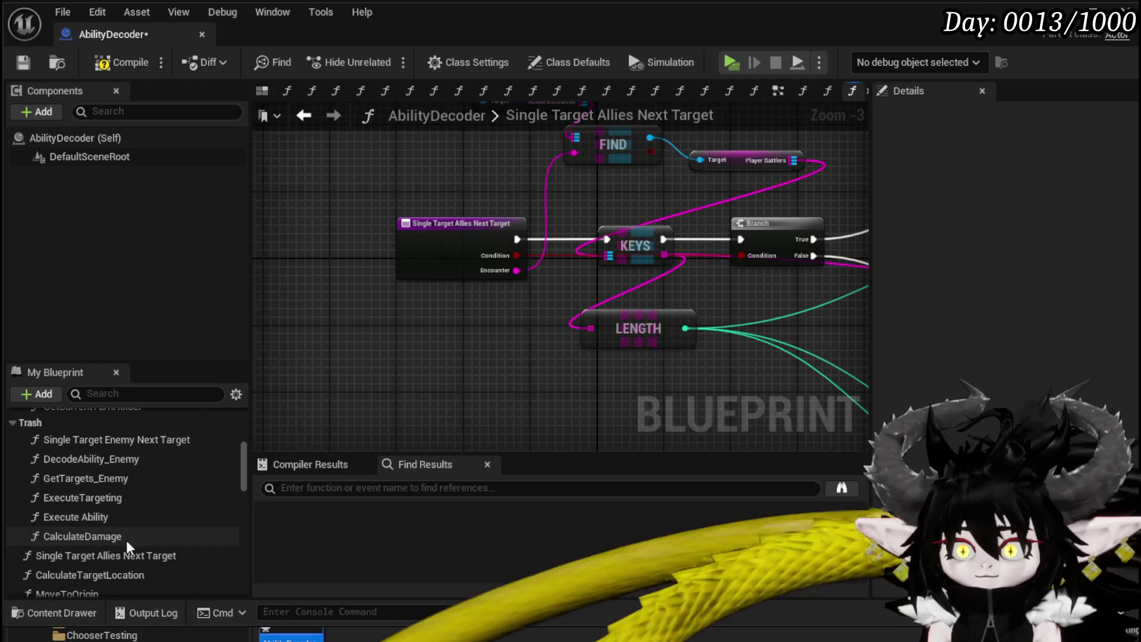
pyautogui.moveTo(66, 554)
pyautogui.mouseDown()
pyautogui.moveTo(72, 445)
pyautogui.moveTo(34, 422)
pyautogui.mouseUp()
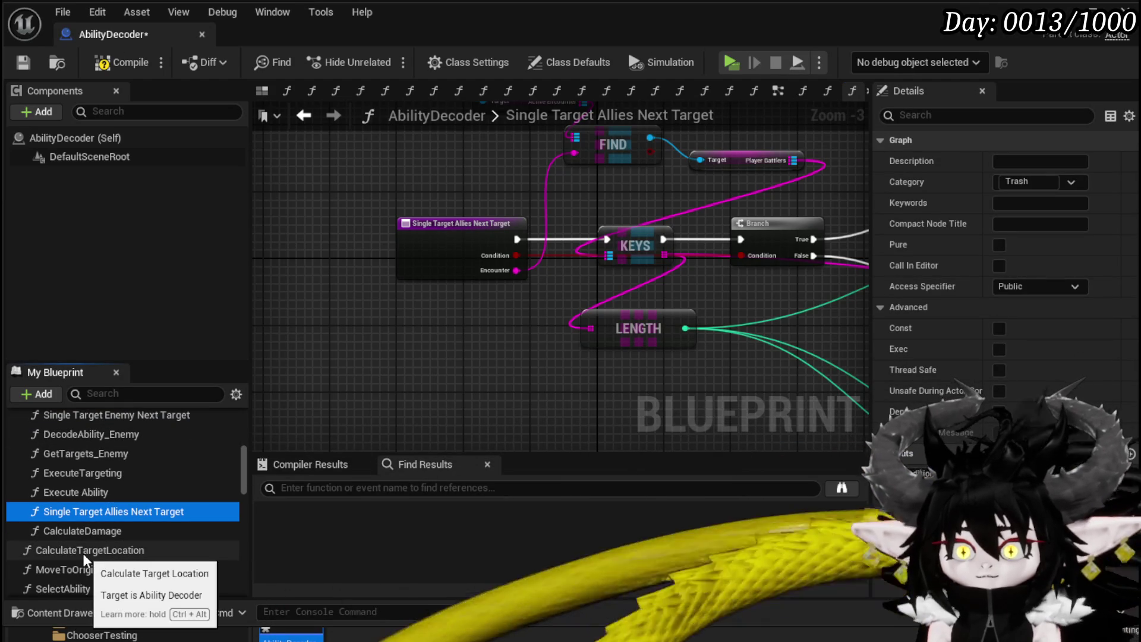
pyautogui.doubleClick(83, 554)
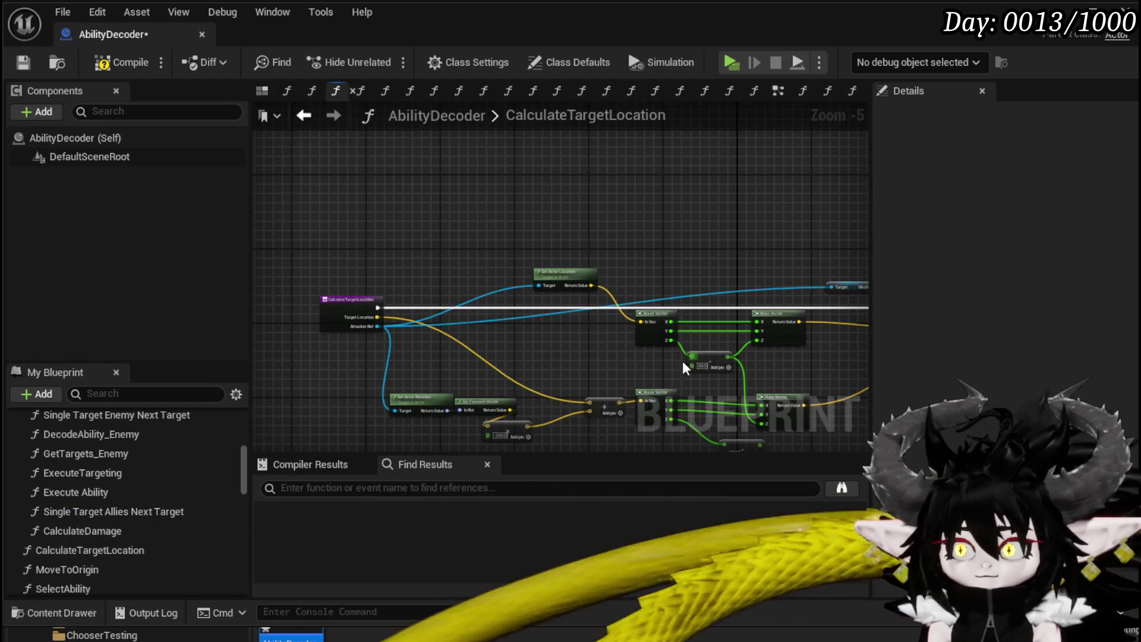
pyautogui.scroll(2, 456, 317)
pyautogui.scroll(2, 456, 317)
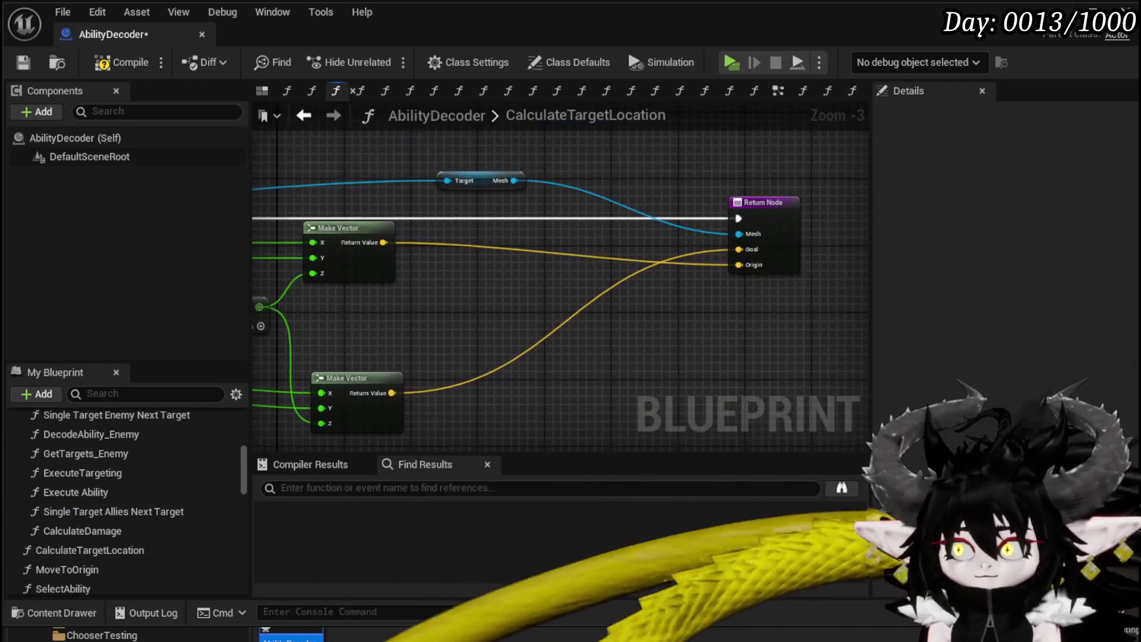
pyautogui.moveTo(600, 288)
pyautogui.mouseDown()
pyautogui.moveTo(795, 284)
pyautogui.moveTo(339, 265)
pyautogui.moveTo(909, 313)
pyautogui.moveTo(705, 323)
pyautogui.moveTo(588, 309)
pyautogui.moveTo(702, 285)
pyautogui.moveTo(416, 280)
pyautogui.mouseUp()
pyautogui.moveTo(817, 279)
pyautogui.mouseDown()
pyautogui.moveTo(715, 275)
pyautogui.moveTo(735, 251)
pyautogui.moveTo(867, 255)
pyautogui.moveTo(581, 275)
pyautogui.moveTo(623, 278)
pyautogui.mouseUp()
pyautogui.scroll(-1, 581, 275)
pyautogui.moveTo(106, 554)
pyautogui.mouseDown()
pyautogui.moveTo(123, 530)
pyautogui.moveTo(34, 447)
pyautogui.mouseUp()
# Review the MoveToOrigin graph and file MoveToOrigin under Trash.
pyautogui.scroll(-2, 83, 572)
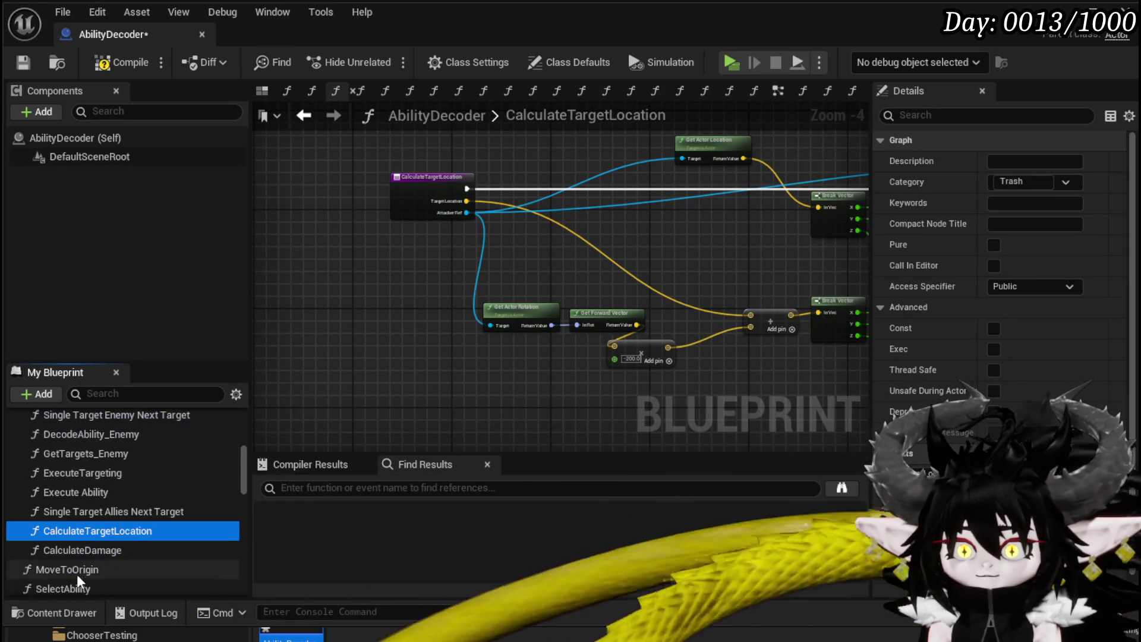
pyautogui.scroll(-1, 102, 558)
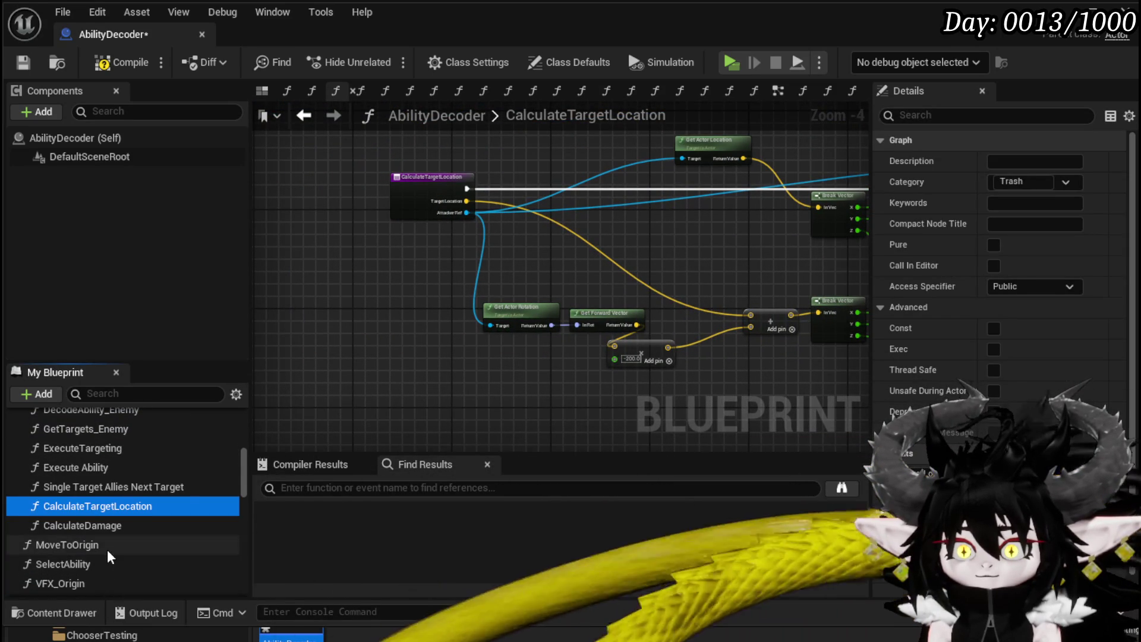
pyautogui.doubleClick(107, 546)
pyautogui.moveTo(647, 270); pyautogui.dragTo(610, 235)
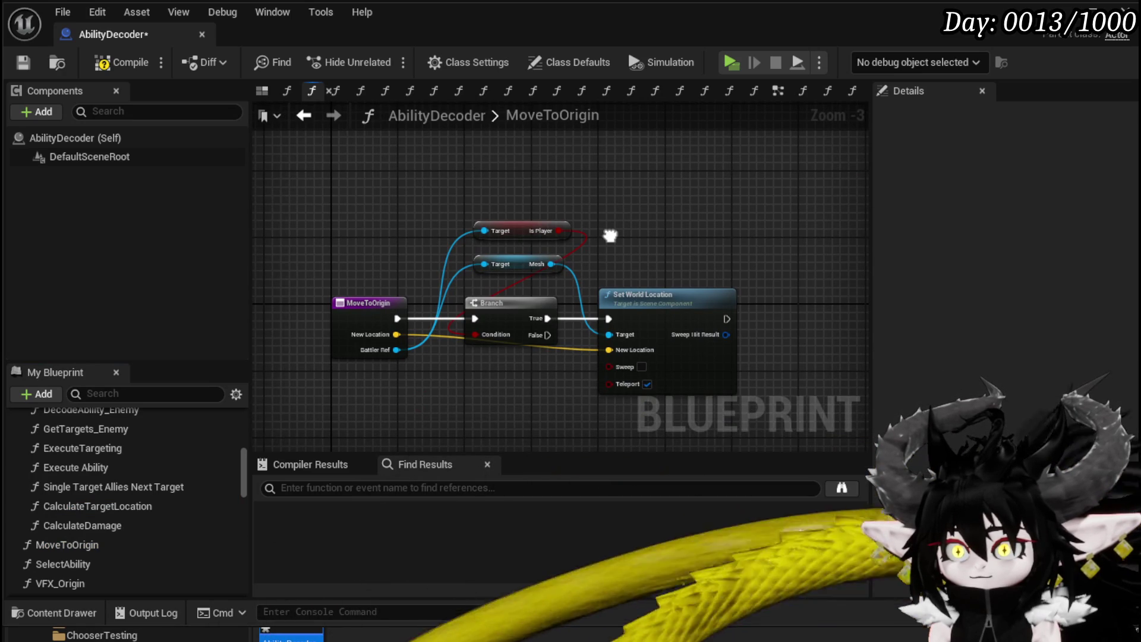
pyautogui.moveTo(67, 543)
pyautogui.mouseDown()
pyautogui.moveTo(115, 534)
pyautogui.moveTo(59, 478)
pyautogui.moveTo(28, 419)
pyautogui.mouseUp()
pyautogui.scroll(-2, 131, 469)
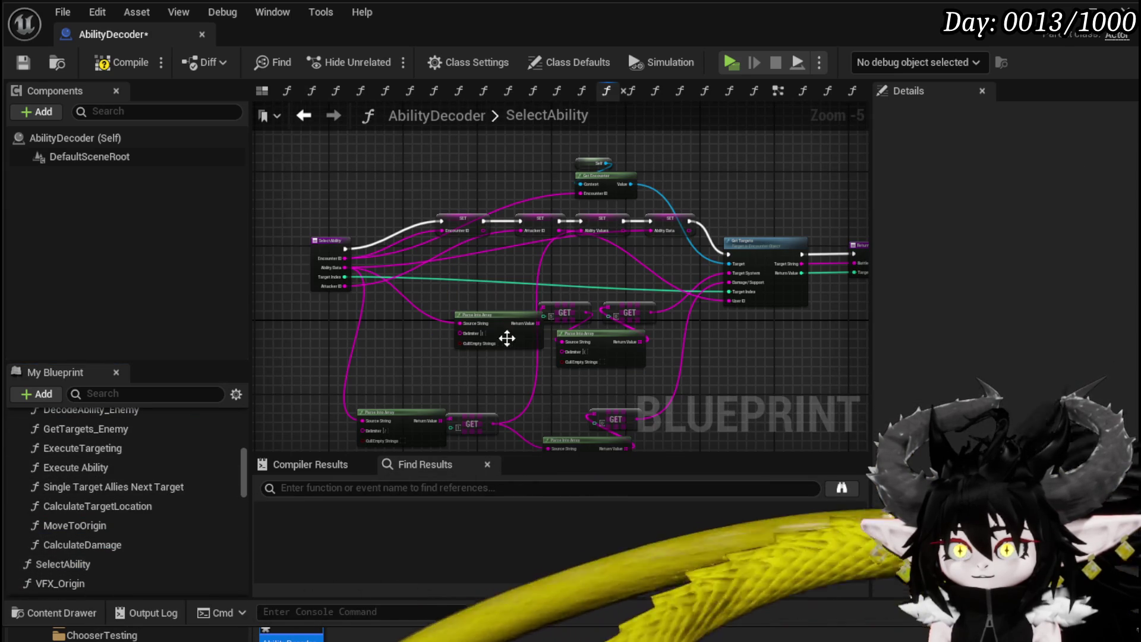
pyautogui.scroll(2, 483, 376)
# Drop SelectAbility into the Trash category and bring up the VFX_Origin graph.
pyautogui.moveTo(482, 376)
pyautogui.mouseDown()
pyautogui.moveTo(572, 401)
pyautogui.moveTo(597, 363)
pyautogui.mouseUp()
pyautogui.scroll(-1, 572, 401)
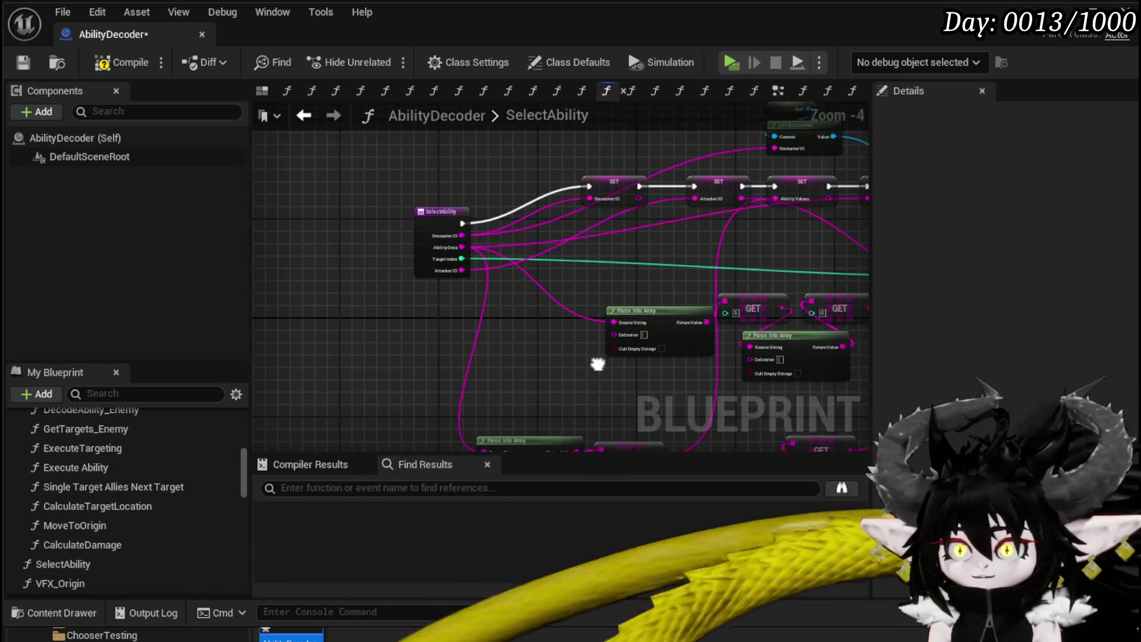
pyautogui.moveTo(72, 566); pyautogui.dragTo(64, 495)
pyautogui.moveTo(41, 436); pyautogui.dragTo(33, 423)
pyautogui.scroll(-3, 99, 480)
pyautogui.doubleClick(63, 490)
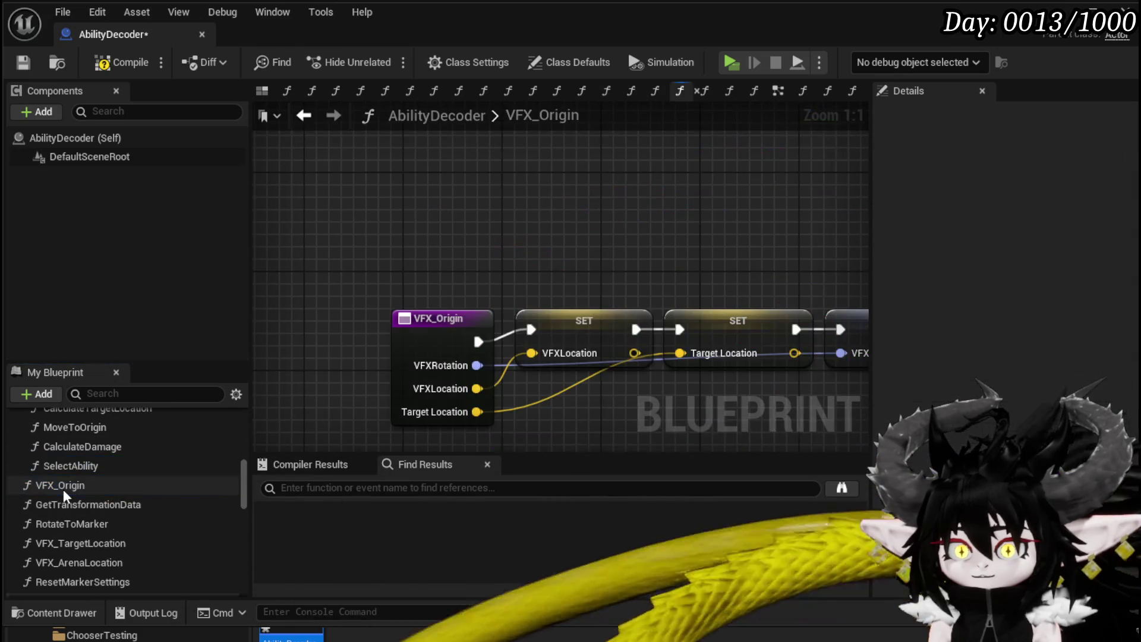
# Recentre the VFX_Origin nodes and file VFX_Origin under Trash.
pyautogui.moveTo(736, 401)
pyautogui.mouseDown()
pyautogui.moveTo(395, 374)
pyautogui.moveTo(695, 366)
pyautogui.mouseUp()
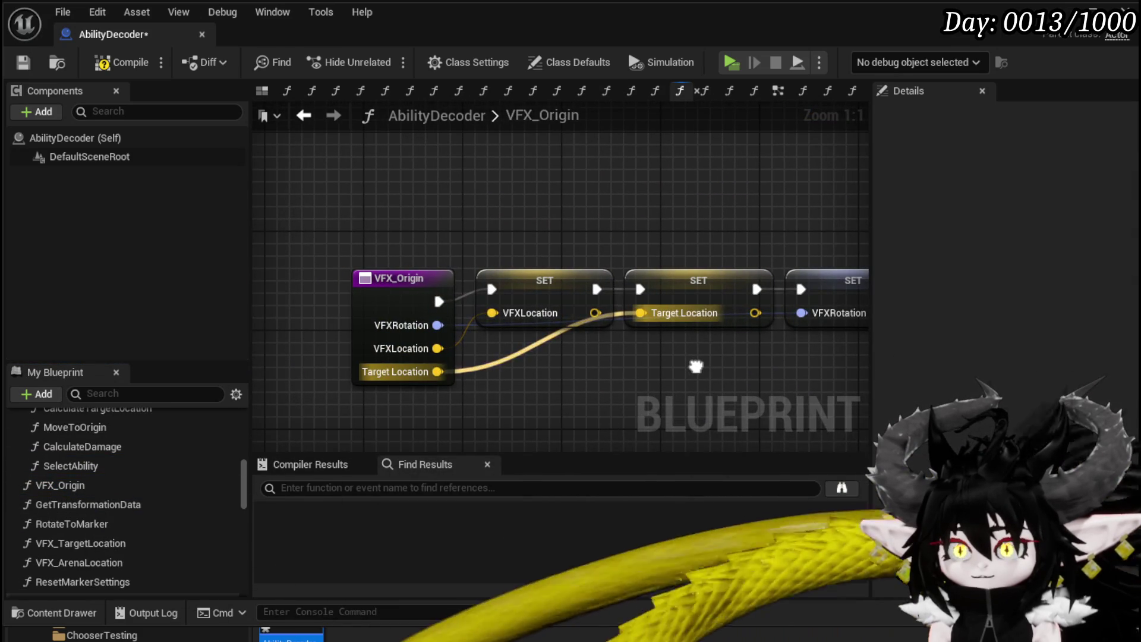
pyautogui.scroll(-1, 690, 379)
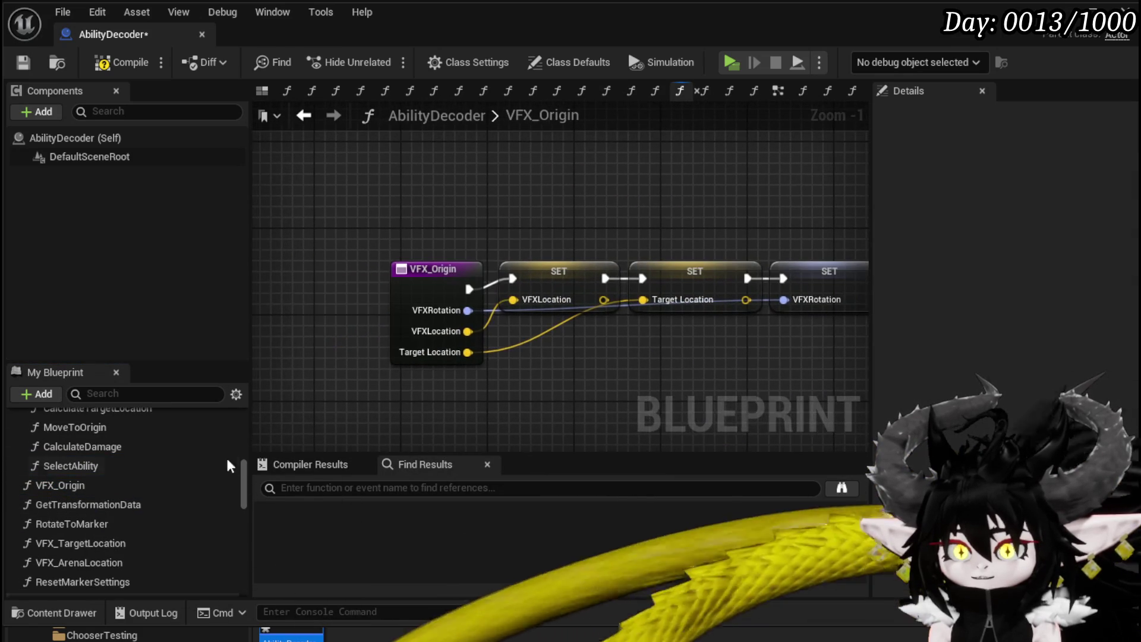
pyautogui.scroll(-3, 151, 512)
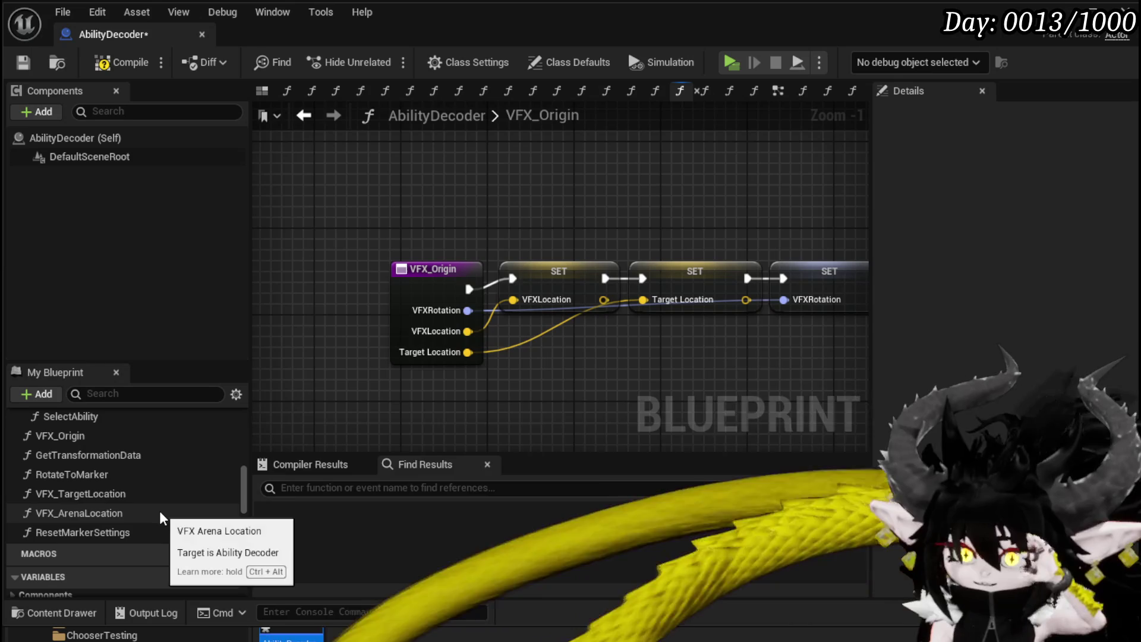
pyautogui.moveTo(88, 438)
pyautogui.mouseDown()
pyautogui.moveTo(102, 448)
pyautogui.moveTo(69, 462)
pyautogui.moveTo(31, 448)
pyautogui.mouseUp()
# Inspect GetTransformationData and move it into the Get Data category.
pyautogui.scroll(-2, 91, 472)
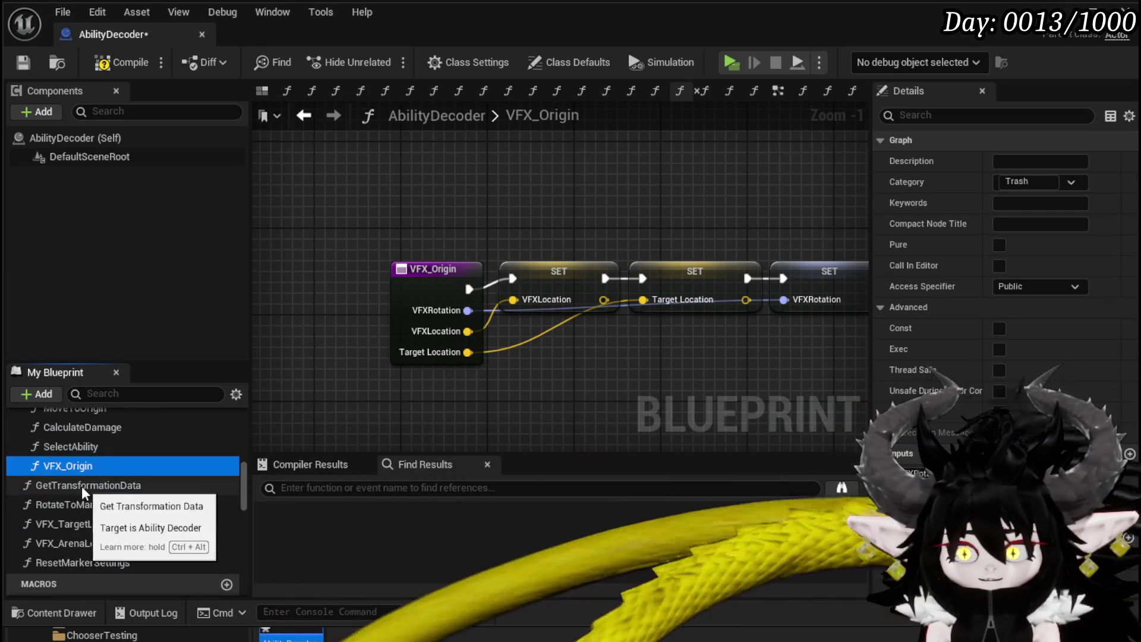
pyautogui.doubleClick(81, 487)
pyautogui.scroll(2, 325, 383)
pyautogui.moveTo(325, 383)
pyautogui.mouseDown()
pyautogui.moveTo(624, 392)
pyautogui.moveTo(625, 382)
pyautogui.mouseUp()
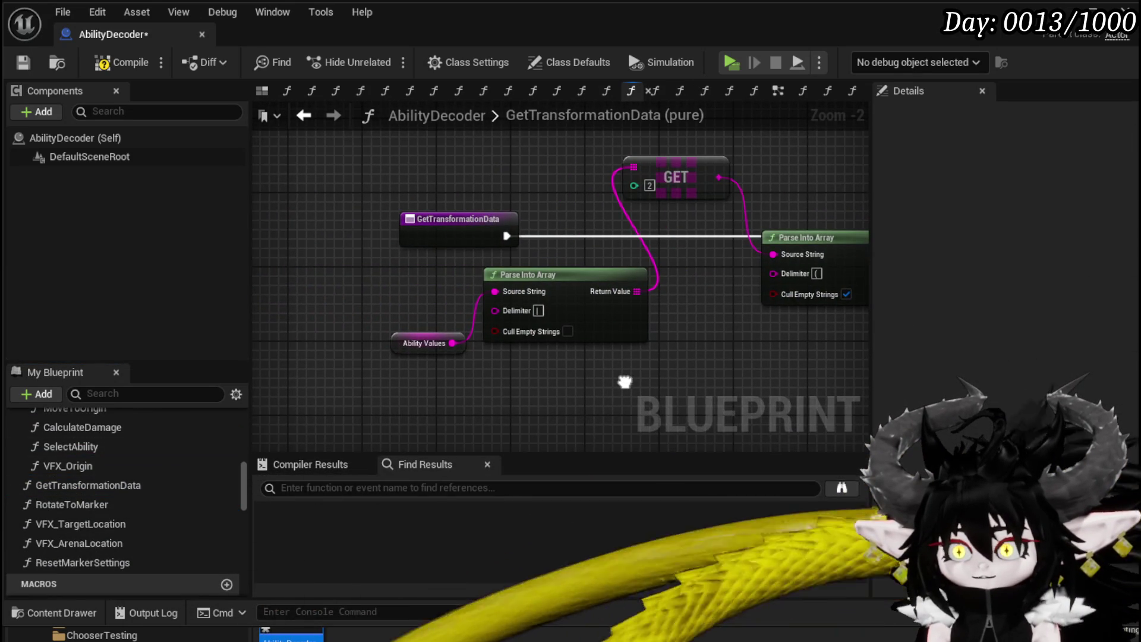
pyautogui.moveTo(70, 485)
pyautogui.mouseDown()
pyautogui.moveTo(127, 485)
pyautogui.moveTo(59, 473)
pyautogui.moveTo(38, 418)
pyautogui.mouseUp()
# Look over the RotateToMarker graph and file RotateToMarker under Trash.
pyautogui.scroll(-2, 105, 493)
pyautogui.scroll(-5, 105, 490)
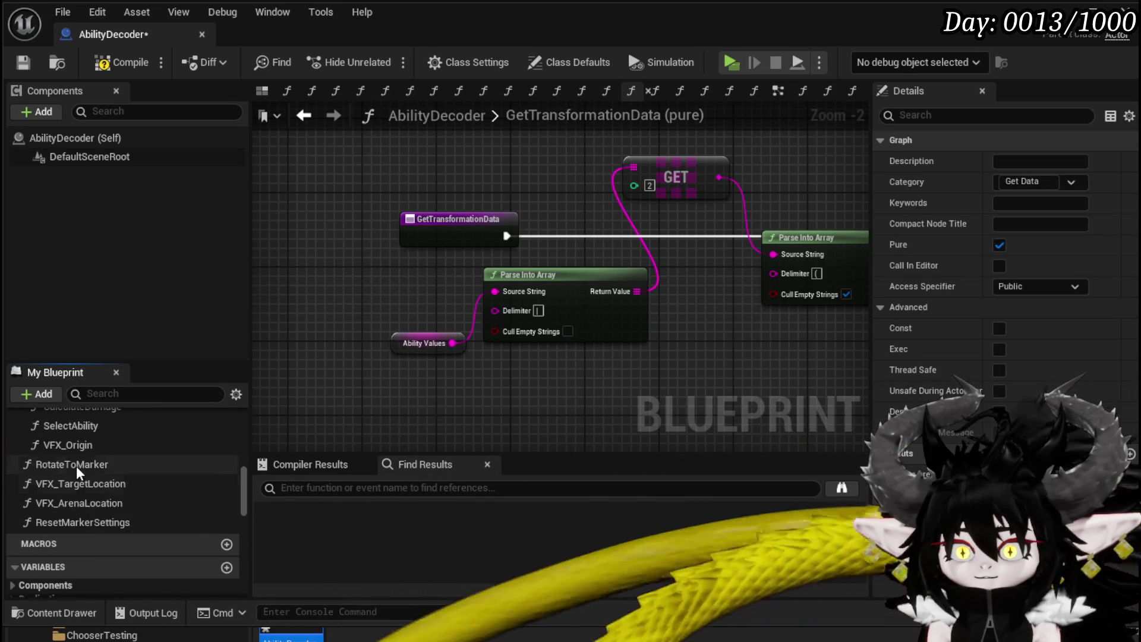
pyautogui.doubleClick(81, 466)
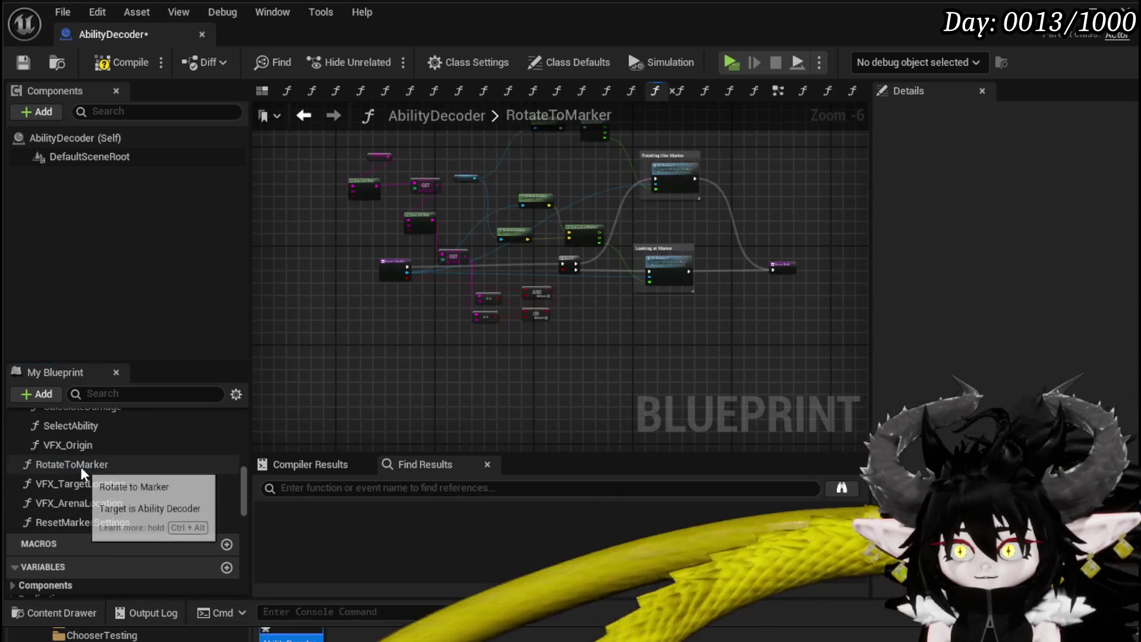
pyautogui.scroll(3, 522, 337)
pyautogui.scroll(1, 563, 200)
pyautogui.scroll(-1, 690, 335)
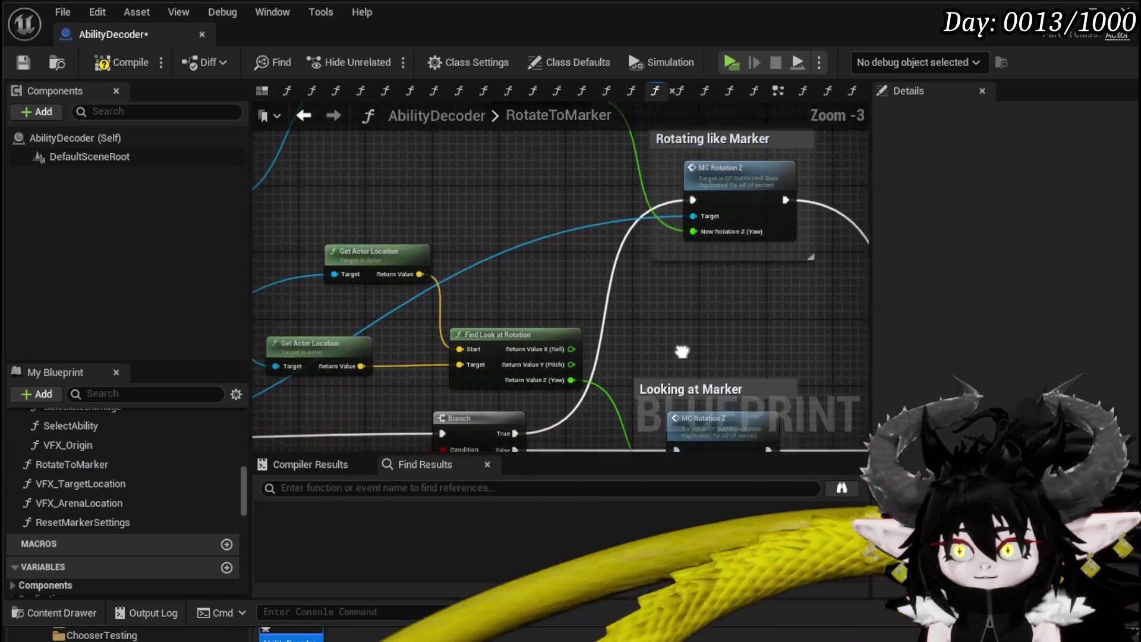
pyautogui.scroll(-2, 670, 364)
pyautogui.scroll(2, 650, 269)
pyautogui.moveTo(649, 268)
pyautogui.mouseDown()
pyautogui.moveTo(394, 250)
pyautogui.moveTo(744, 290)
pyautogui.mouseUp()
pyautogui.scroll(-3, 644, 267)
pyautogui.scroll(1, 509, 328)
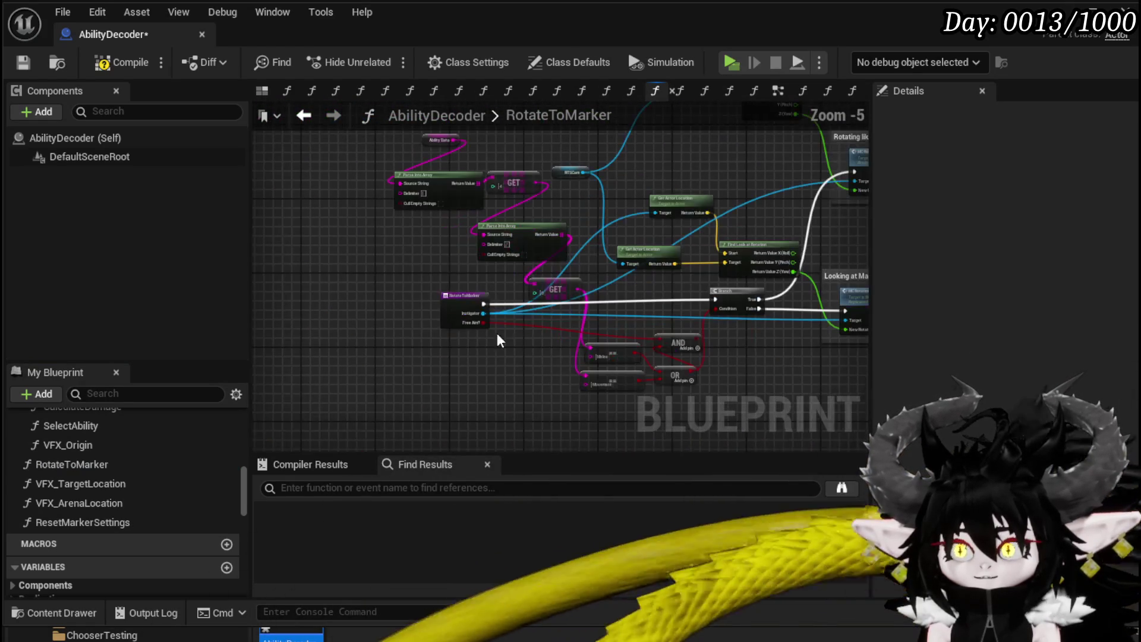
pyautogui.moveTo(81, 462)
pyautogui.mouseDown()
pyautogui.moveTo(94, 457)
pyautogui.moveTo(56, 455)
pyautogui.moveTo(30, 433)
pyautogui.mouseUp()
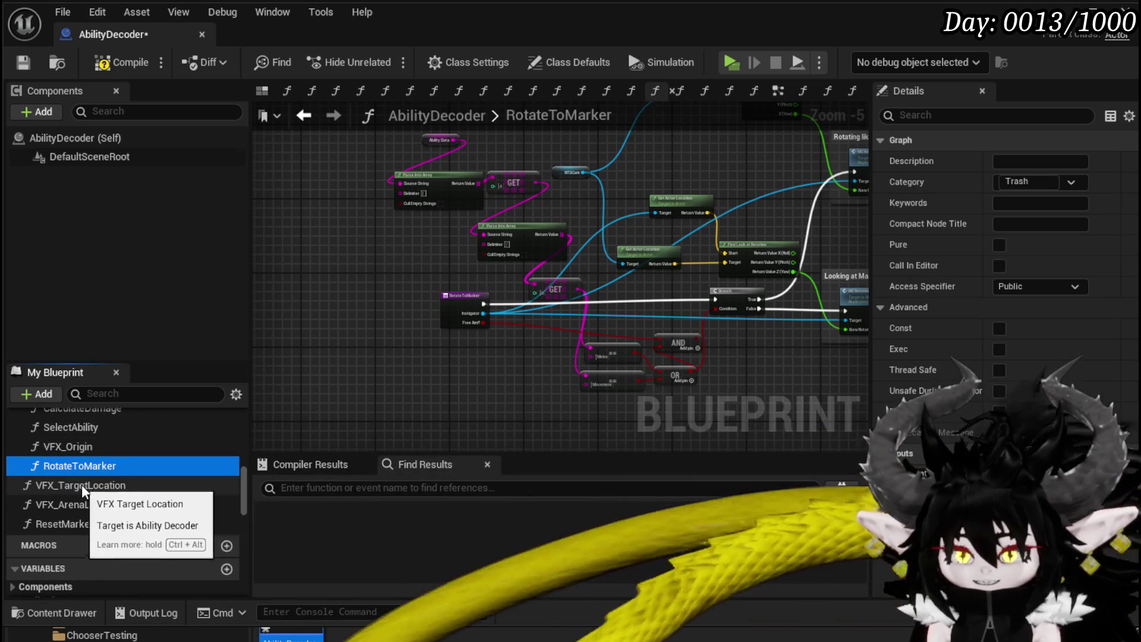
# Review the VFX_TargetLocation, VFX_ArenaLocation and ResetMarkerSettings graphs, then save AbilityDecoder.
pyautogui.doubleClick(96, 486)
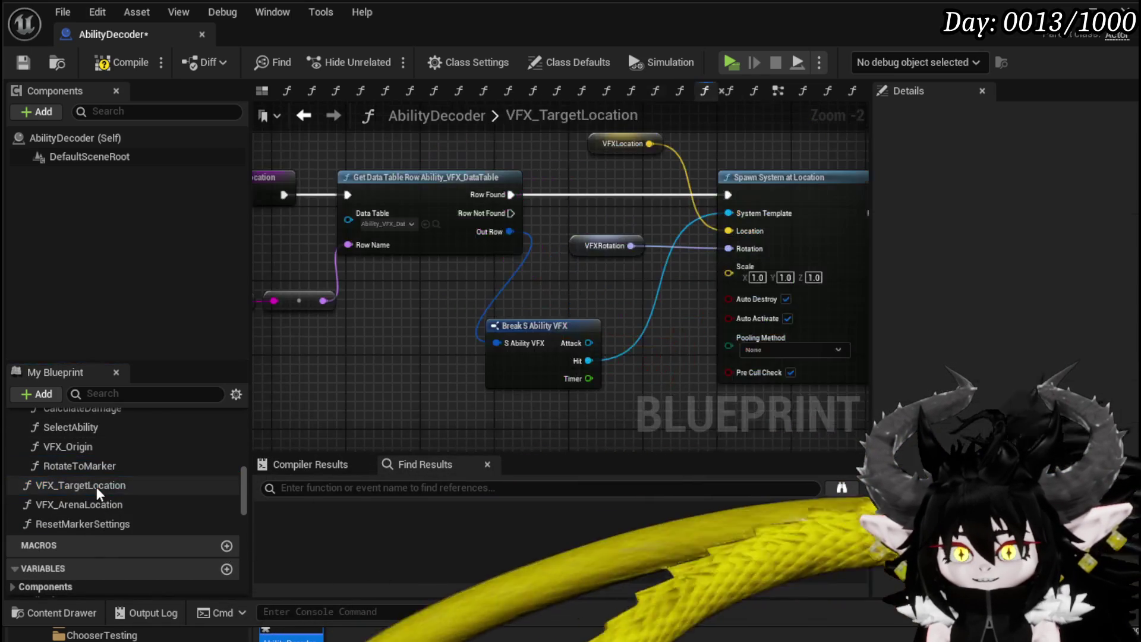
pyautogui.moveTo(258, 370)
pyautogui.mouseDown()
pyautogui.moveTo(45, 364)
pyautogui.moveTo(506, 376)
pyautogui.moveTo(497, 377)
pyautogui.mouseUp()
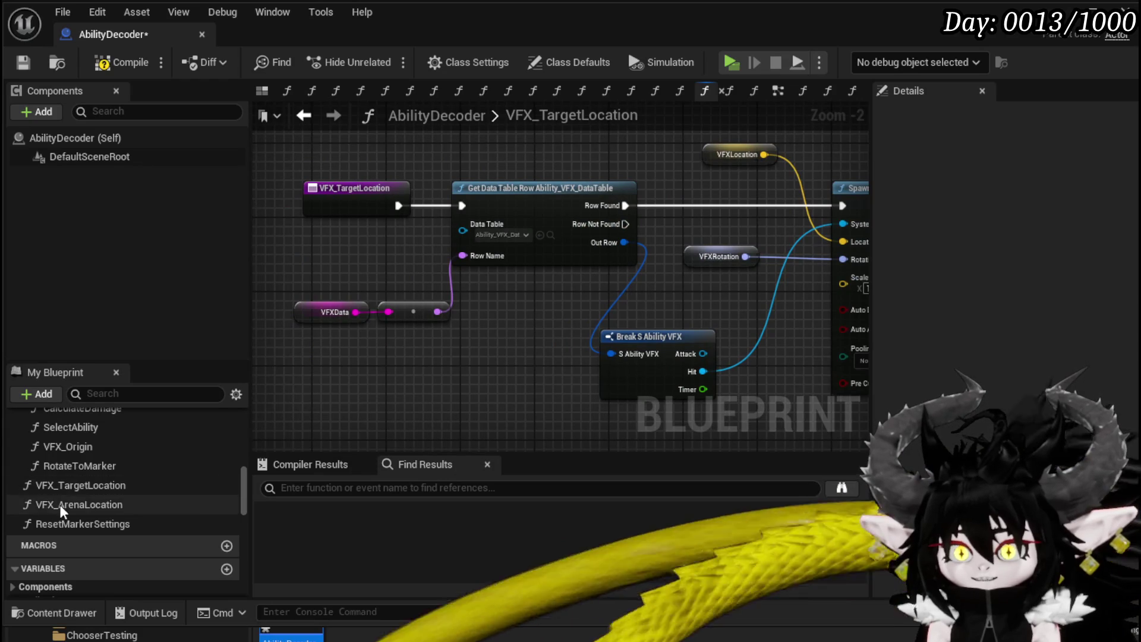
pyautogui.doubleClick(59, 505)
pyautogui.scroll(-2, 424, 406)
pyautogui.moveTo(424, 406); pyautogui.dragTo(575, 384)
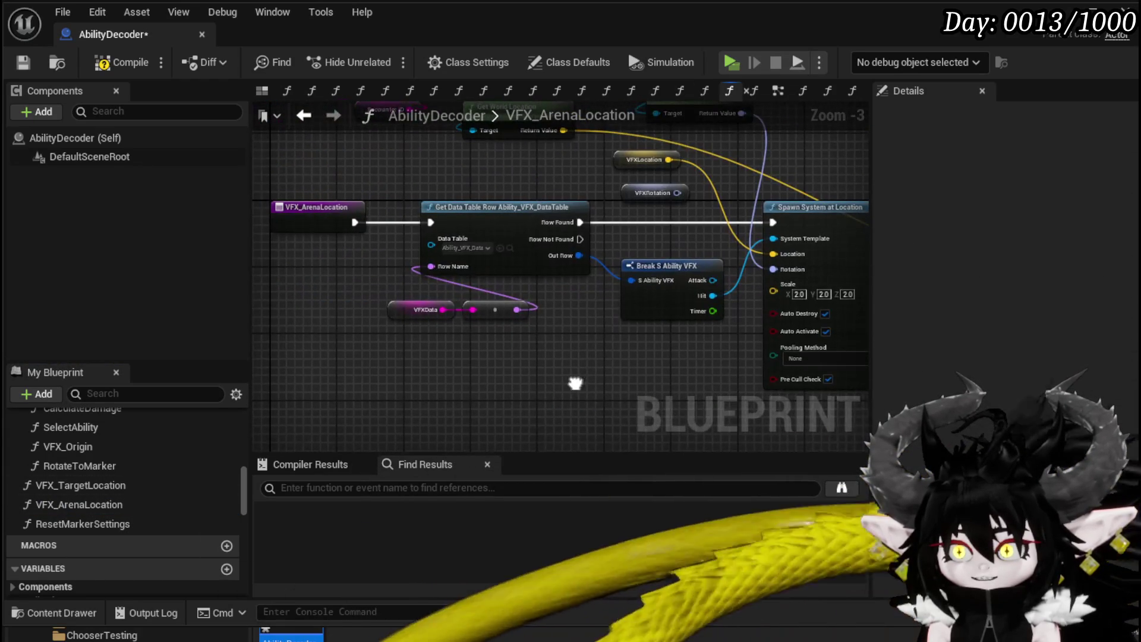
pyautogui.doubleClick(89, 523)
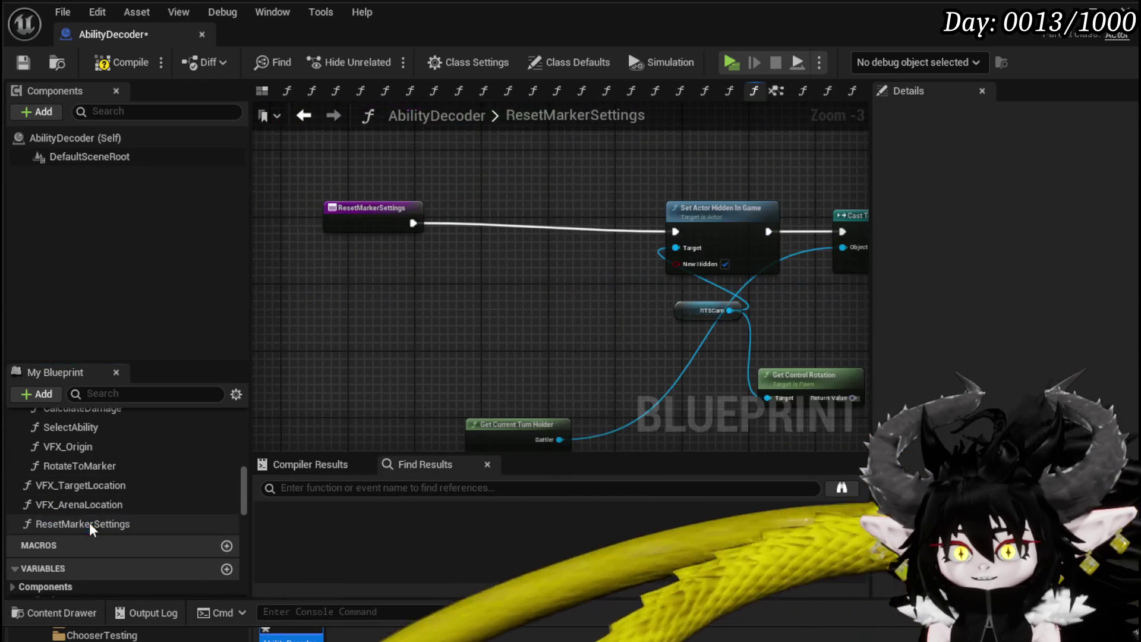
pyautogui.scroll(-3, 430, 372)
pyautogui.moveTo(256, 368); pyautogui.dragTo(434, 372)
pyautogui.click(21, 63)
pyautogui.scroll(5, 89, 461)
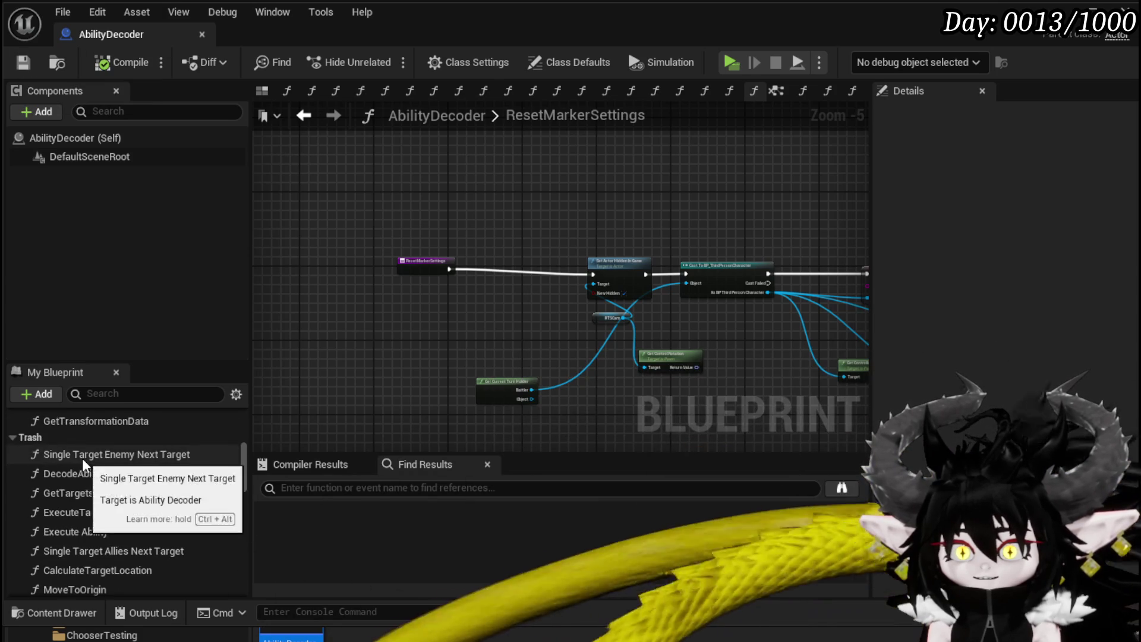
# Inspect the Single Target Enemy Next Target graph from entry node to Branch and Return Node.
pyautogui.doubleClick(82, 454)
pyautogui.scroll(3, 387, 217)
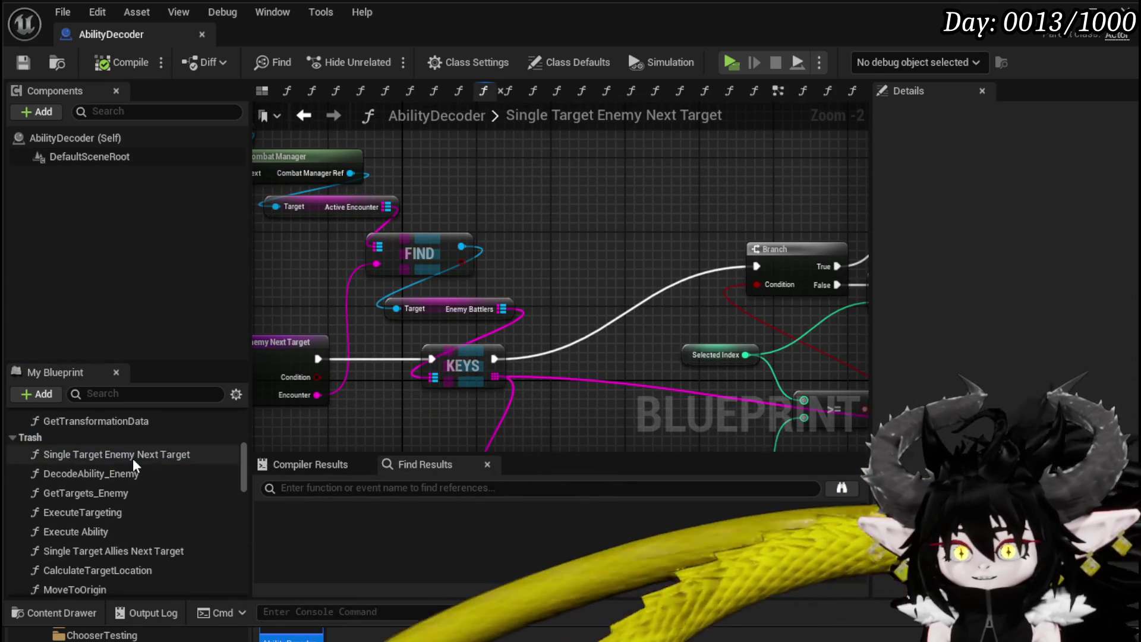
pyautogui.click(133, 459)
pyautogui.moveTo(503, 238)
pyautogui.mouseDown()
pyautogui.moveTo(747, 232)
pyautogui.moveTo(253, 169)
pyautogui.mouseUp()
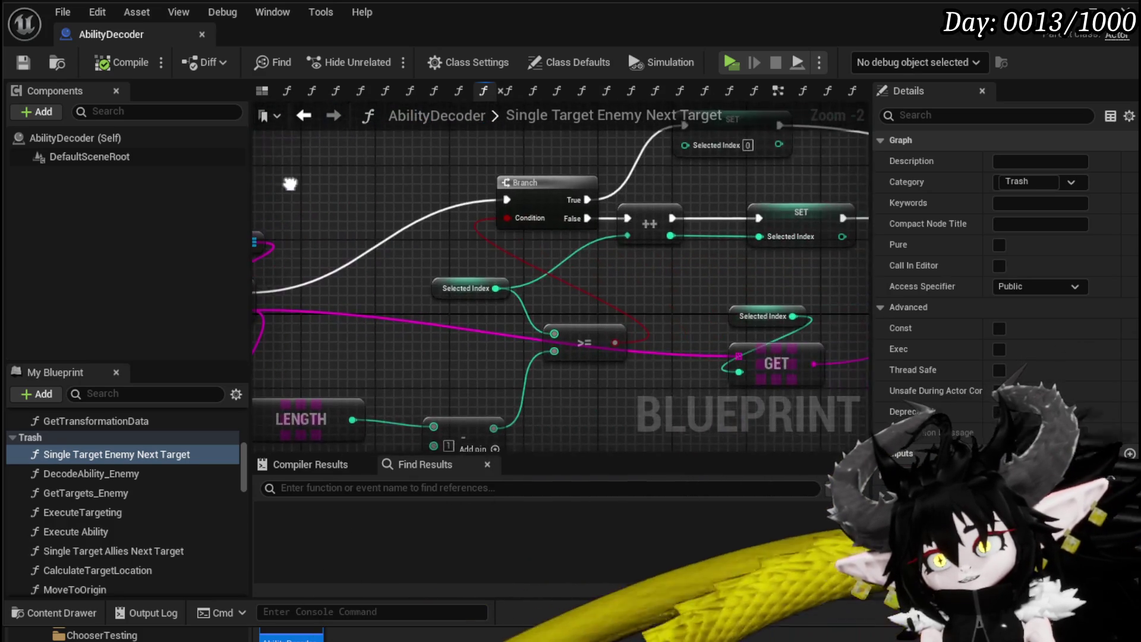
pyautogui.moveTo(787, 283); pyautogui.dragTo(1021, 315)
pyautogui.moveTo(534, 267)
pyautogui.mouseDown()
pyautogui.moveTo(596, 262)
pyautogui.moveTo(307, 241)
pyautogui.mouseUp()
pyautogui.moveTo(774, 239)
pyautogui.mouseDown()
pyautogui.moveTo(456, 262)
pyautogui.moveTo(564, 288)
pyautogui.mouseUp()
pyautogui.moveTo(253, 319); pyautogui.dragTo(786, 348)
pyautogui.moveTo(599, 345)
pyautogui.mouseDown()
pyautogui.moveTo(595, 273)
pyautogui.moveTo(581, 399)
pyautogui.moveTo(701, 439)
pyautogui.moveTo(691, 301)
pyautogui.mouseUp()
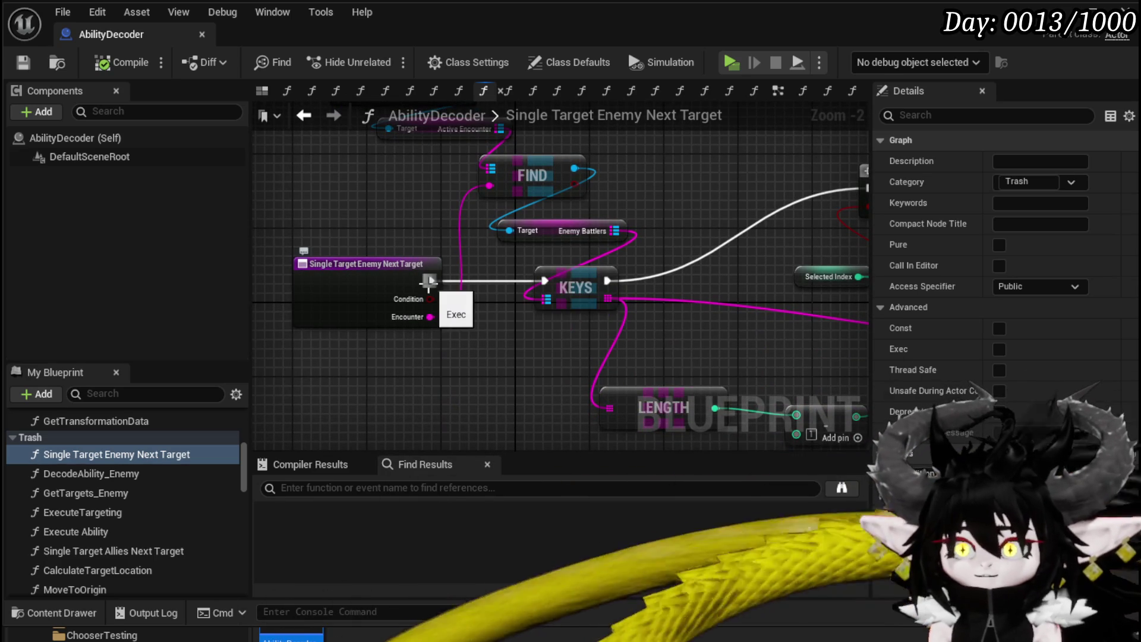
# Toggle a breakpoint on its entry node, then run Play-in-Editor and walk toward the slime.
pyautogui.rightClick(344, 273)
pyautogui.click(382, 587)
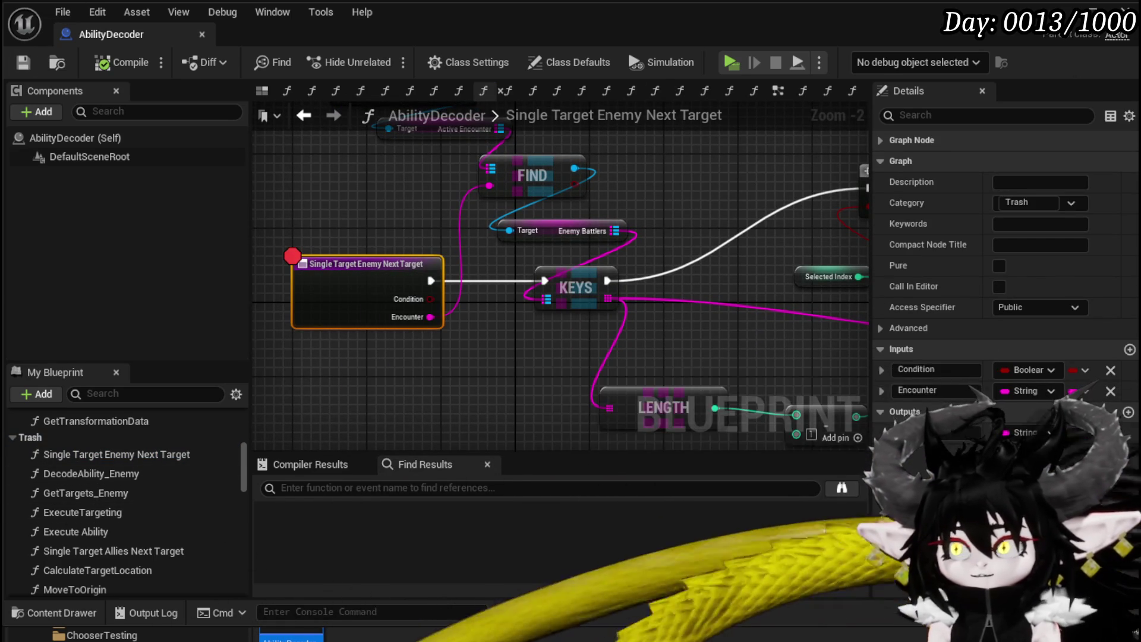
pyautogui.hotkey('alt', 'Tab')
pyautogui.click(377, 57)
pyautogui.press('w')
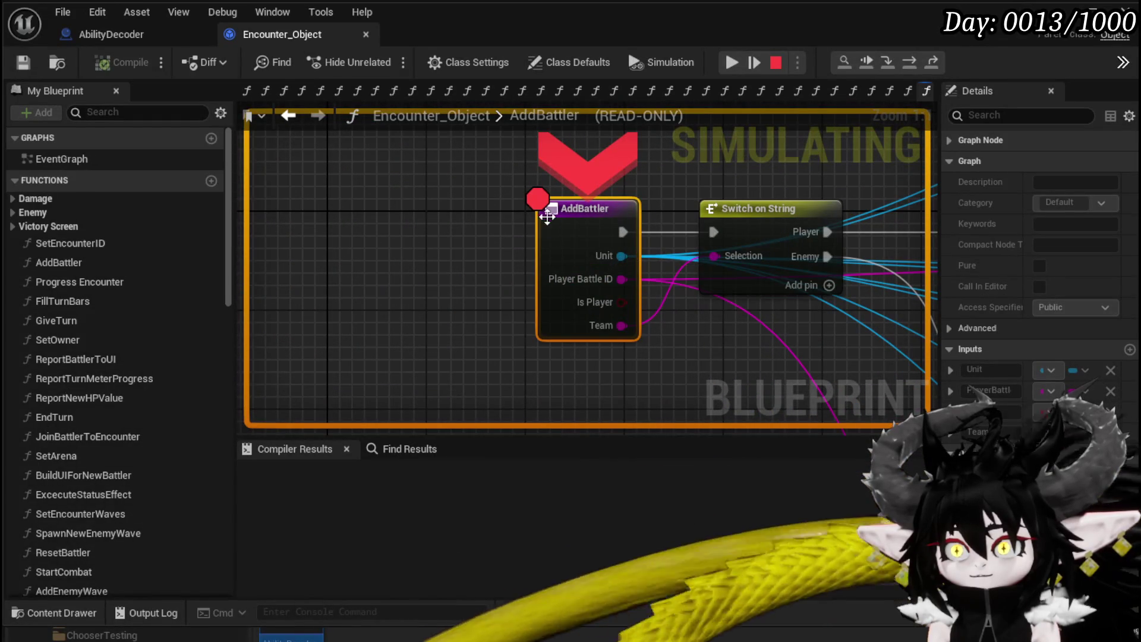
# Disable the AddBattler breakpoint and resume the paused game so the battle continues.
pyautogui.rightClick(596, 238)
pyautogui.click(647, 336)
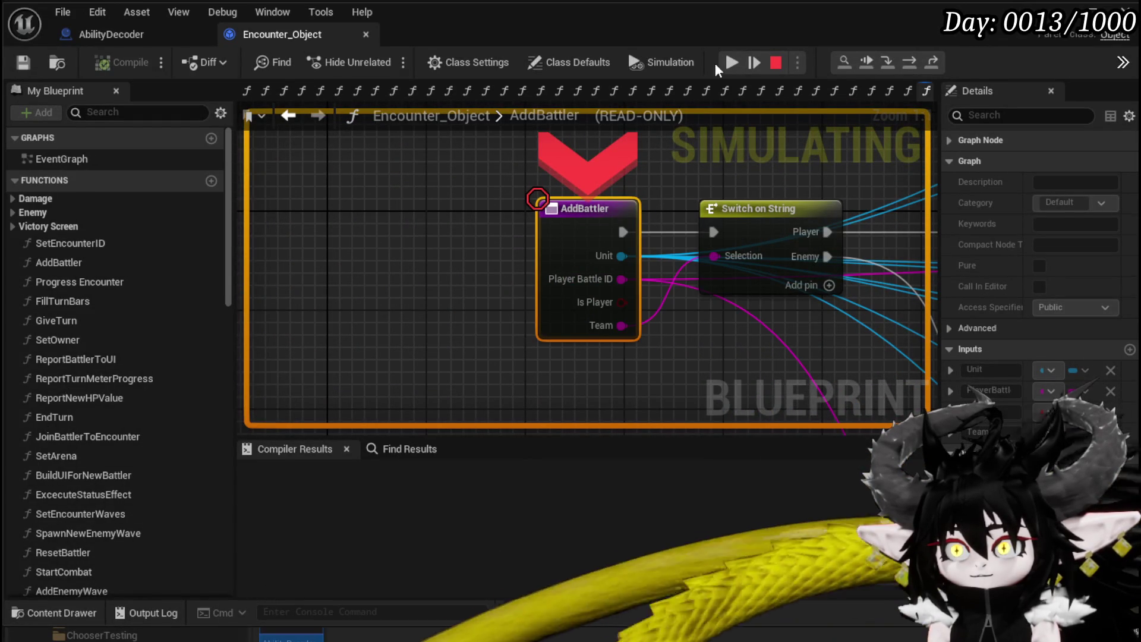
pyautogui.click(731, 61)
pyautogui.click(528, 343)
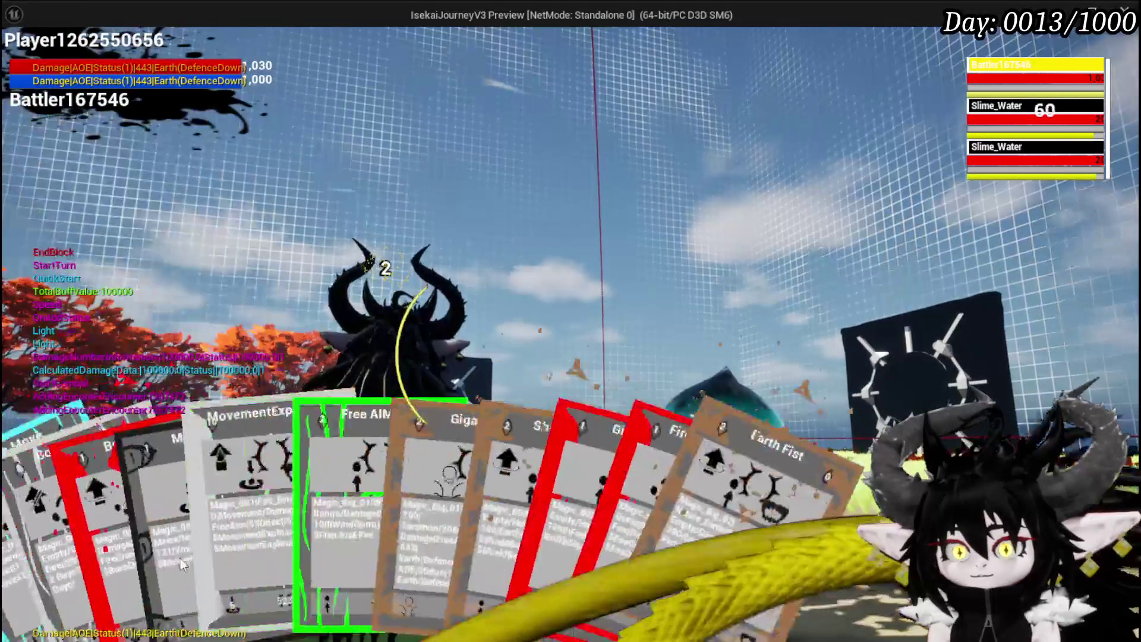
# Play the Splash Move card, then cast Free AIM Fire at a Slime_Water.
pyautogui.click(11, 526)
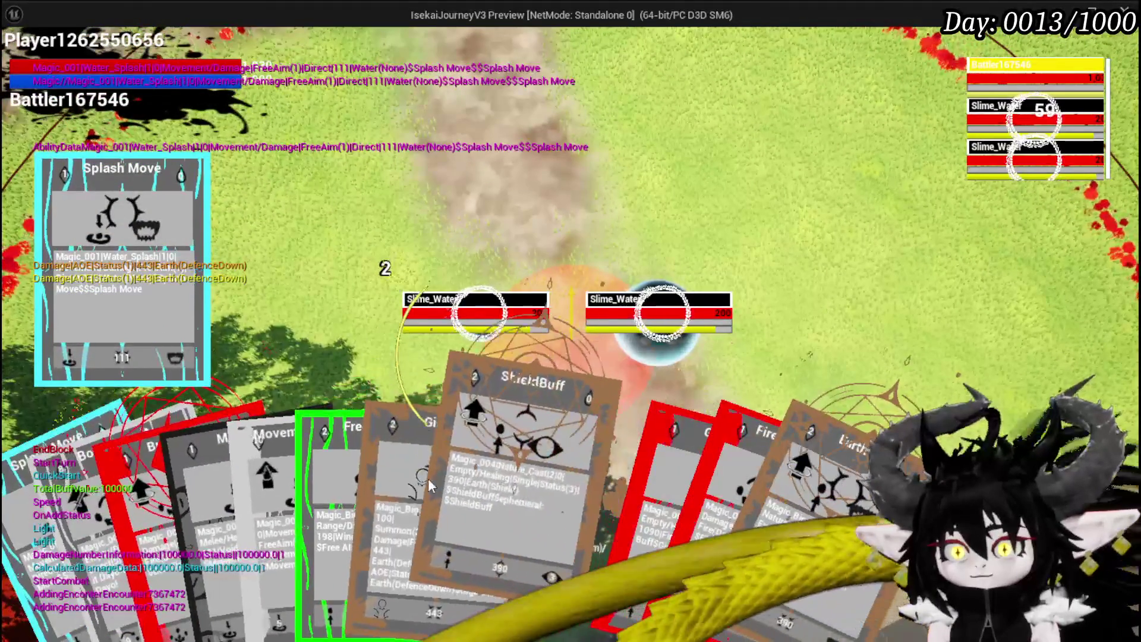
pyautogui.click(344, 490)
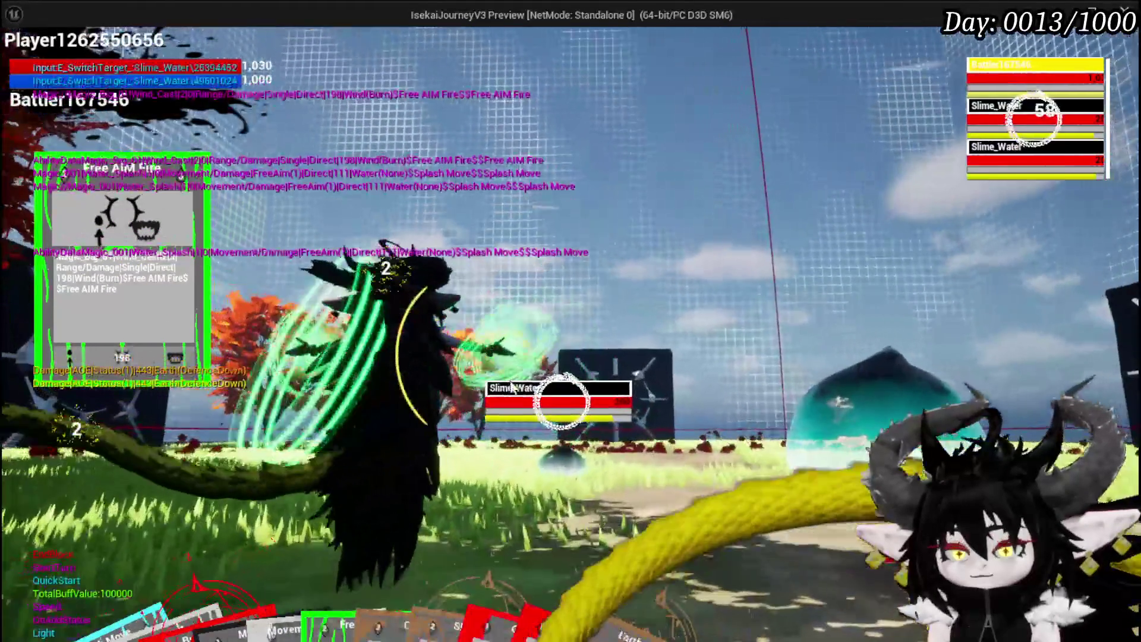
pyautogui.click(595, 355)
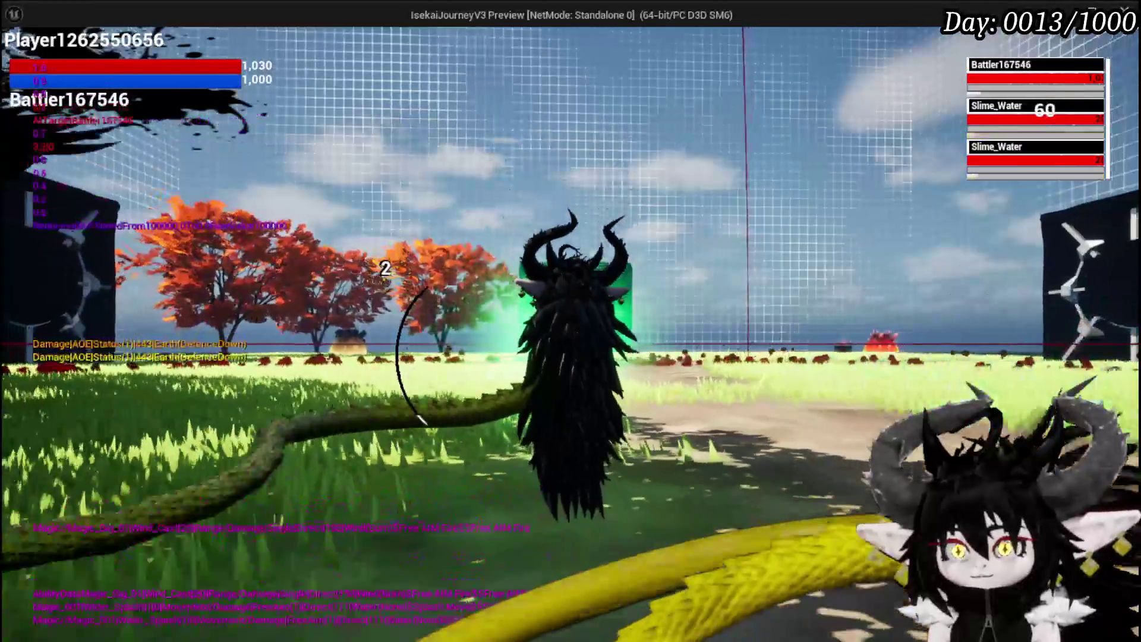
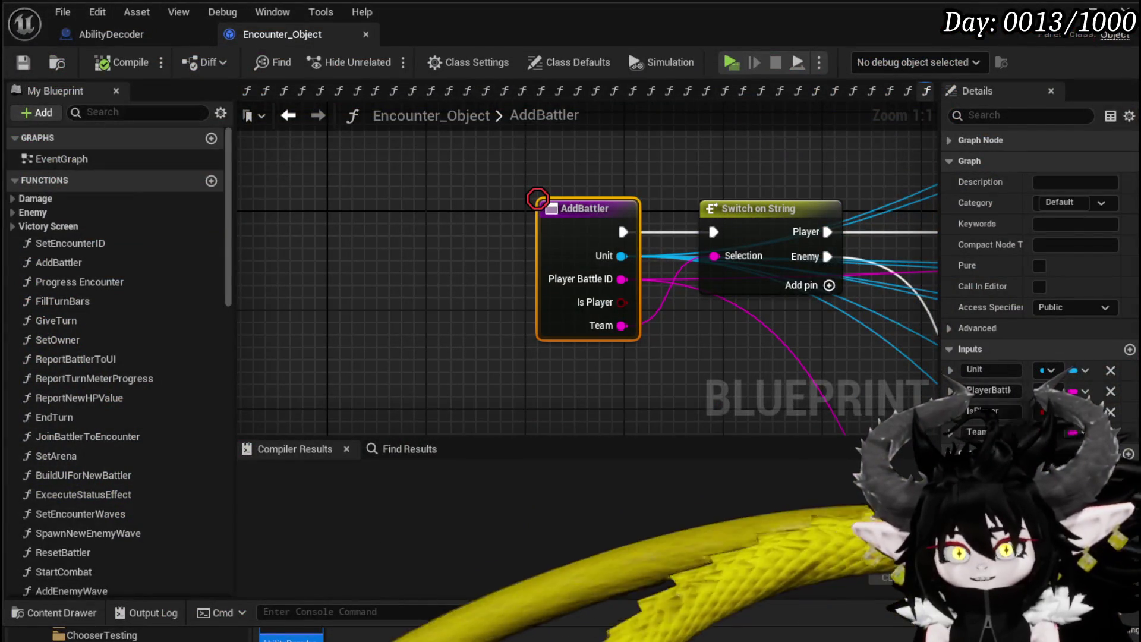
# In AbilityDecoder, try deleting Single Target Enemy Next Target, then cancel because it is still in use.
pyautogui.click(101, 35)
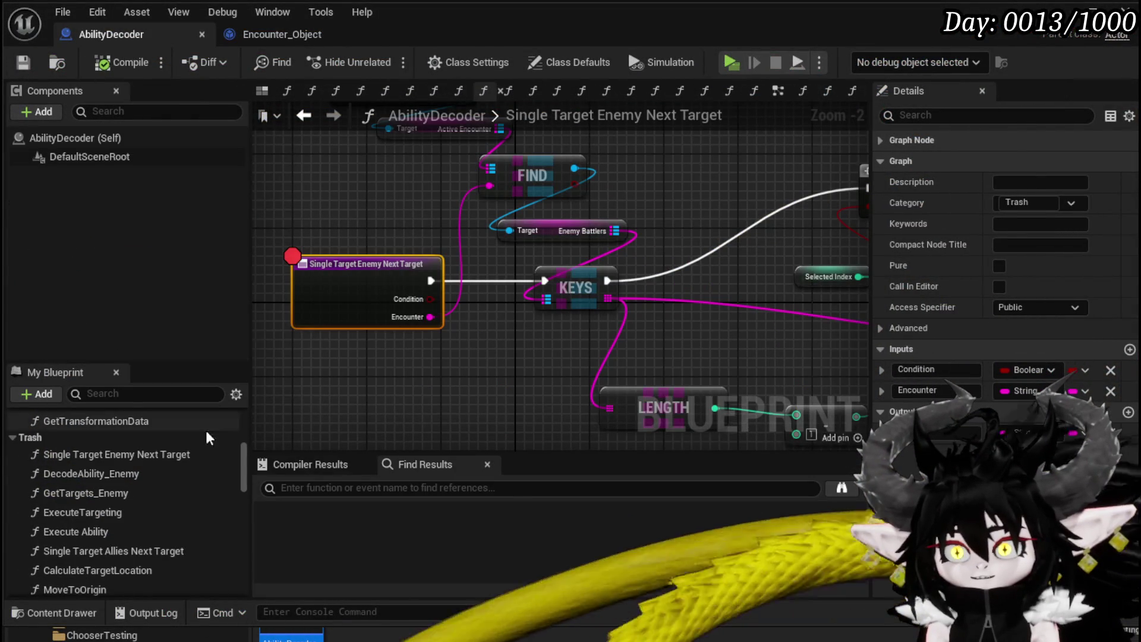
pyautogui.click(102, 453)
pyautogui.press('Delete')
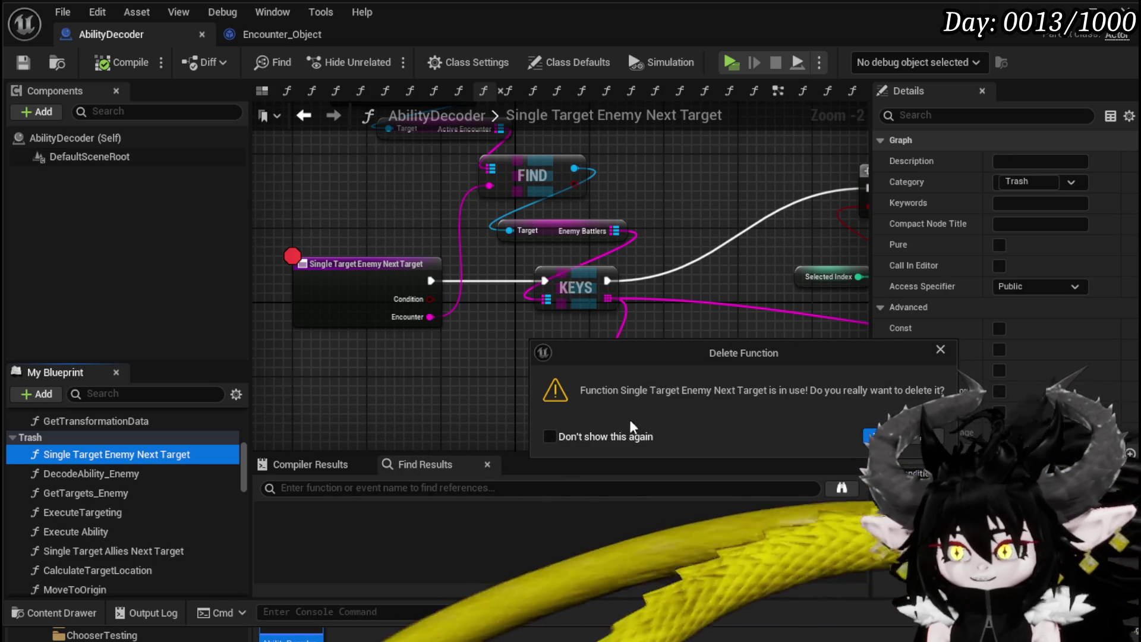
pyautogui.press('Escape')
# Search the blueprint for 'Single Target' and jump to its usage in the GetTargets graph.
pyautogui.moveTo(409, 334)
pyautogui.mouseDown()
pyautogui.moveTo(484, 322)
pyautogui.moveTo(475, 340)
pyautogui.mouseUp()
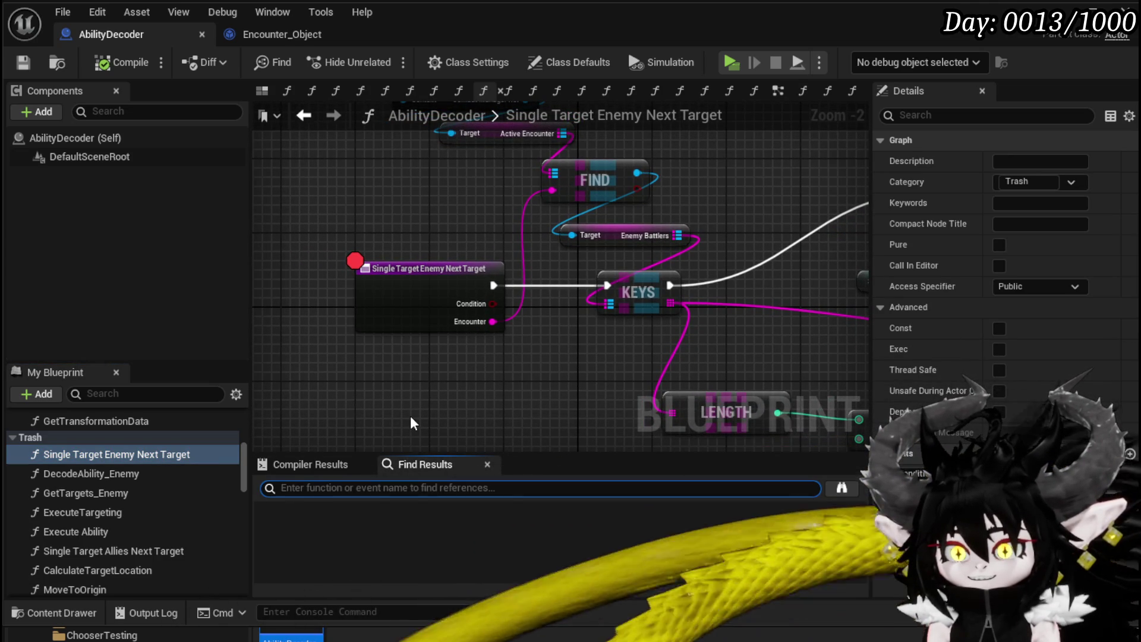
pyautogui.write('Single Target')
pyautogui.press('Return')
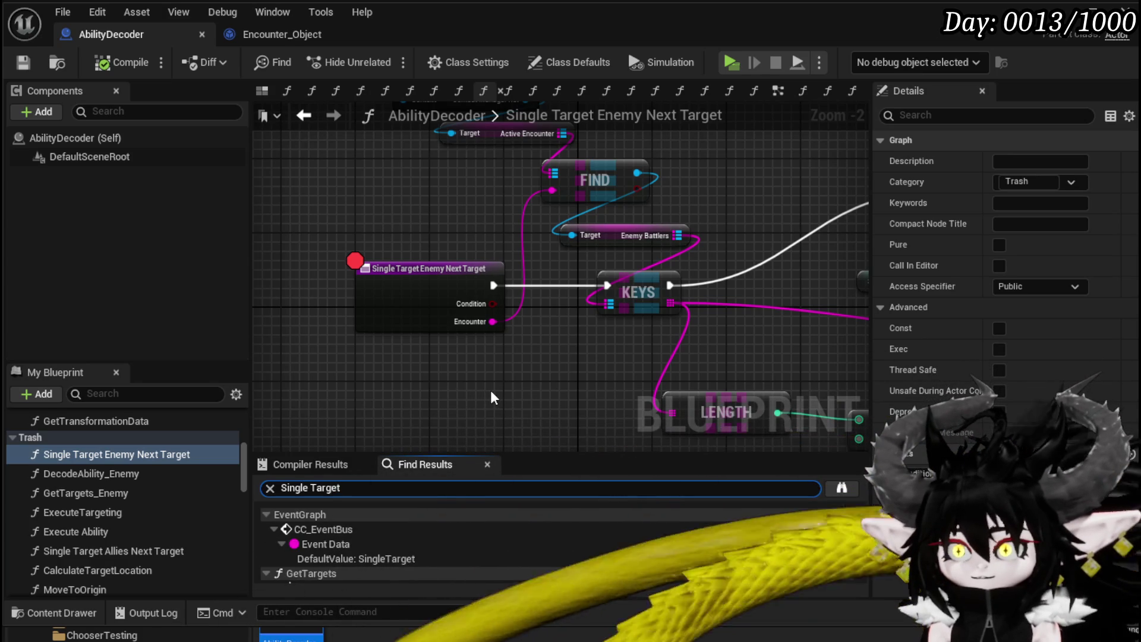
pyautogui.scroll(-2, 508, 536)
pyautogui.scroll(-2, 508, 536)
pyautogui.doubleClick(409, 544)
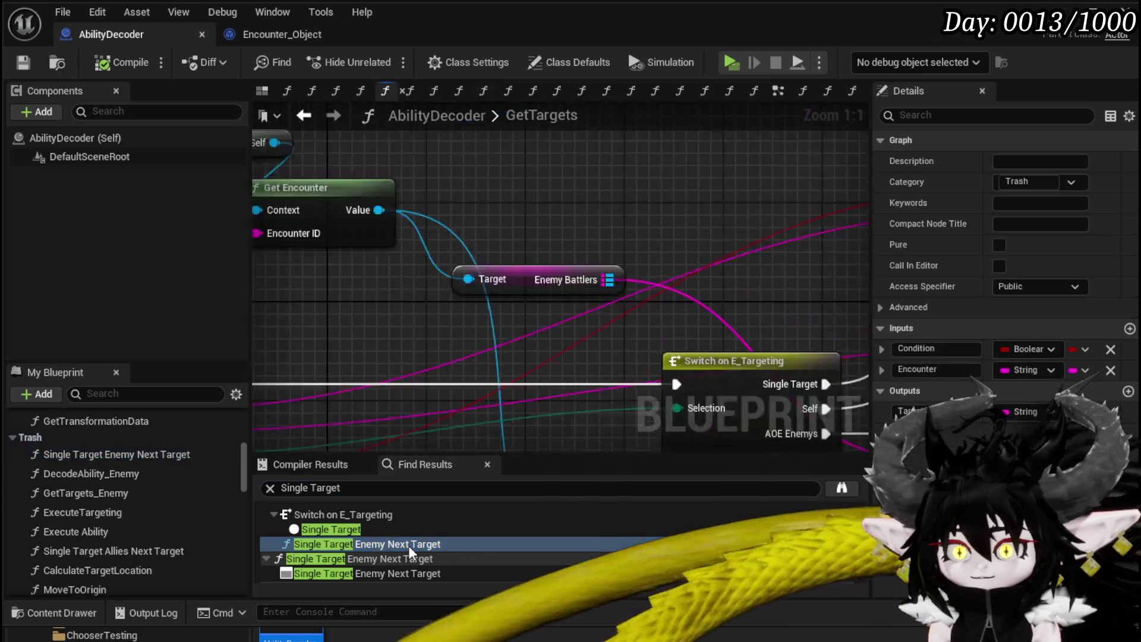
# Jump again to the Single Target Enemy Next Target usage in the GetTargets graph.
pyautogui.scroll(-5, 473, 392)
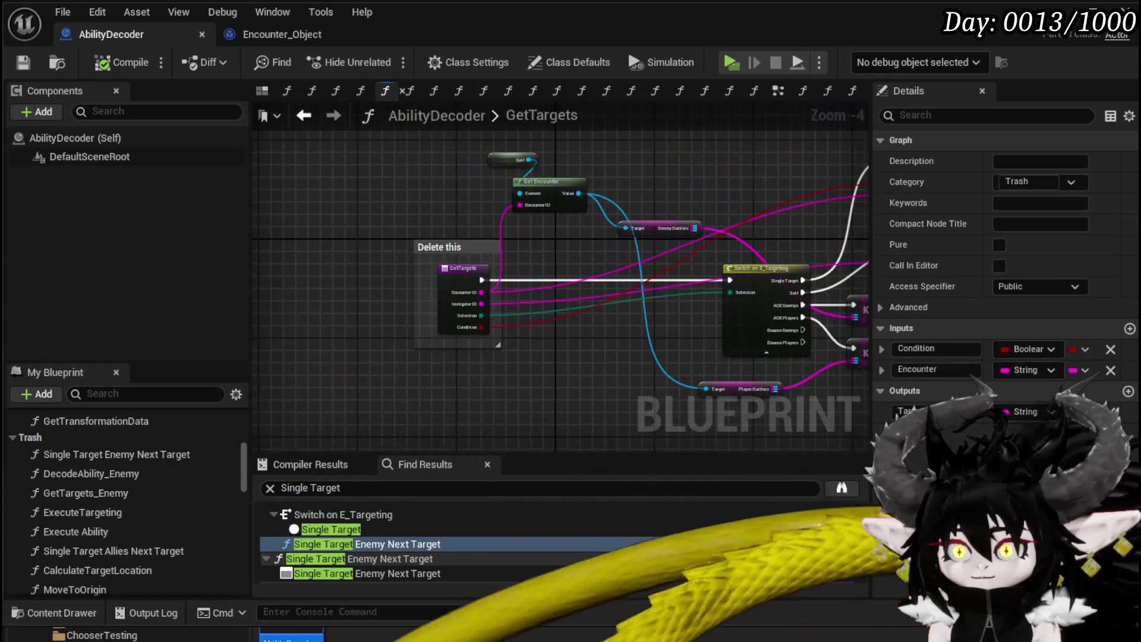
pyautogui.scroll(2, 482, 247)
pyautogui.scroll(1, 575, 249)
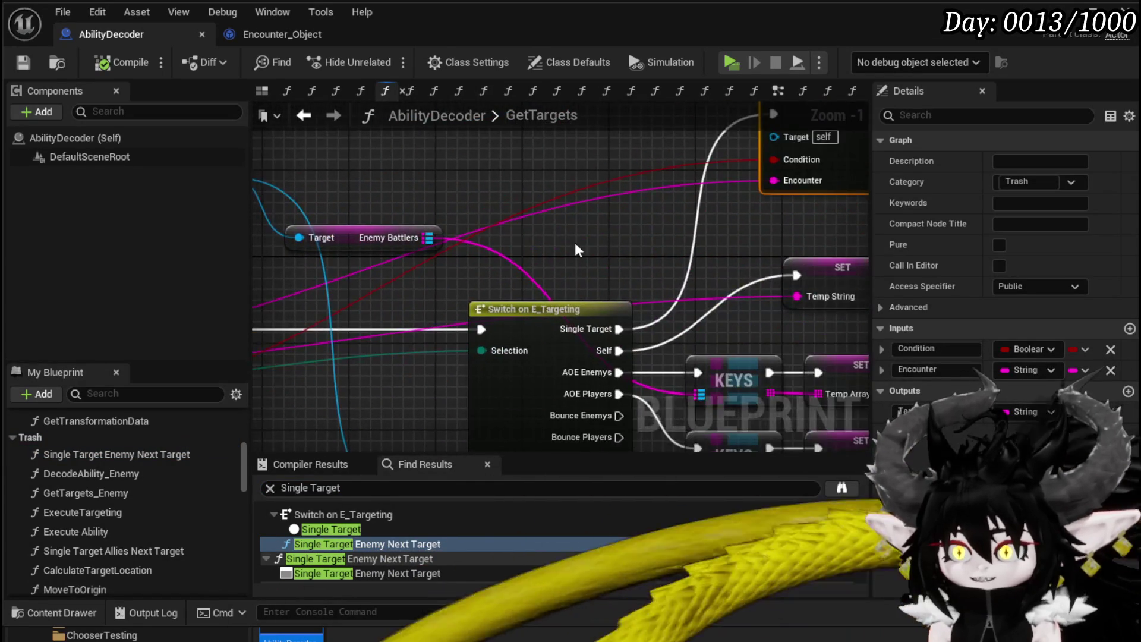
pyautogui.scroll(-1, 597, 245)
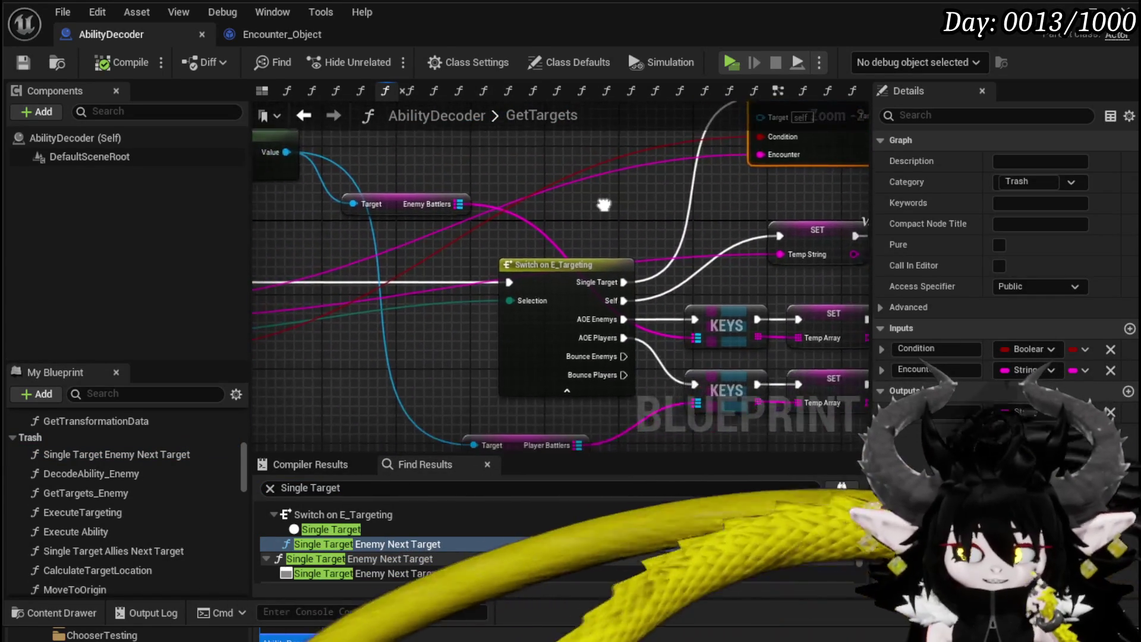
pyautogui.moveTo(605, 208); pyautogui.dragTo(487, 197)
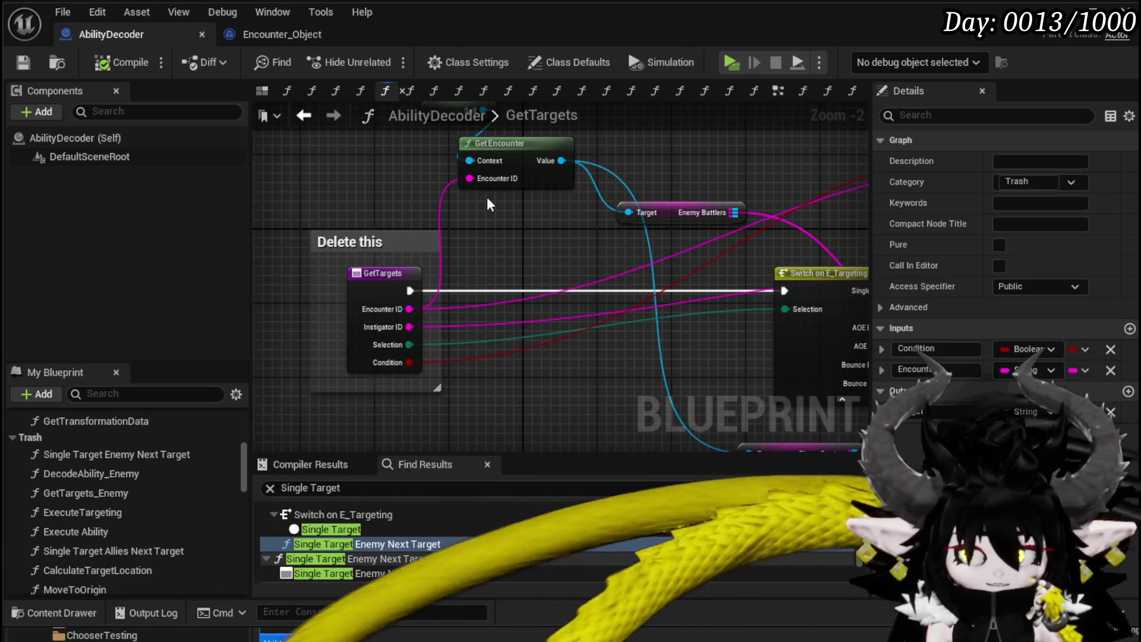
pyautogui.doubleClick(386, 543)
# Add a breakpoint to the GetTargets entry node and start playing the level.
pyautogui.moveTo(252, 220); pyautogui.dragTo(604, 240)
pyautogui.scroll(3, 416, 237)
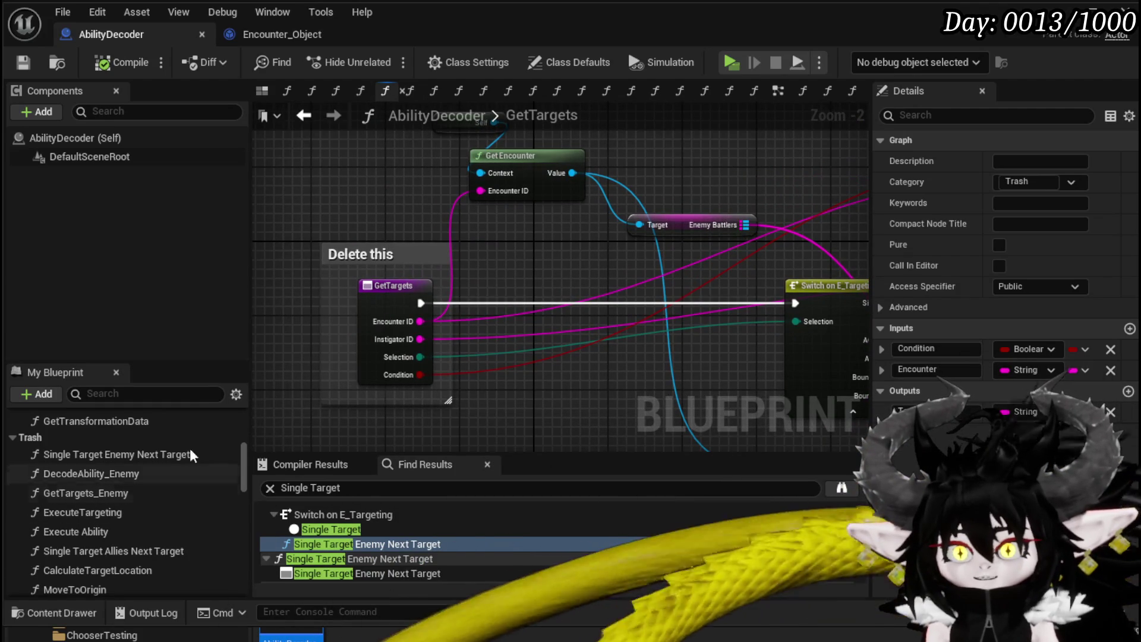
pyautogui.rightClick(391, 304)
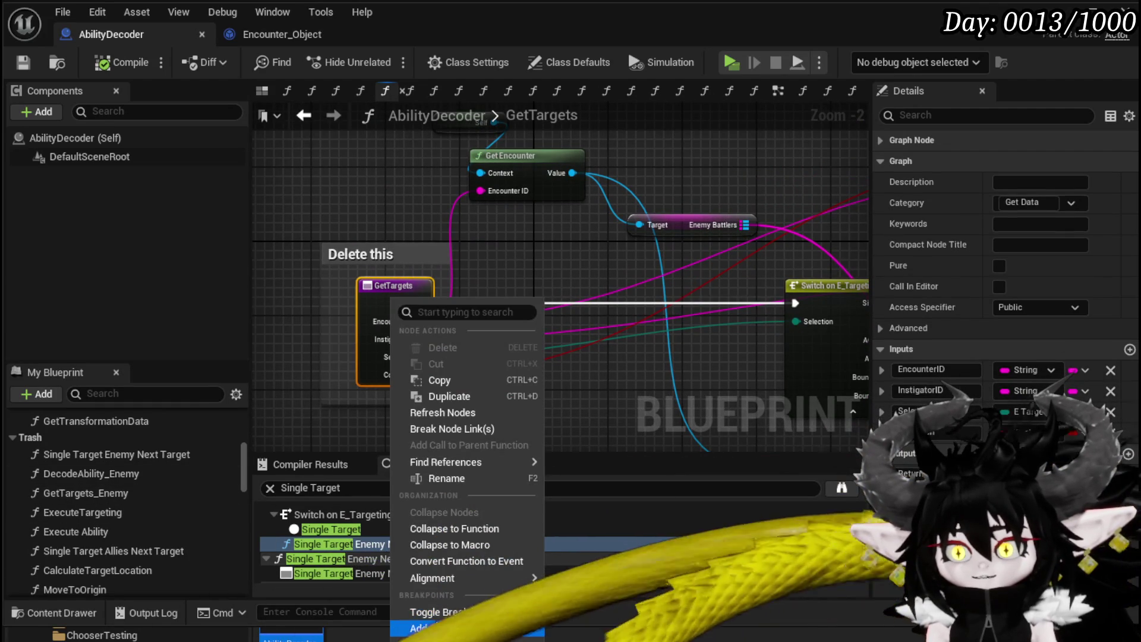
pyautogui.click(437, 627)
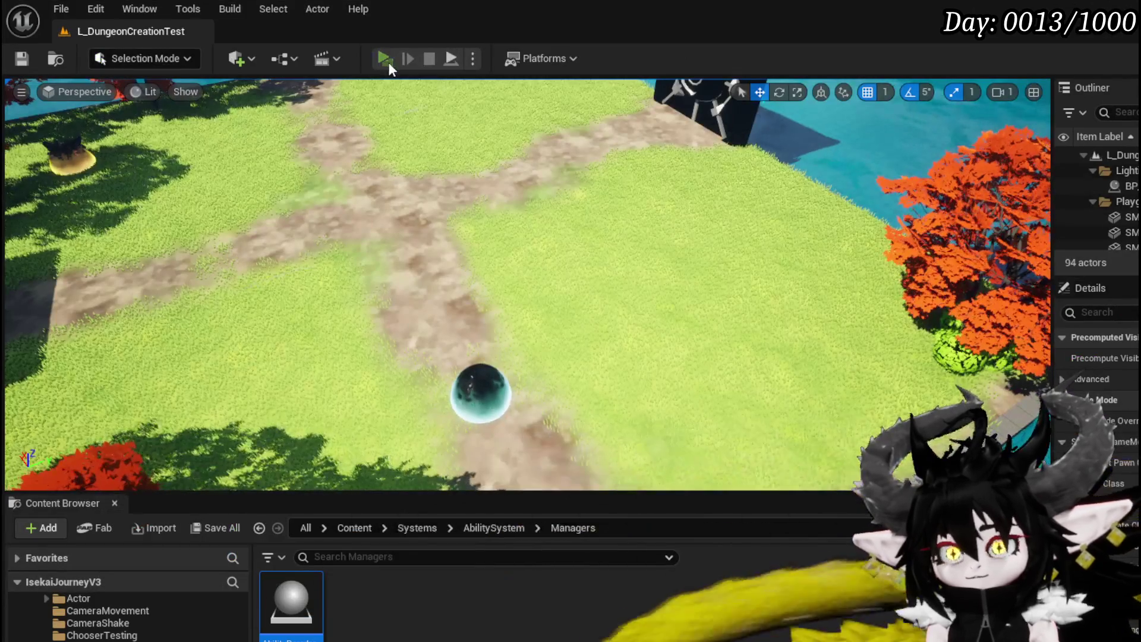
pyautogui.click(387, 62)
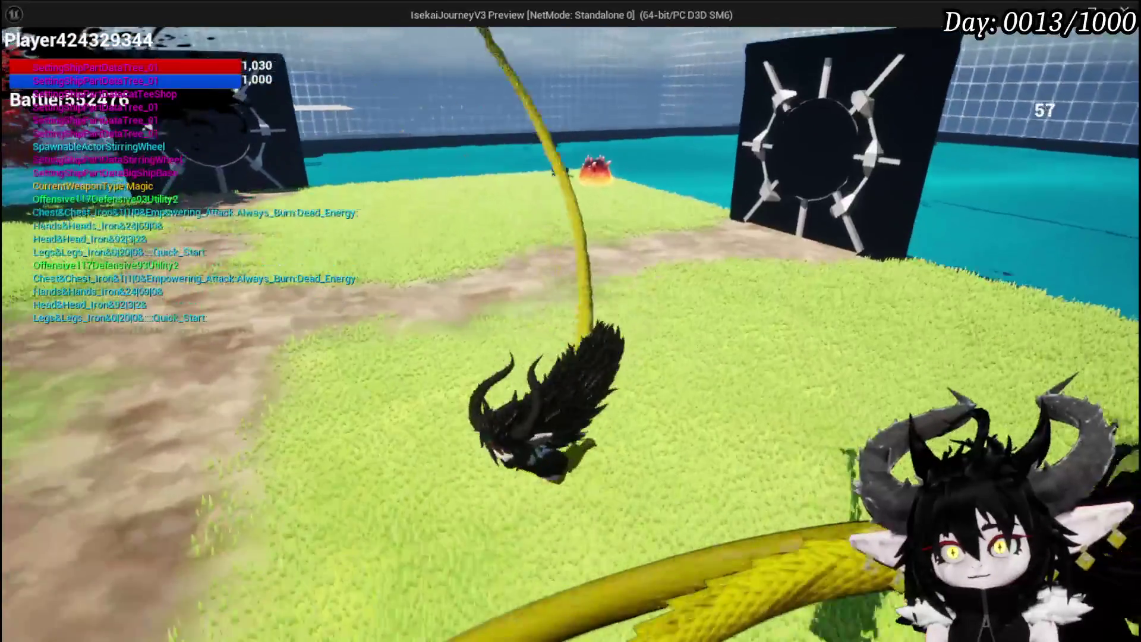
# Stop the session, move the viewport camera to a closer top-down view, and restart play.
pyautogui.press('Escape')
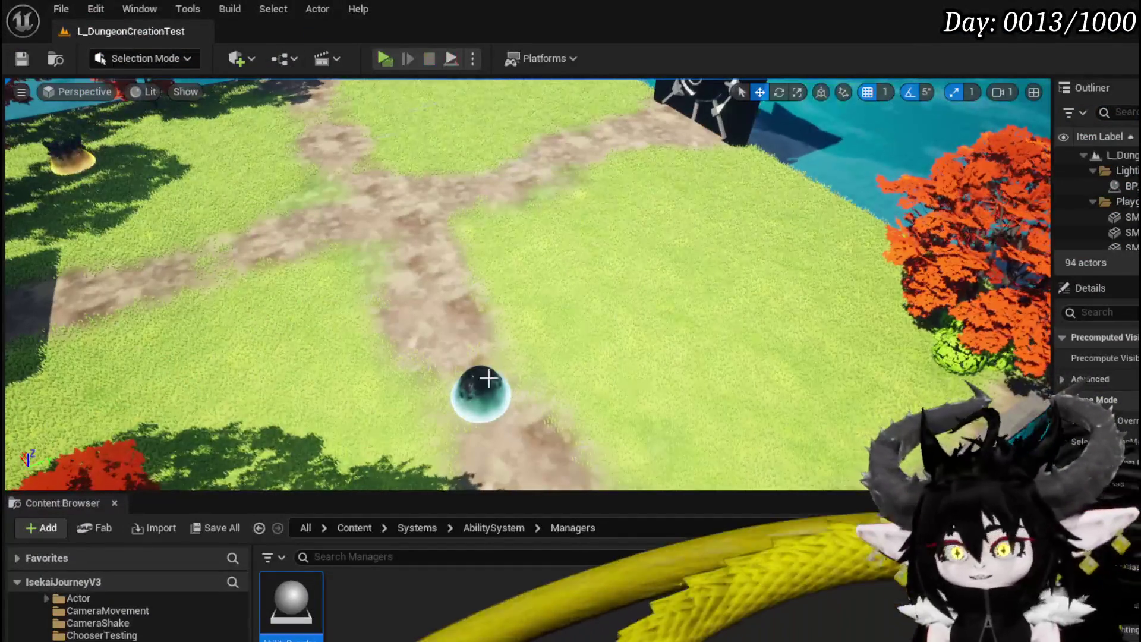
pyautogui.scroll(-5, 872, 226)
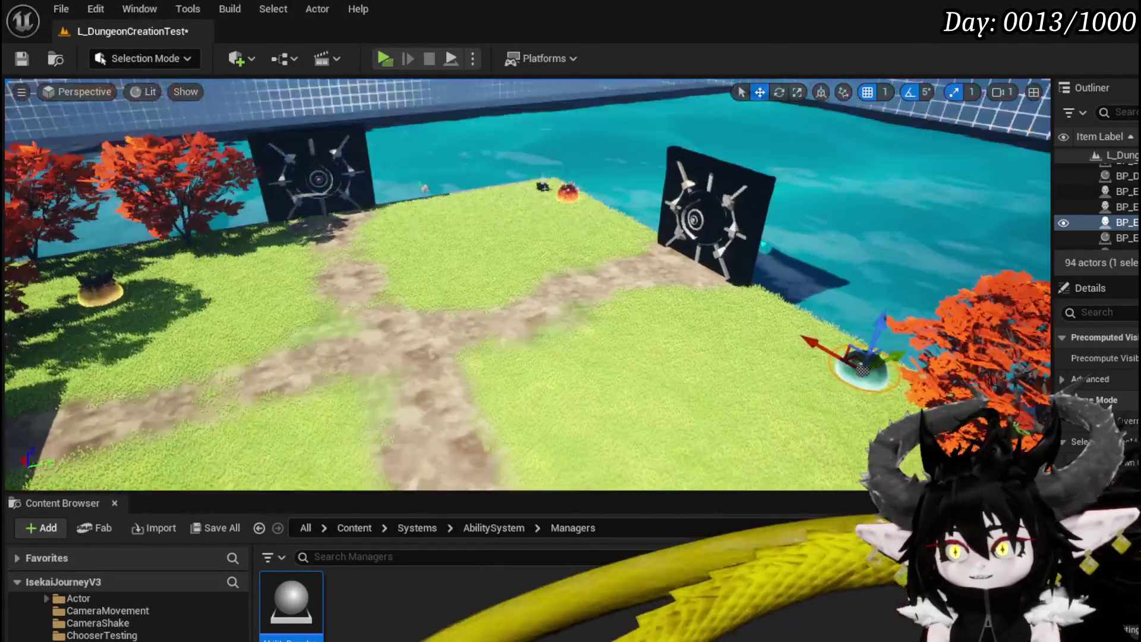
pyautogui.moveTo(560, 256); pyautogui.dragTo(482, 219)
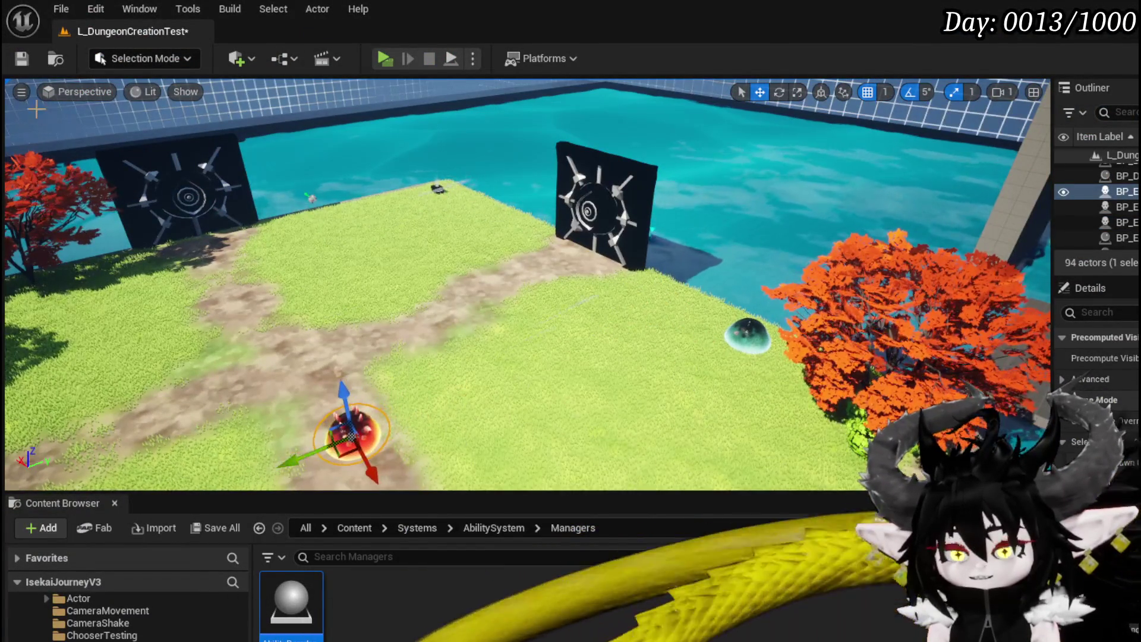
pyautogui.moveTo(116, 190); pyautogui.dragTo(137, 280)
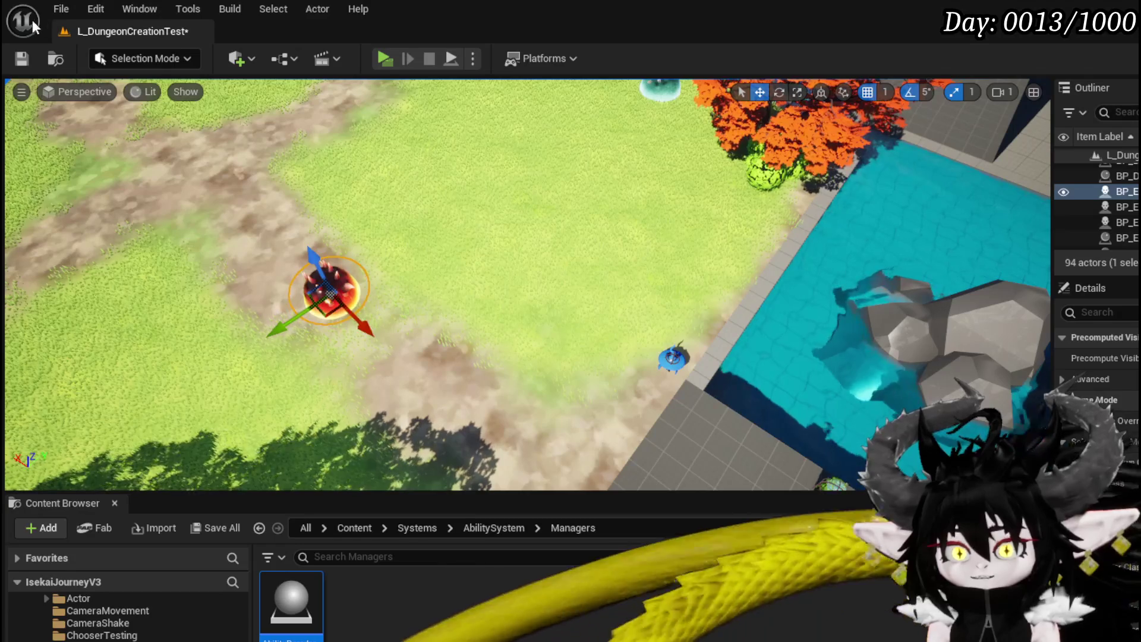
pyautogui.click(378, 57)
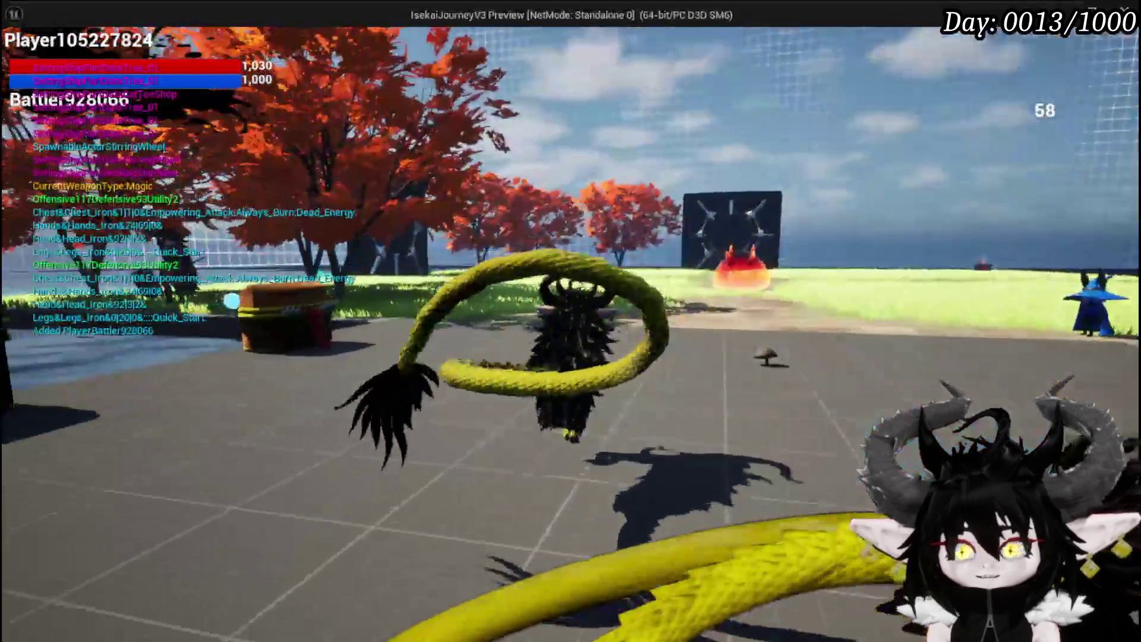
# Run to the red slime, cast Free AIM Fire and the red debuff card, then stop playing.
pyautogui.press('w')
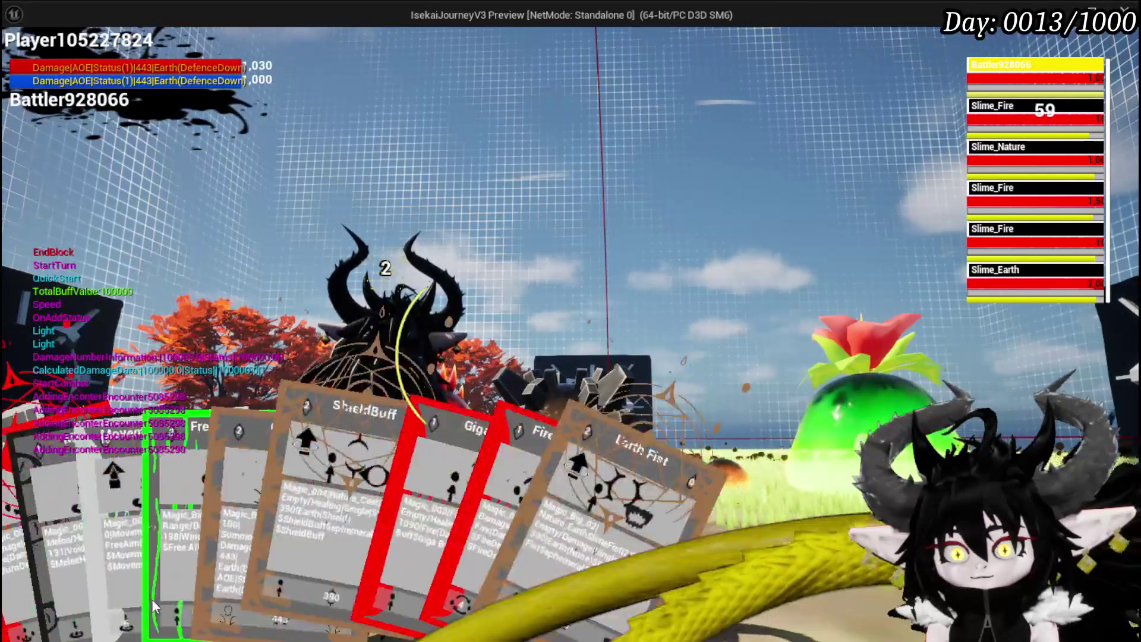
pyautogui.click(330, 500)
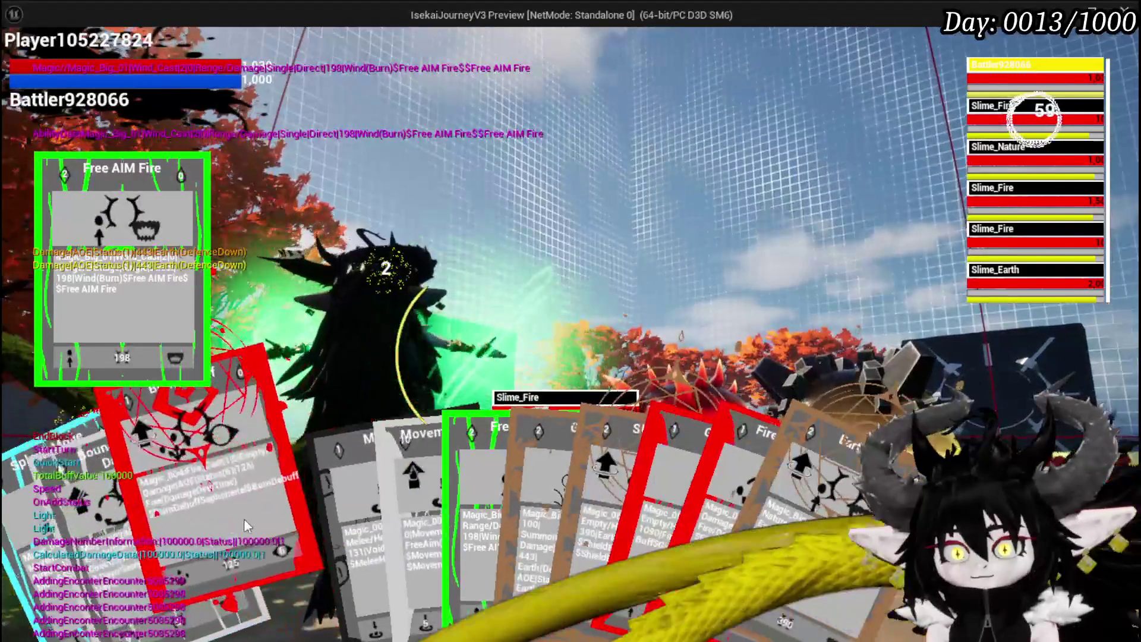
pyautogui.click(243, 518)
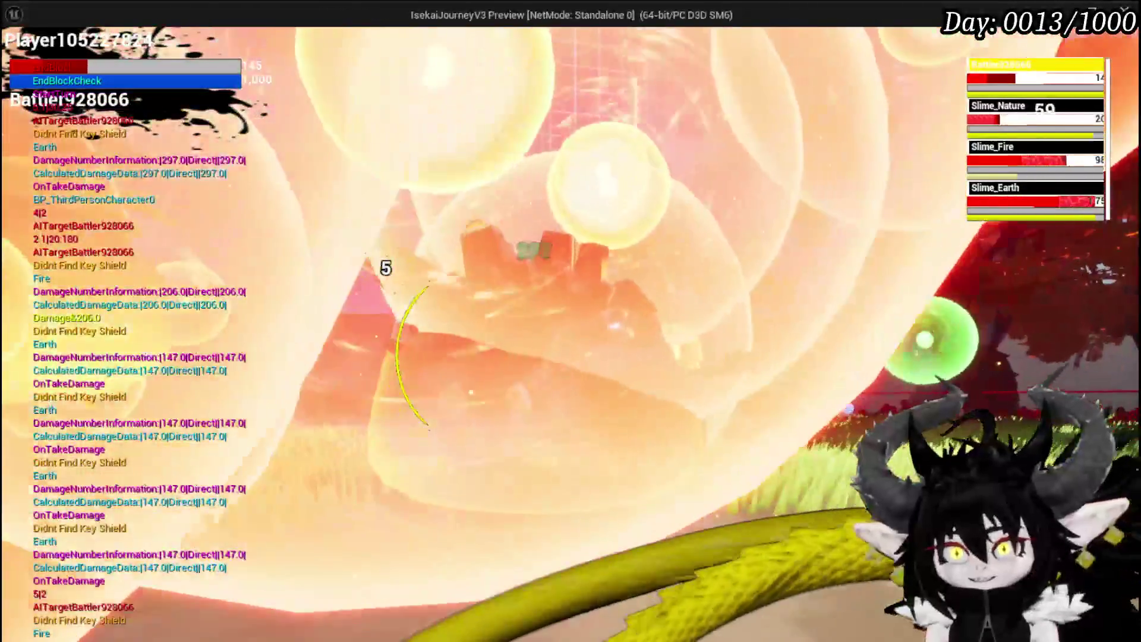
pyautogui.press('Escape')
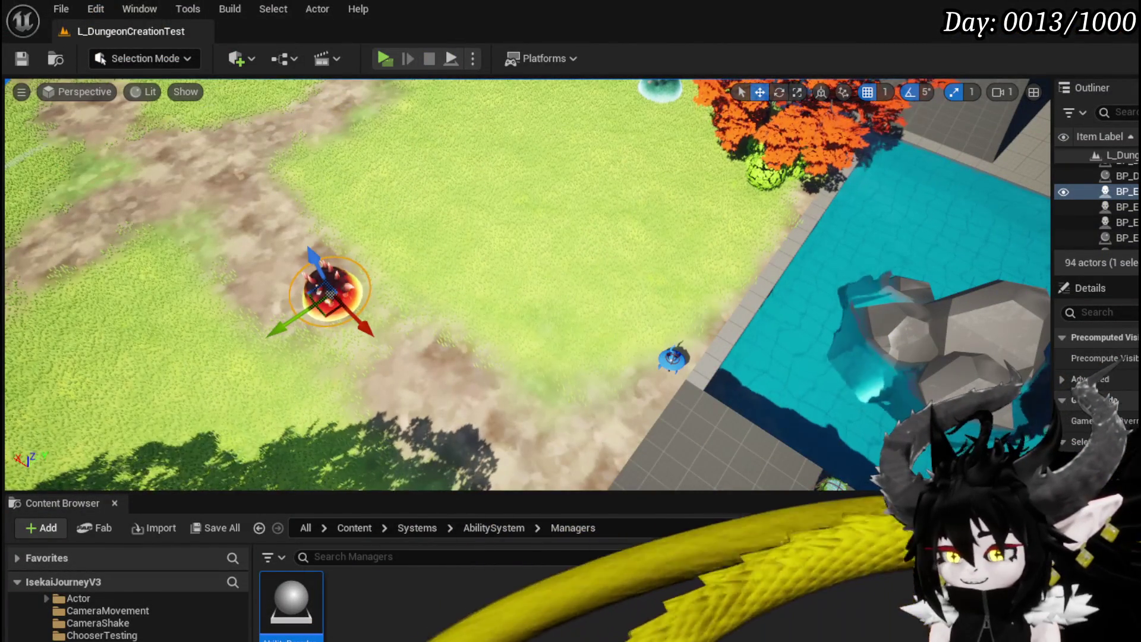
# Back in the AbilityDecoder editor, drag GetTargets into the Trash category and delete that function.
pyautogui.hotkey('alt', 'Tab')
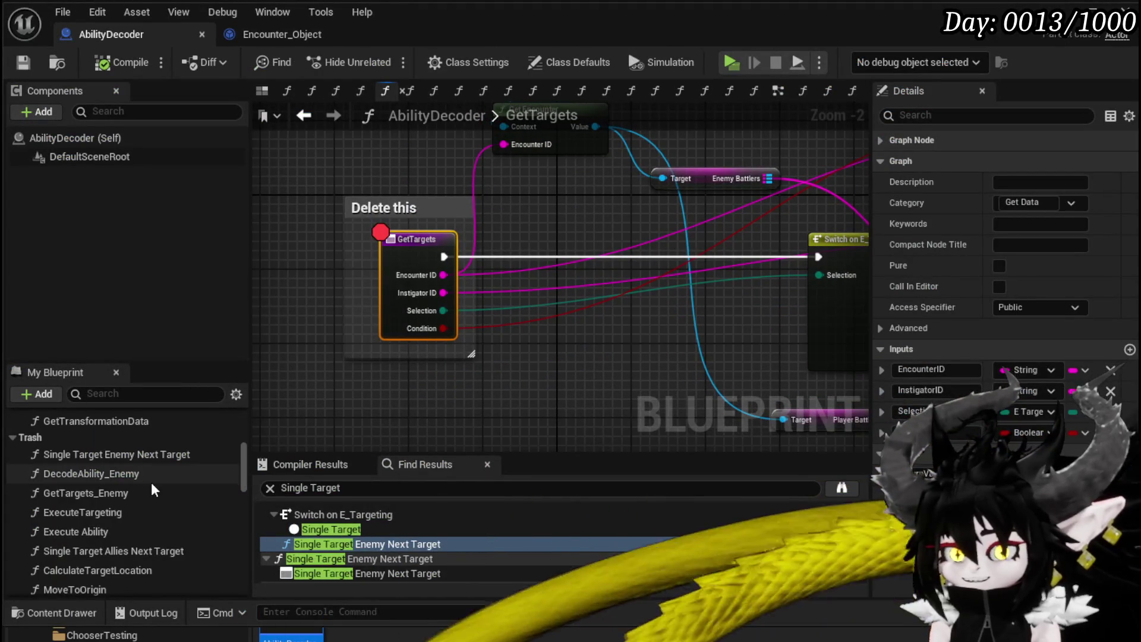
pyautogui.scroll(-4, 166, 532)
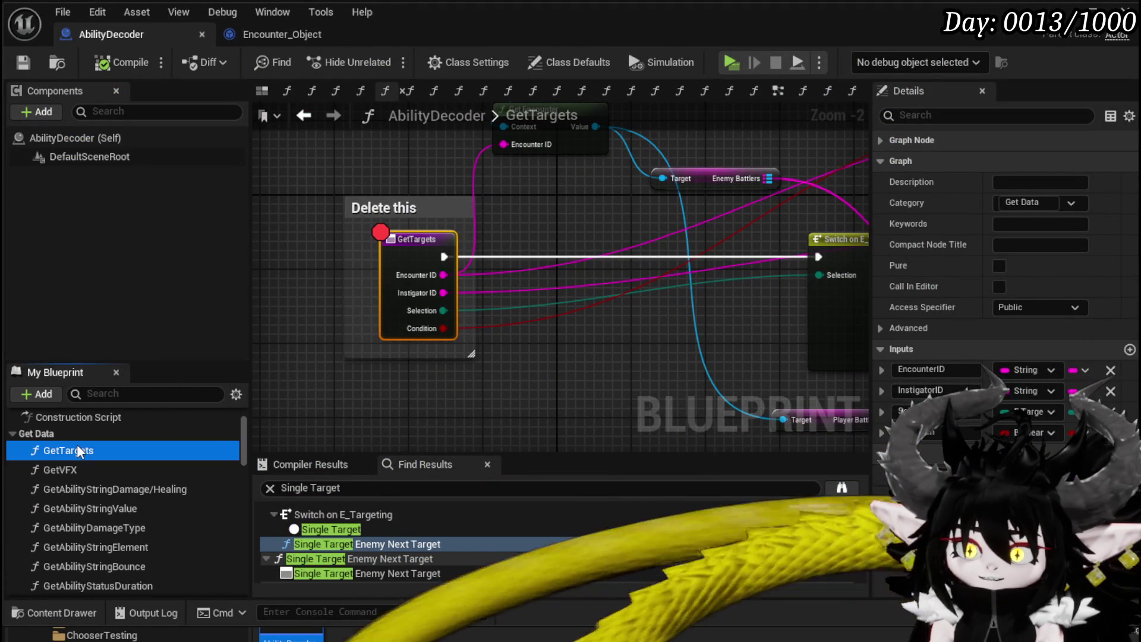
pyautogui.moveTo(33, 540); pyautogui.dragTo(33, 538)
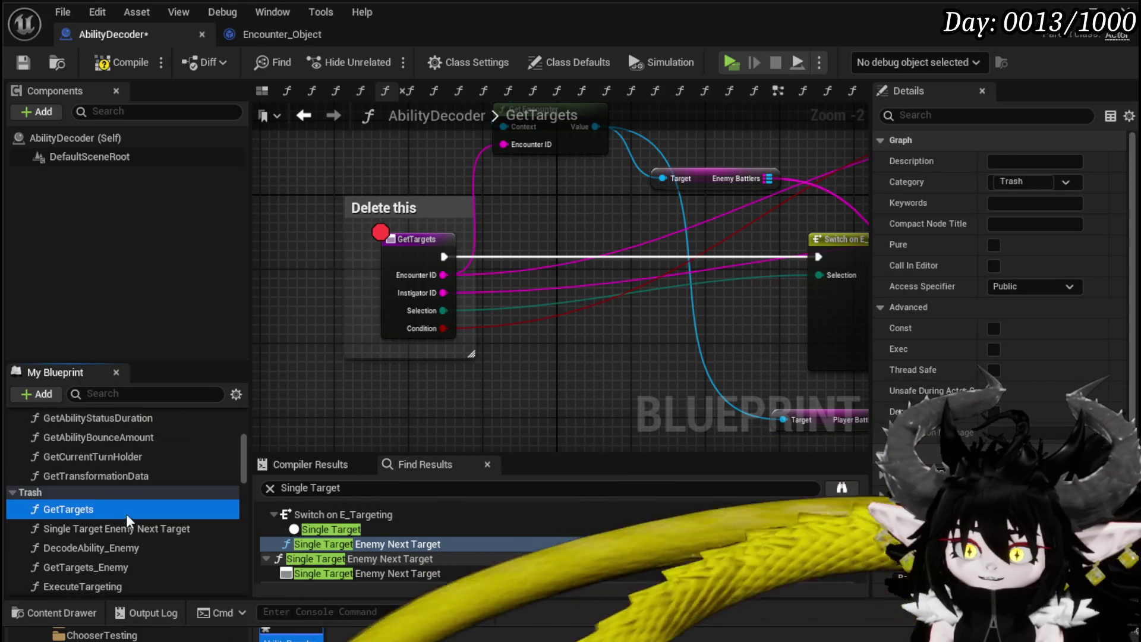
pyautogui.press('Delete')
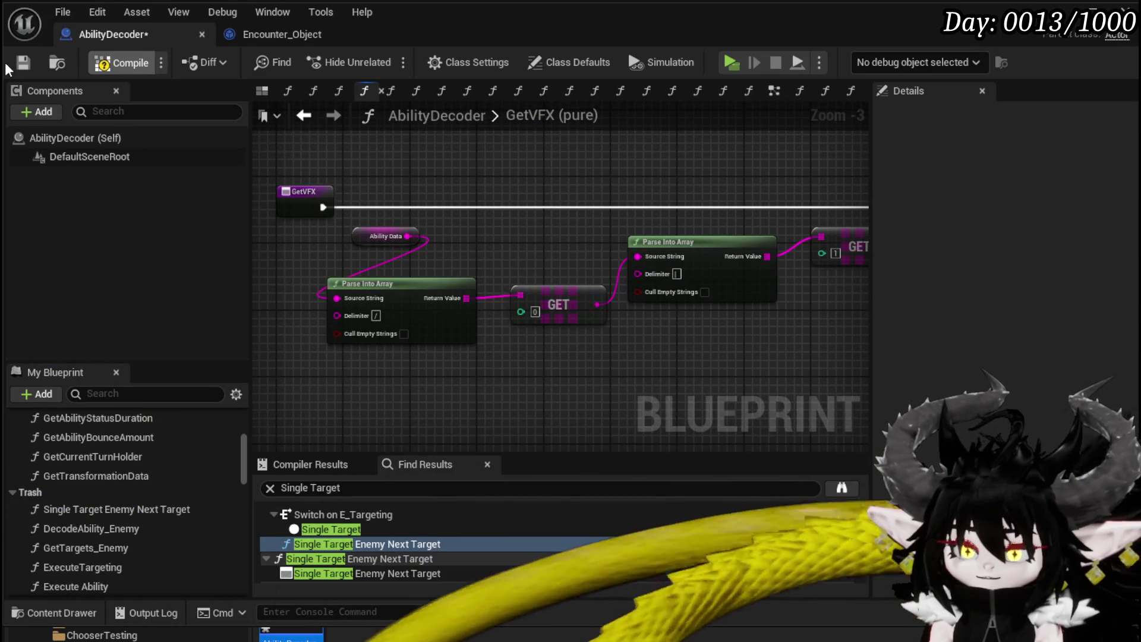
# Locate the Single Target Enemy Next Target usage inside the ExecuteTargeting function graph.
pyautogui.click(113, 511)
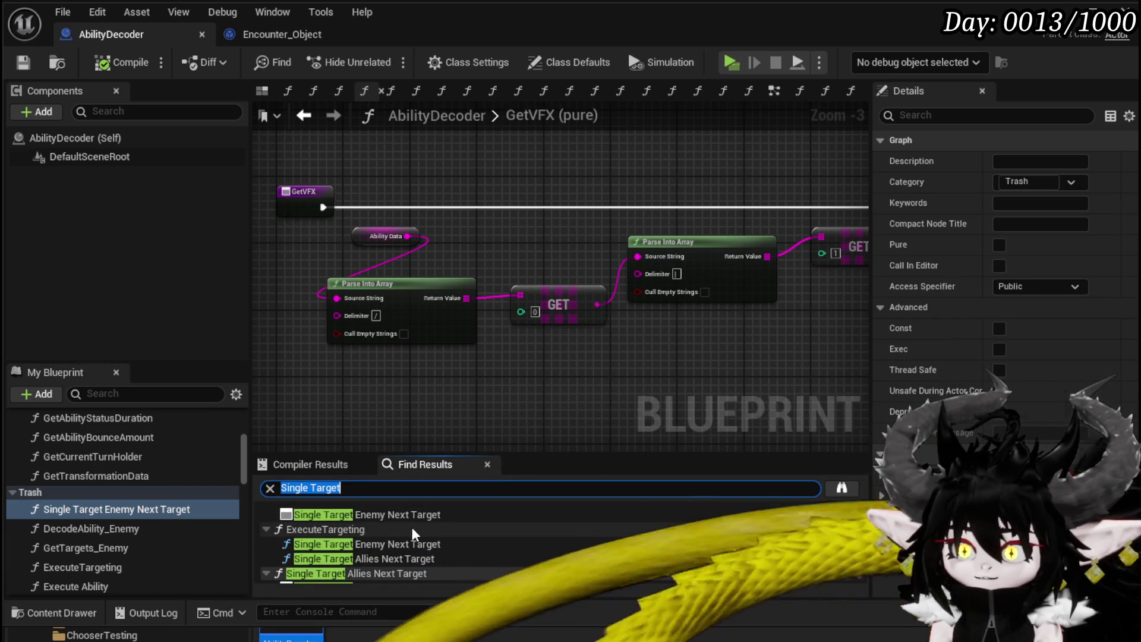
pyautogui.doubleClick(392, 545)
pyautogui.scroll(-4, 685, 231)
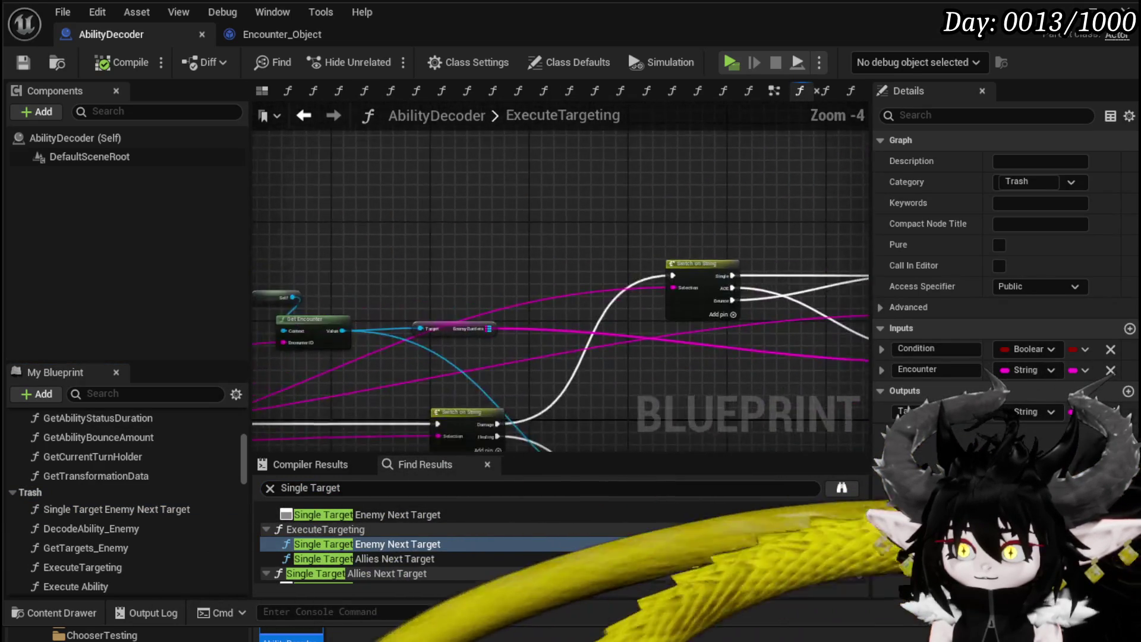
pyautogui.scroll(4, 476, 297)
pyautogui.scroll(-1, 416, 285)
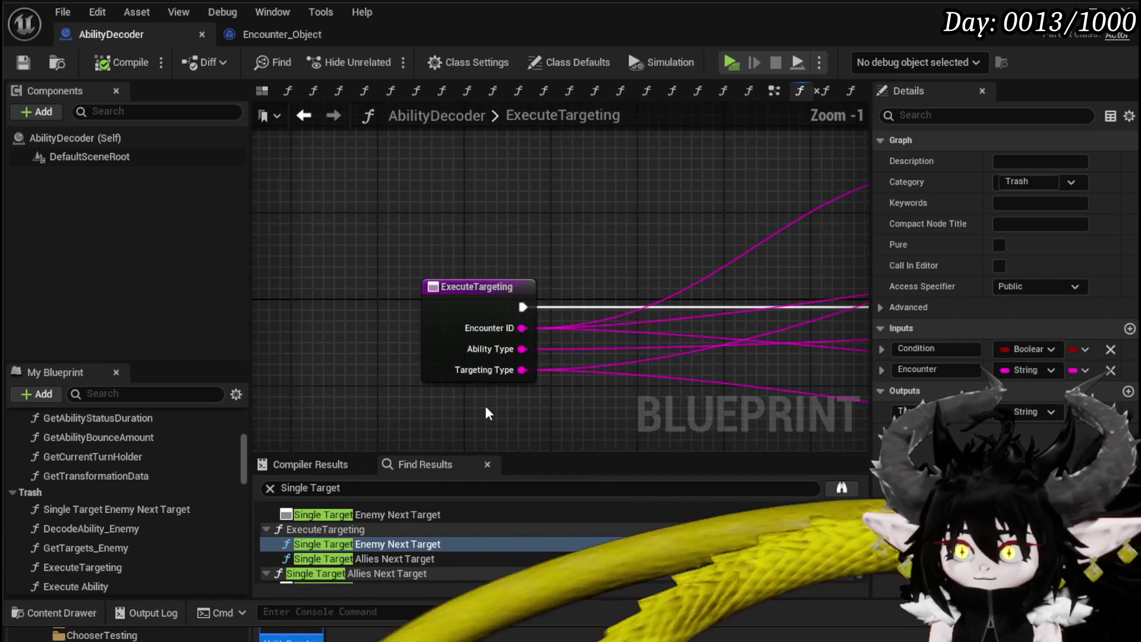
pyautogui.moveTo(270, 362); pyautogui.dragTo(422, 347)
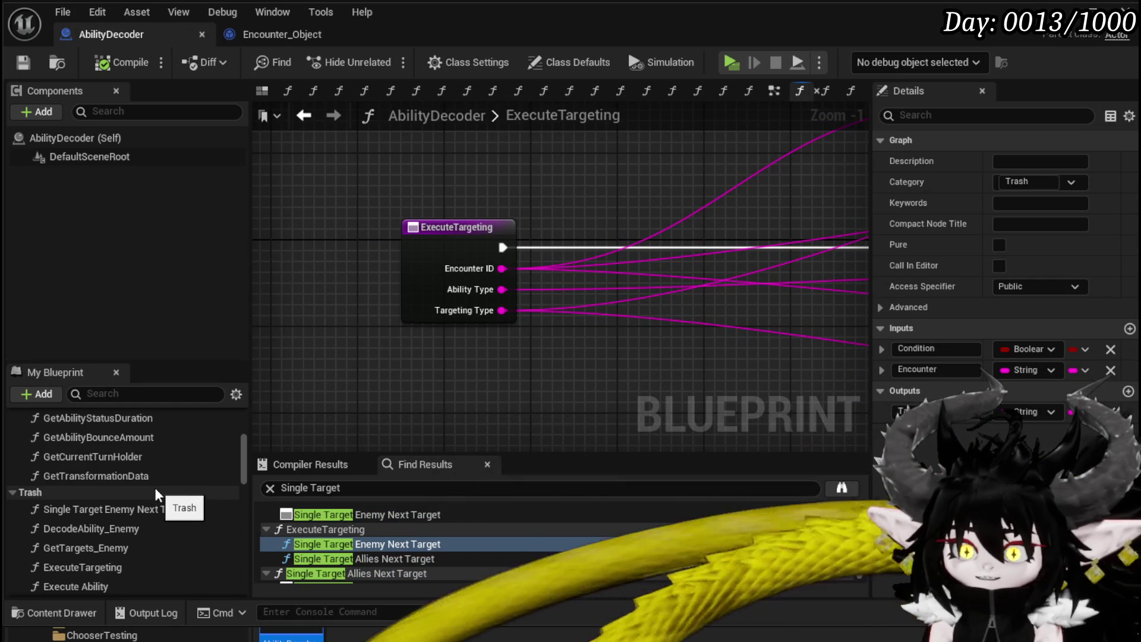
pyautogui.click(113, 567)
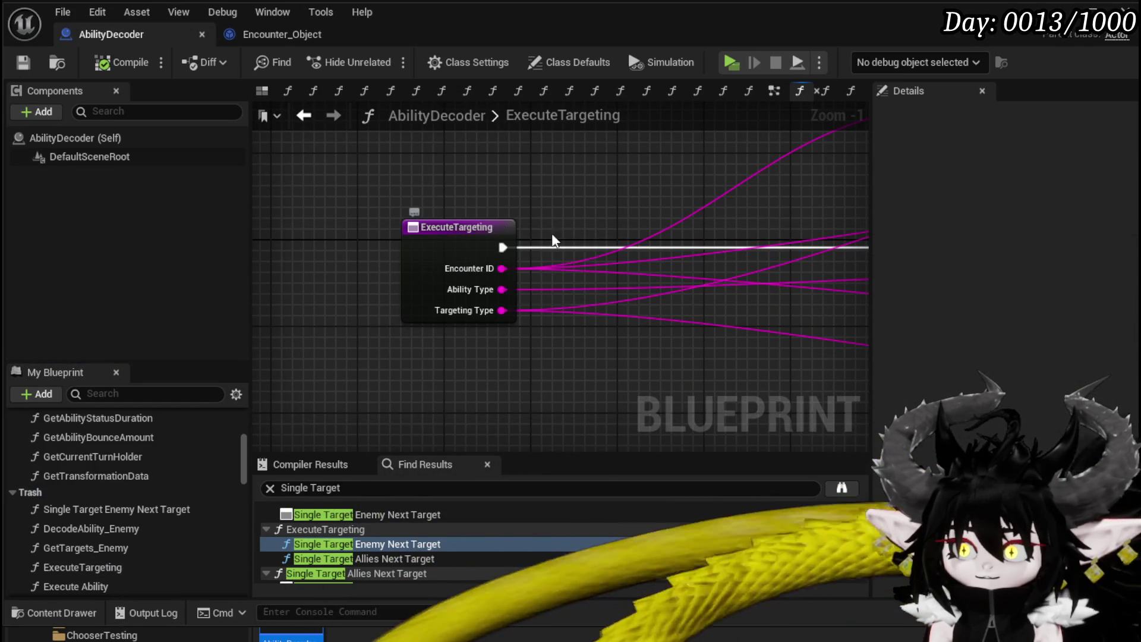
# Add a breakpoint to the ExecuteTargeting entry node.
pyautogui.scroll(-3, 517, 220)
pyautogui.moveTo(581, 267)
pyautogui.mouseDown()
pyautogui.moveTo(630, 261)
pyautogui.moveTo(300, 243)
pyautogui.moveTo(178, 255)
pyautogui.moveTo(178, 291)
pyautogui.moveTo(422, 237)
pyautogui.moveTo(699, 206)
pyautogui.mouseUp()
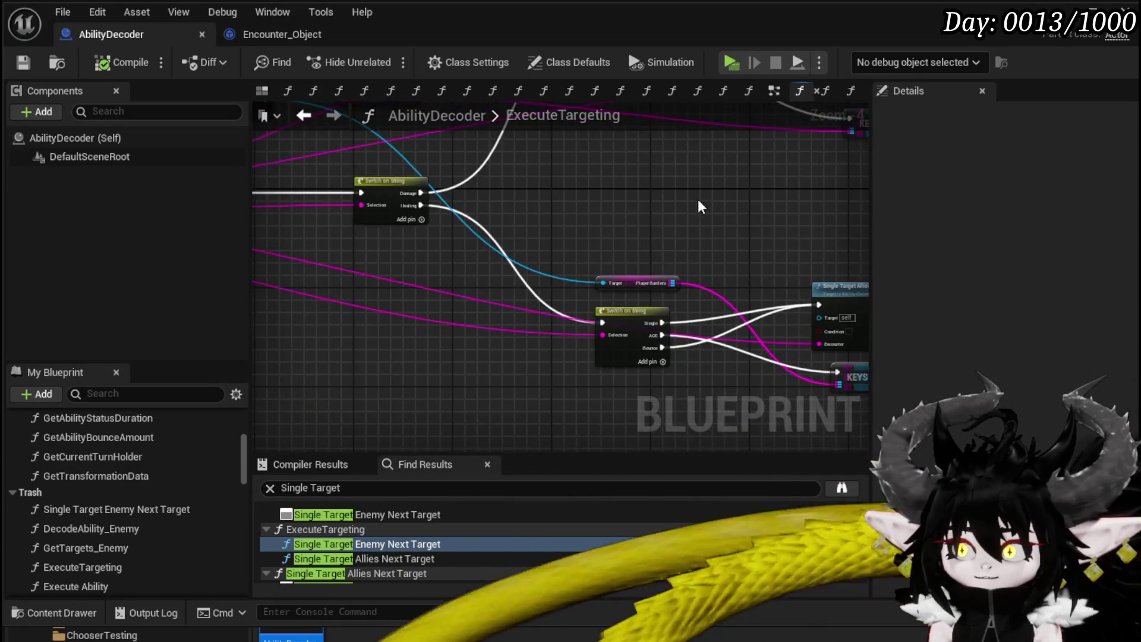
pyautogui.scroll(2, 699, 206)
pyautogui.scroll(-2, 679, 227)
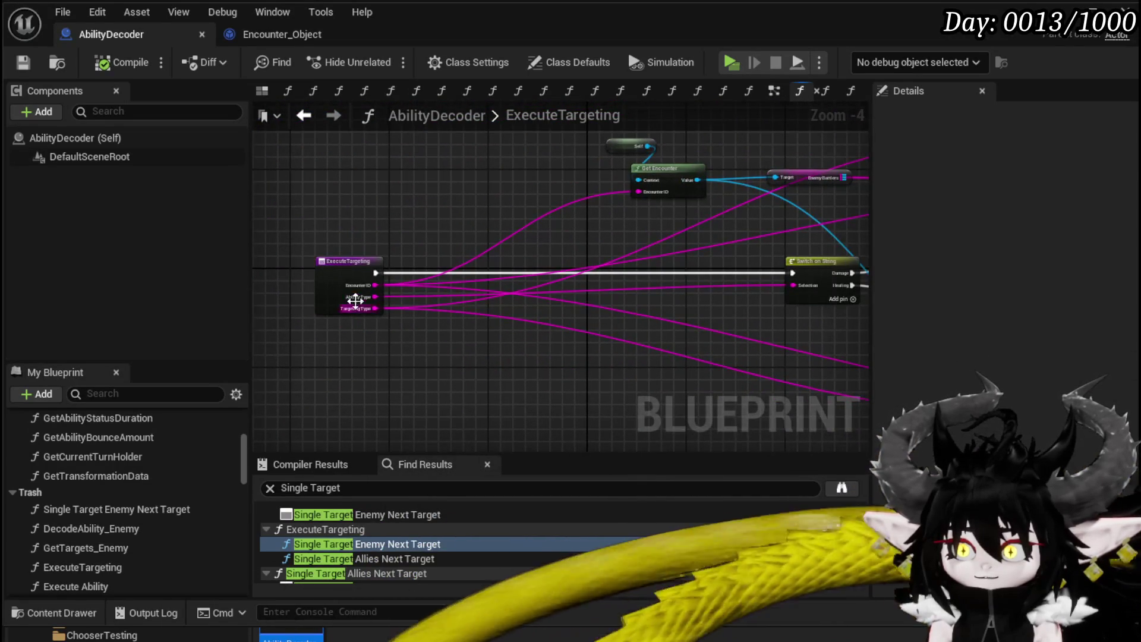
pyautogui.click(360, 274)
pyautogui.rightClick(360, 278)
pyautogui.click(408, 606)
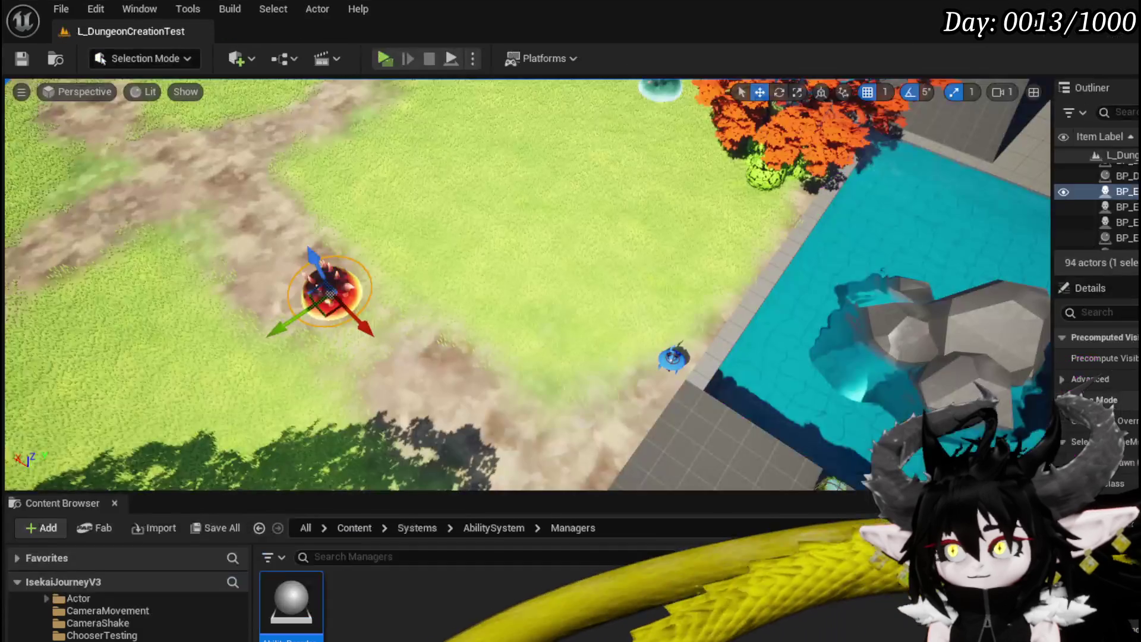
# Start a playtest, open the in-game Equipment screen and equip an Iron_Head helmet.
pyautogui.click(354, 55)
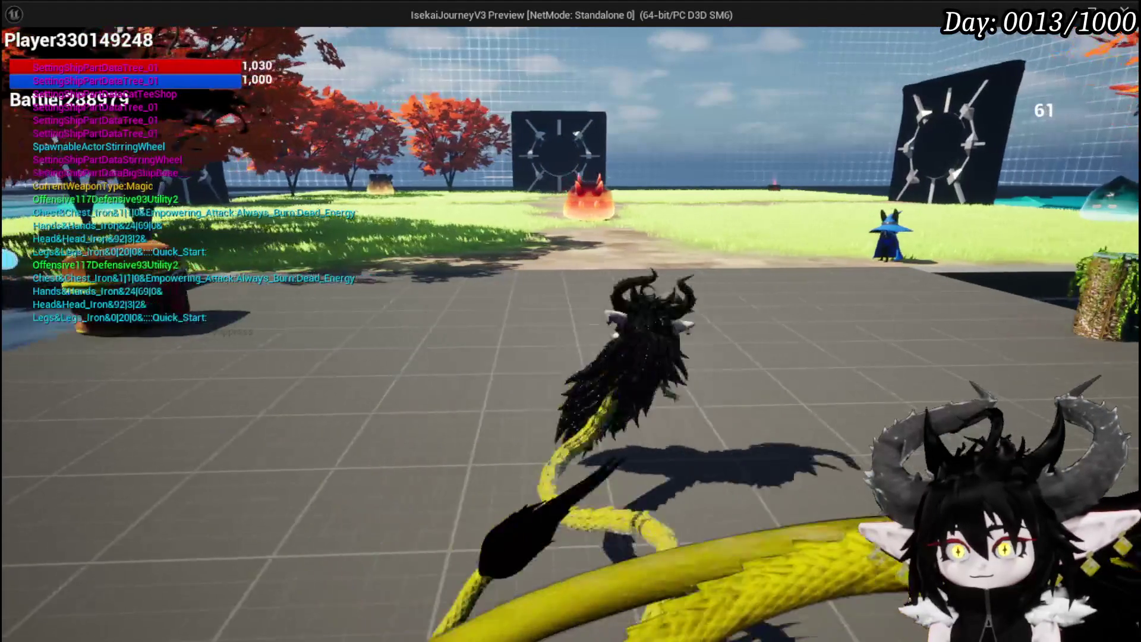
pyautogui.press('Tab')
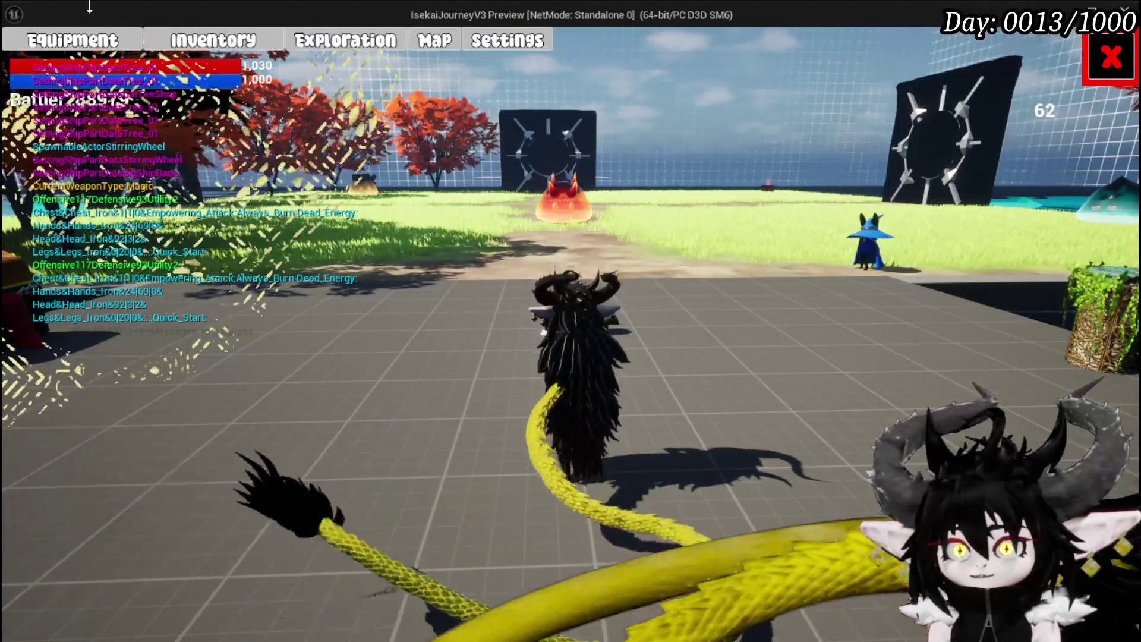
pyautogui.click(72, 40)
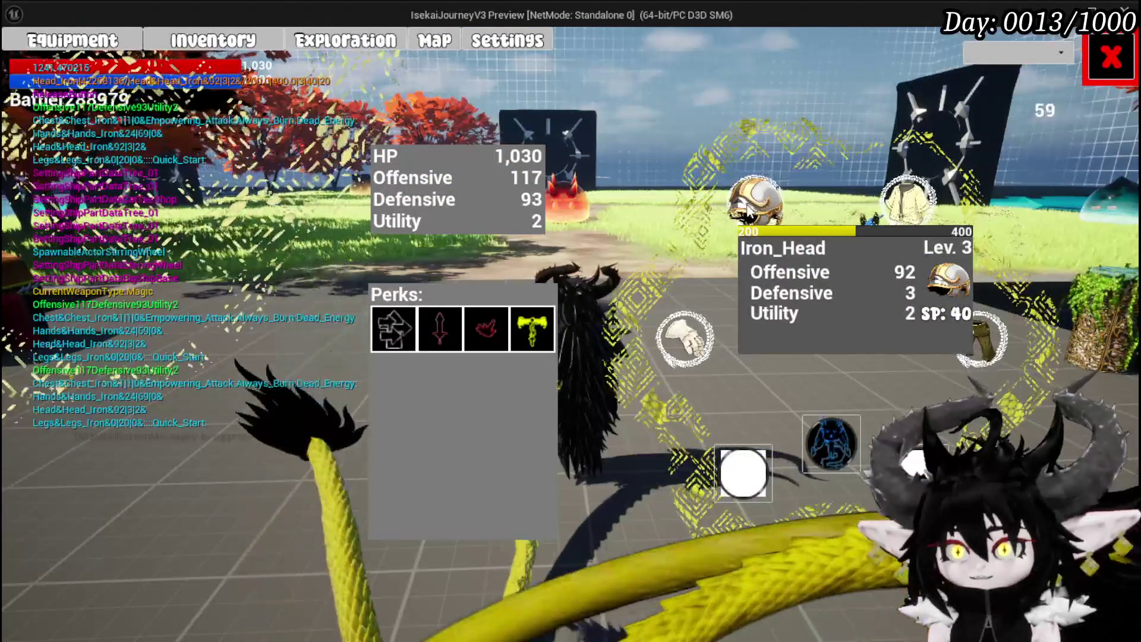
pyautogui.click(755, 202)
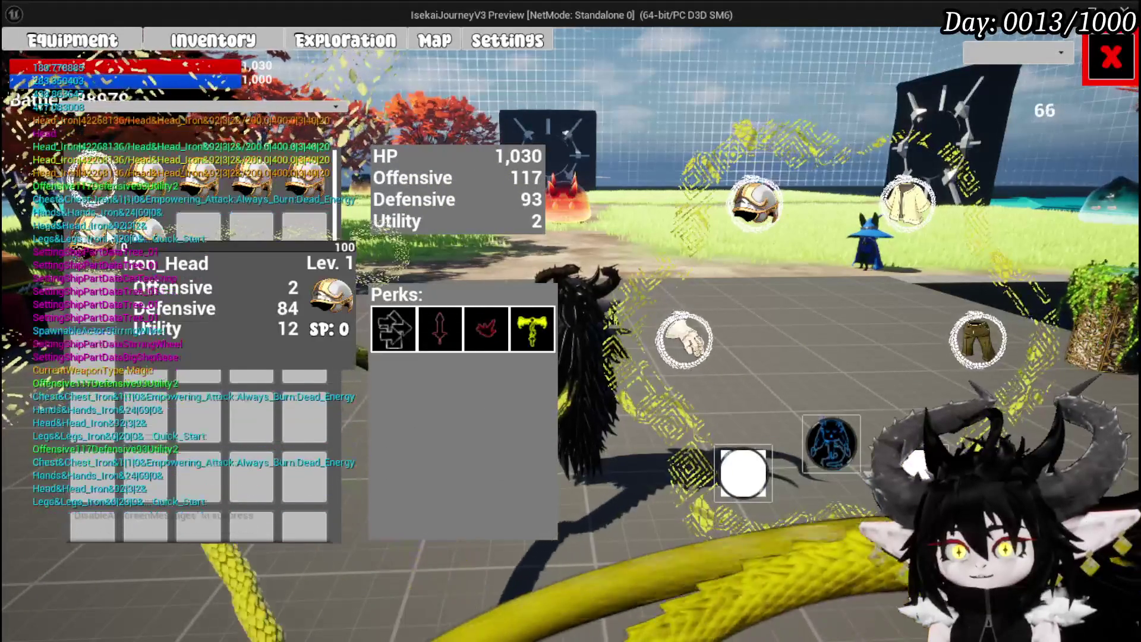
pyautogui.click(286, 245)
pyautogui.click(412, 243)
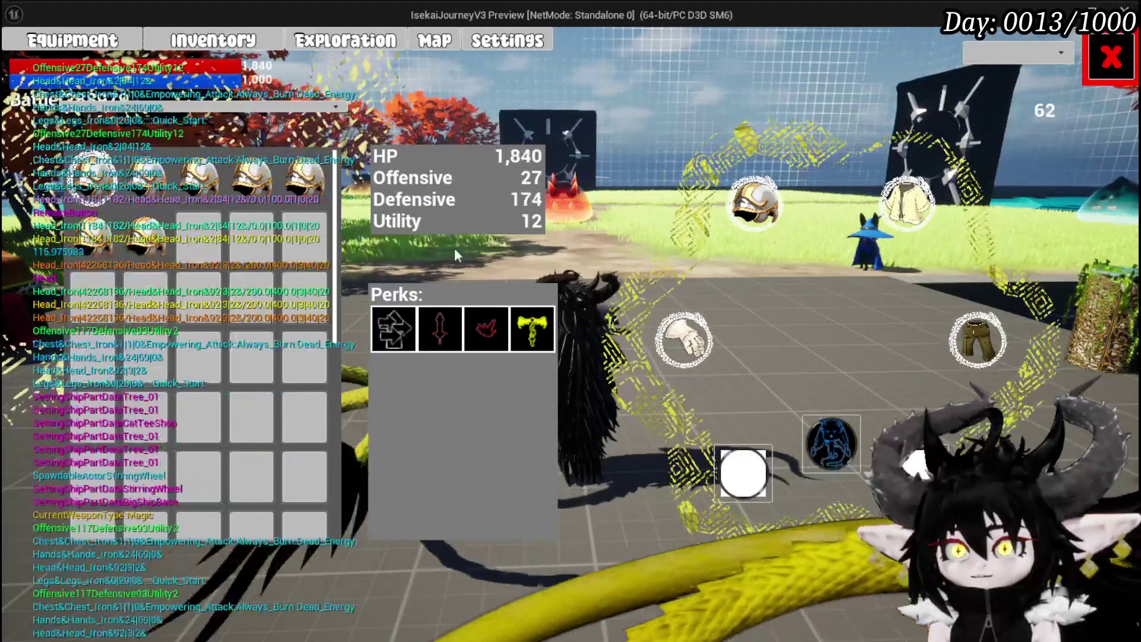
# Equip an Iron_Chest piece and an Iron_Legs piece.
pyautogui.click(912, 214)
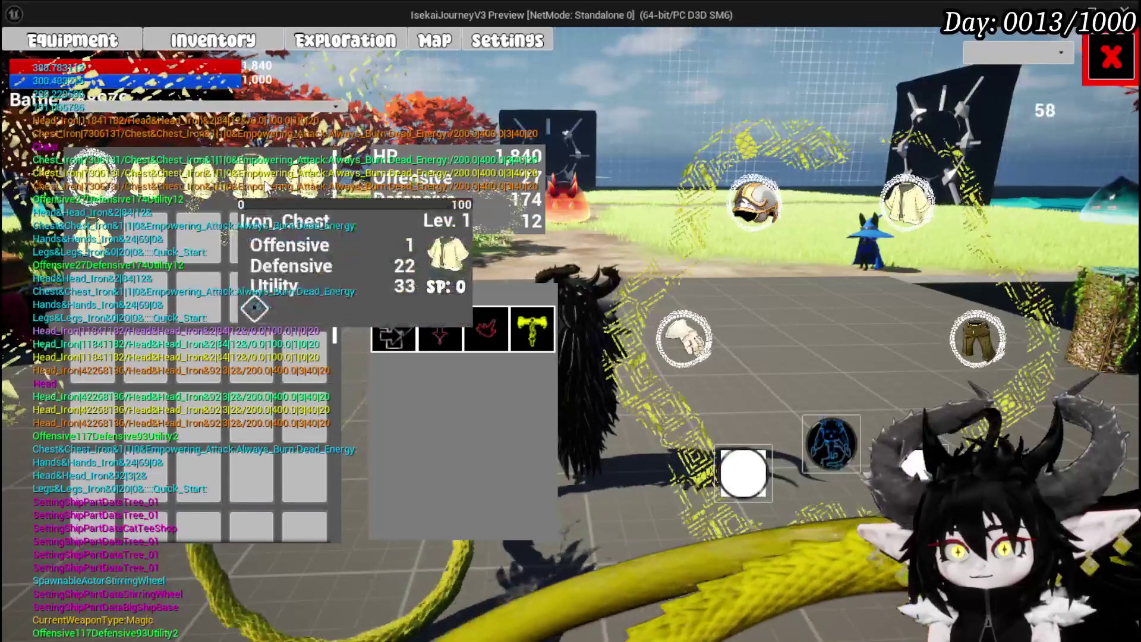
pyautogui.click(324, 196)
pyautogui.click(606, 214)
pyautogui.click(977, 339)
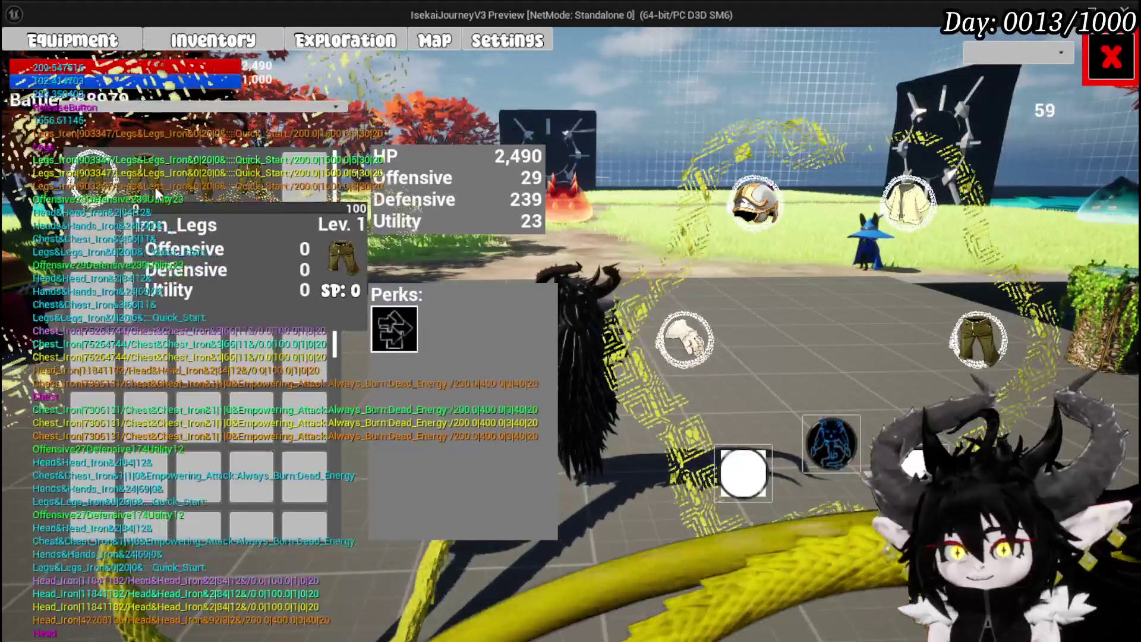
pyautogui.click(256, 191)
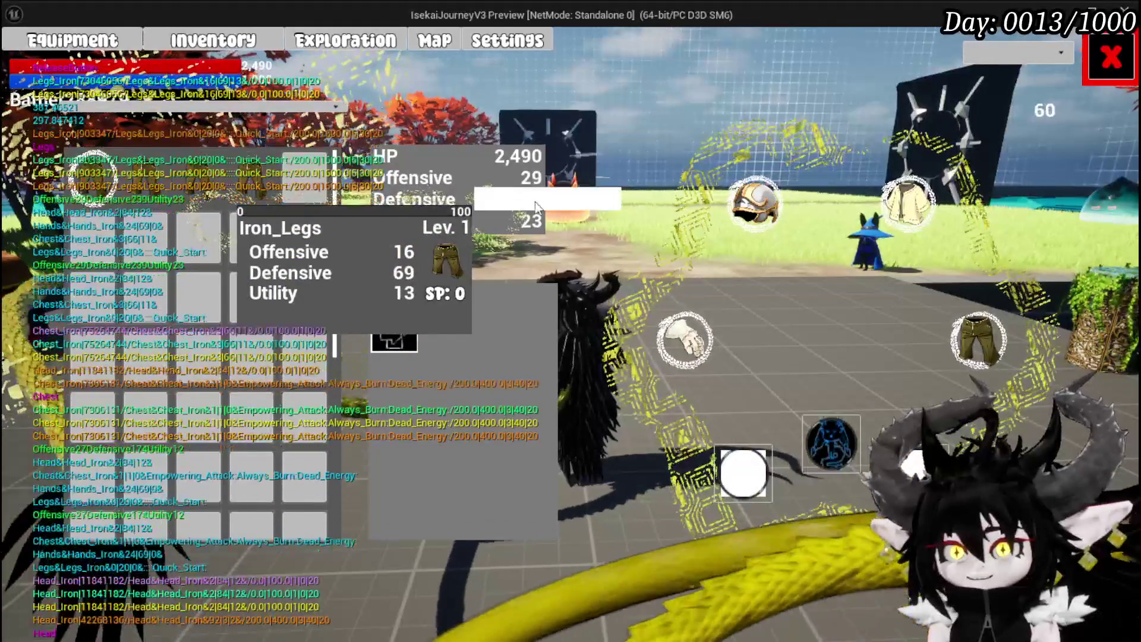
pyautogui.click(558, 192)
# Leave the Equipment screen with HP at 2,980 and save the game from the settings menu.
pyautogui.click(683, 351)
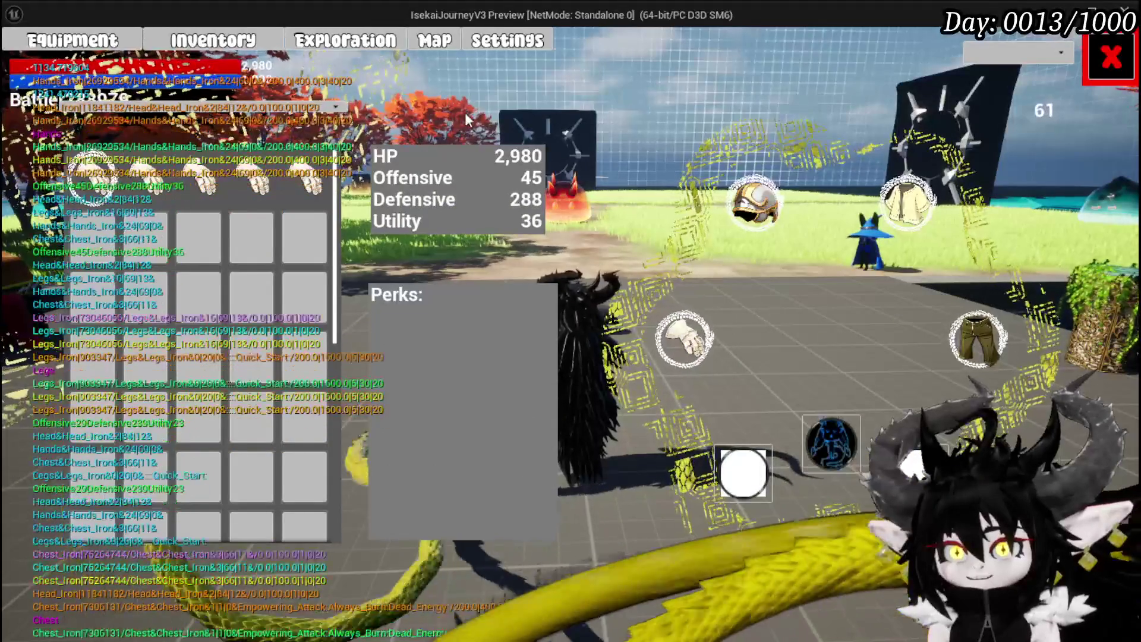
pyautogui.click(1110, 57)
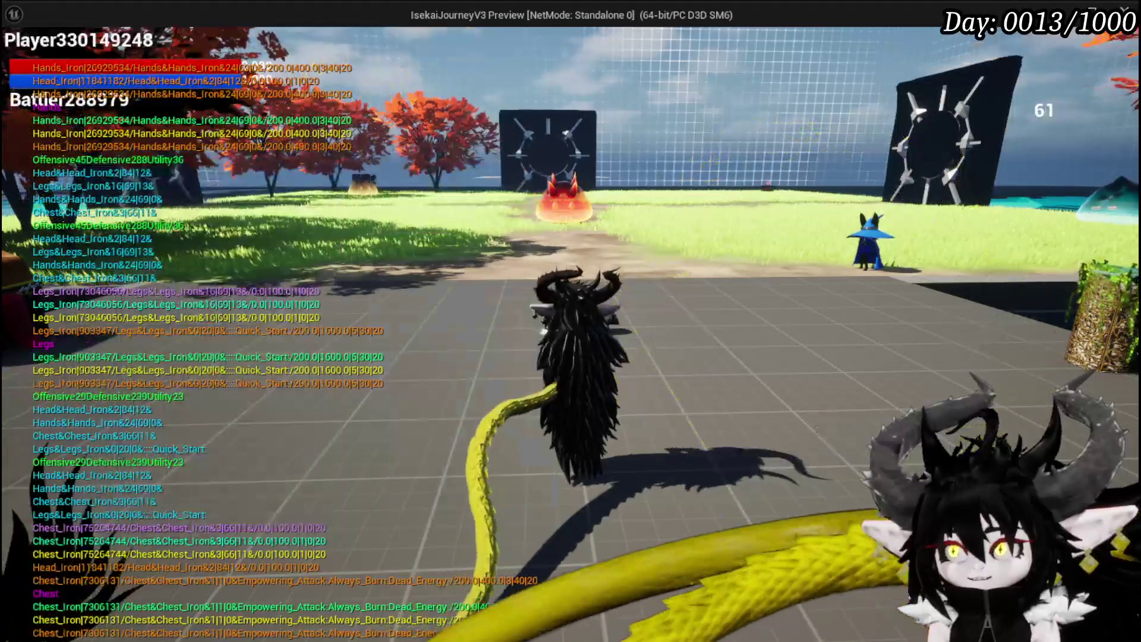
pyautogui.press('Escape')
pyautogui.click(654, 298)
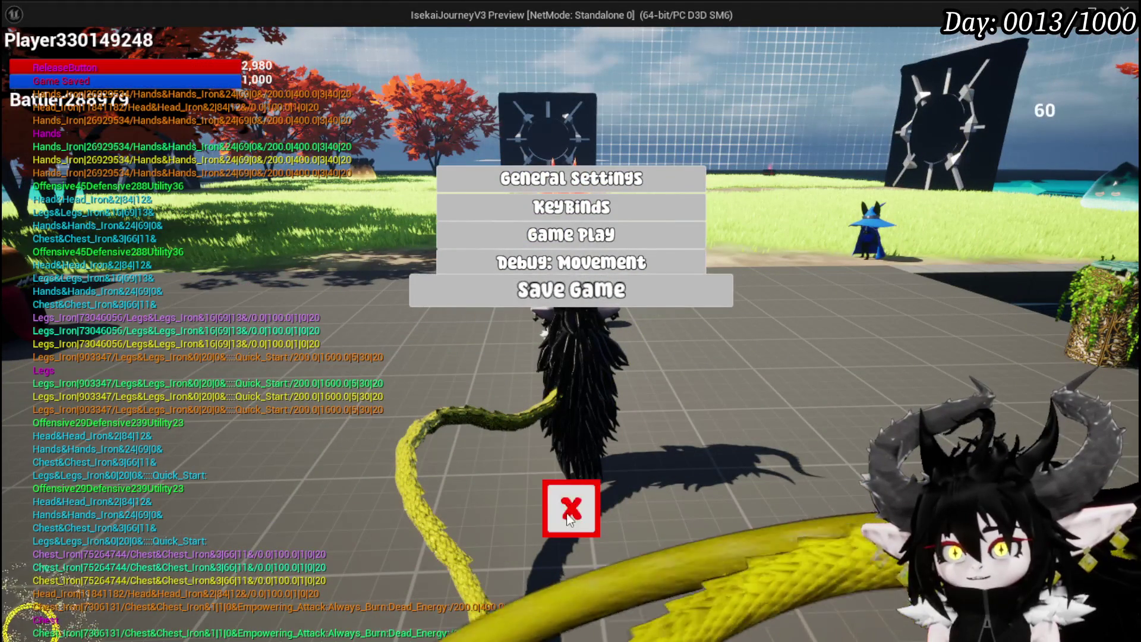
# Close the settings menu, walk into the red slime to fight the slime group, then stop the playtest.
pyautogui.click(569, 522)
pyautogui.press('w')
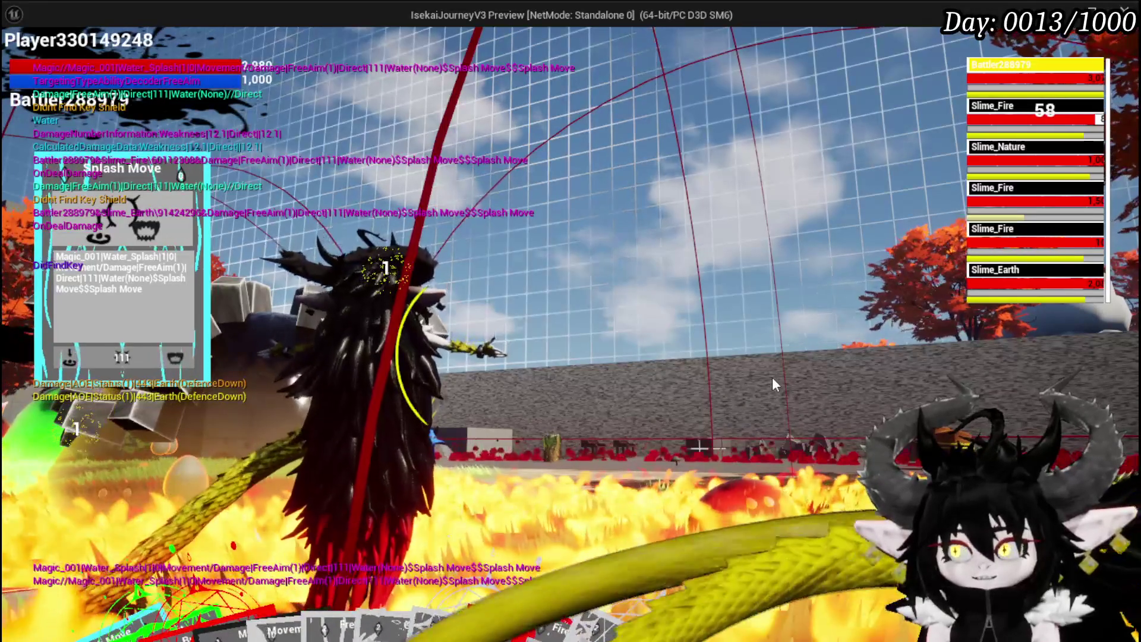
pyautogui.press('Escape')
pyautogui.hotkey('ctrl', 's')
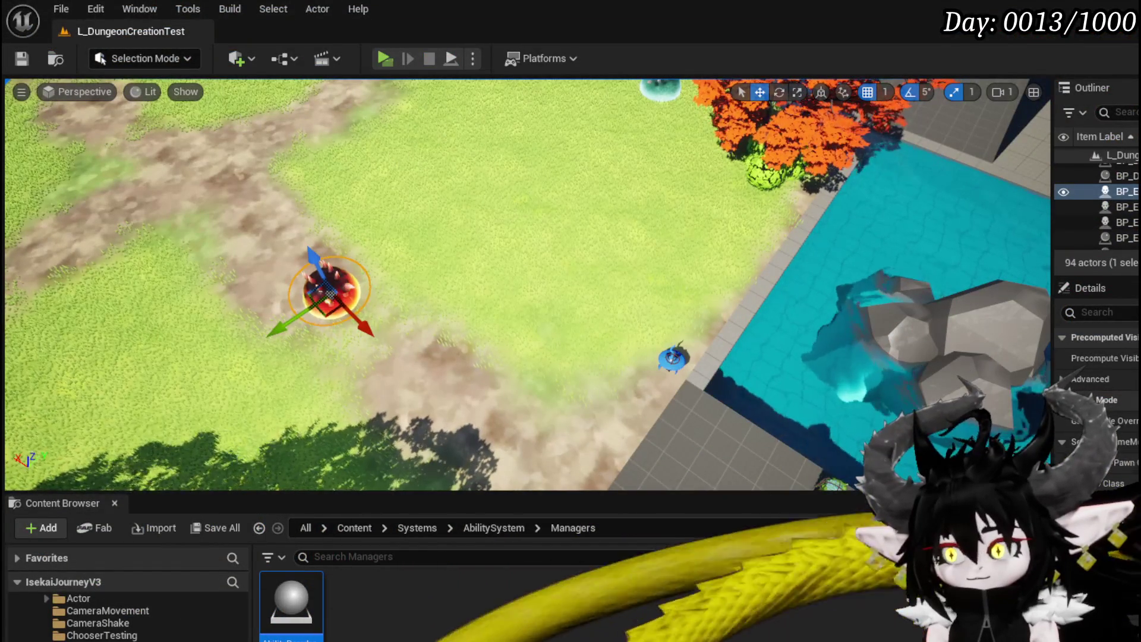
# Delete the ExecuteTargeting and Single Target Enemy Next Target functions from AbilityDecoder.
pyautogui.hotkey('alt', 'Tab')
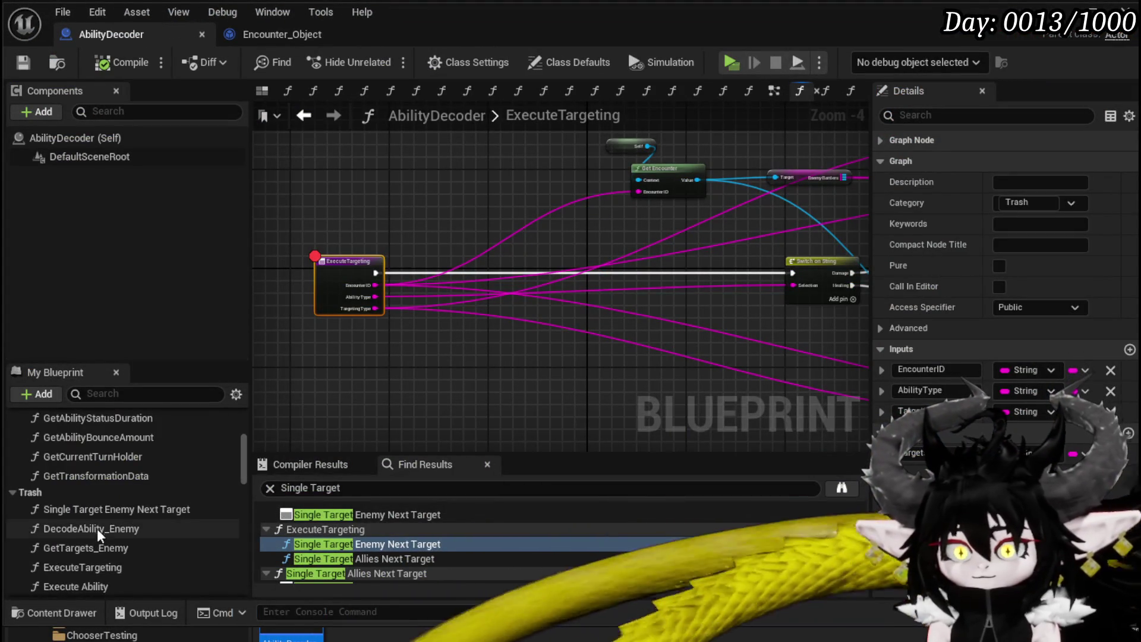
pyautogui.click(109, 524)
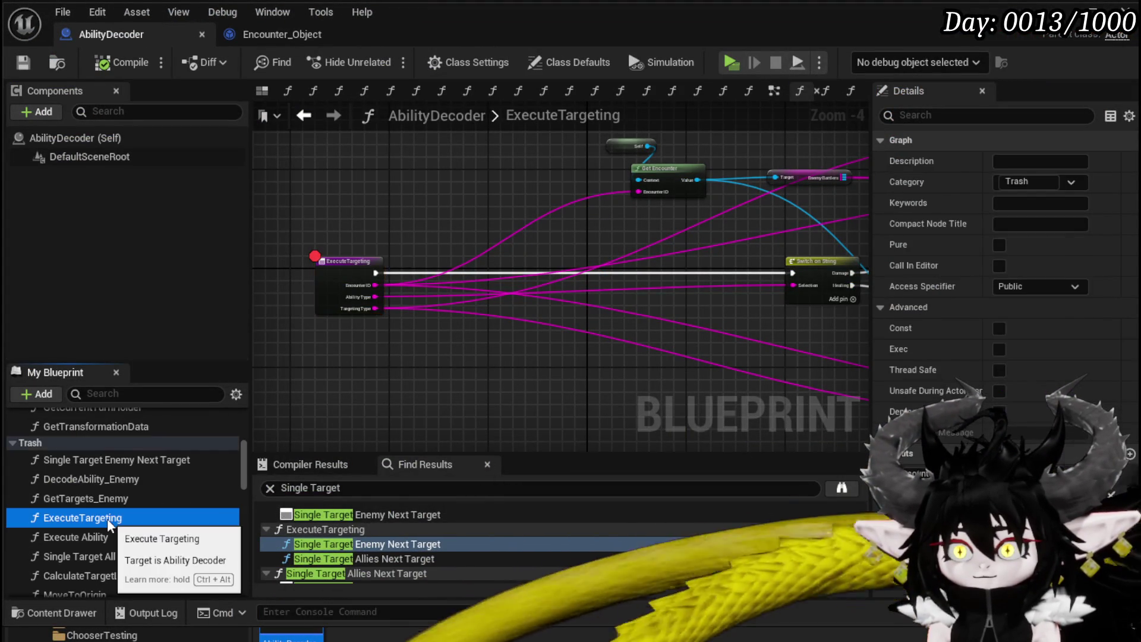
pyautogui.press('Delete')
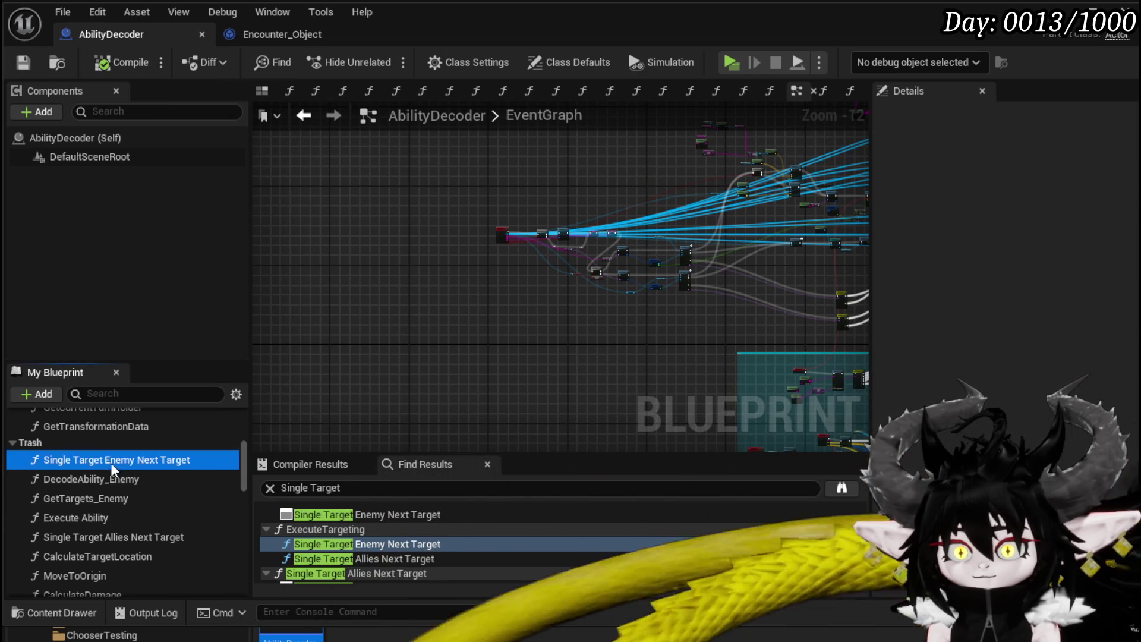
pyautogui.press('Delete')
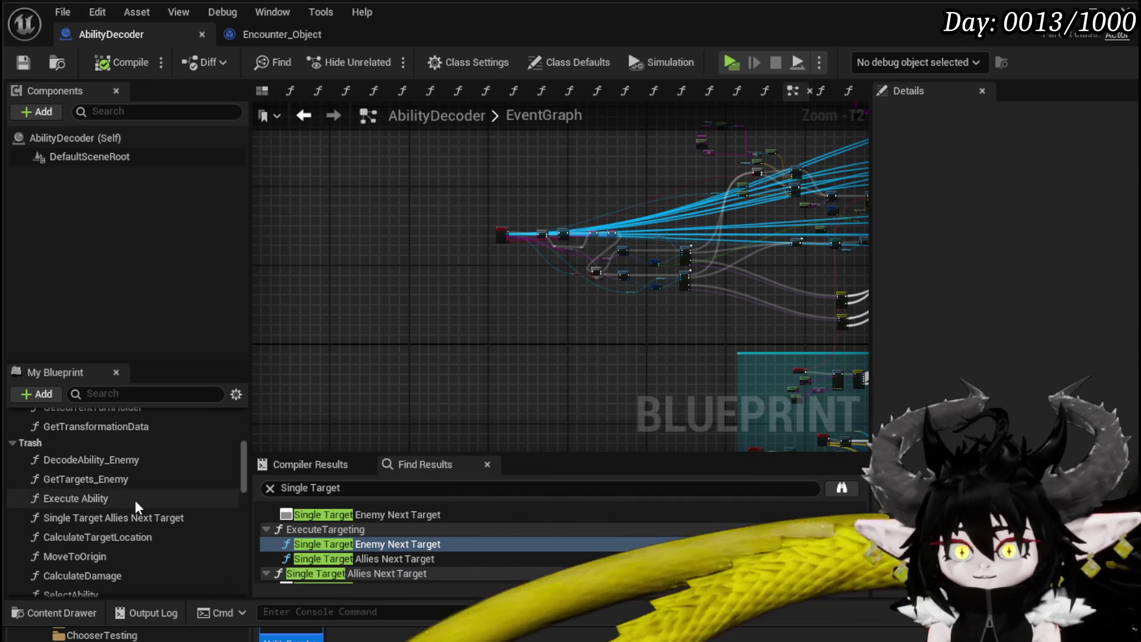
# Open the DecodeAbility_Enemy graph and inspect its Get Targets Enemy and Return Node.
pyautogui.doubleClick(110, 465)
pyautogui.scroll(2, 527, 382)
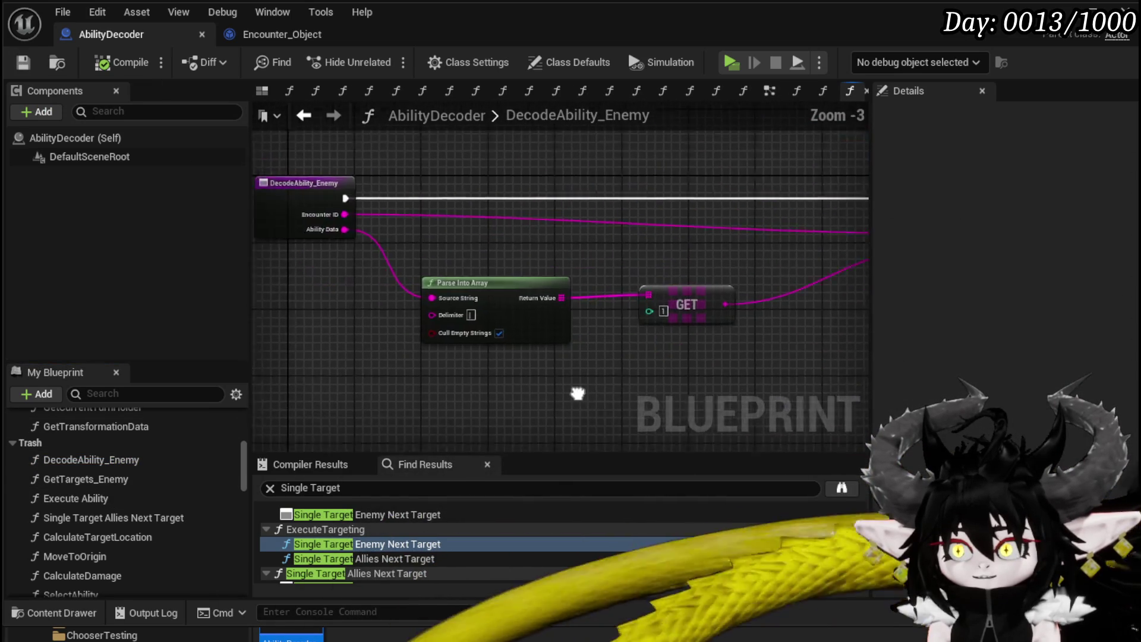
pyautogui.moveTo(622, 402)
pyautogui.mouseDown()
pyautogui.moveTo(256, 399)
pyautogui.moveTo(119, 374)
pyautogui.mouseUp()
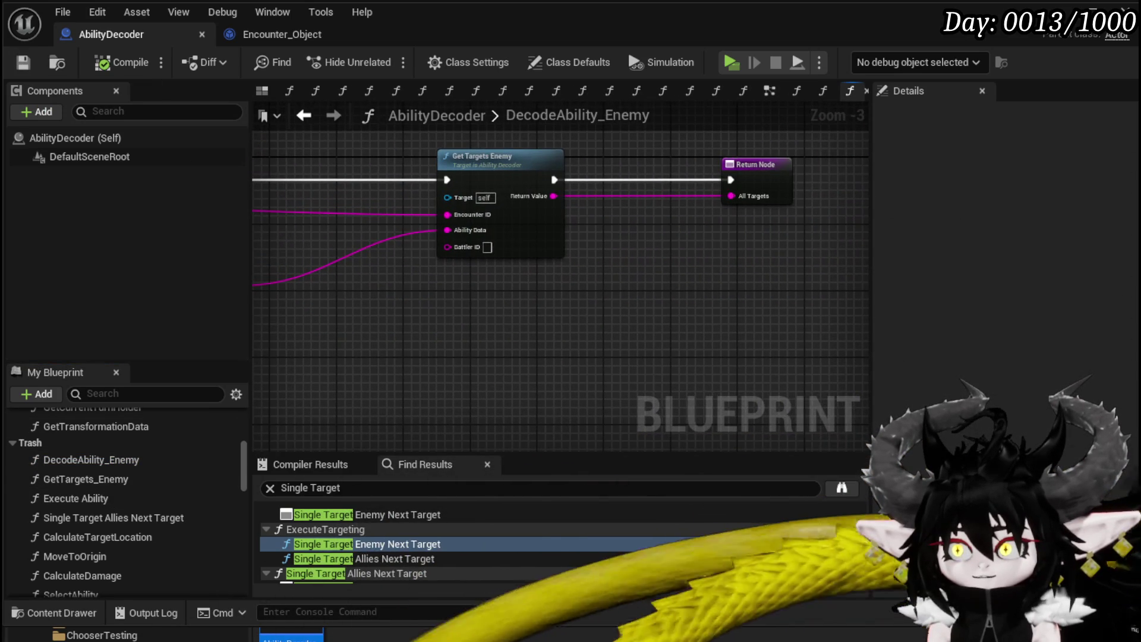
pyautogui.moveTo(246, 206); pyautogui.dragTo(790, 228)
pyautogui.moveTo(618, 182); pyautogui.dragTo(232, 178)
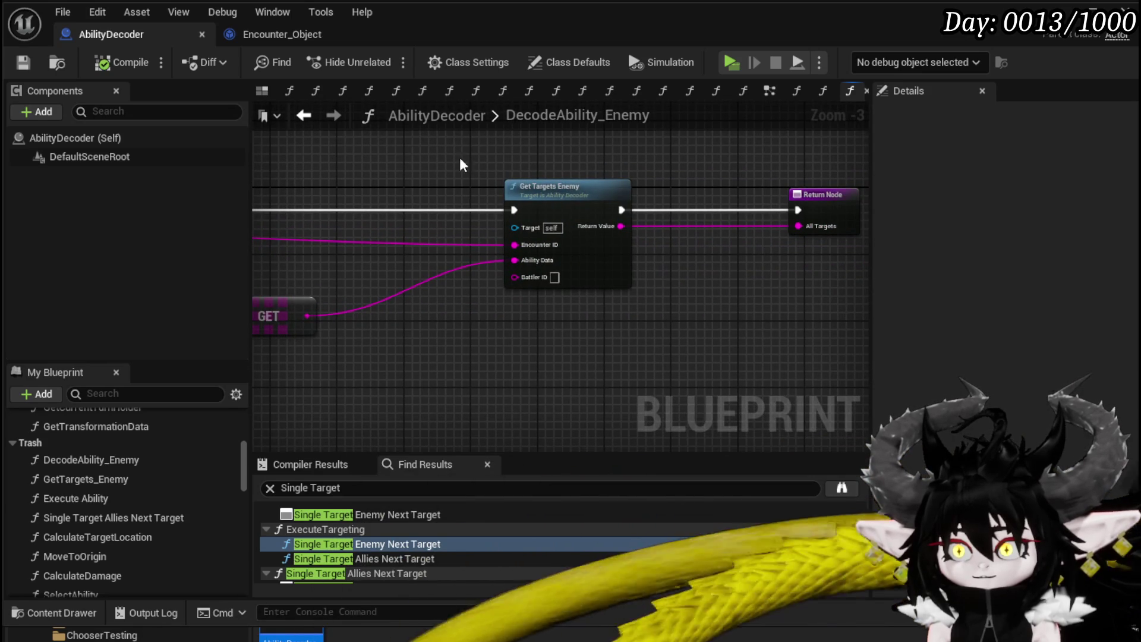
pyautogui.moveTo(474, 326); pyautogui.dragTo(611, 320)
# Open the GetTargets_Enemy function graph, look over its nodes, and bring up a node's options.
pyautogui.doubleClick(110, 481)
pyautogui.scroll(-3, 682, 316)
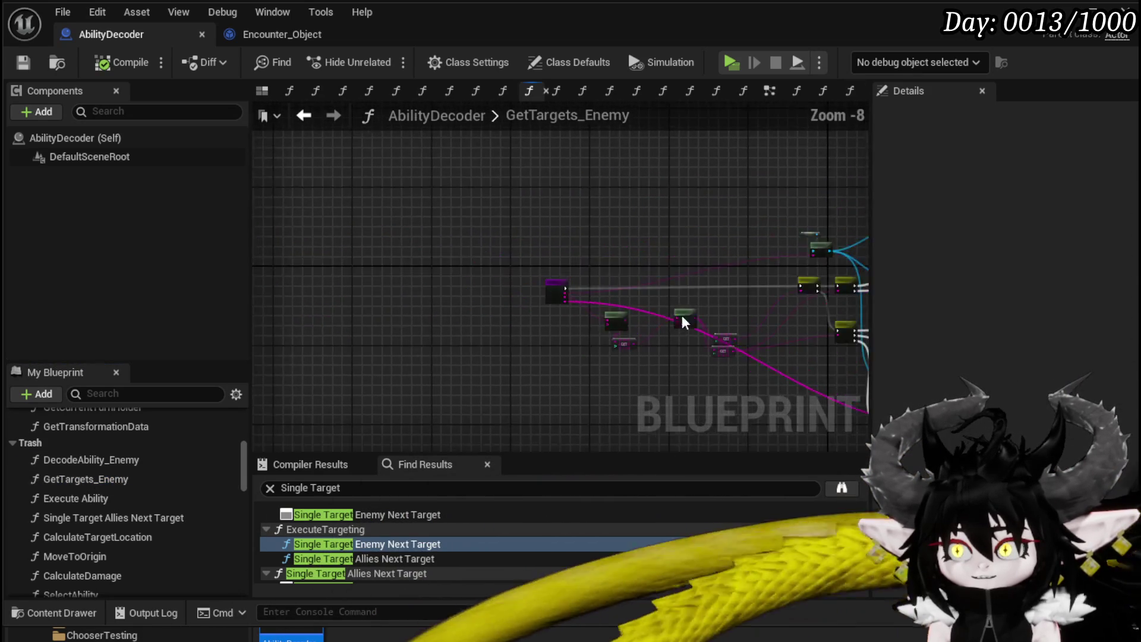
pyautogui.scroll(3, 606, 279)
pyautogui.scroll(-1, 606, 280)
pyautogui.moveTo(725, 288); pyautogui.dragTo(469, 247)
pyautogui.moveTo(584, 247); pyautogui.dragTo(530, 238)
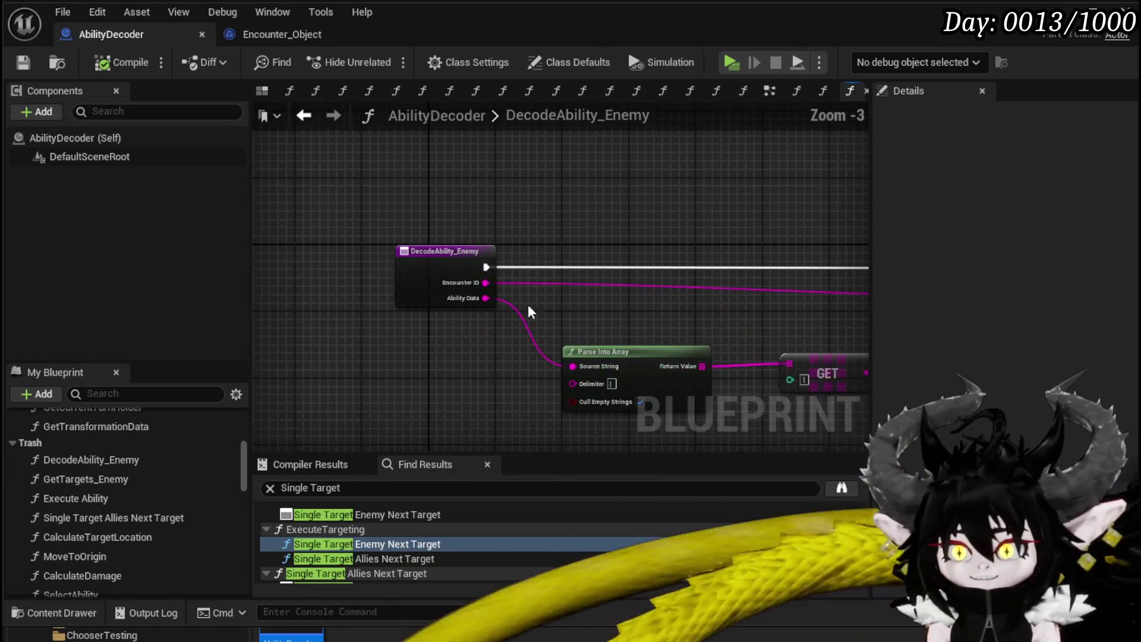
pyautogui.rightClick(425, 272)
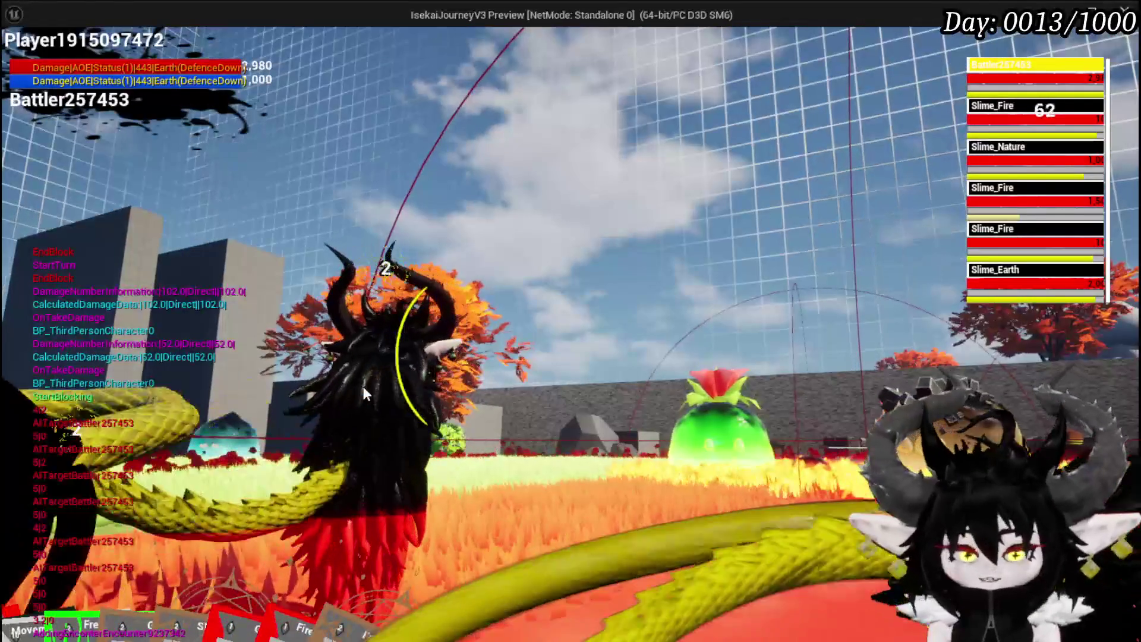
# Switch from the running slime-battle playtest back to the editor.
pyautogui.hotkey('alt', 'Tab')
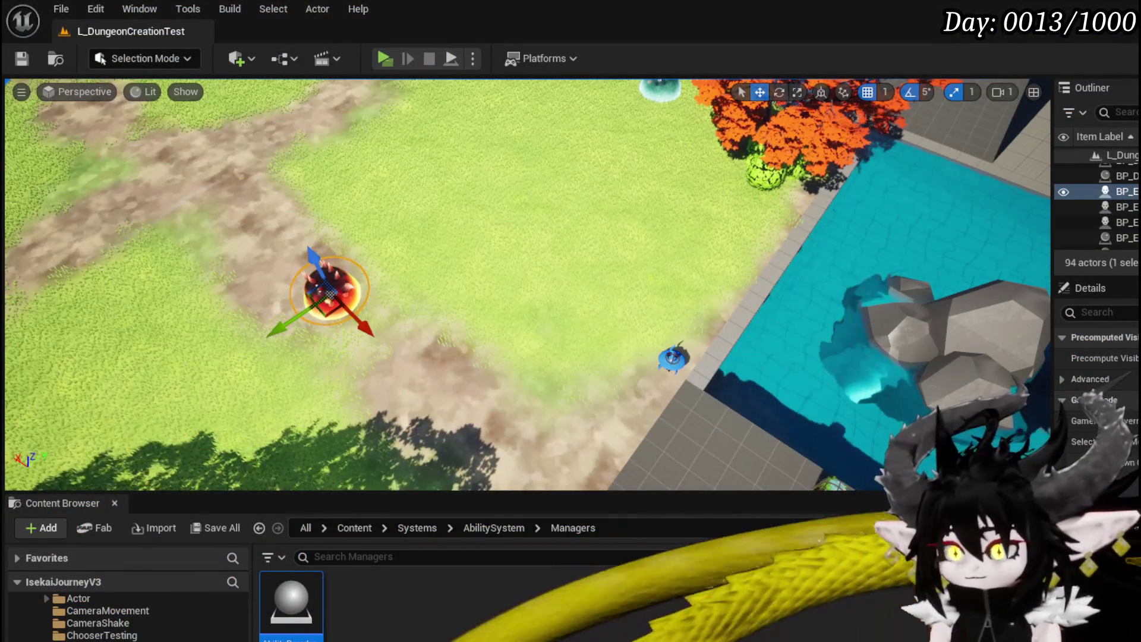
# Delete the DecodeAbility_Enemy function in the AbilityDecoder editor, then launch another playtest.
pyautogui.hotkey('alt', 'Tab')
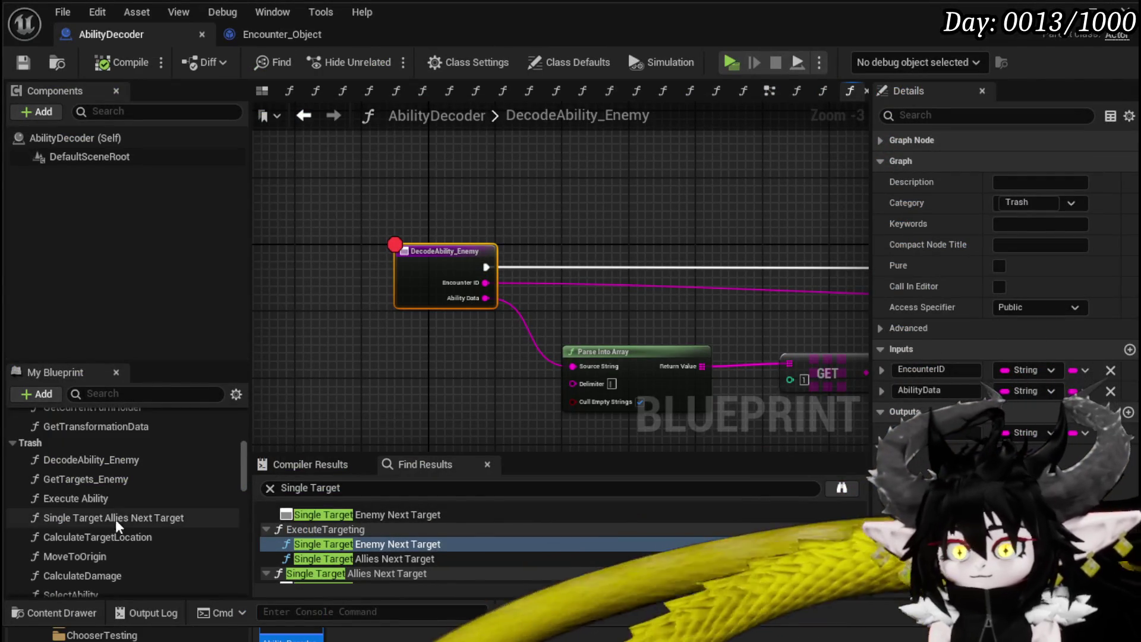
pyautogui.press('Delete')
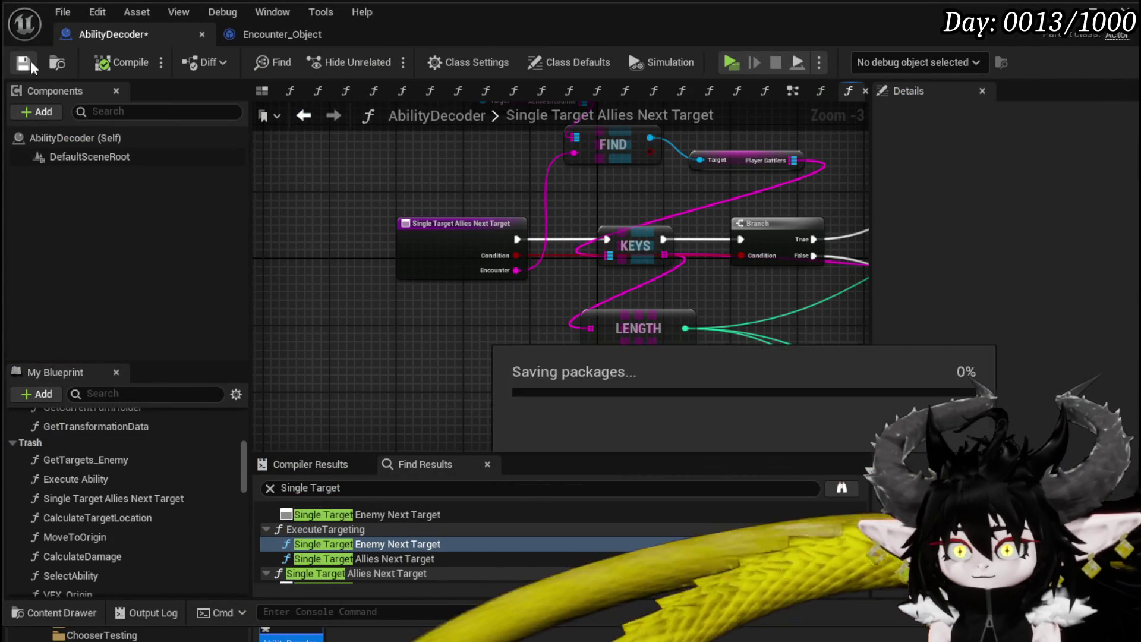
pyautogui.moveTo(398, 335); pyautogui.dragTo(387, 324)
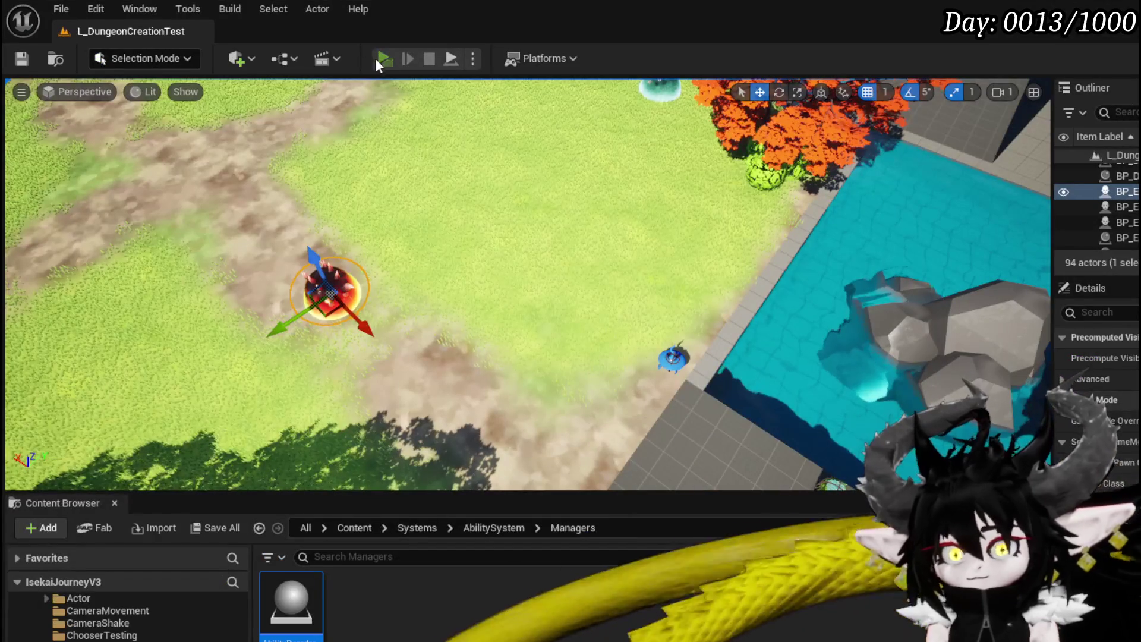
pyautogui.click(375, 56)
# Walk the character into the red slime and attack to start combat.
pyautogui.press('w')
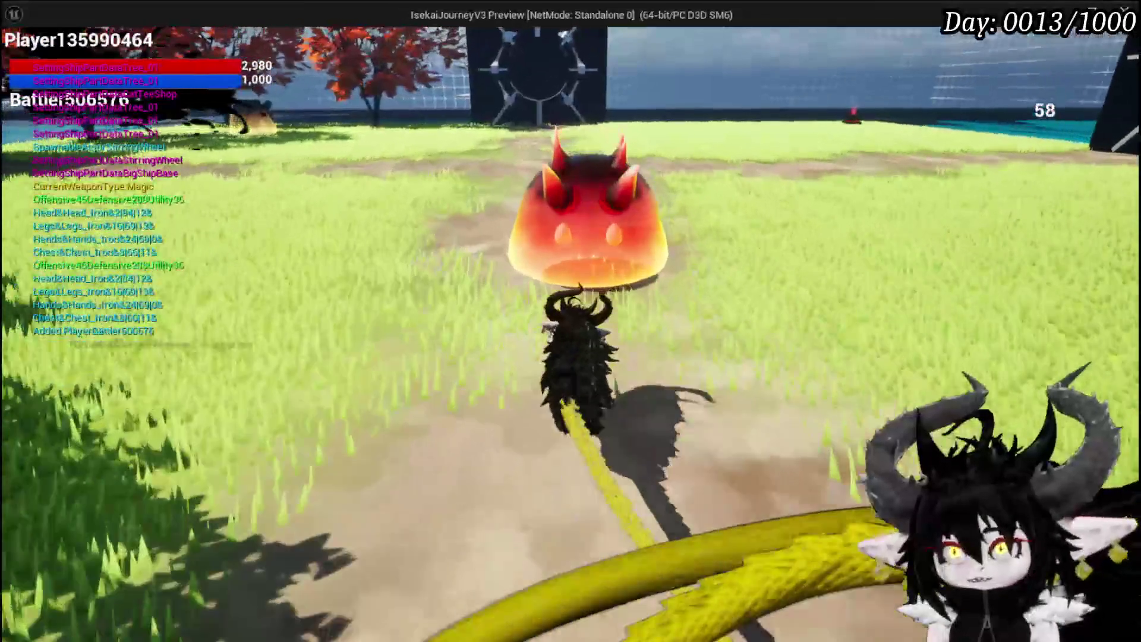
pyautogui.press('w')
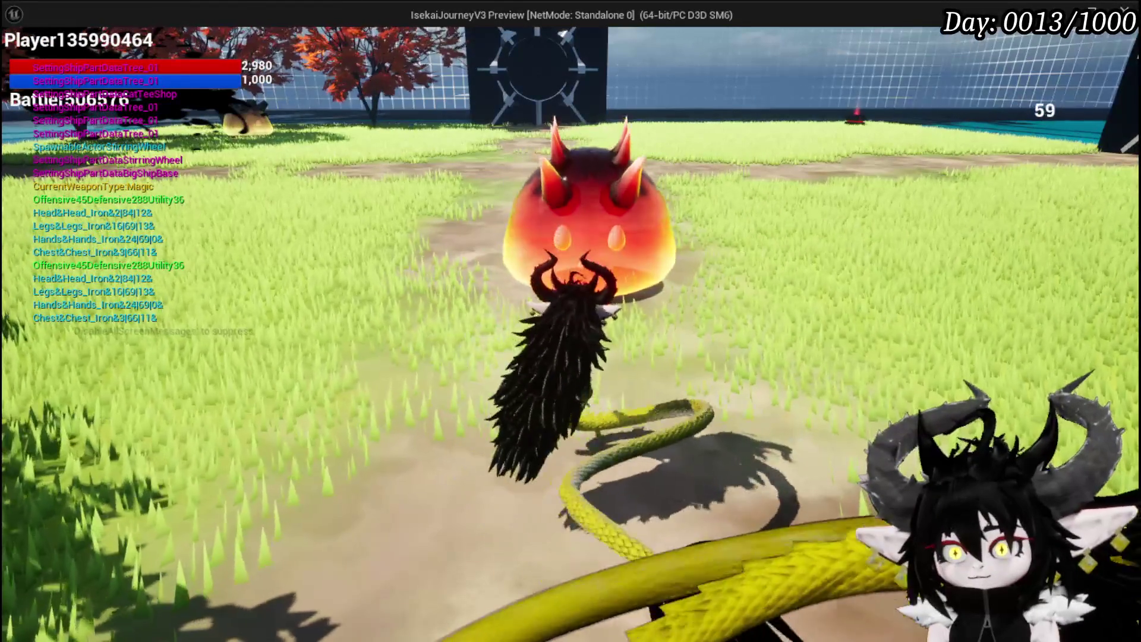
pyautogui.press('x')
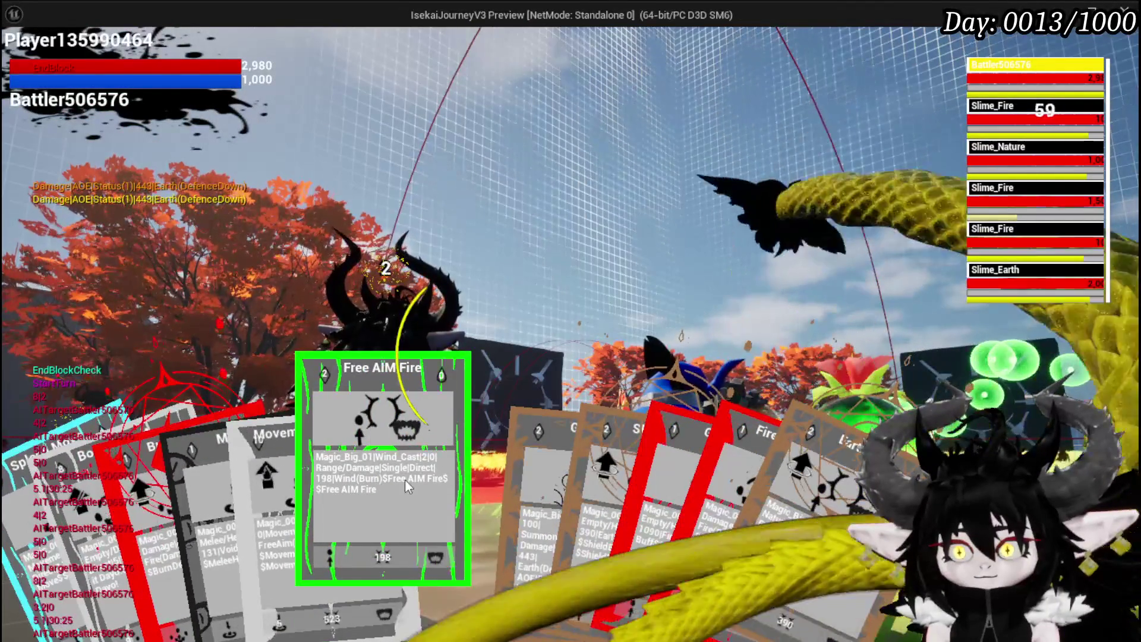
# Cast Free AIM Fire, ShieldBuff on Slime_Nature, and MeleeHeal on the player's battler, then leave the game.
pyautogui.click(405, 479)
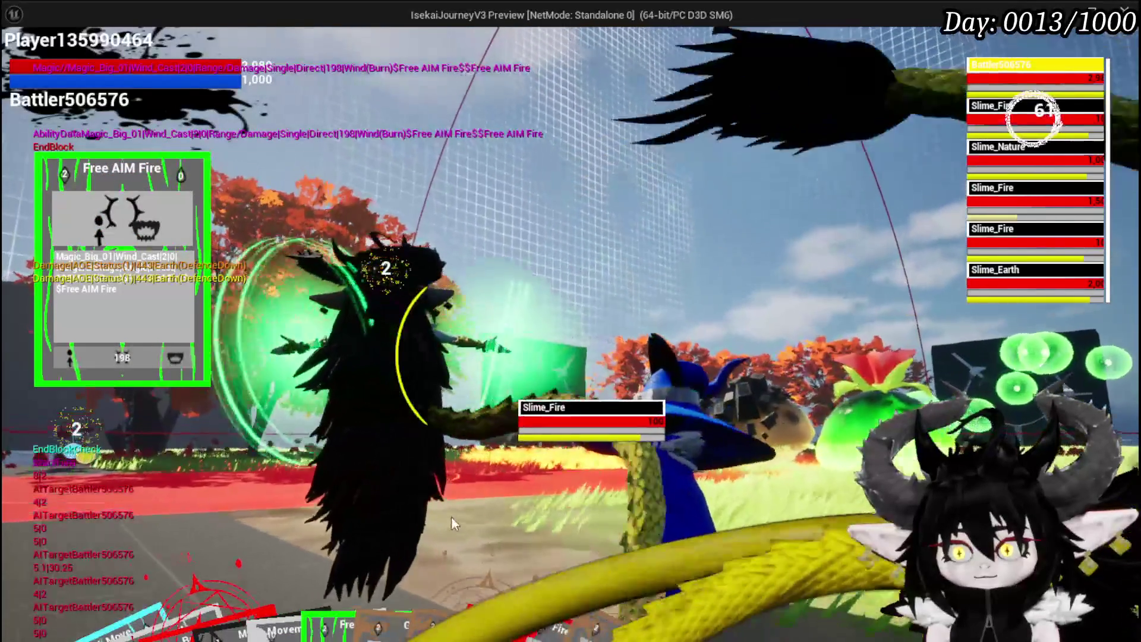
pyautogui.press('Tab')
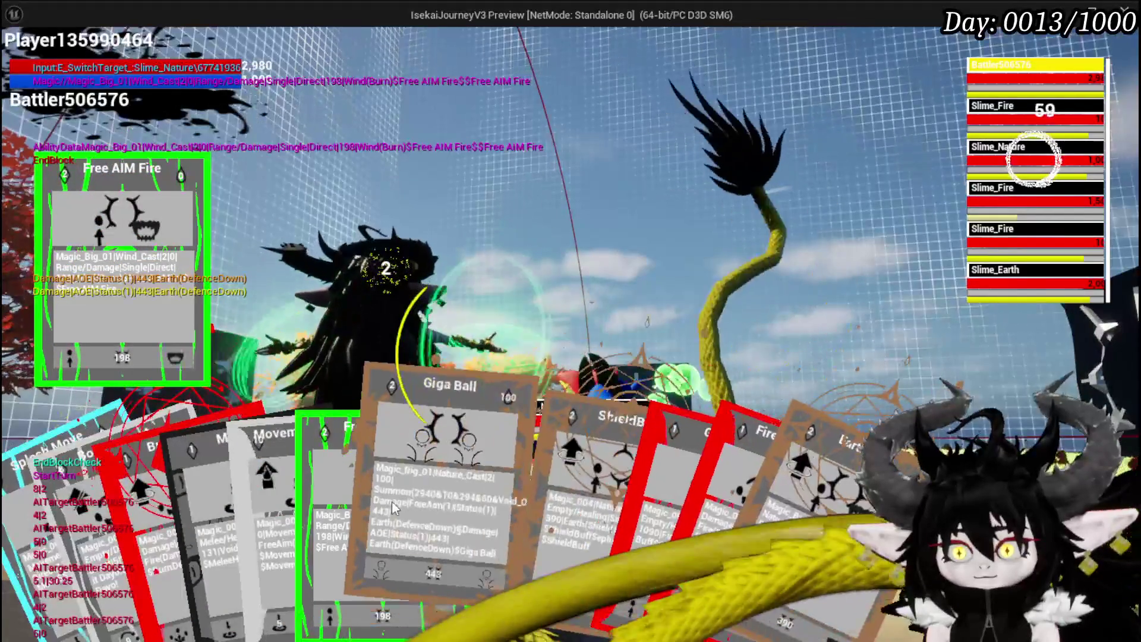
pyautogui.click(501, 492)
pyautogui.press('Tab')
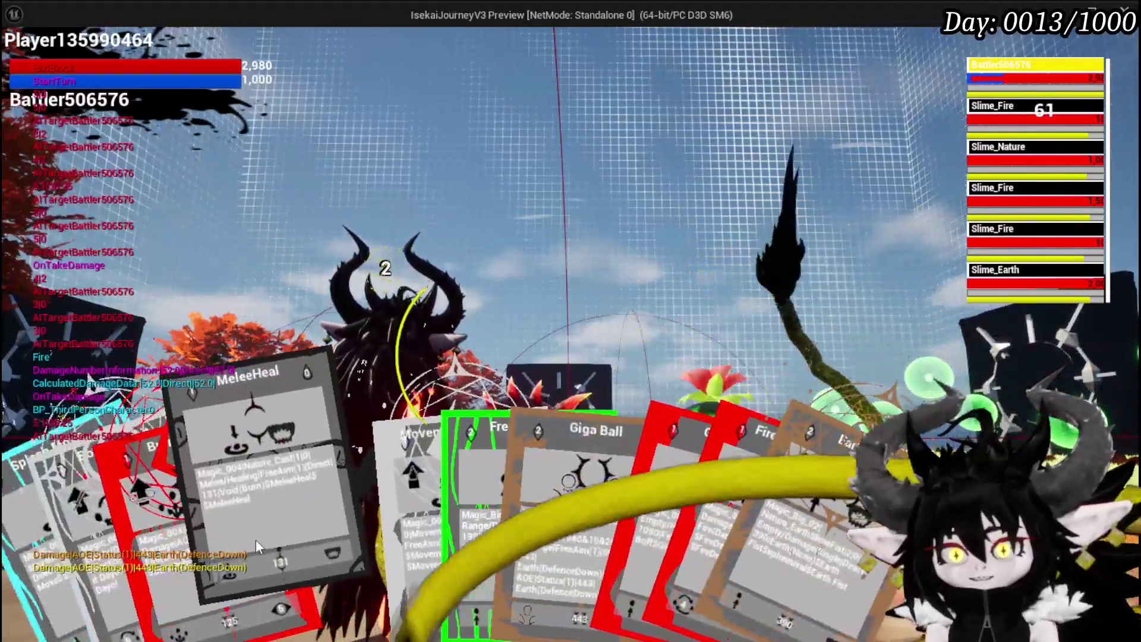
pyautogui.click(255, 539)
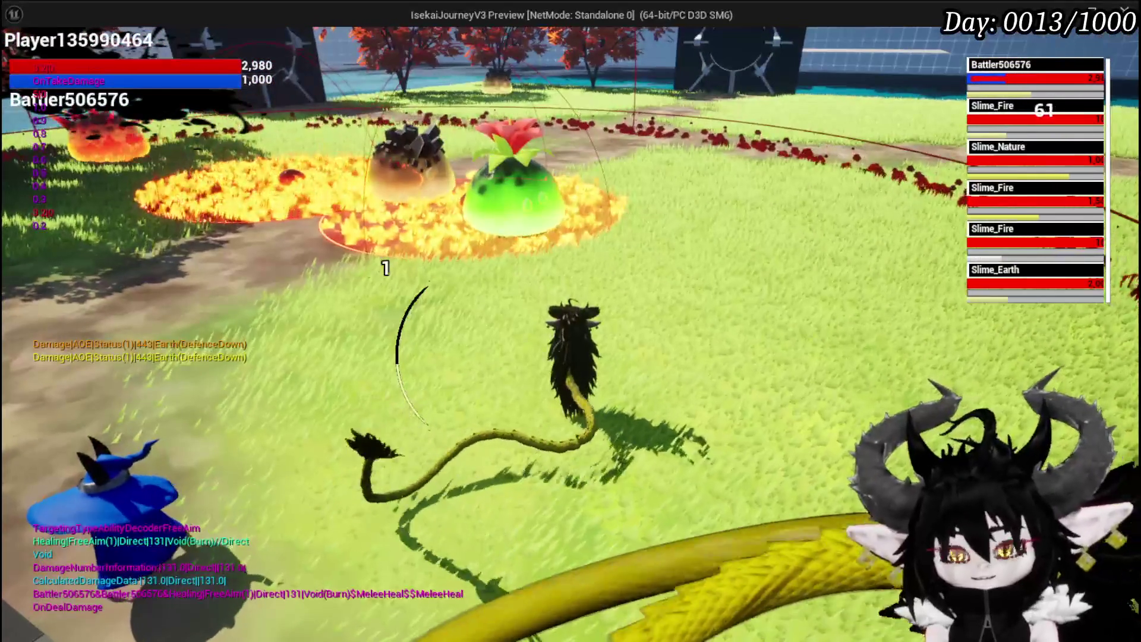
pyautogui.hotkey('alt', 'Tab')
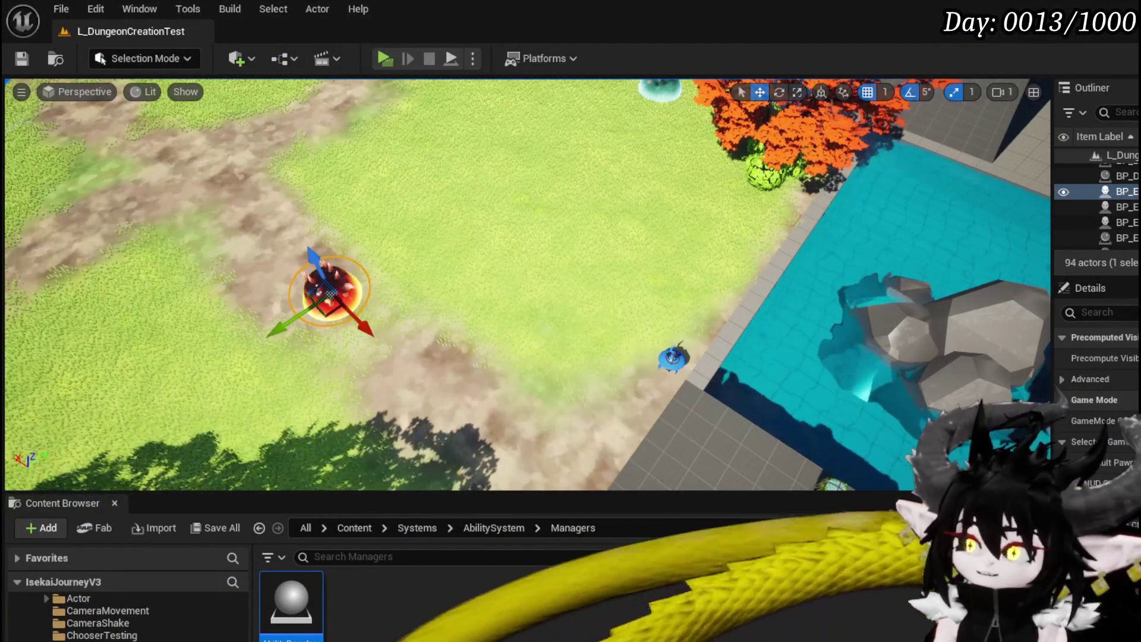
# Delete the unused GetTargets_Enemy function from the AbilityDecoder blueprint.
pyautogui.hotkey('alt', 'Tab')
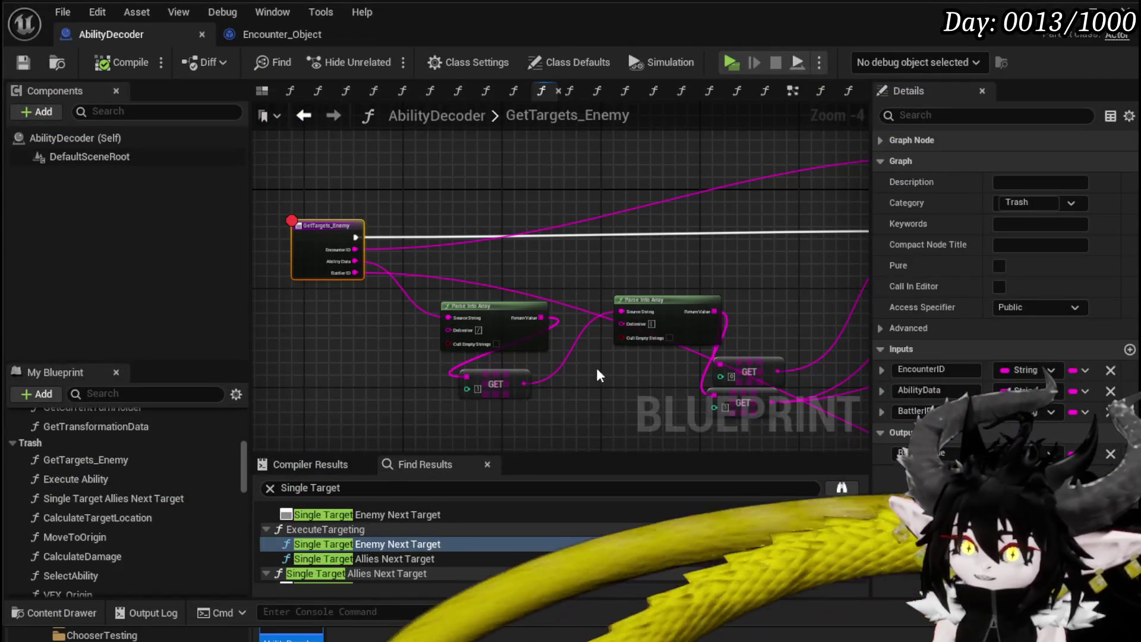
pyautogui.press('Delete')
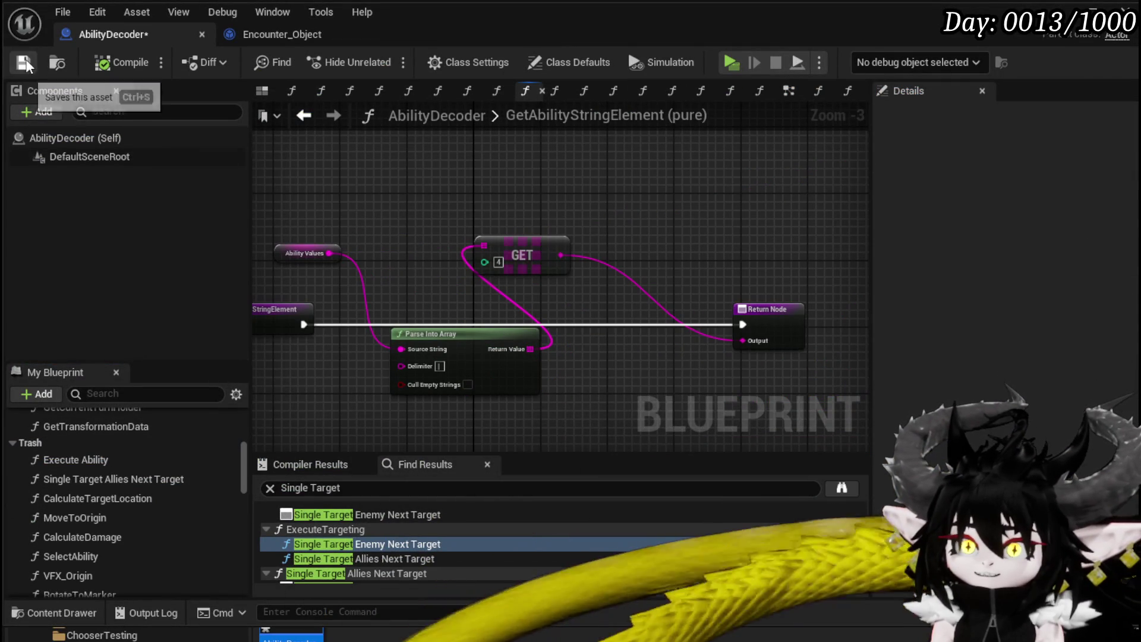
pyautogui.moveTo(481, 165); pyautogui.dragTo(448, 166)
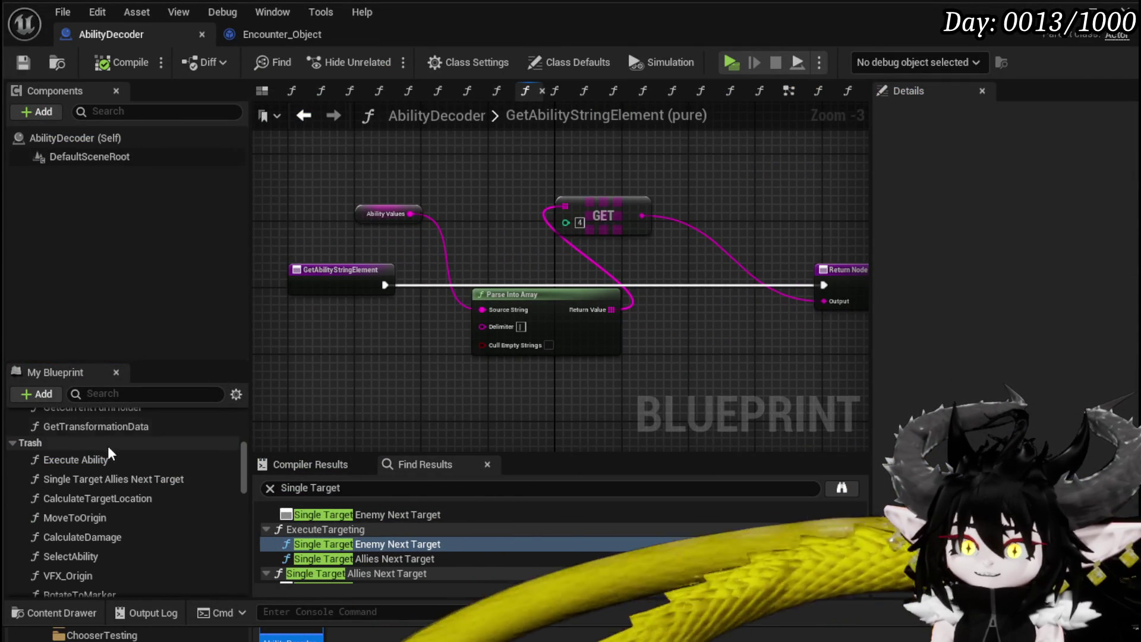
# Review the Execute Ability graph, then start a fresh play session of the level.
pyautogui.doubleClick(103, 461)
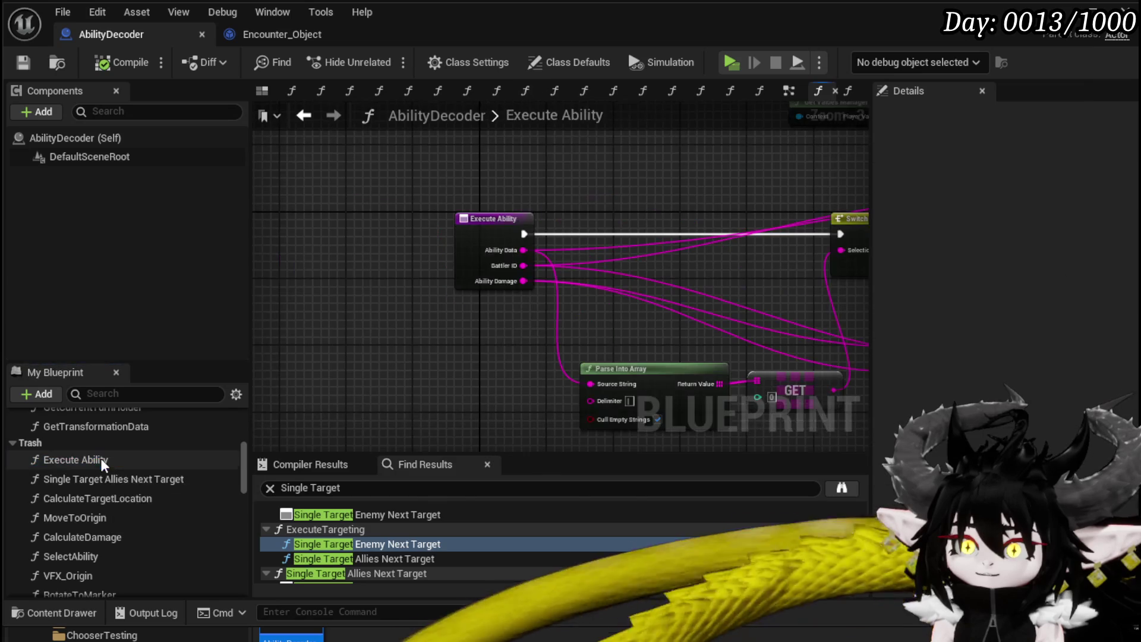
pyautogui.scroll(4, 473, 265)
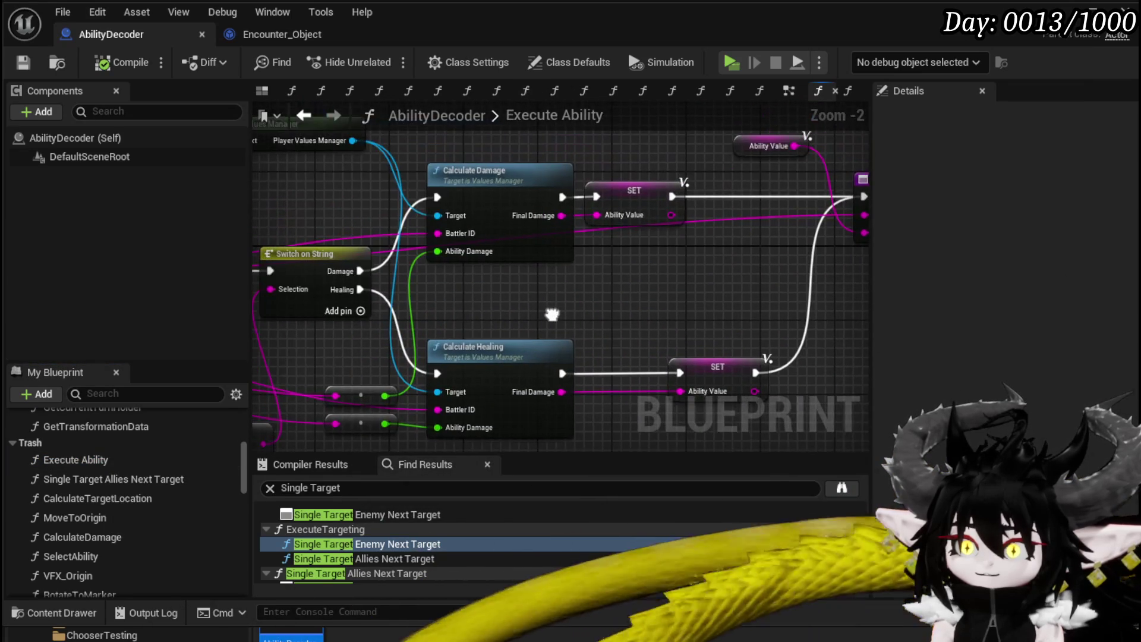
pyautogui.scroll(-2, 474, 266)
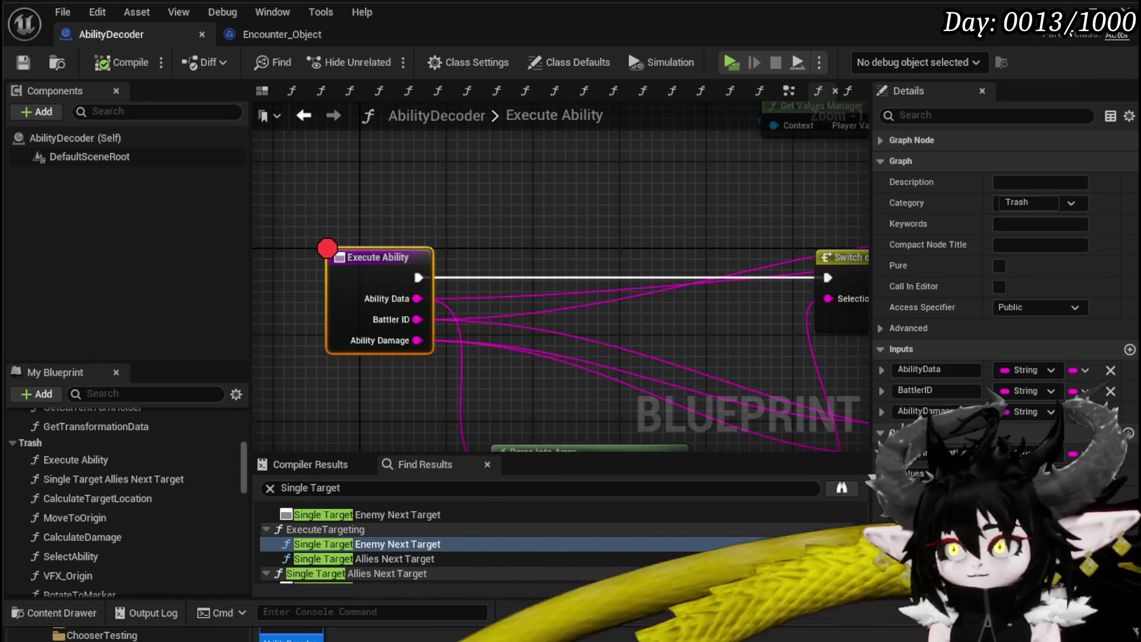
pyautogui.click(1061, 13)
pyautogui.click(381, 58)
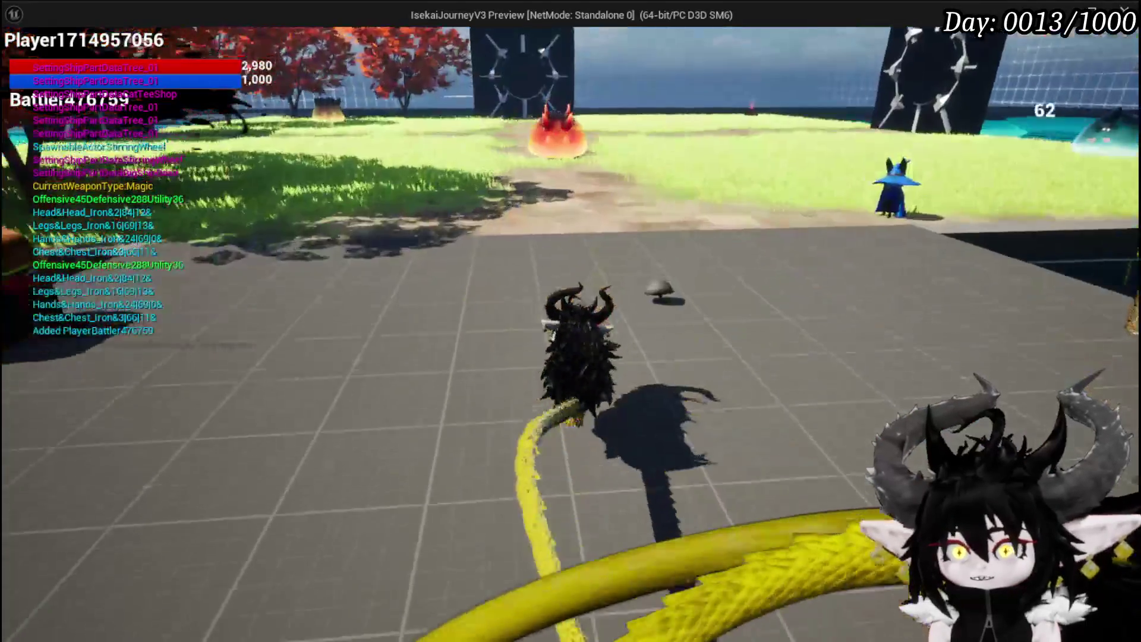
# Walk toward the red slime, cast ShieldBuff, run away across the field, then stop the preview.
pyautogui.press('w')
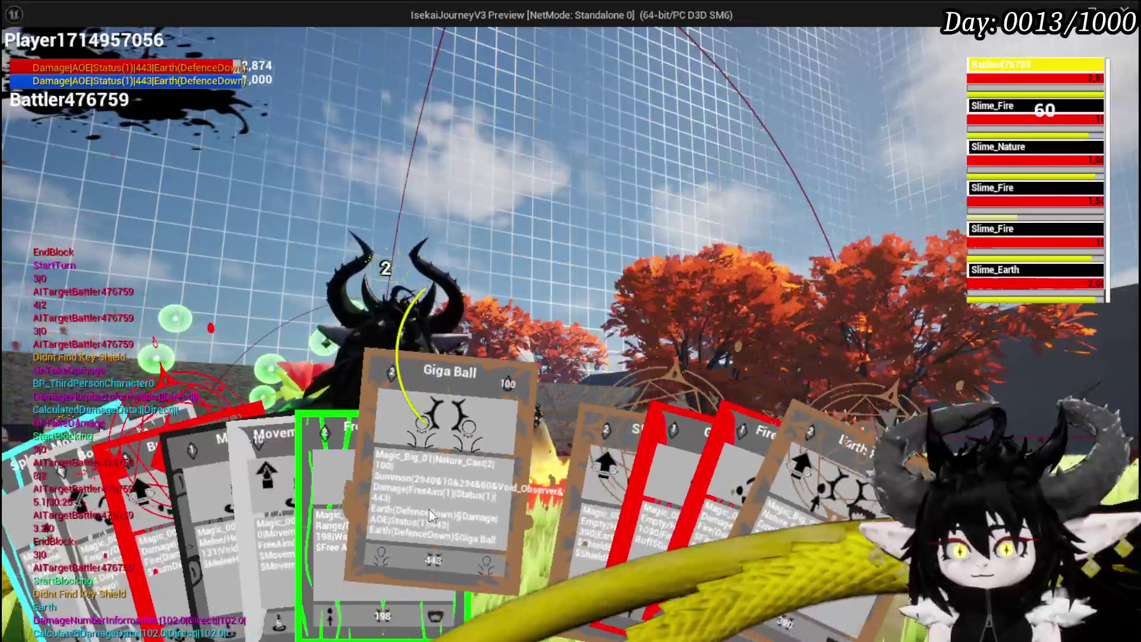
pyautogui.click(525, 491)
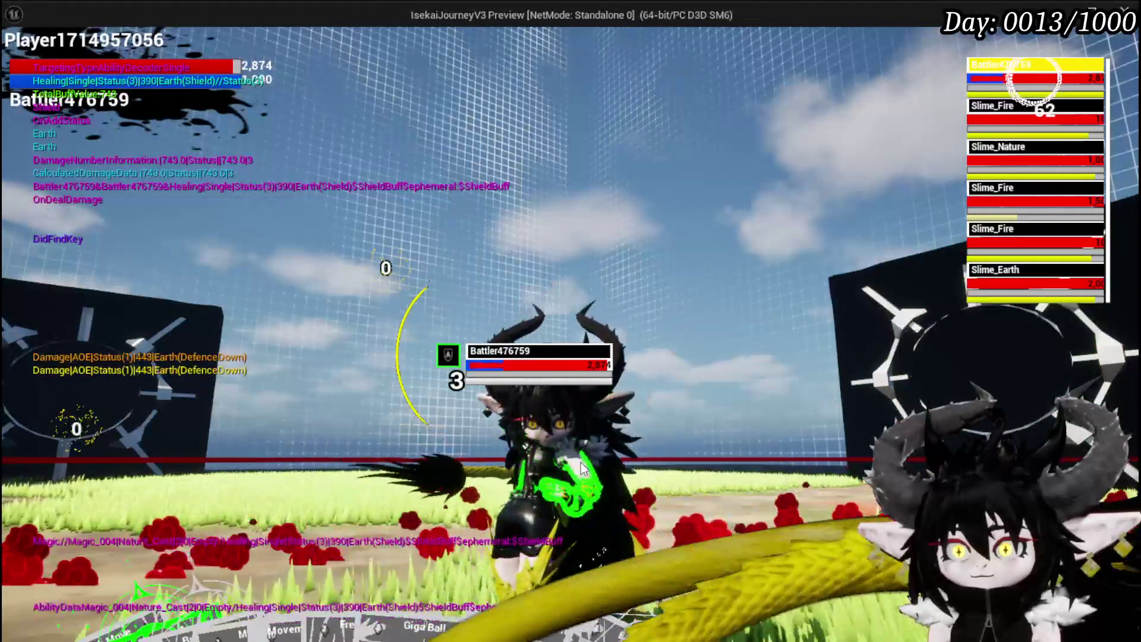
pyautogui.press('w')
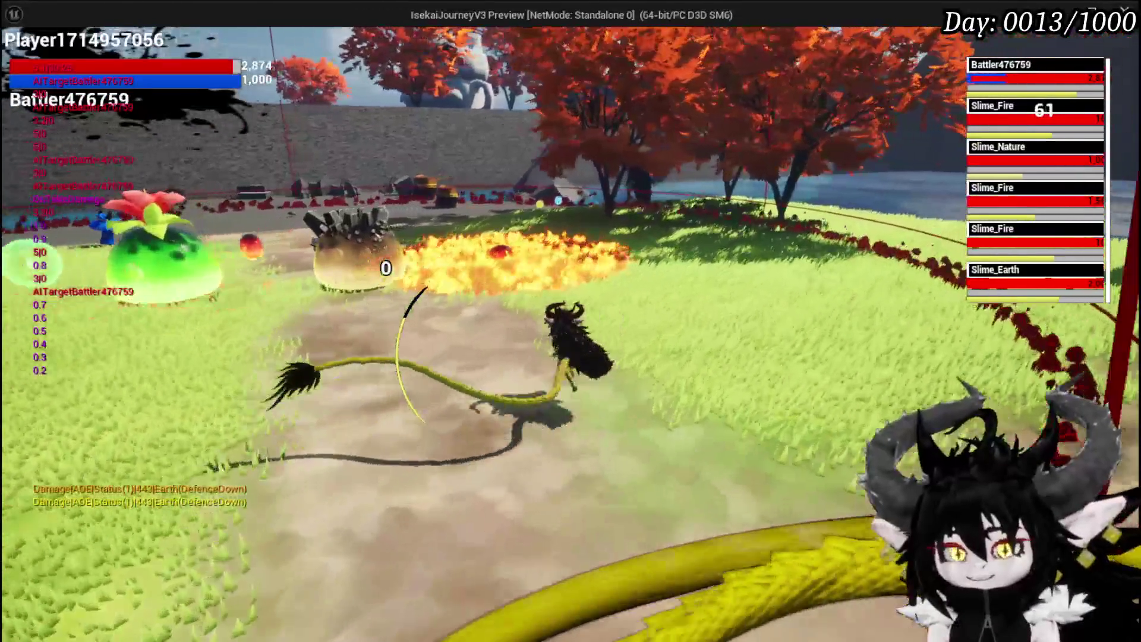
pyautogui.press('Escape')
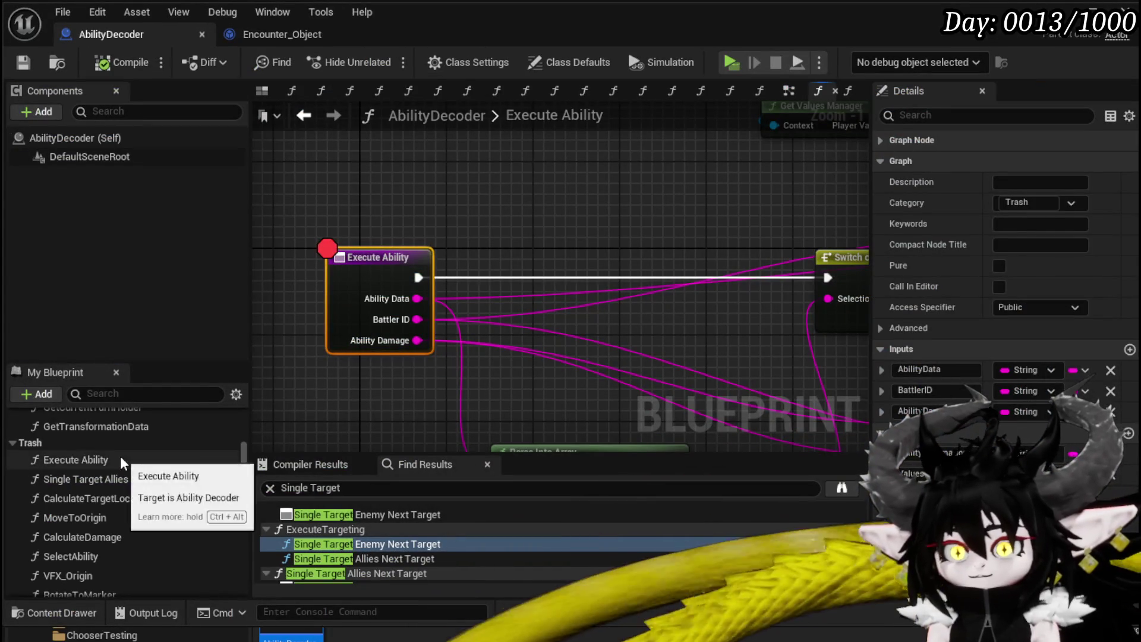
# Delete Execute Ability, look over the Single Target Allies Next Target graph, and launch another playtest.
pyautogui.press('Delete')
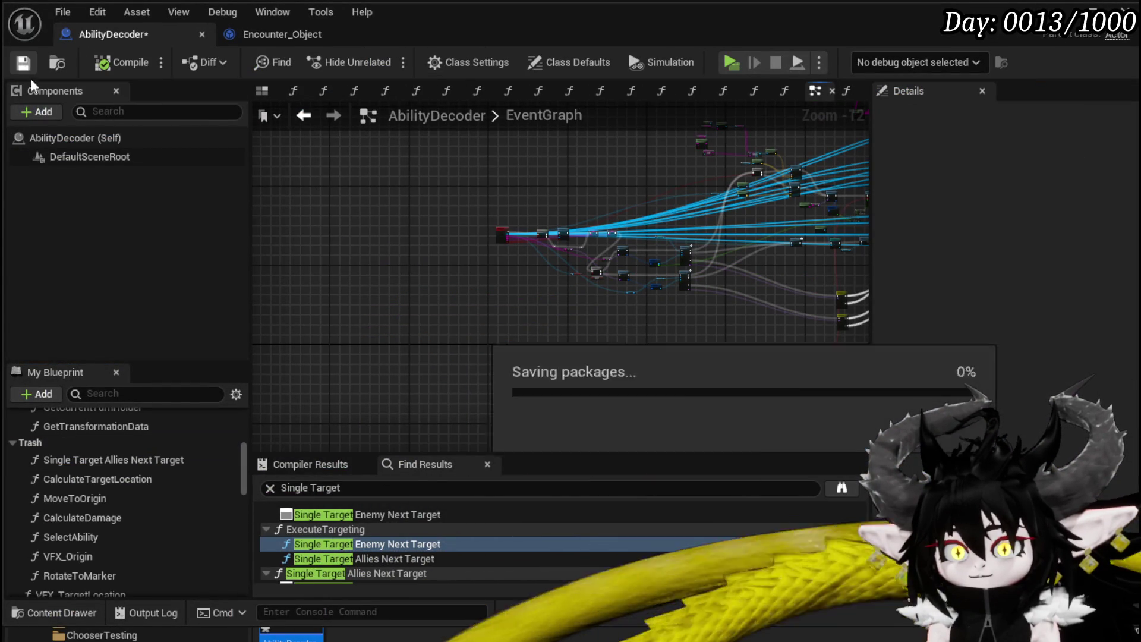
pyautogui.doubleClick(136, 461)
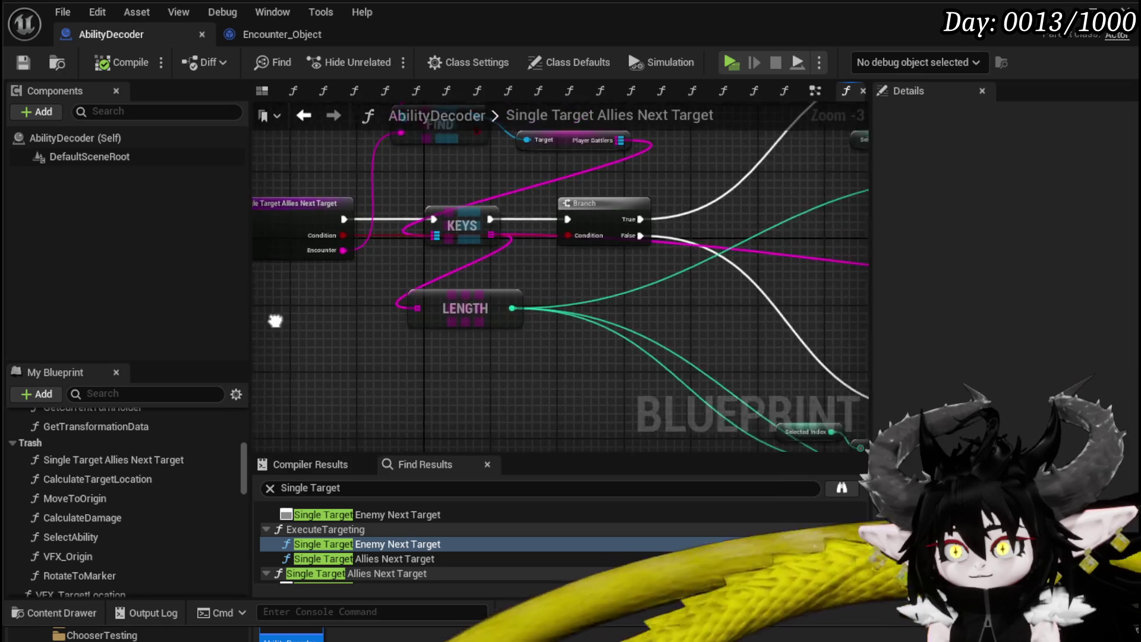
pyautogui.moveTo(272, 316); pyautogui.dragTo(367, 343)
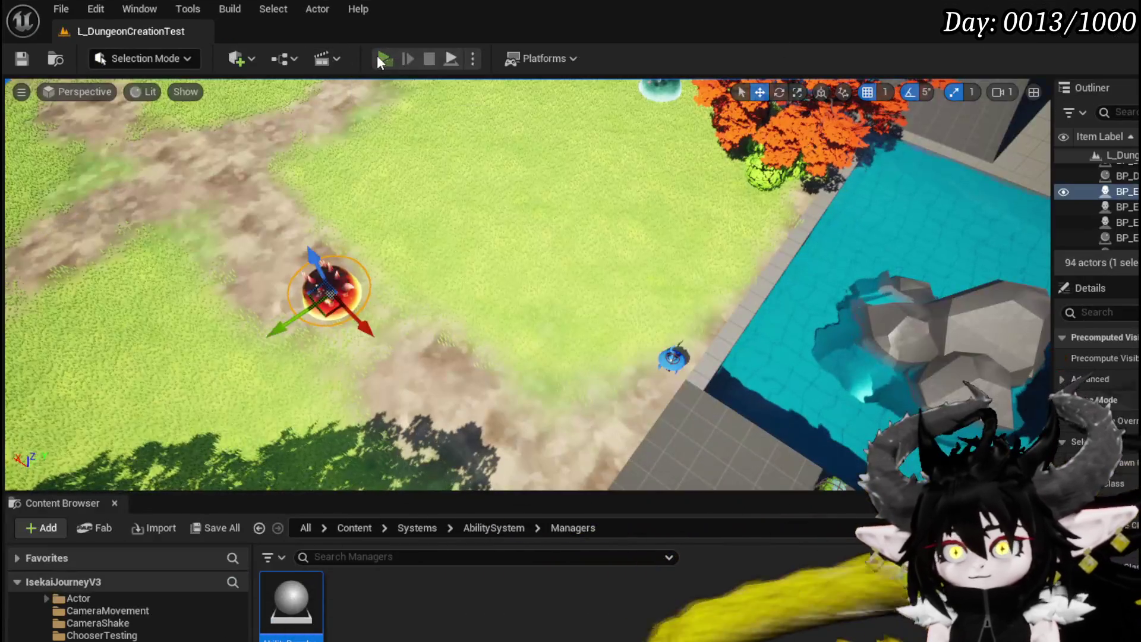
pyautogui.click(381, 58)
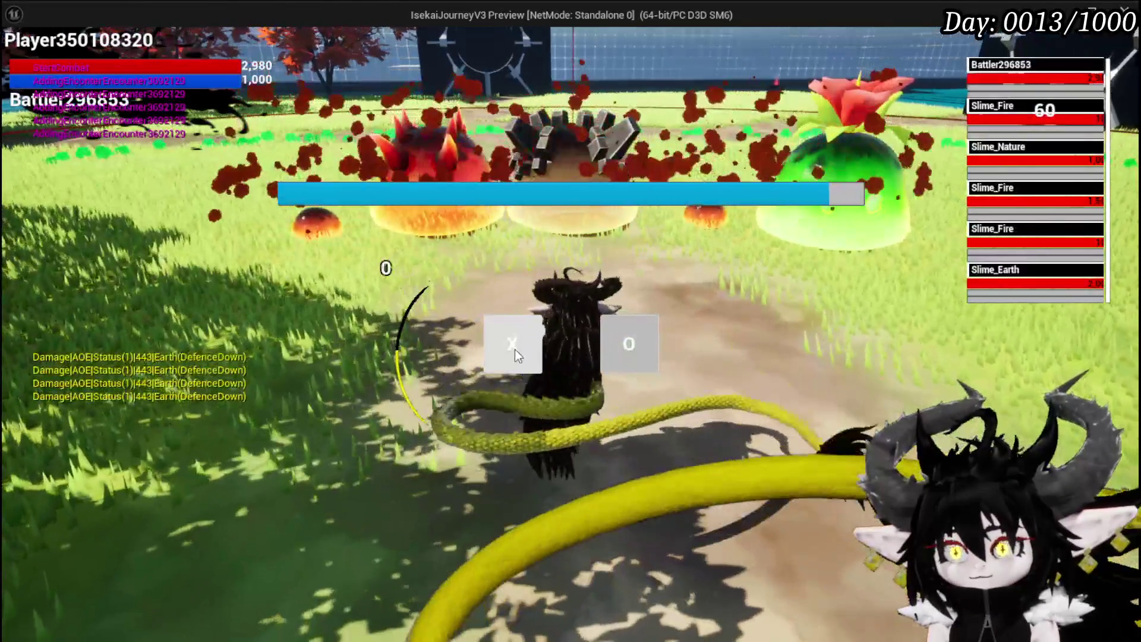
# Answer the timing prompt, cast ShieldBuff, then FireDebuffTest on Slime_Nature, and end the session.
pyautogui.click(514, 349)
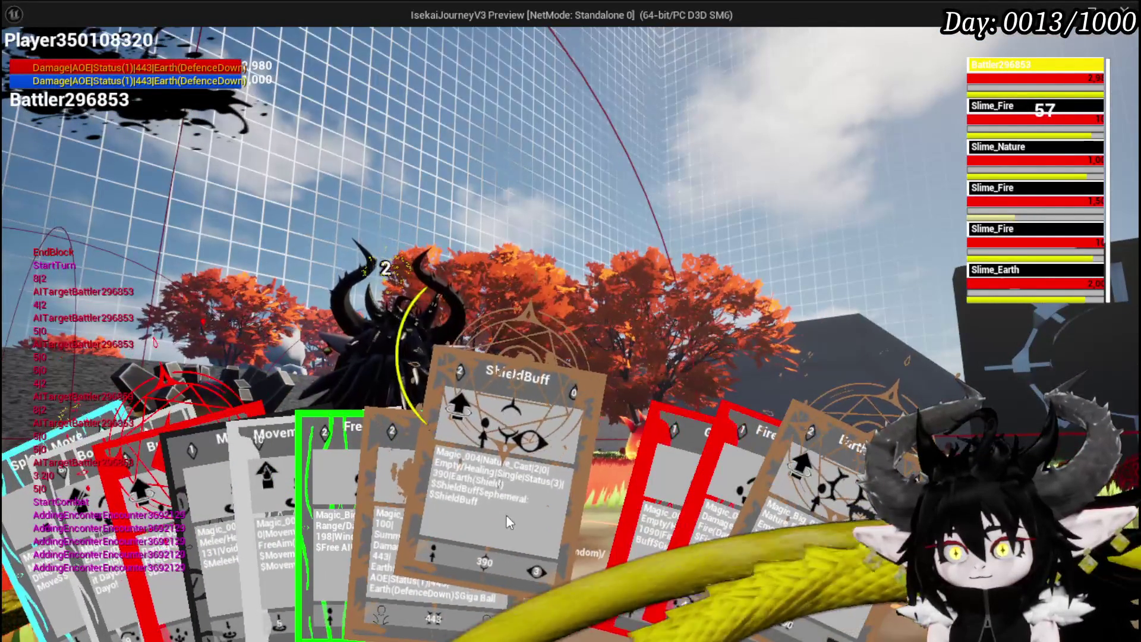
pyautogui.click(506, 516)
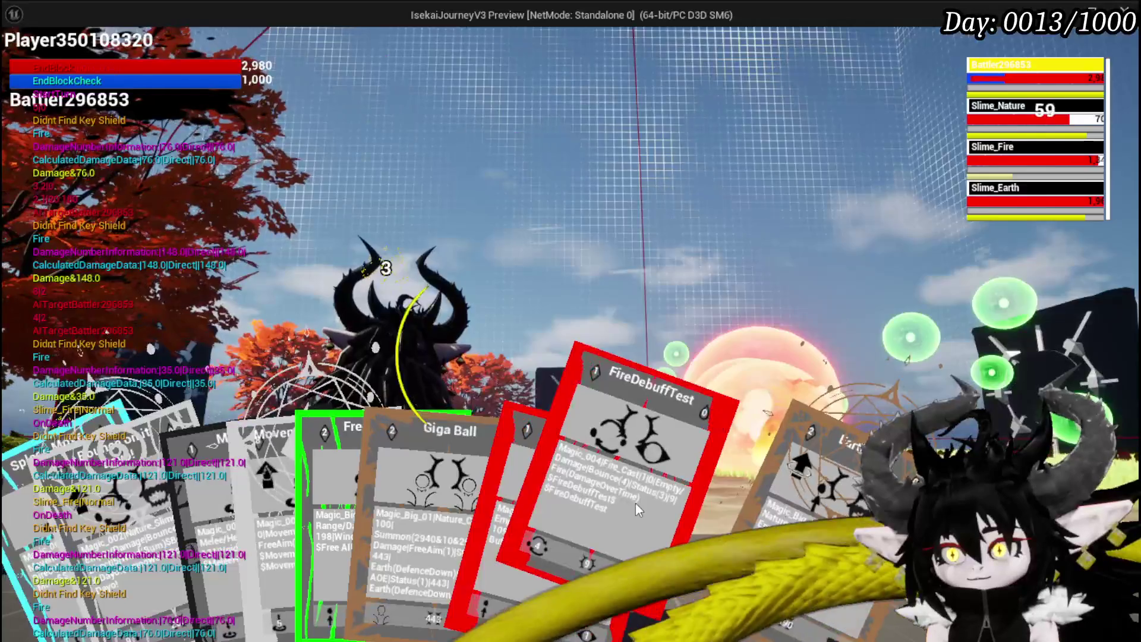
pyautogui.click(635, 503)
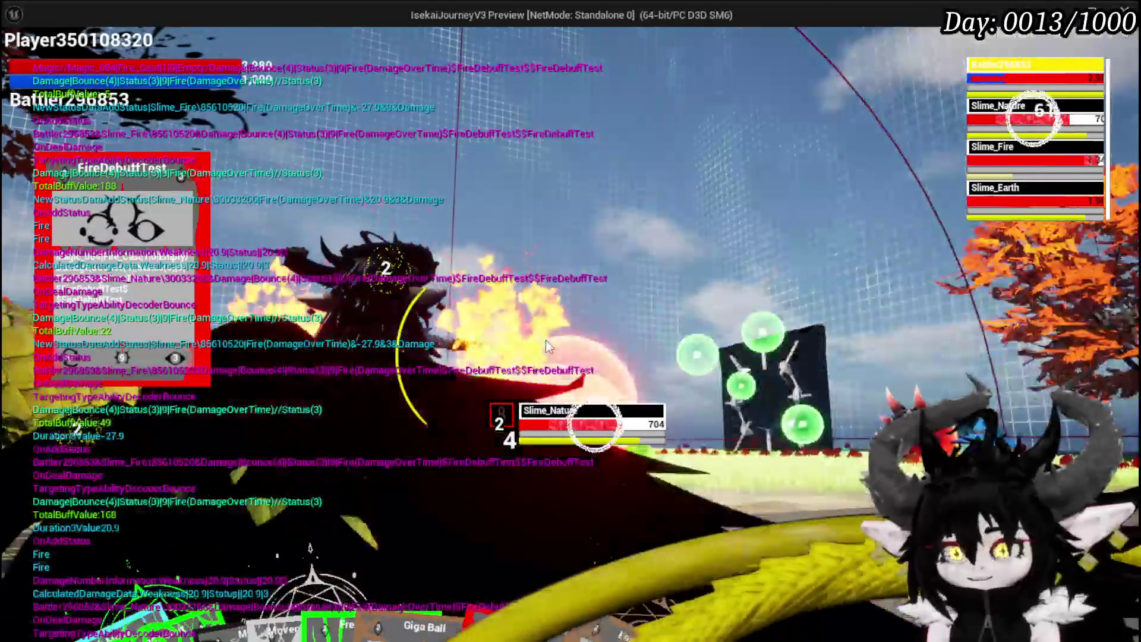
pyautogui.press('Escape')
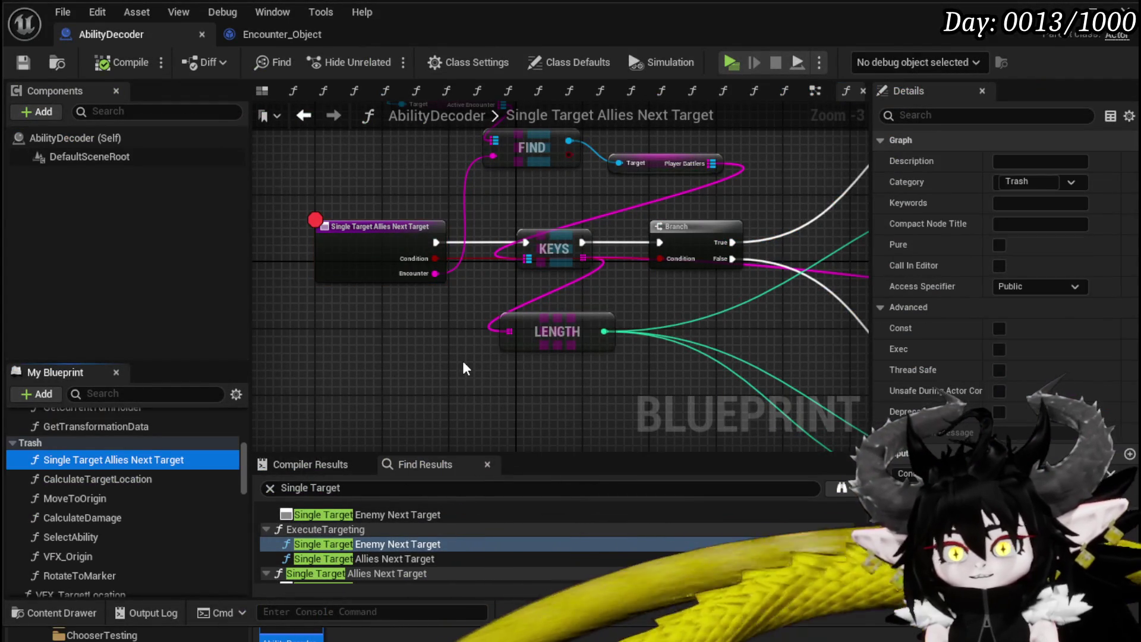
# Delete Single Target Allies Next Target and save the AbilityDecoder blueprint.
pyautogui.press('Delete')
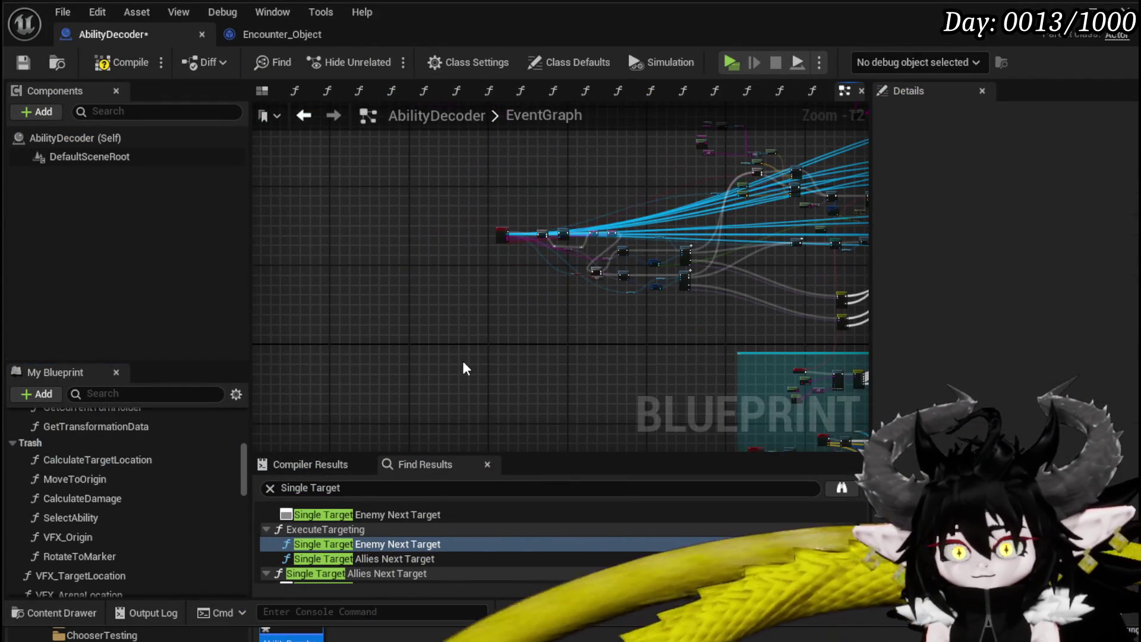
pyautogui.click(23, 62)
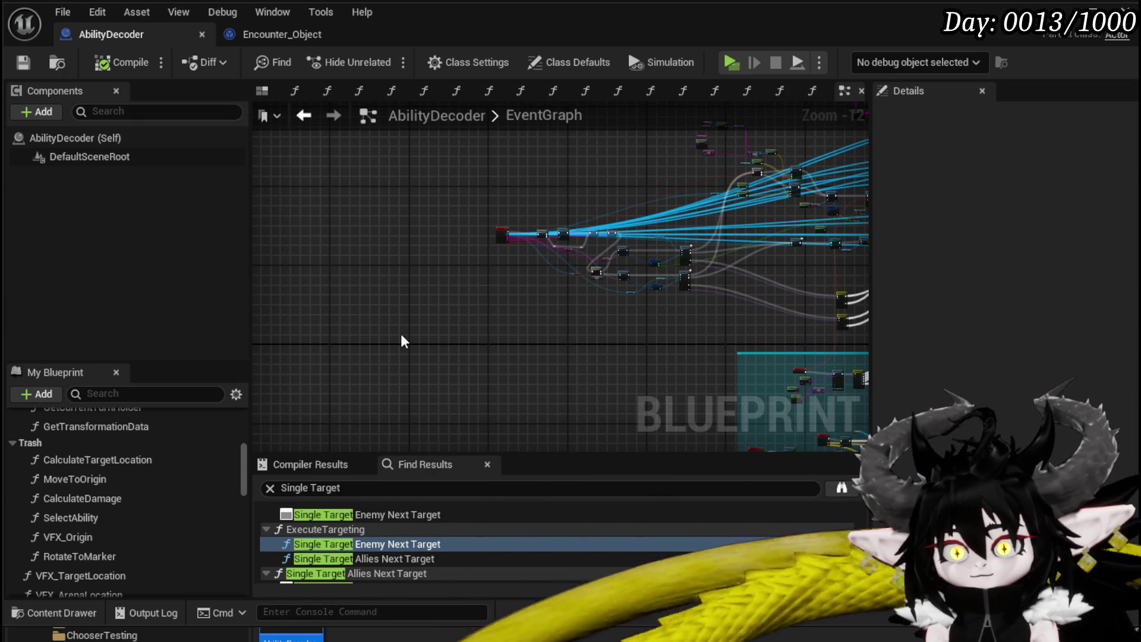
pyautogui.doubleClick(122, 460)
# Add a breakpoint on the CalculateTargetLocation entry node, then go back to the EventGraph.
pyautogui.click(404, 191)
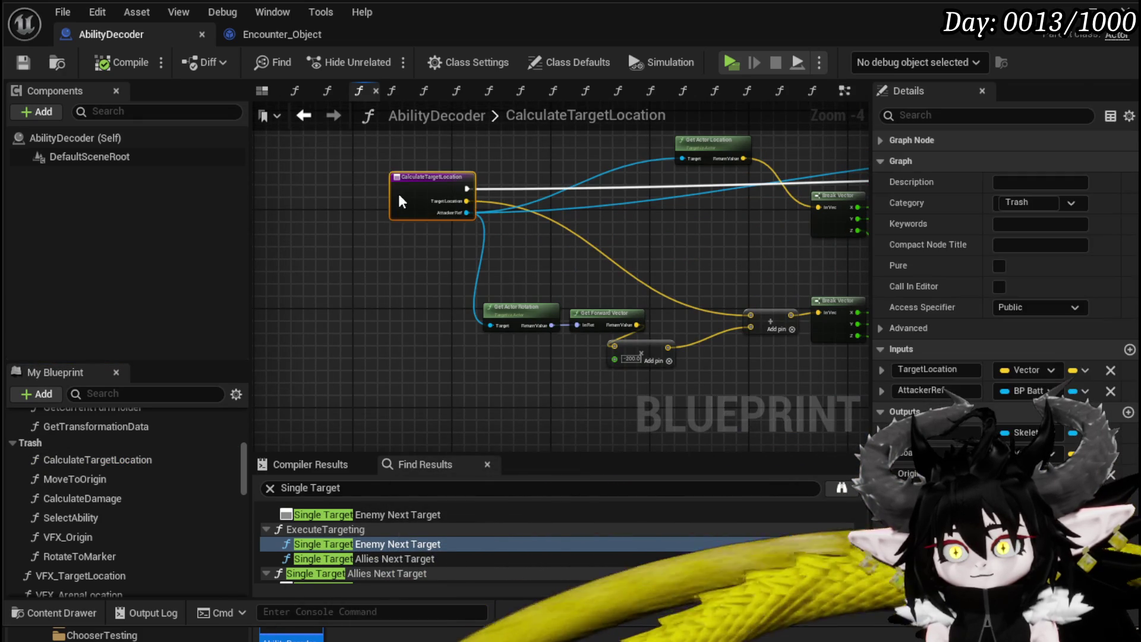
pyautogui.rightClick(400, 192)
pyautogui.click(440, 525)
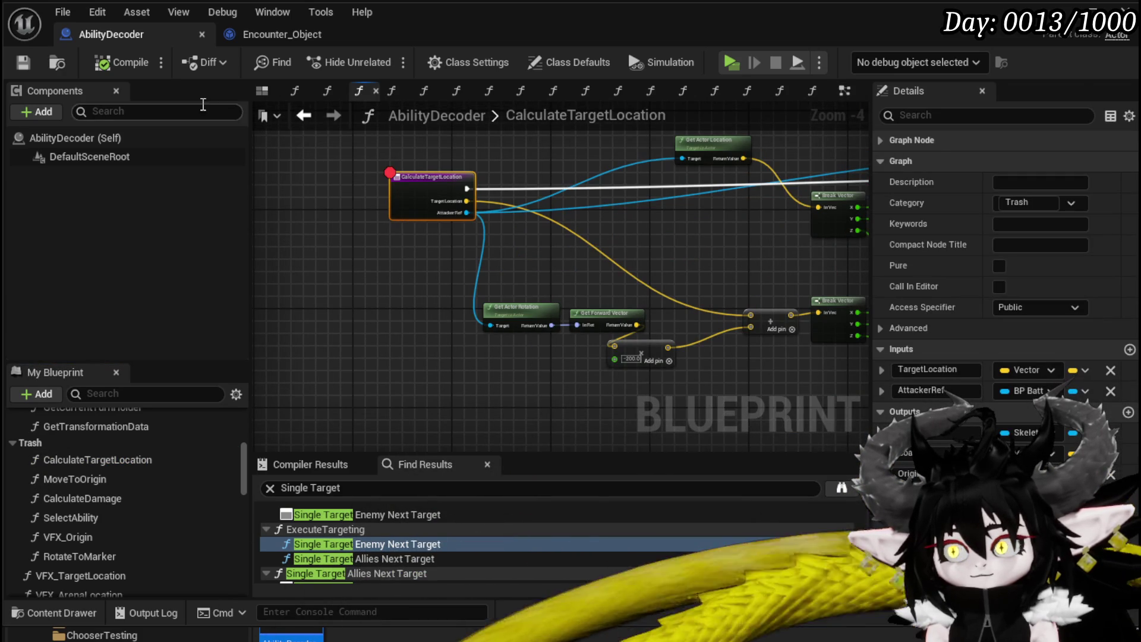
pyautogui.moveTo(673, 211)
pyautogui.mouseDown()
pyautogui.moveTo(547, 270)
pyautogui.moveTo(631, 256)
pyautogui.mouseUp()
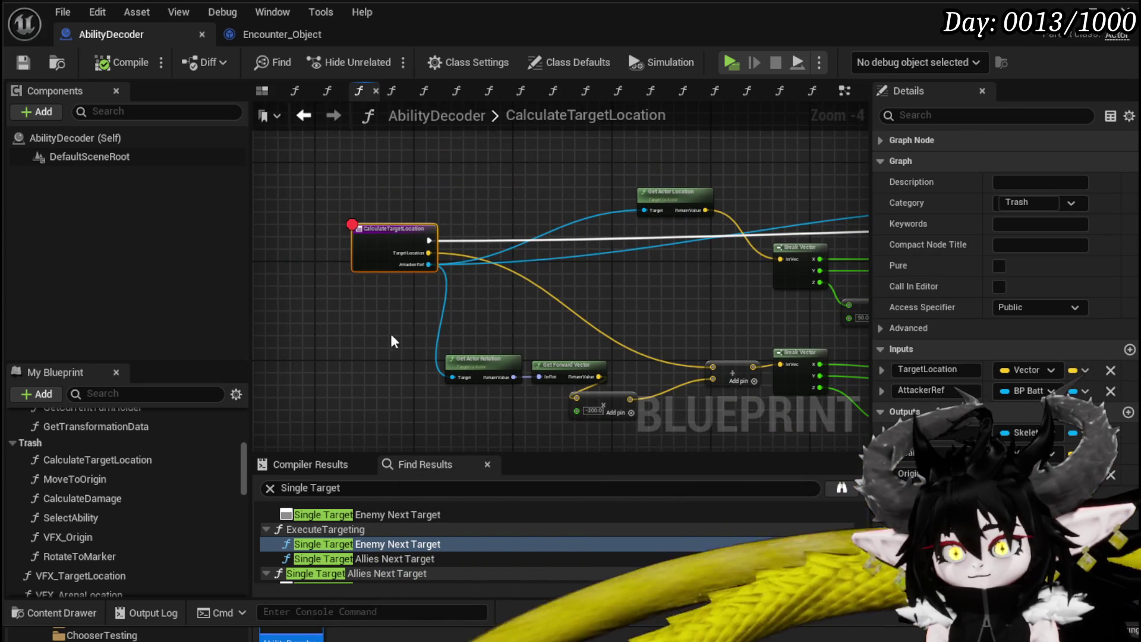
pyautogui.scroll(4, 141, 453)
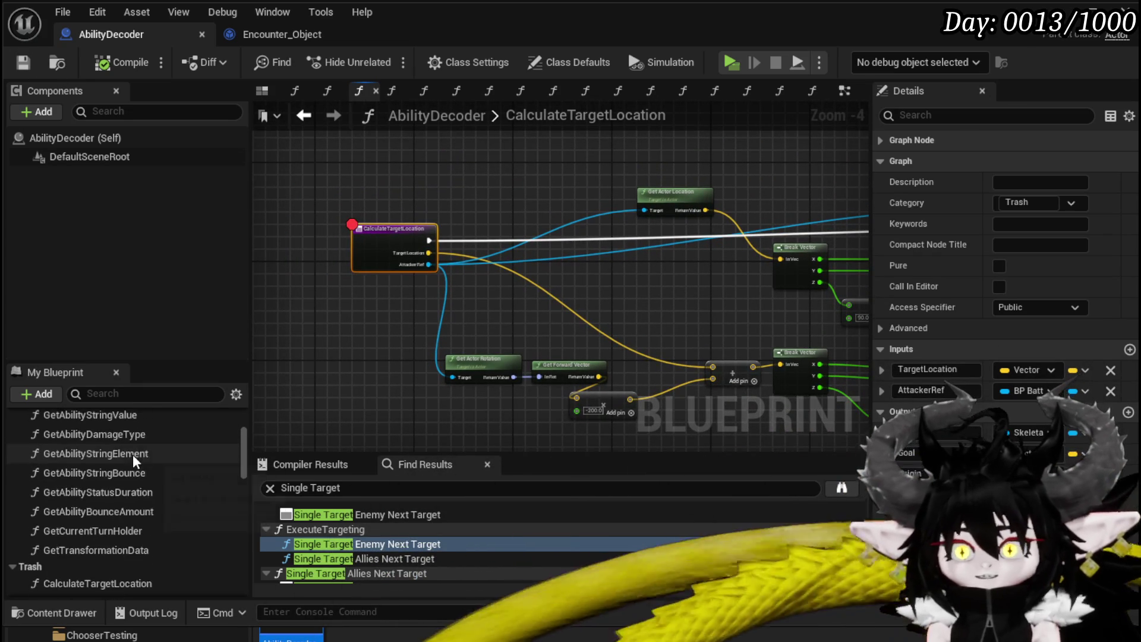
pyautogui.click(844, 93)
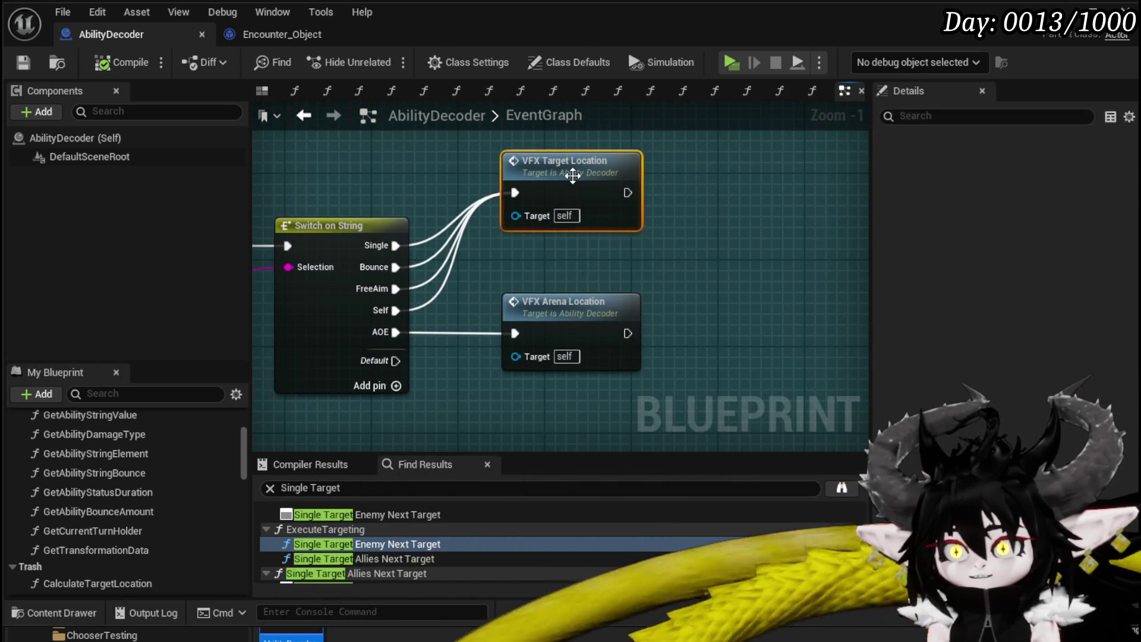
# Open VFX_TargetLocation and rearrange its nodes to make room beside the VFXLocation getter.
pyautogui.doubleClick(574, 182)
pyautogui.moveTo(396, 266)
pyautogui.mouseDown()
pyautogui.moveTo(239, 272)
pyautogui.moveTo(731, 275)
pyautogui.moveTo(304, 272)
pyautogui.mouseUp()
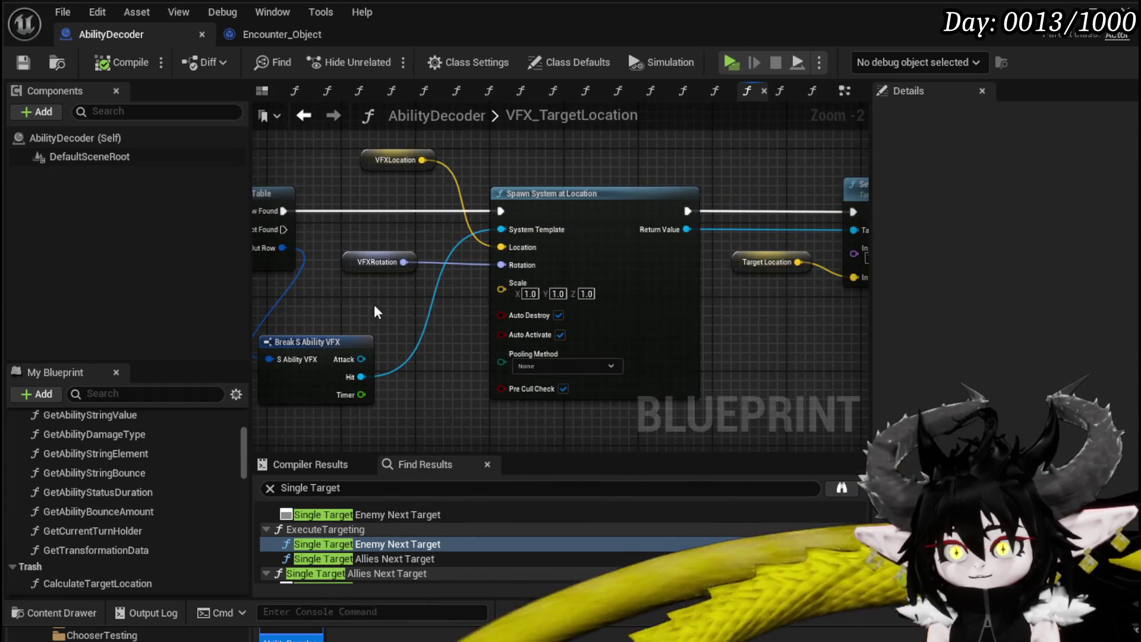
pyautogui.scroll(-2, 375, 311)
pyautogui.moveTo(517, 237); pyautogui.dragTo(571, 240)
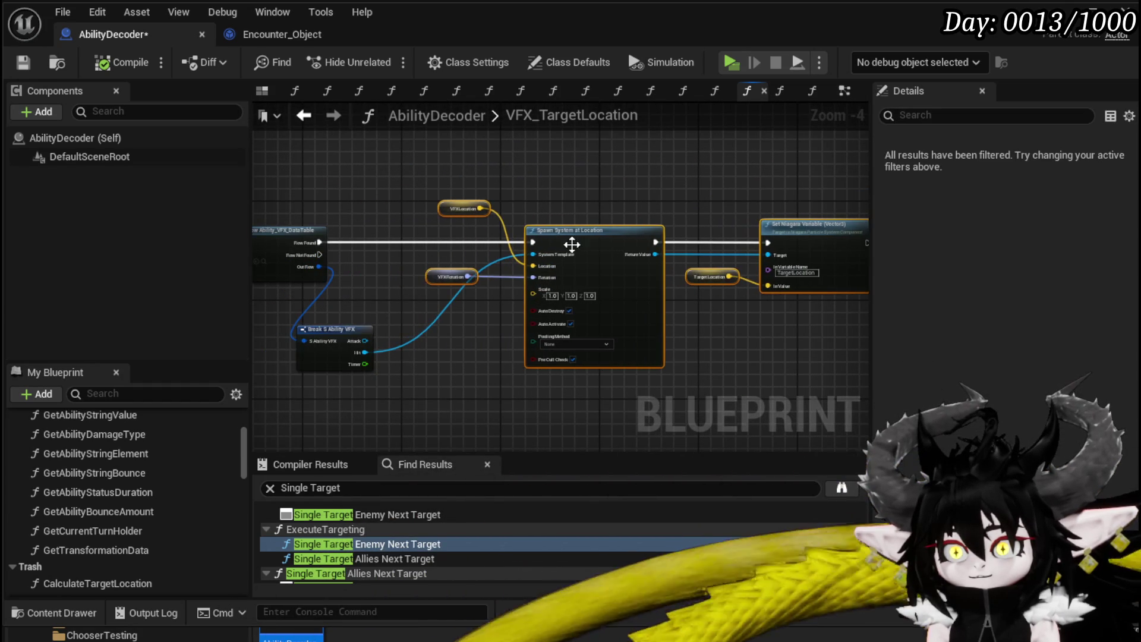
pyautogui.moveTo(447, 348); pyautogui.dragTo(510, 335)
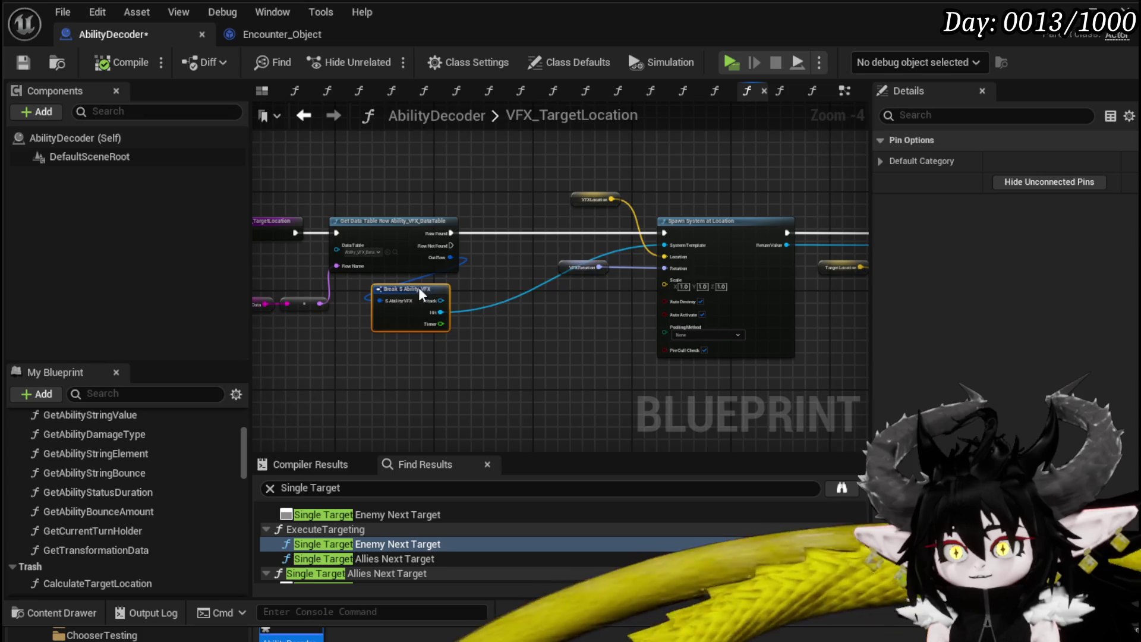
pyautogui.scroll(3, 554, 228)
pyautogui.moveTo(604, 196); pyautogui.dragTo(277, 168)
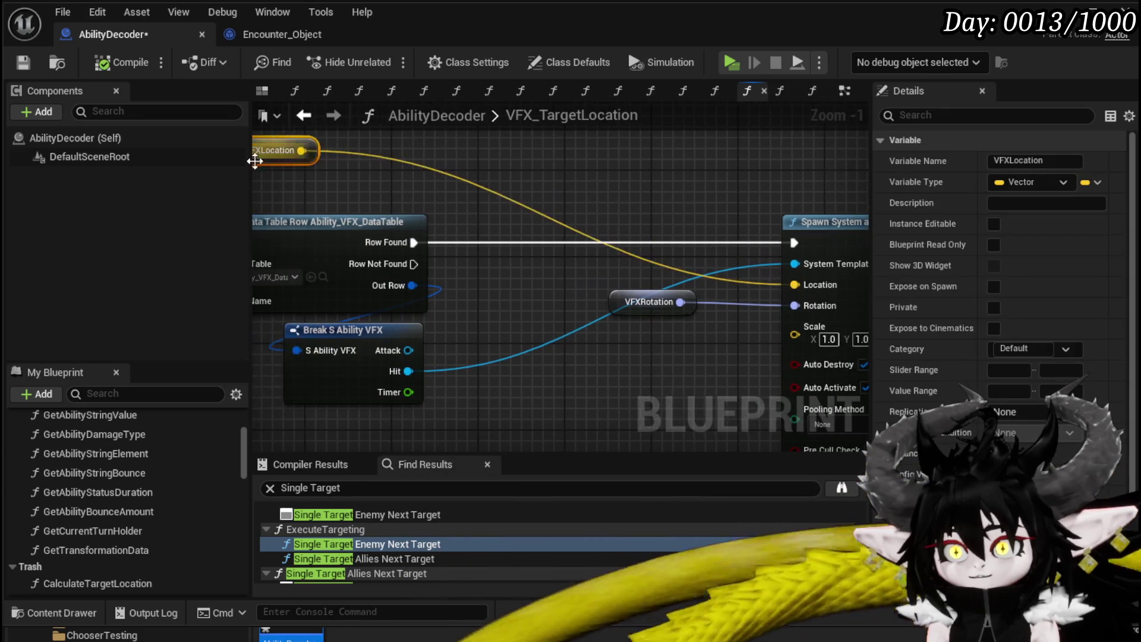
# Add a Not Equal (Vector) check fed by the VFXLocation getter.
pyautogui.moveTo(419, 173); pyautogui.dragTo(604, 187)
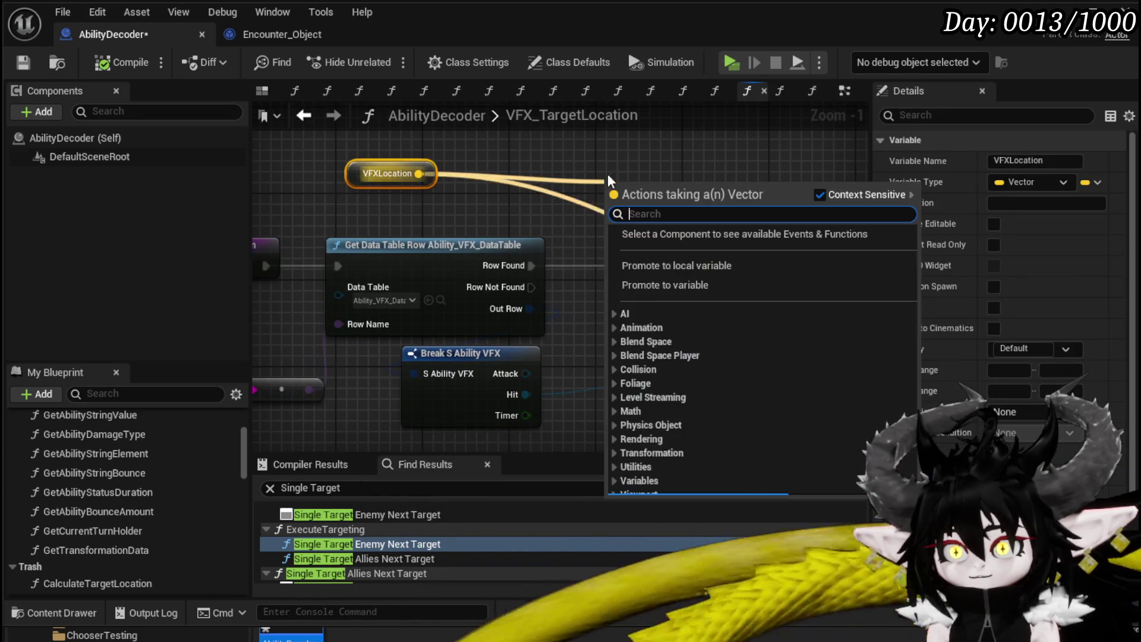
pyautogui.write('==')
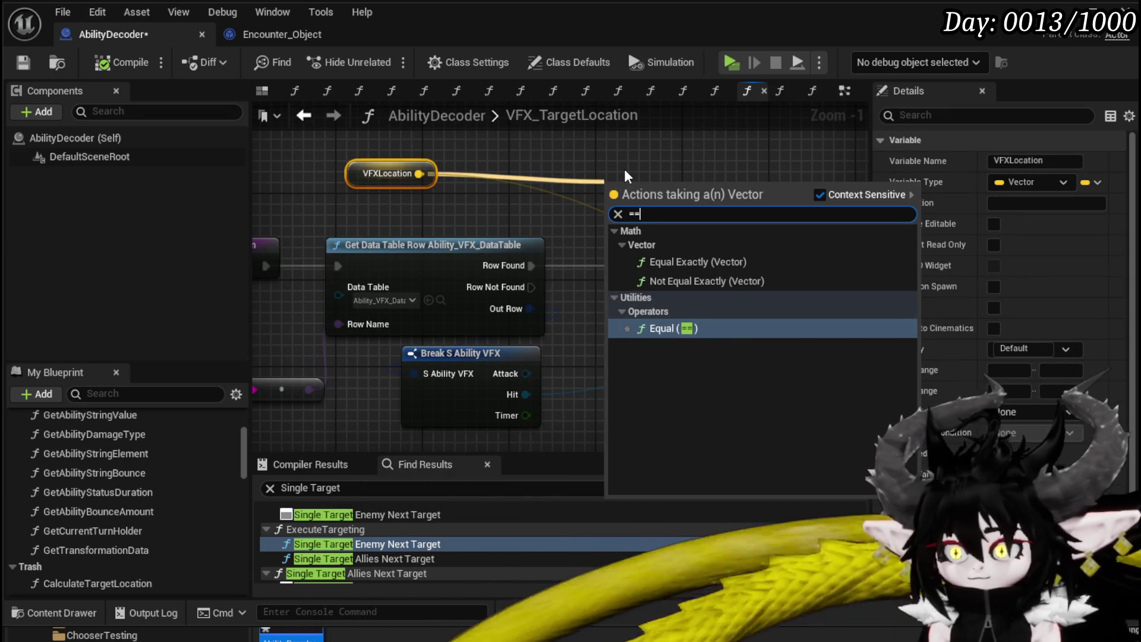
pyautogui.click(736, 265)
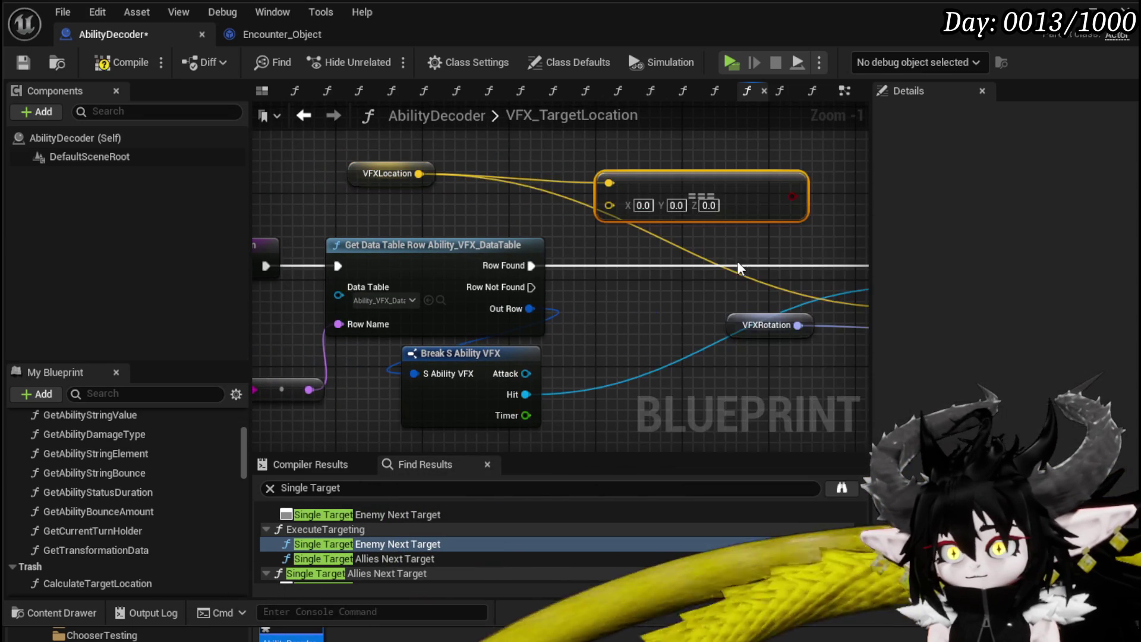
pyautogui.moveTo(419, 173); pyautogui.dragTo(558, 178)
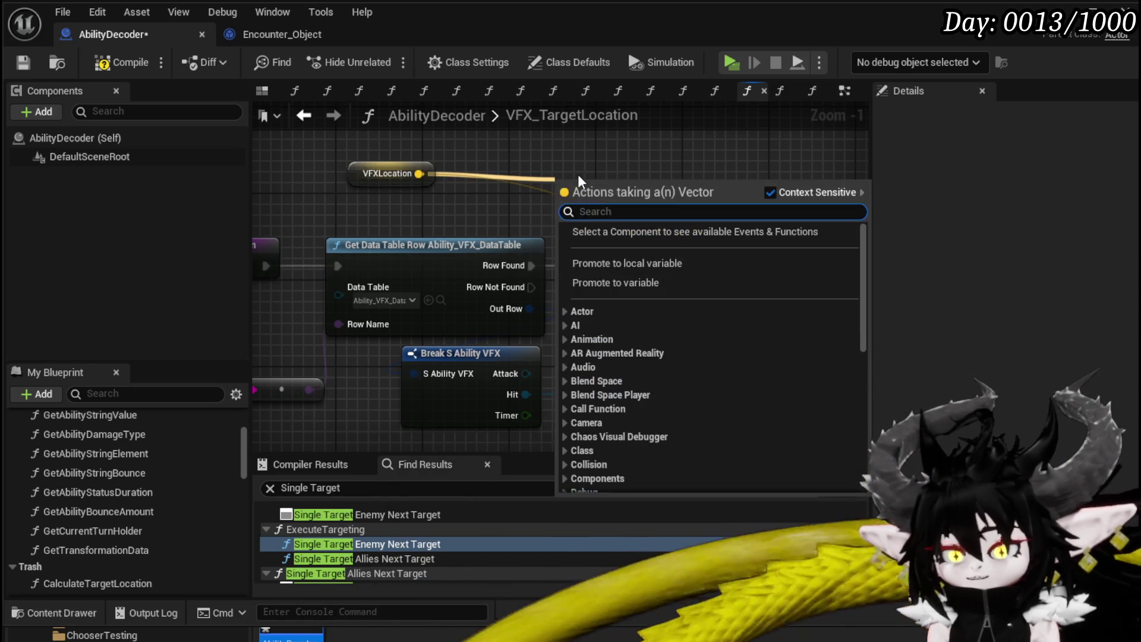
pyautogui.write('not e')
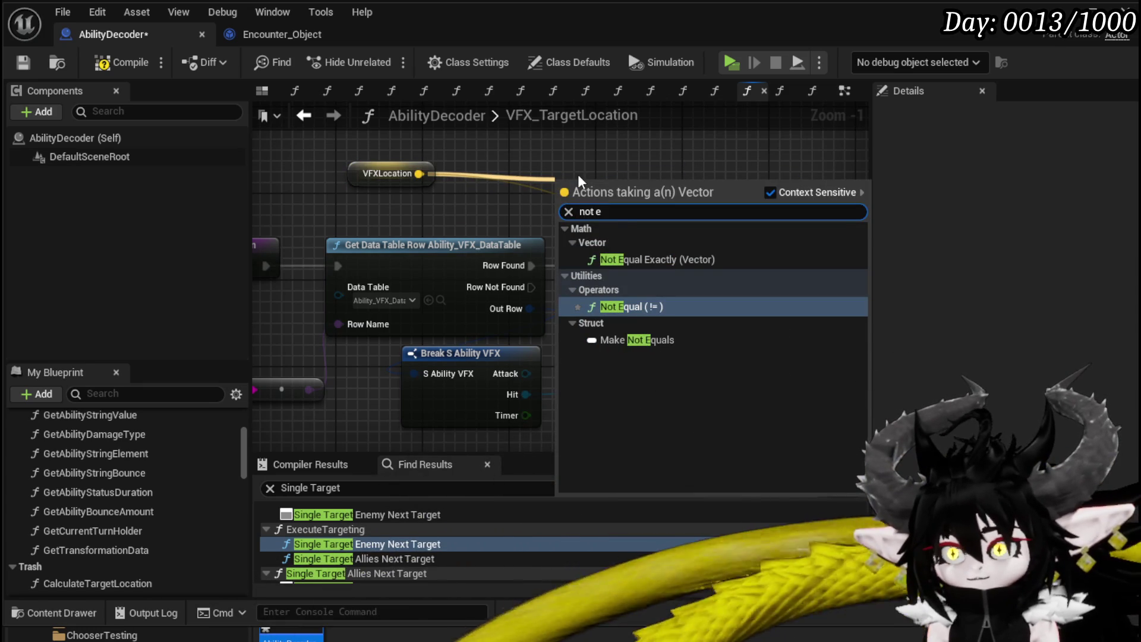
pyautogui.click(659, 260)
pyautogui.moveTo(660, 260)
pyautogui.mouseDown()
pyautogui.moveTo(580, 268)
pyautogui.moveTo(471, 211)
pyautogui.mouseUp()
# Drive a Branch from the comparison and wire it between the entry and the data table lookup.
pyautogui.moveTo(394, 277); pyautogui.dragTo(395, 279)
pyautogui.click(434, 336)
pyautogui.scroll(-4, 484, 235)
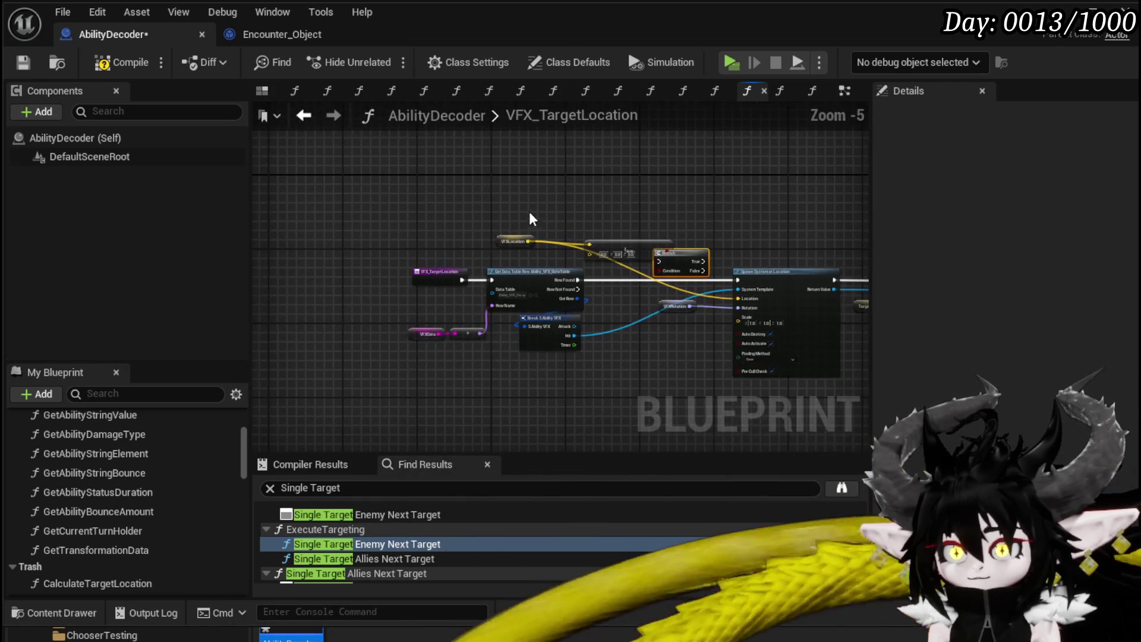
pyautogui.click(432, 283)
pyautogui.scroll(4, 432, 283)
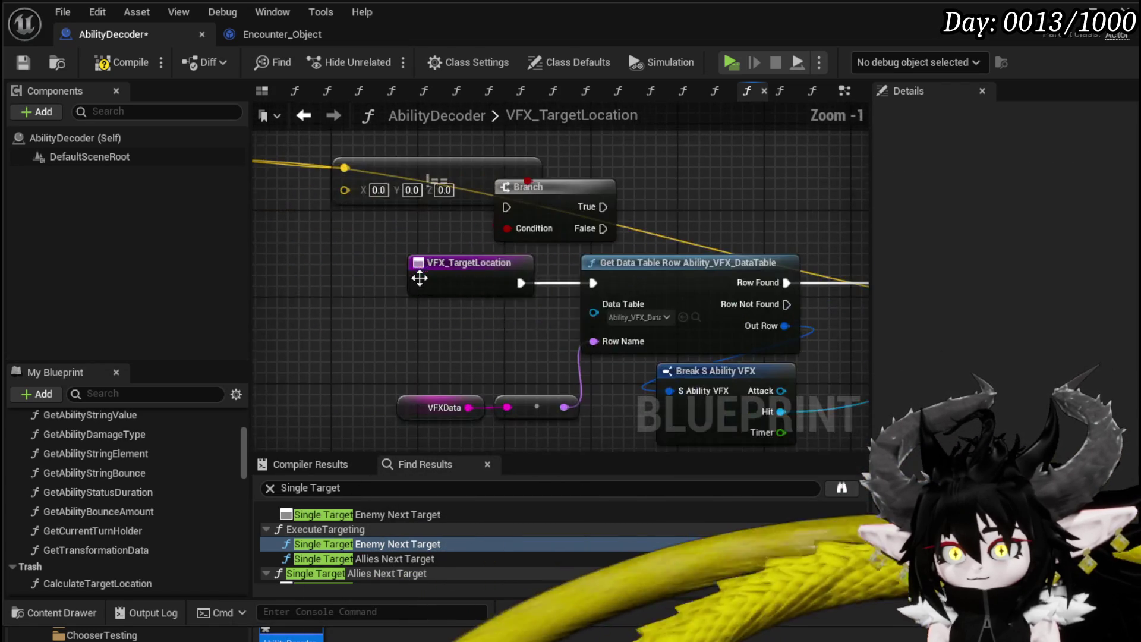
pyautogui.moveTo(580, 197); pyautogui.dragTo(504, 283)
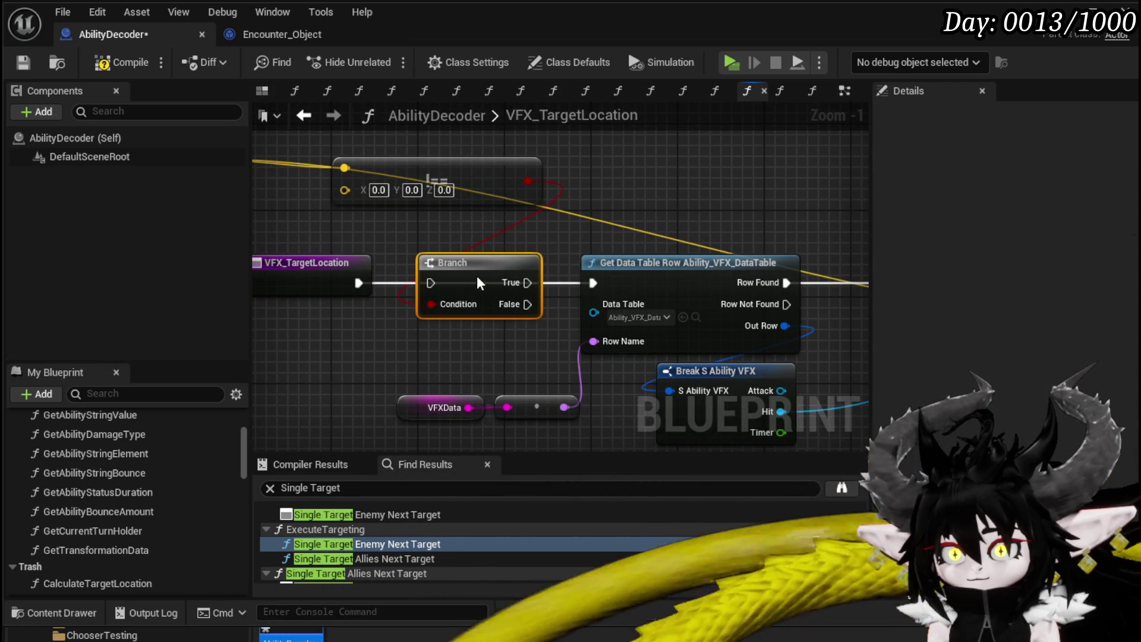
pyautogui.moveTo(587, 291); pyautogui.dragTo(624, 284)
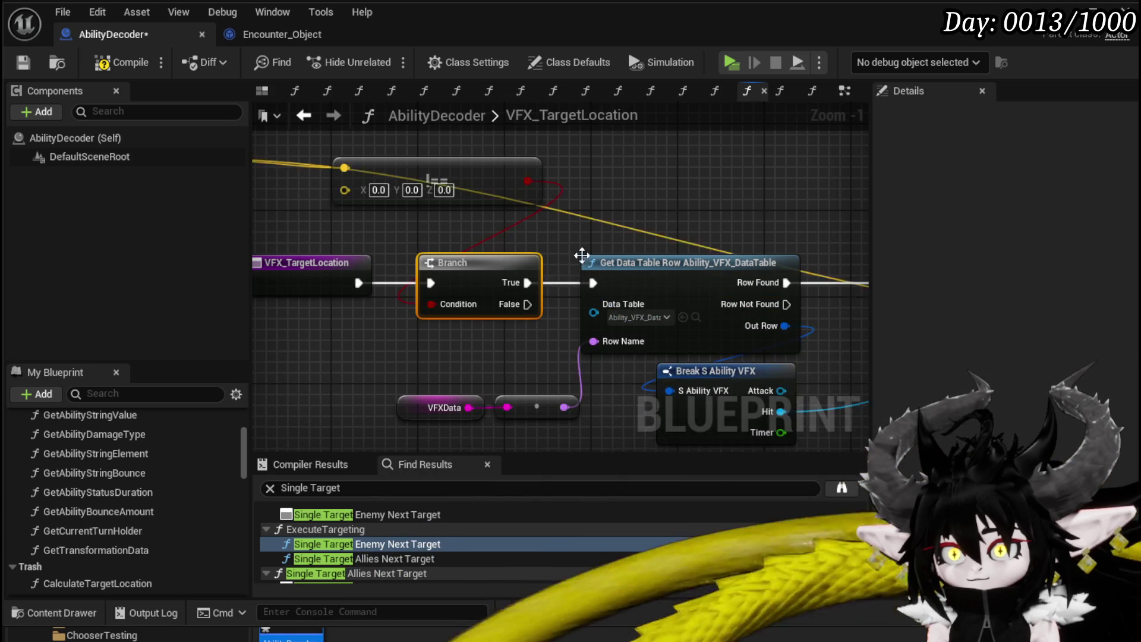
pyautogui.scroll(-2, 629, 293)
pyautogui.moveTo(577, 255); pyautogui.dragTo(461, 281)
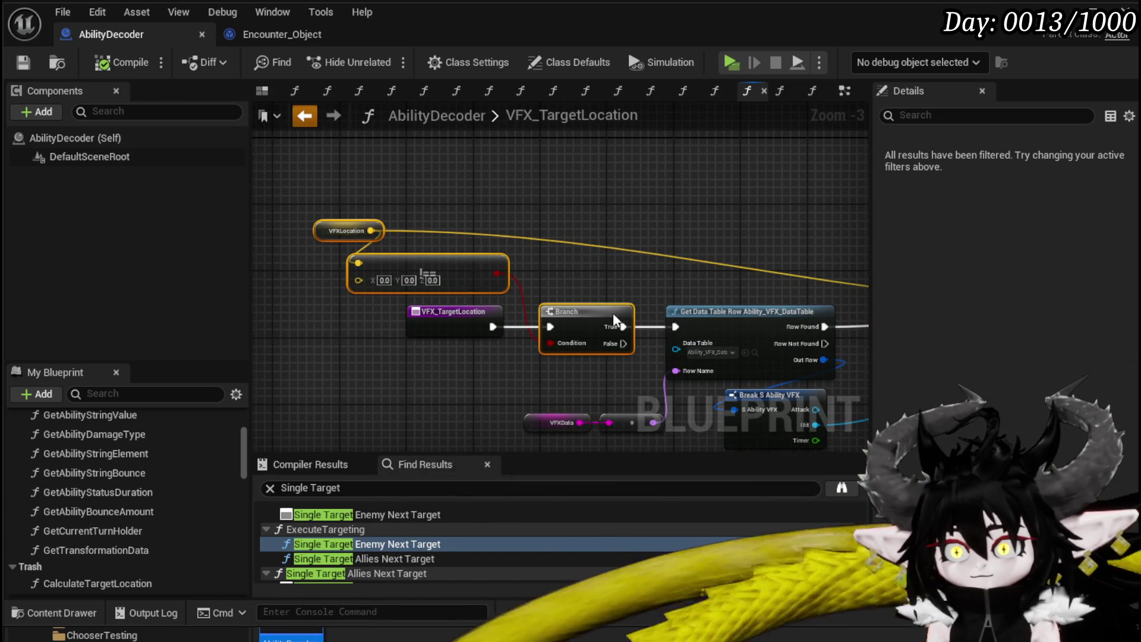
# Move back through the graphs and open the VFX_ArenaLocation function.
pyautogui.hotkey('alt', 'Left')
pyautogui.doubleClick(601, 190)
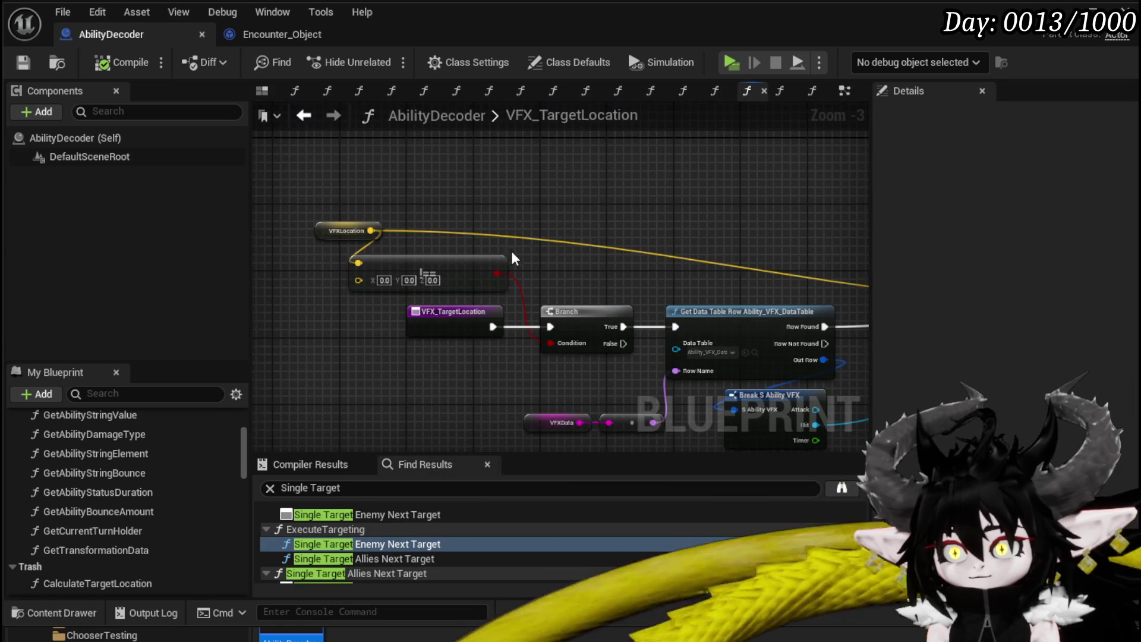
pyautogui.click(304, 116)
pyautogui.doubleClick(505, 297)
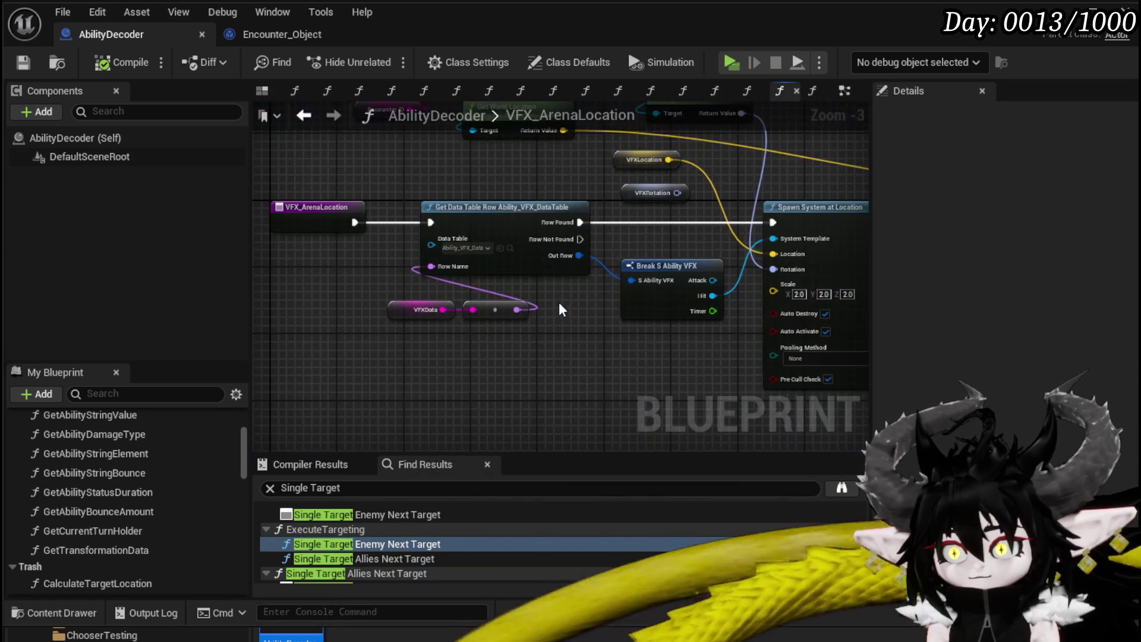
# Paste the VFXLocation not-equal check and Branch, wiring entry to Branch and True to Get Data Table Row.
pyautogui.moveTo(503, 261); pyautogui.dragTo(355, 252)
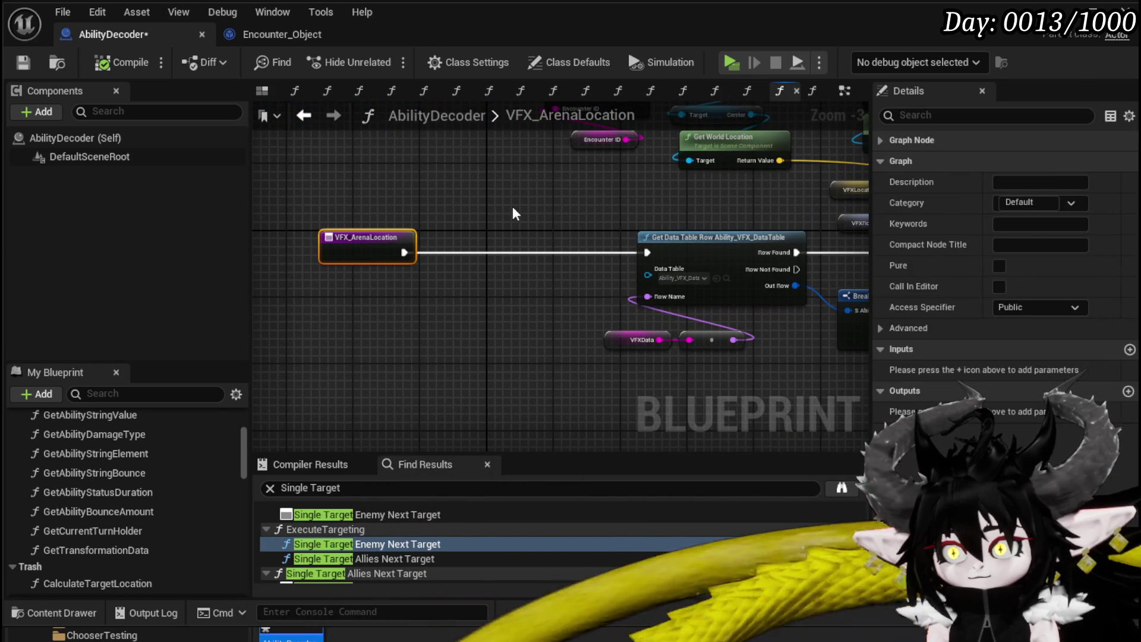
pyautogui.click(514, 214)
pyautogui.hotkey('ctrl', 'v')
pyautogui.moveTo(515, 213); pyautogui.dragTo(438, 212)
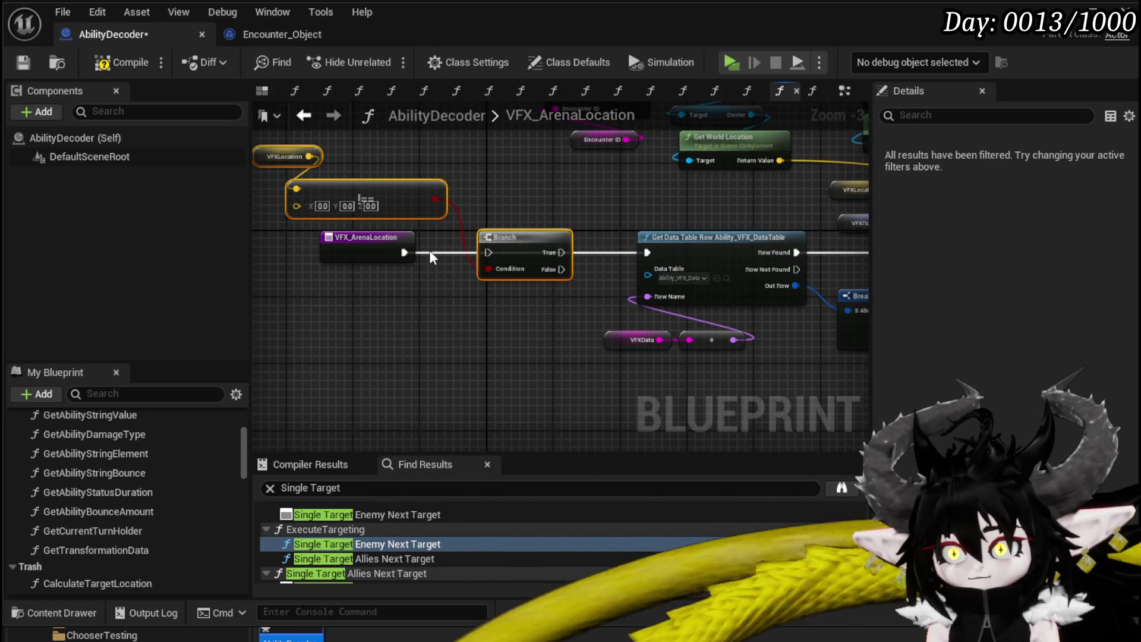
pyautogui.moveTo(410, 252); pyautogui.dragTo(404, 256)
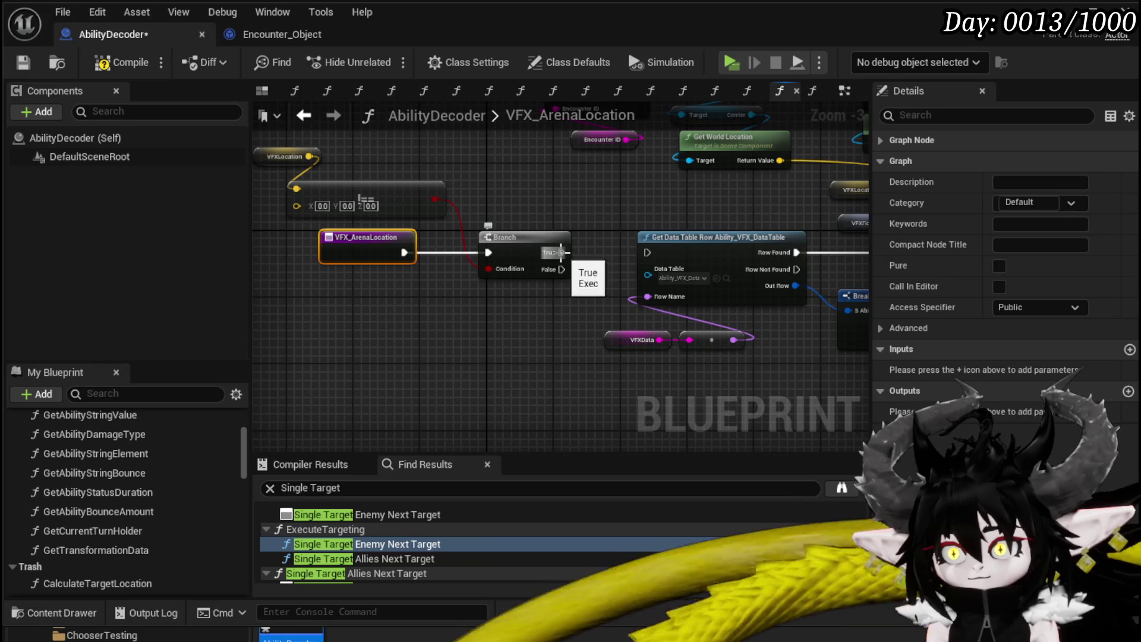
pyautogui.moveTo(651, 257); pyautogui.dragTo(648, 253)
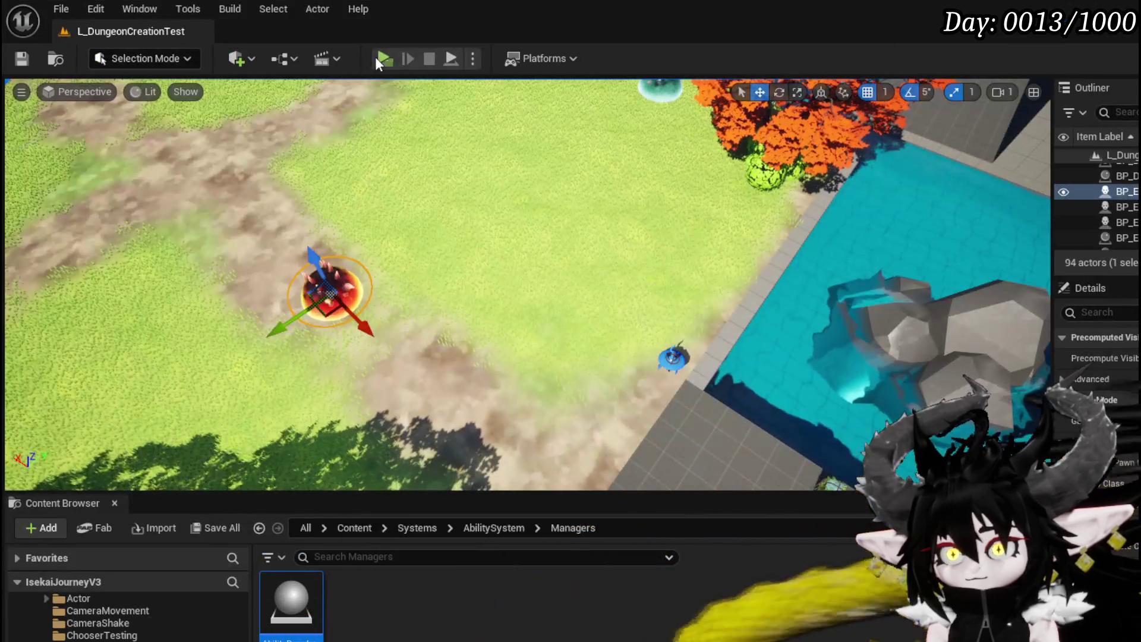
pyautogui.click(376, 57)
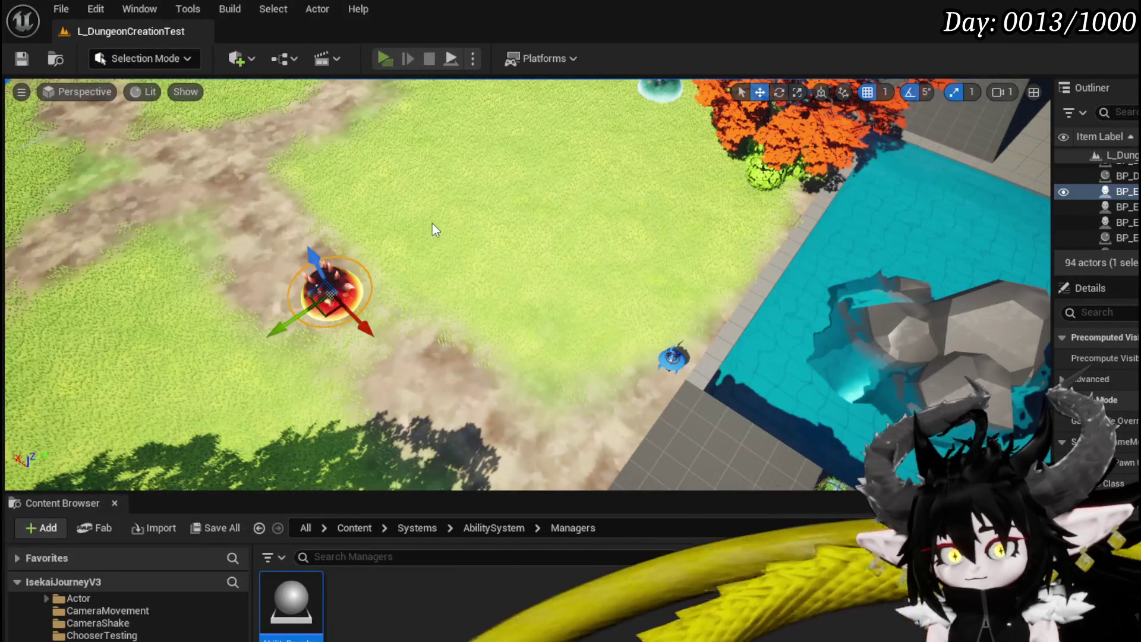
# Walk into the red slime to start a battle, cast a fire AOE, then stop the playtest.
pyautogui.press('w')
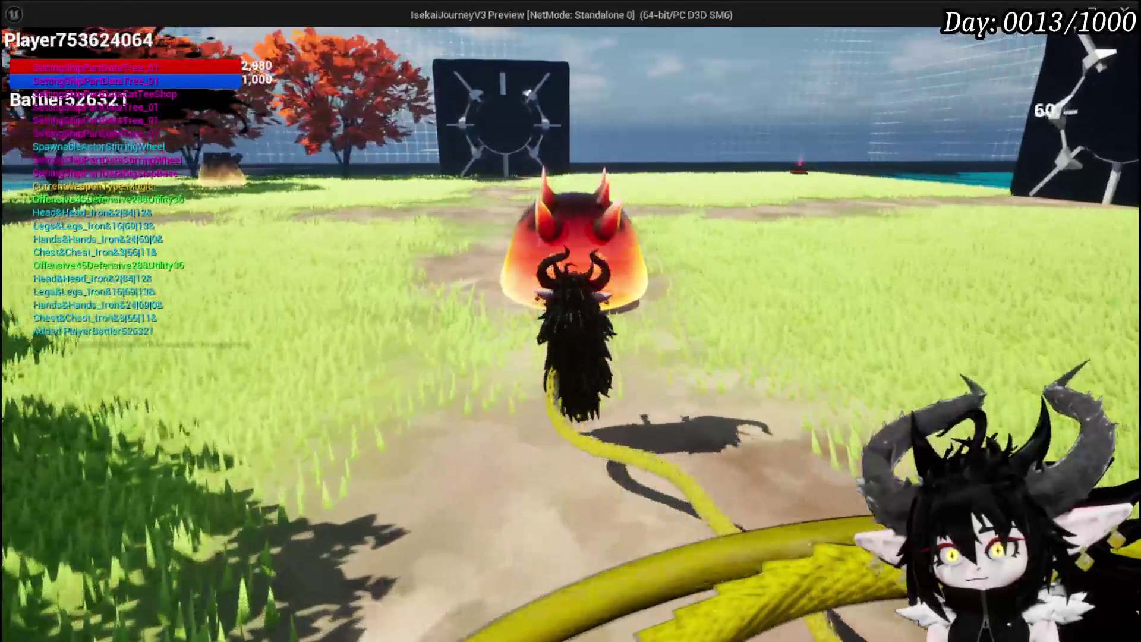
pyautogui.press('w')
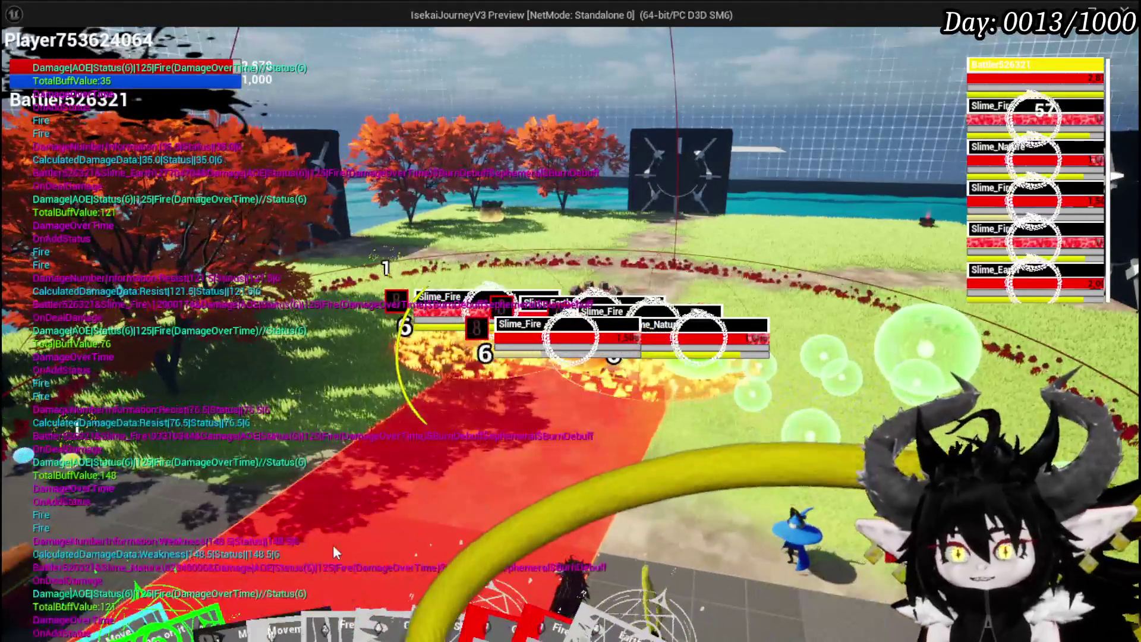
pyautogui.moveTo(368, 553)
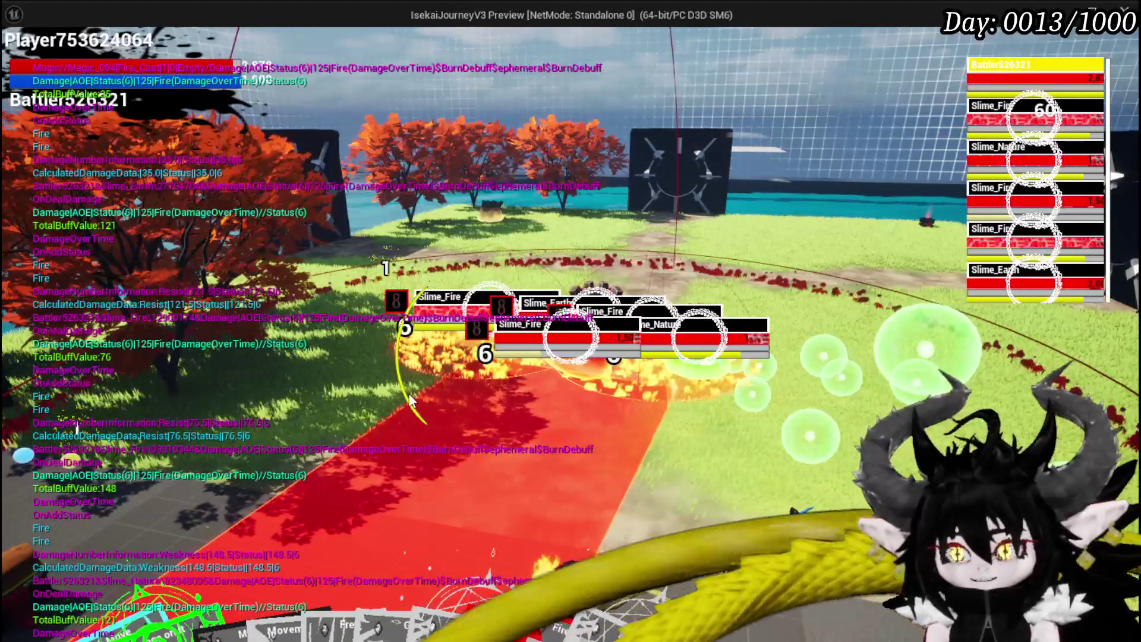
pyautogui.press('Escape')
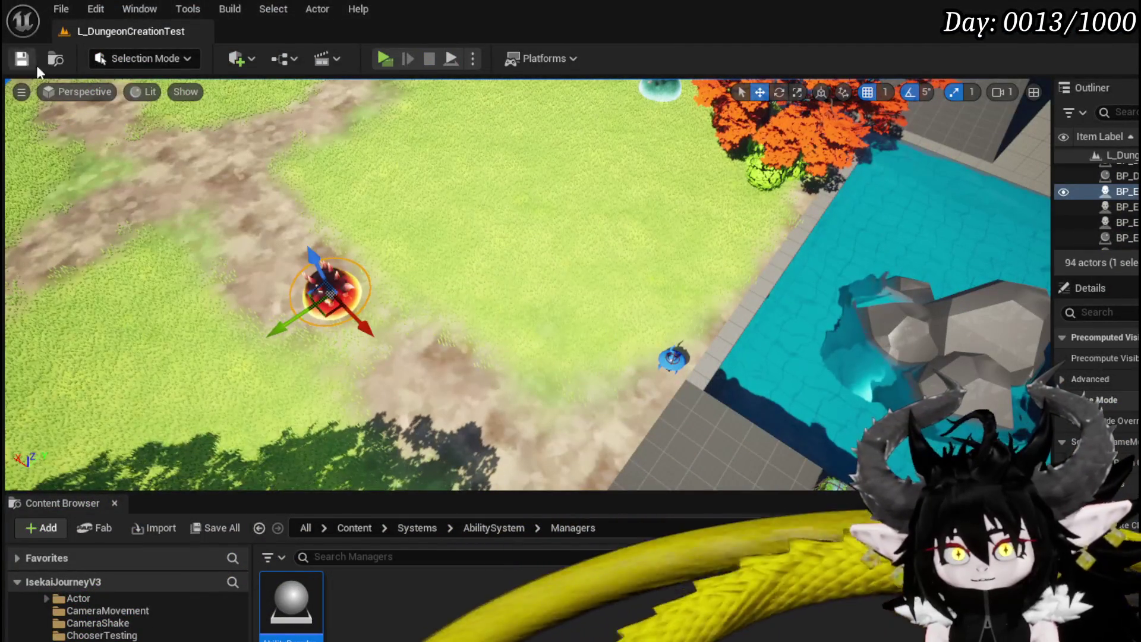
# Pan across the VFX_ArenaLocation graph, then open CalculateTargetLocation from the Trash category.
pyautogui.click(385, 60)
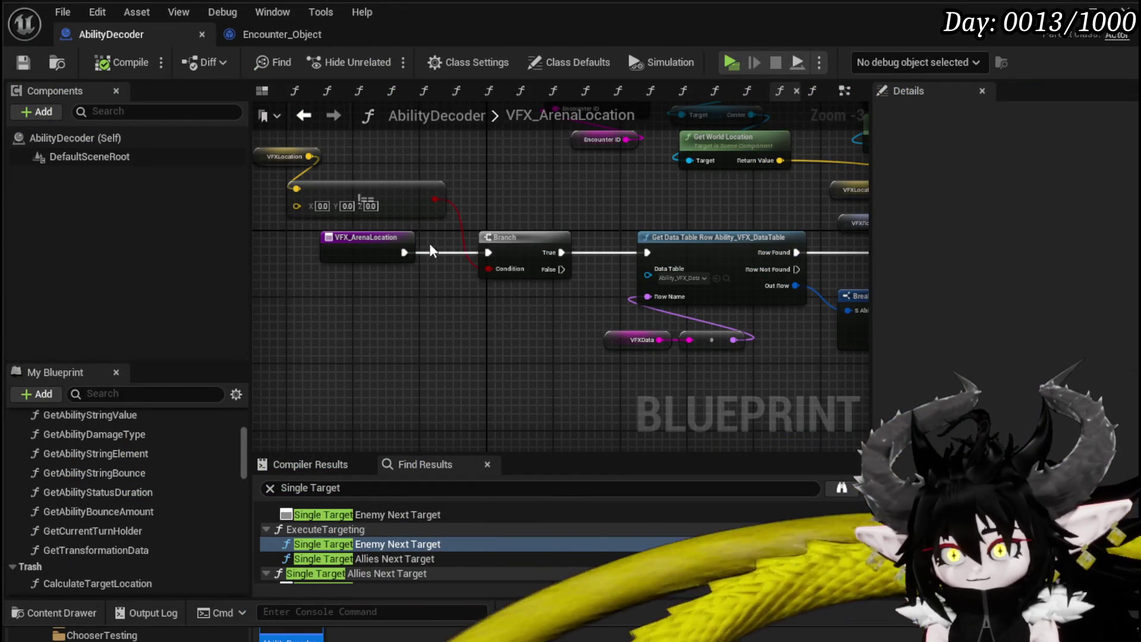
pyautogui.moveTo(530, 364)
pyautogui.mouseDown()
pyautogui.moveTo(451, 309)
pyautogui.moveTo(318, 412)
pyautogui.moveTo(483, 326)
pyautogui.moveTo(414, 230)
pyautogui.moveTo(867, 301)
pyautogui.moveTo(885, 321)
pyautogui.moveTo(604, 227)
pyautogui.moveTo(764, 249)
pyautogui.moveTo(736, 238)
pyautogui.moveTo(656, 222)
pyautogui.moveTo(853, 285)
pyautogui.moveTo(453, 215)
pyautogui.moveTo(925, 296)
pyautogui.mouseUp()
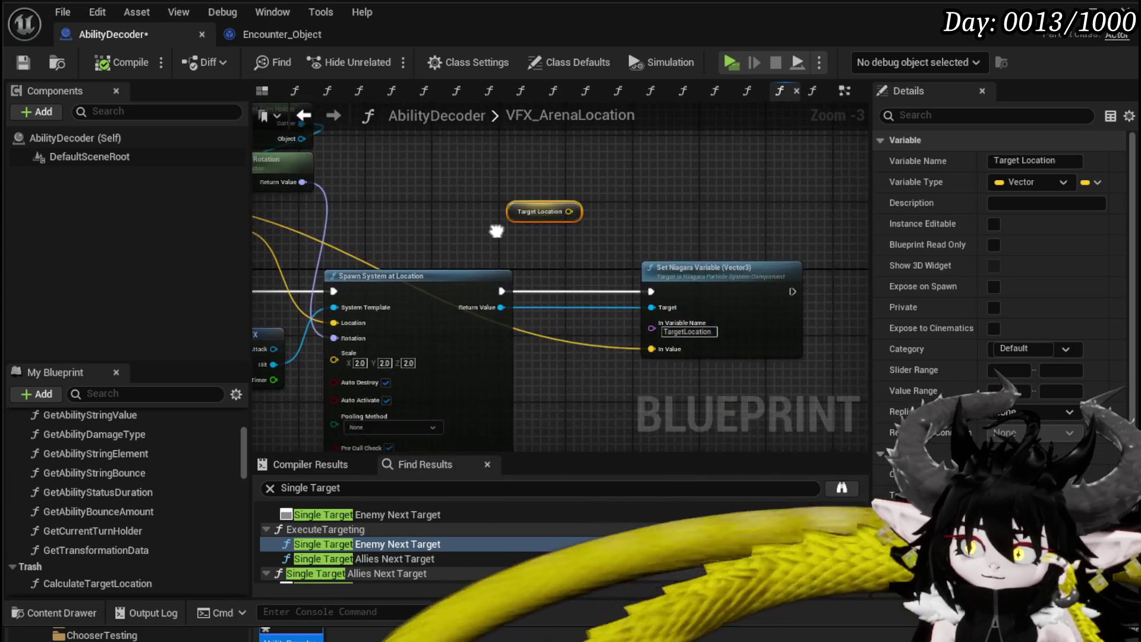
pyautogui.moveTo(496, 230); pyautogui.dragTo(905, 285)
pyautogui.moveTo(305, 276)
pyautogui.mouseDown()
pyautogui.moveTo(521, 279)
pyautogui.moveTo(394, 232)
pyautogui.moveTo(583, 265)
pyautogui.moveTo(309, 237)
pyautogui.moveTo(365, 234)
pyautogui.mouseUp()
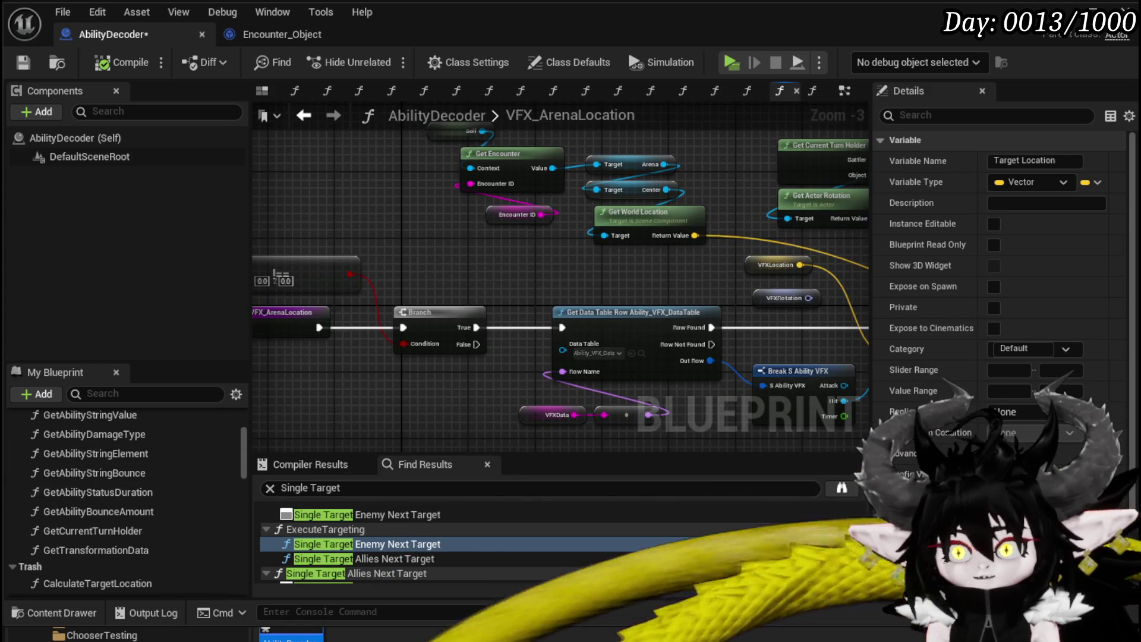
pyautogui.scroll(-3, 144, 436)
pyautogui.doubleClick(78, 459)
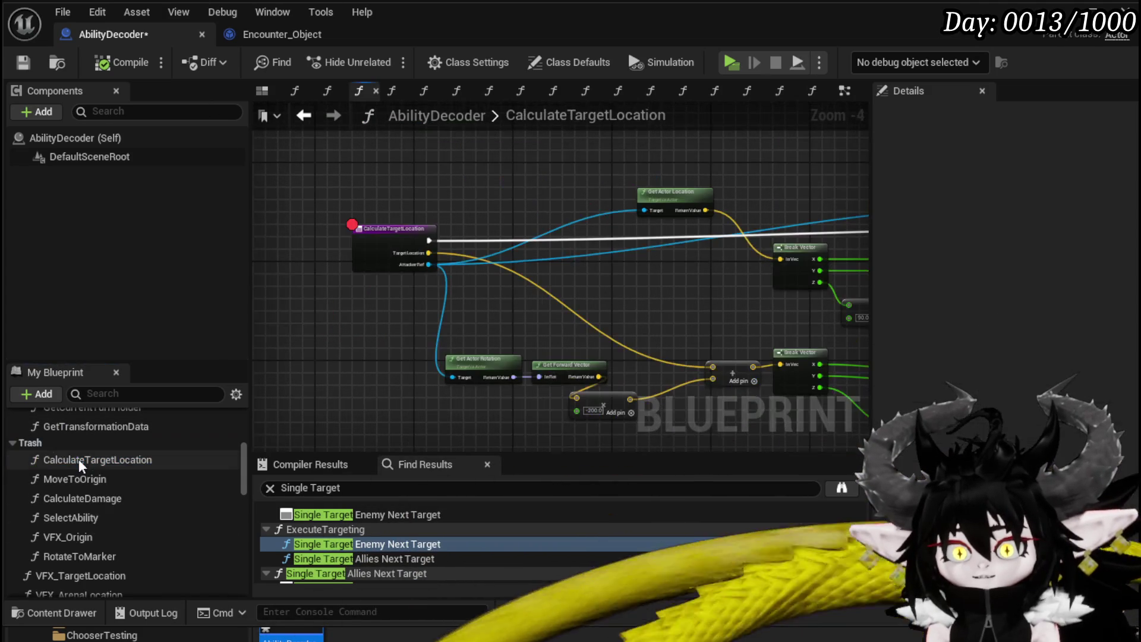
# Delete the unused CalculateTargetLocation function, then compile and save AbilityDecoder.
pyautogui.click(90, 458)
pyautogui.press('Delete')
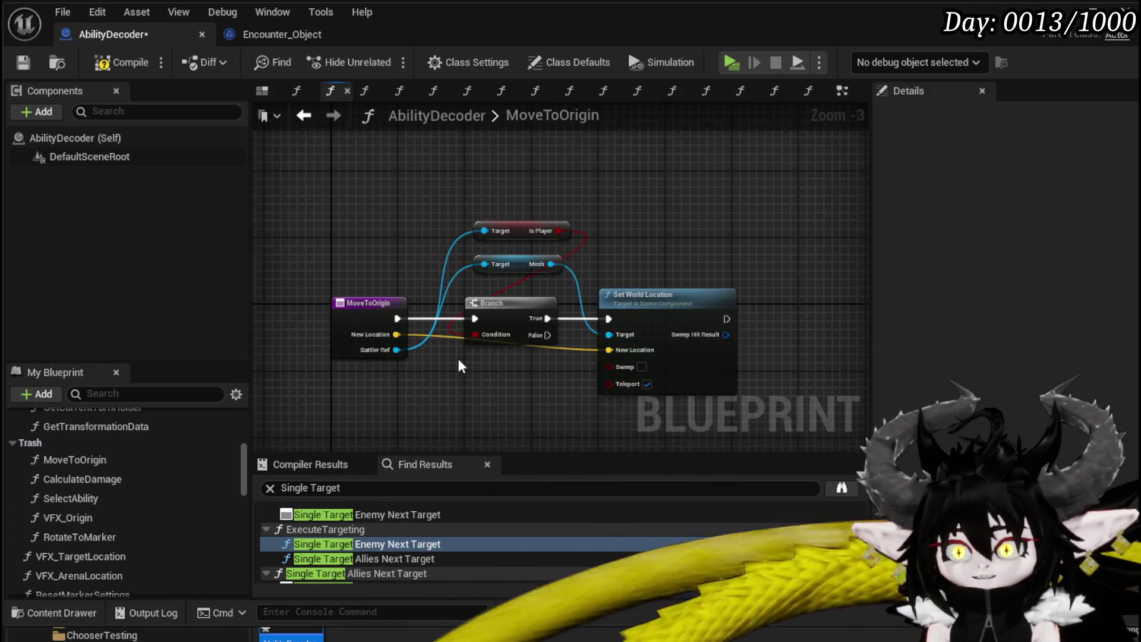
pyautogui.click(134, 61)
pyautogui.click(24, 64)
# Toggle a breakpoint on the MoveToOrigin entry node.
pyautogui.click(369, 303)
pyautogui.rightClick(356, 314)
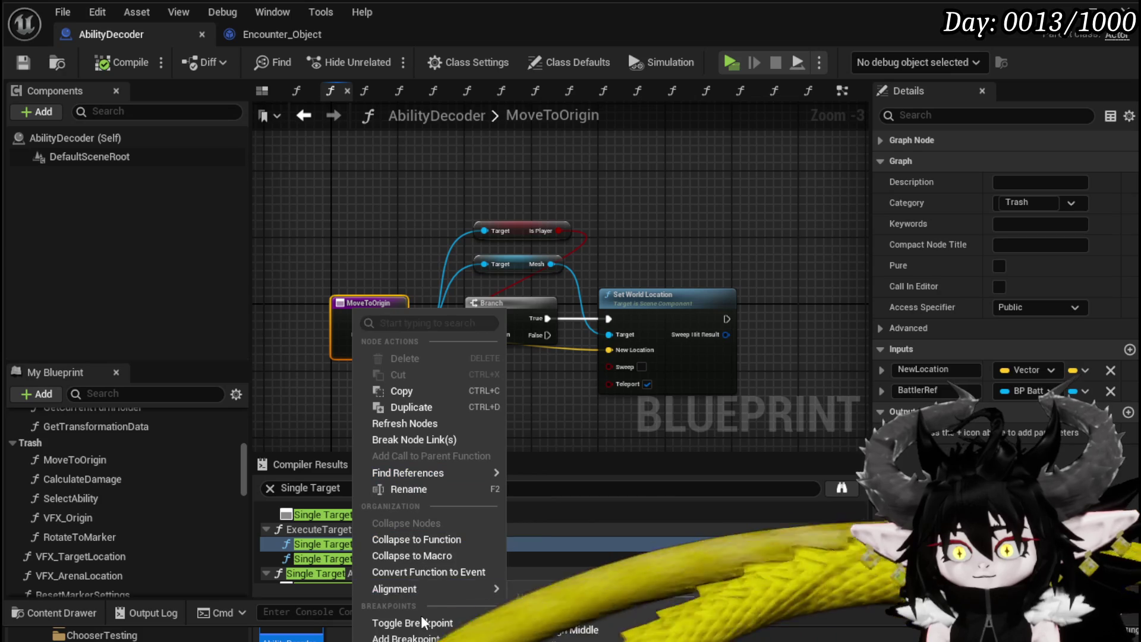
pyautogui.click(422, 621)
pyautogui.scroll(3, 109, 511)
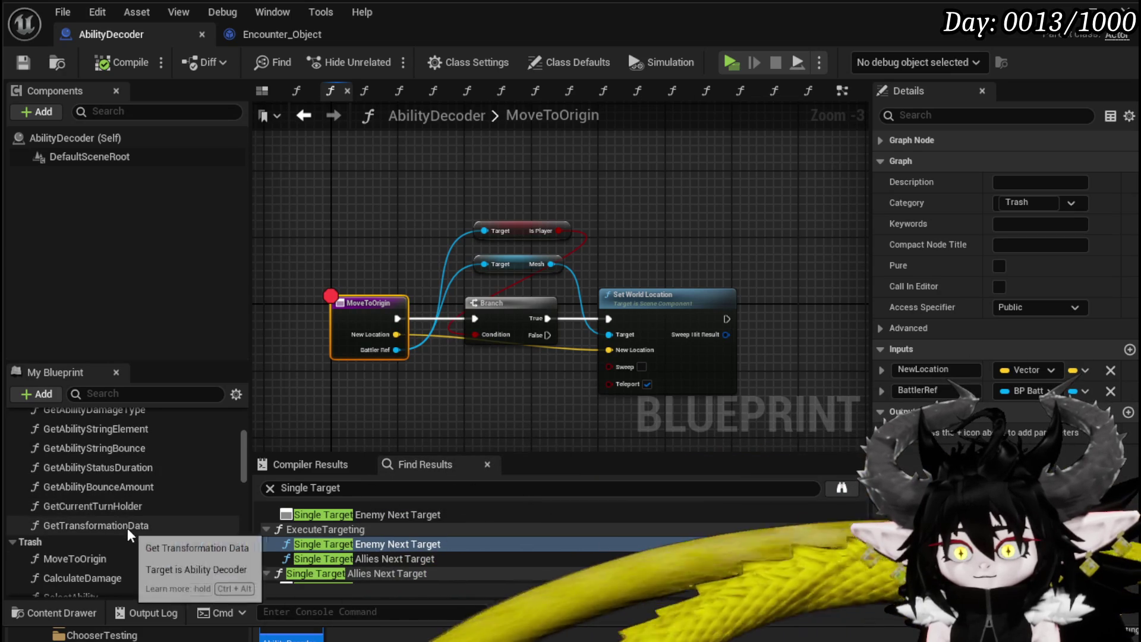
pyautogui.scroll(5, 128, 531)
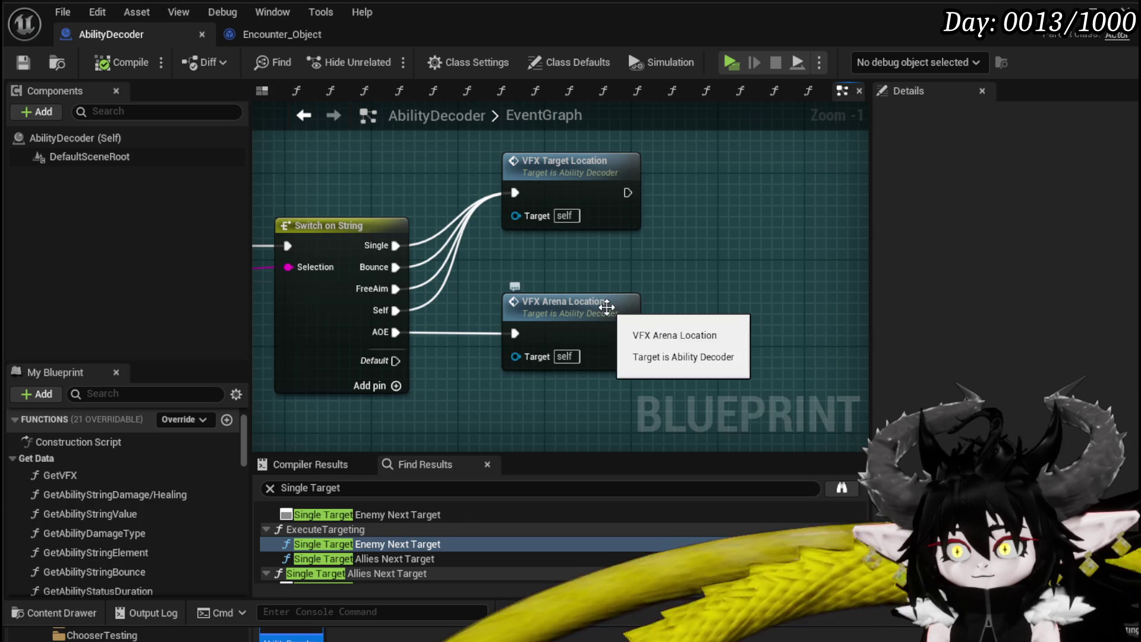
# Open VFX_TargetLocation and bring the Target Location getter beside the VFXLocation check and Branch.
pyautogui.doubleClick(562, 189)
pyautogui.scroll(2, 664, 225)
pyautogui.moveTo(550, 199)
pyautogui.mouseDown()
pyautogui.moveTo(419, 200)
pyautogui.moveTo(254, 176)
pyautogui.mouseUp()
pyautogui.moveTo(653, 190); pyautogui.dragTo(313, 188)
pyautogui.moveTo(520, 289)
pyautogui.mouseDown()
pyautogui.moveTo(363, 160)
pyautogui.moveTo(586, 244)
pyautogui.mouseUp()
pyautogui.moveTo(537, 216)
pyautogui.mouseDown()
pyautogui.moveTo(600, 225)
pyautogui.moveTo(534, 256)
pyautogui.moveTo(441, 206)
pyautogui.mouseUp()
pyautogui.click(462, 223)
pyautogui.hotkey('ctrl', 'z')
pyautogui.moveTo(525, 232)
pyautogui.mouseDown()
pyautogui.moveTo(592, 250)
pyautogui.moveTo(496, 203)
pyautogui.mouseUp()
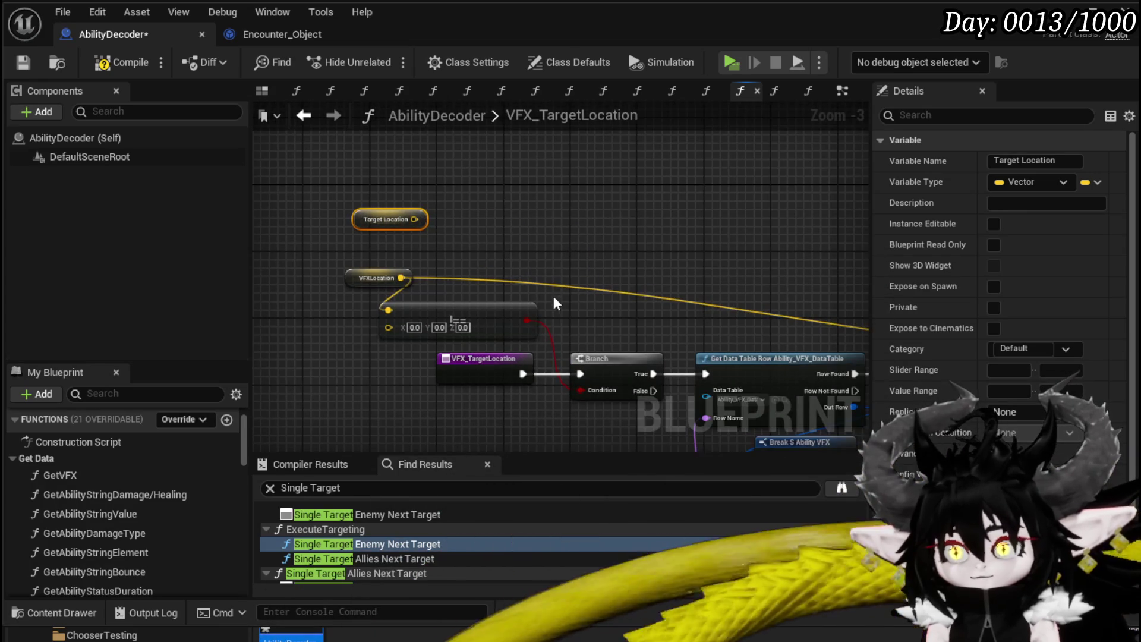
# Feed the vector comparison into a new OR node, add a duplicate comparison for Target Location, and save.
pyautogui.moveTo(547, 320); pyautogui.dragTo(602, 290)
pyautogui.write('Or')
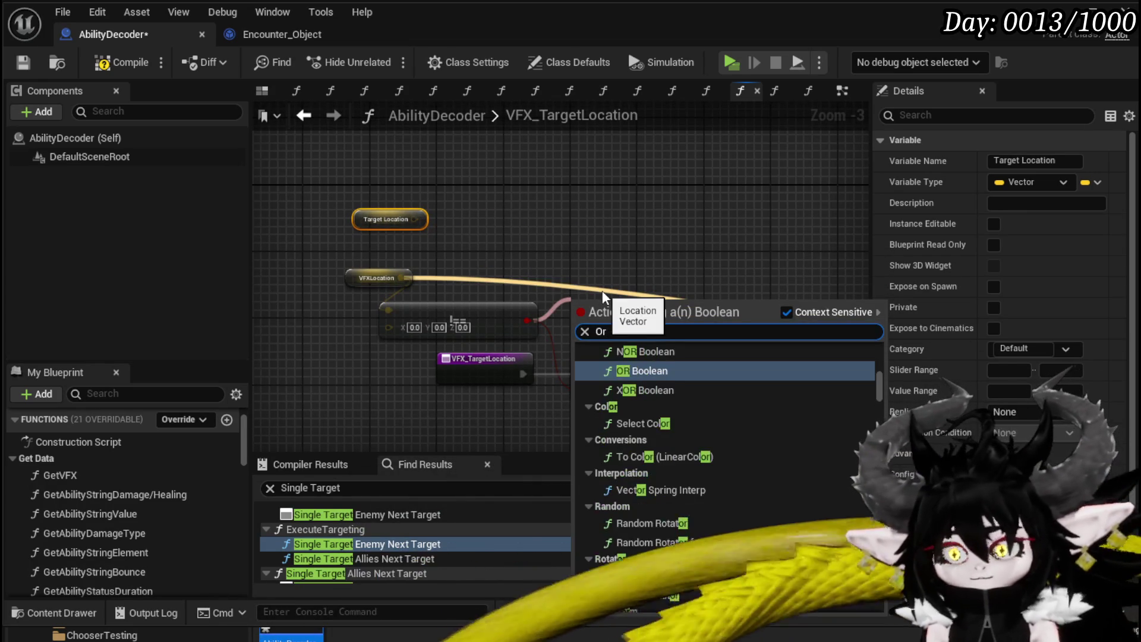
pyautogui.click(649, 370)
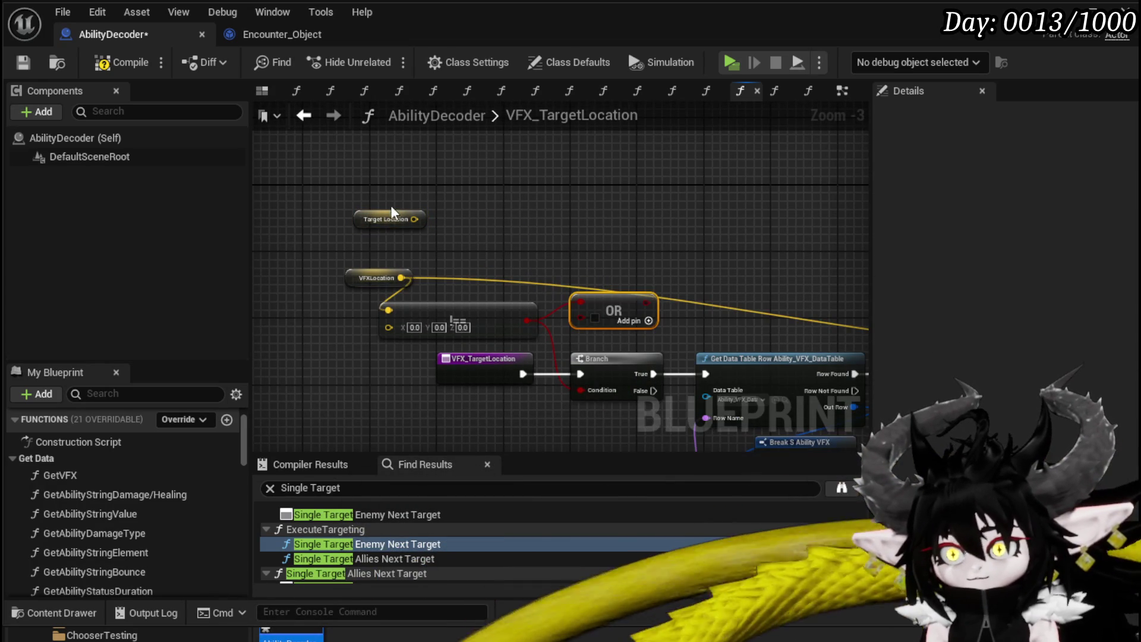
pyautogui.hotkey('ctrl', 'v')
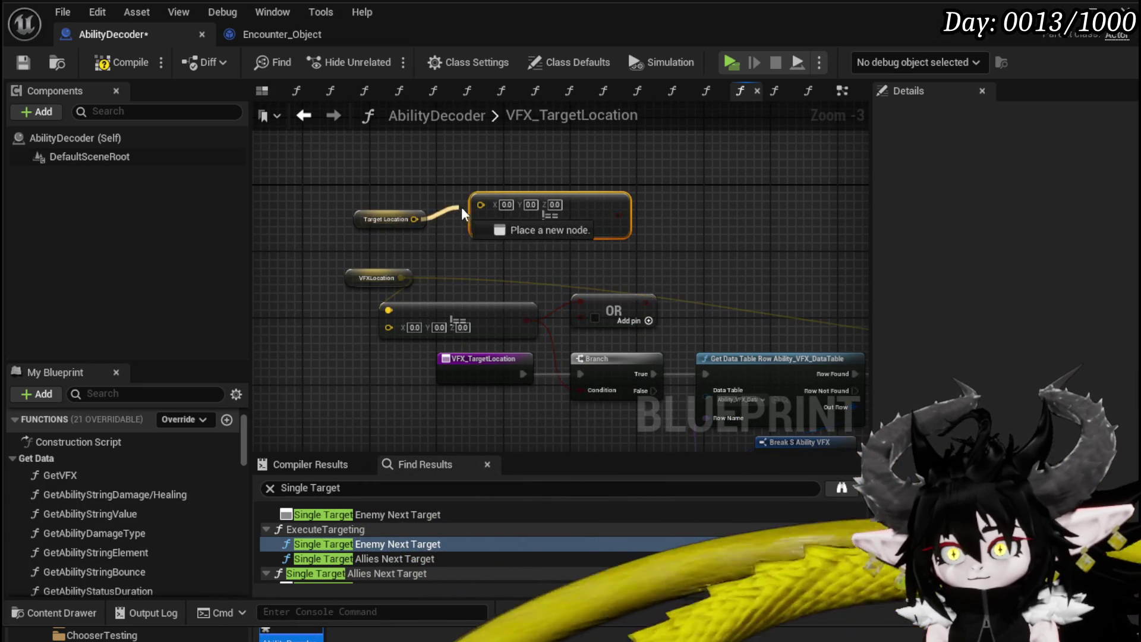
pyautogui.moveTo(393, 216); pyautogui.dragTo(377, 200)
pyautogui.moveTo(551, 208); pyautogui.dragTo(518, 216)
pyautogui.moveTo(592, 221)
pyautogui.mouseDown()
pyautogui.moveTo(596, 264)
pyautogui.moveTo(595, 228)
pyautogui.moveTo(564, 308)
pyautogui.moveTo(629, 311)
pyautogui.mouseUp()
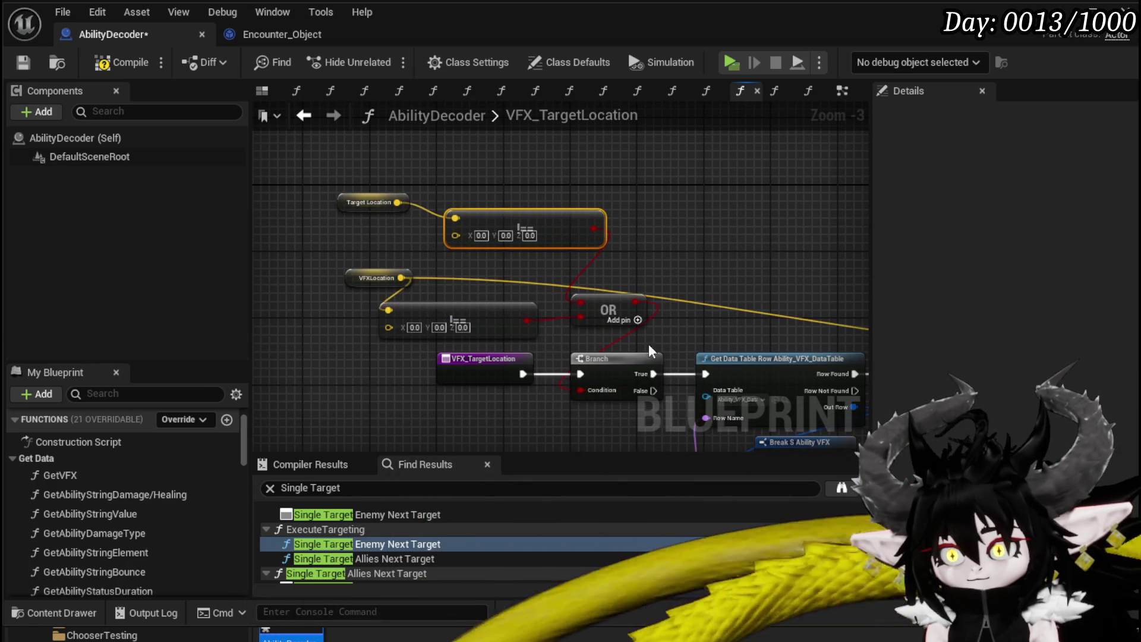
pyautogui.click(20, 63)
# Select the location checks and OR node, then go back to the EventGraph.
pyautogui.moveTo(818, 215)
pyautogui.mouseDown()
pyautogui.moveTo(681, 190)
pyautogui.moveTo(390, 178)
pyautogui.moveTo(787, 197)
pyautogui.moveTo(721, 184)
pyautogui.moveTo(426, 164)
pyautogui.moveTo(300, 178)
pyautogui.moveTo(625, 198)
pyautogui.mouseUp()
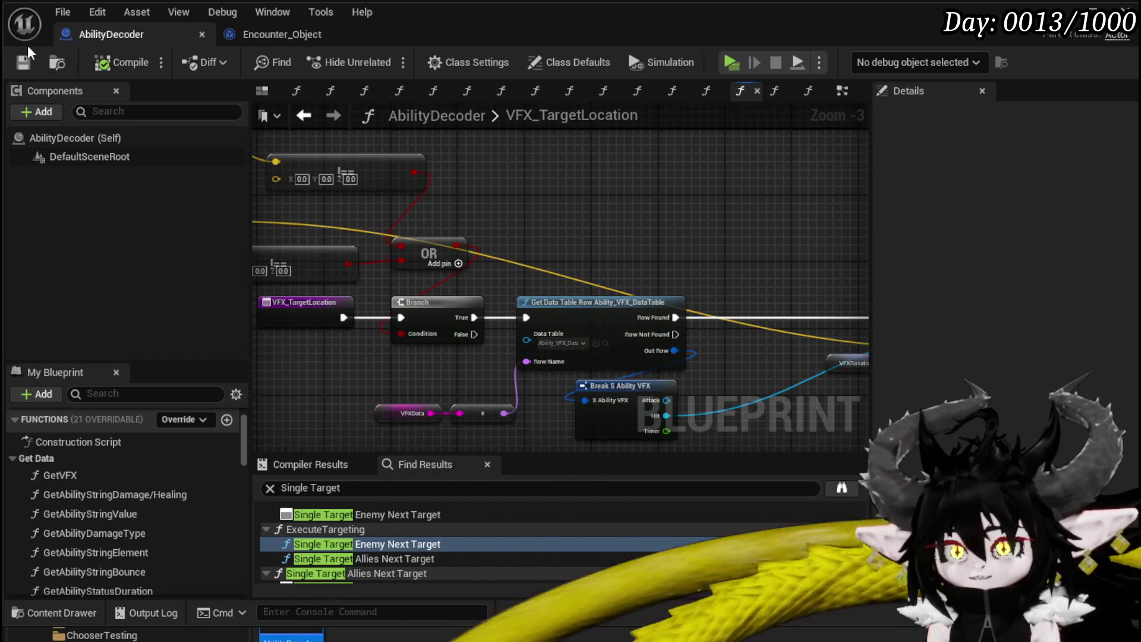
pyautogui.moveTo(814, 229)
pyautogui.mouseDown()
pyautogui.moveTo(300, 205)
pyautogui.moveTo(437, 217)
pyautogui.moveTo(564, 249)
pyautogui.moveTo(719, 224)
pyautogui.moveTo(357, 196)
pyautogui.moveTo(355, 211)
pyautogui.mouseUp()
pyautogui.moveTo(432, 219); pyautogui.dragTo(804, 247)
pyautogui.scroll(-2, 804, 247)
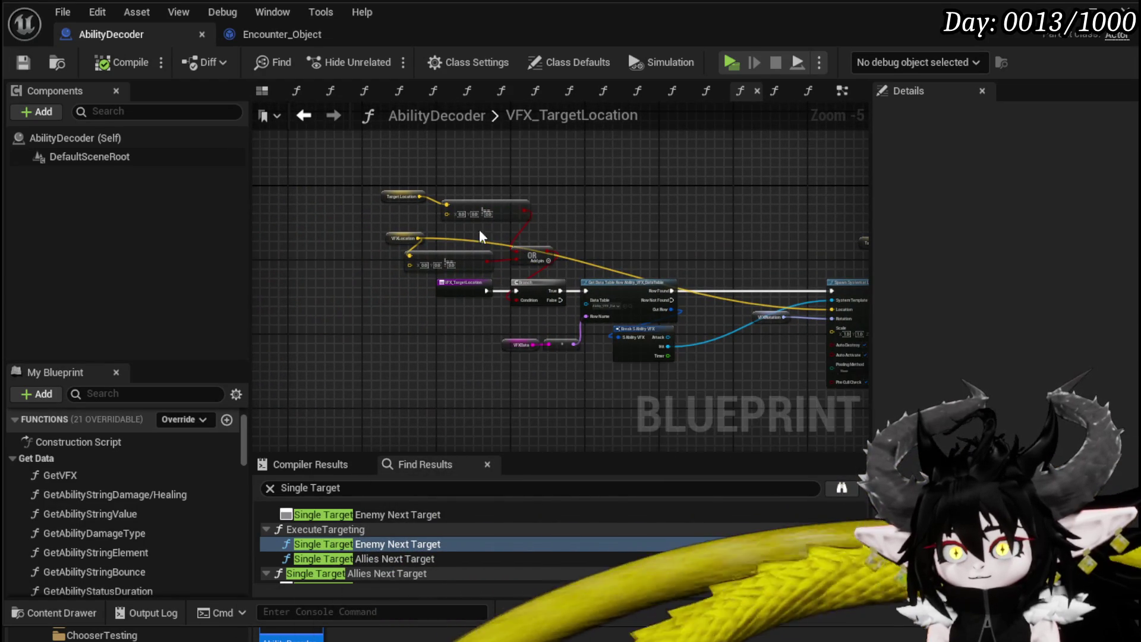
pyautogui.moveTo(653, 189)
pyautogui.mouseDown()
pyautogui.moveTo(517, 220)
pyautogui.moveTo(505, 202)
pyautogui.moveTo(631, 224)
pyautogui.mouseUp()
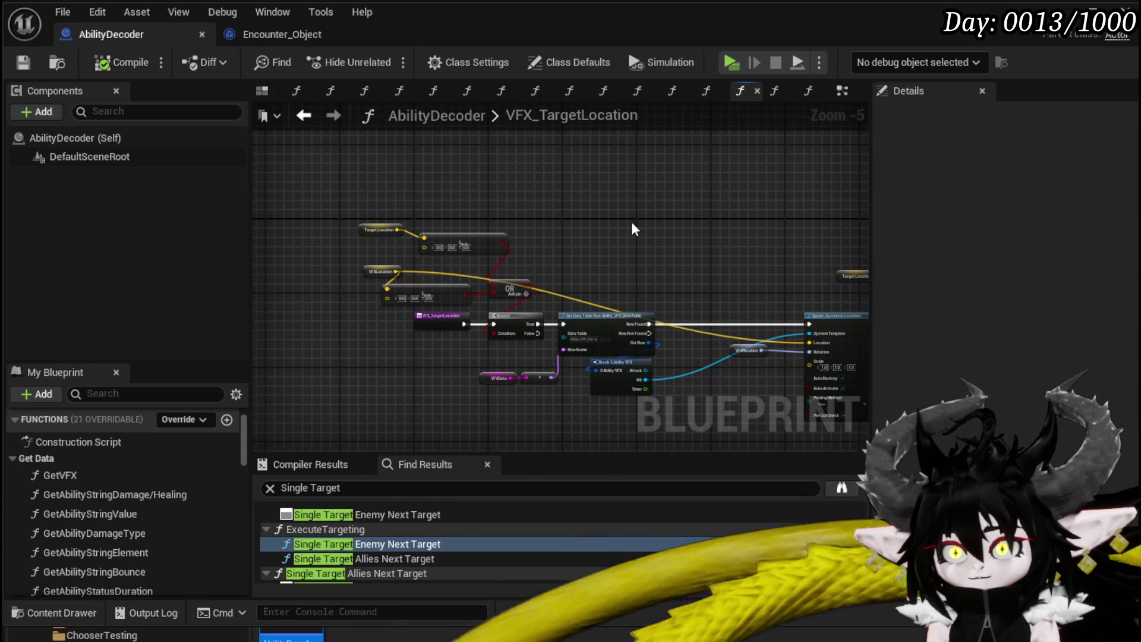
pyautogui.moveTo(492, 290); pyautogui.dragTo(518, 297)
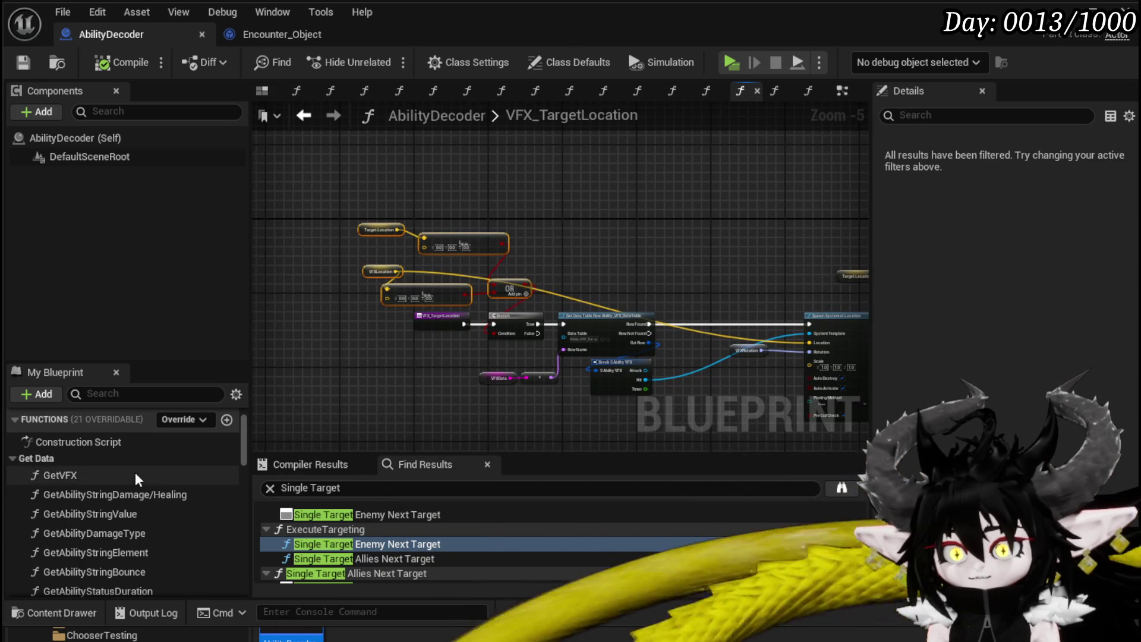
pyautogui.hotkey('alt', 'Left')
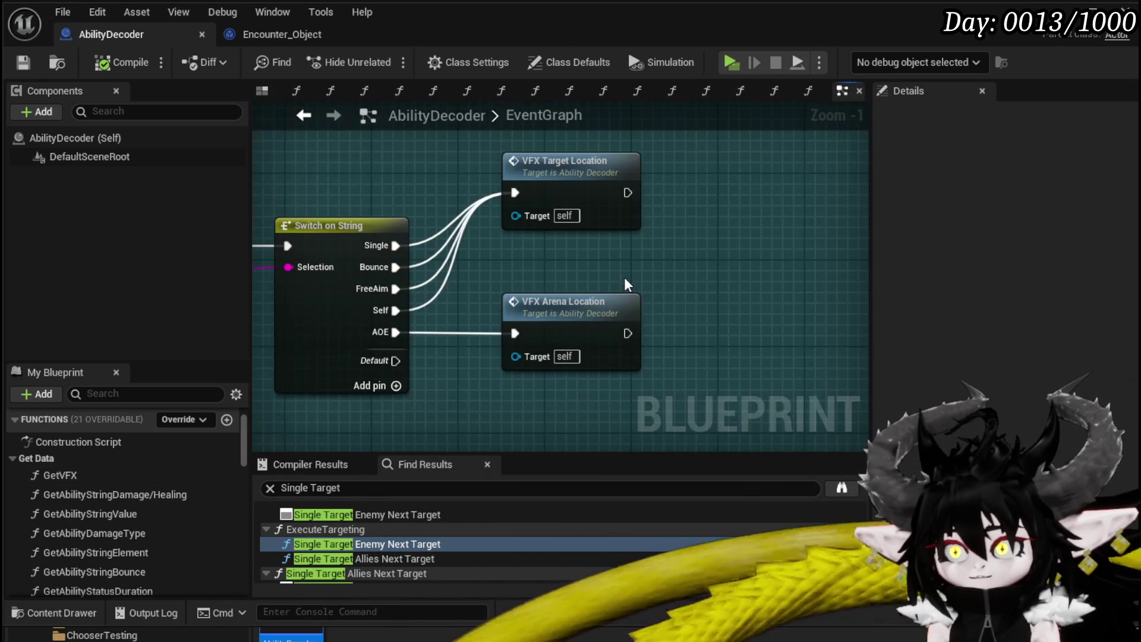
# Paste the copied checks and OR into VFX_ArenaLocation, wiring OR into the Branch Condition.
pyautogui.doubleClick(603, 199)
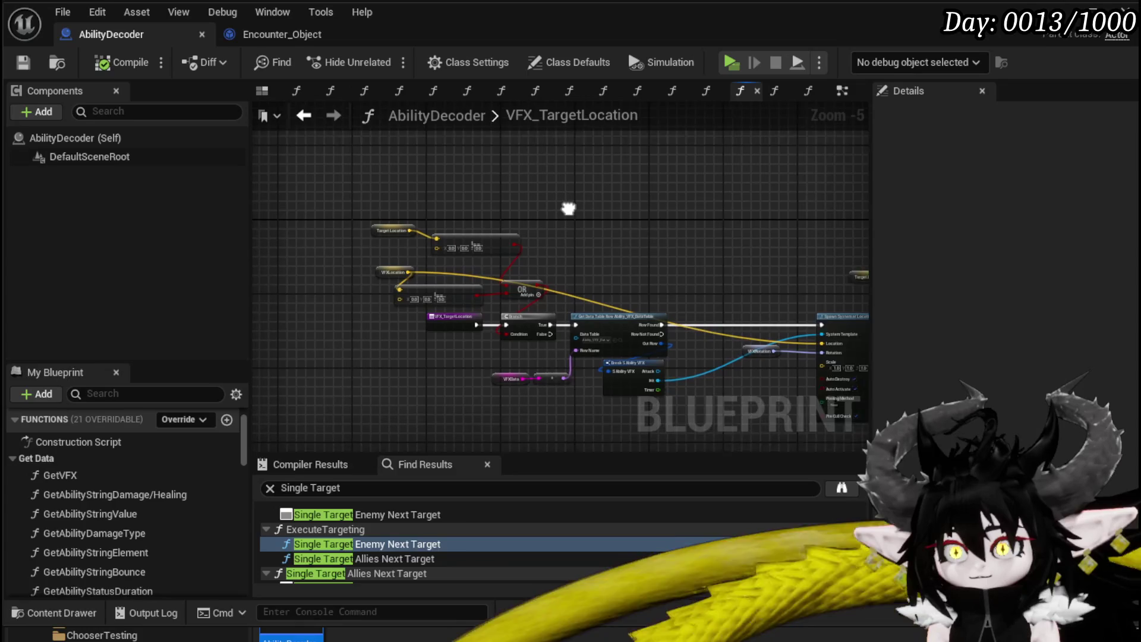
pyautogui.hotkey('alt', 'Left')
pyautogui.doubleClick(555, 304)
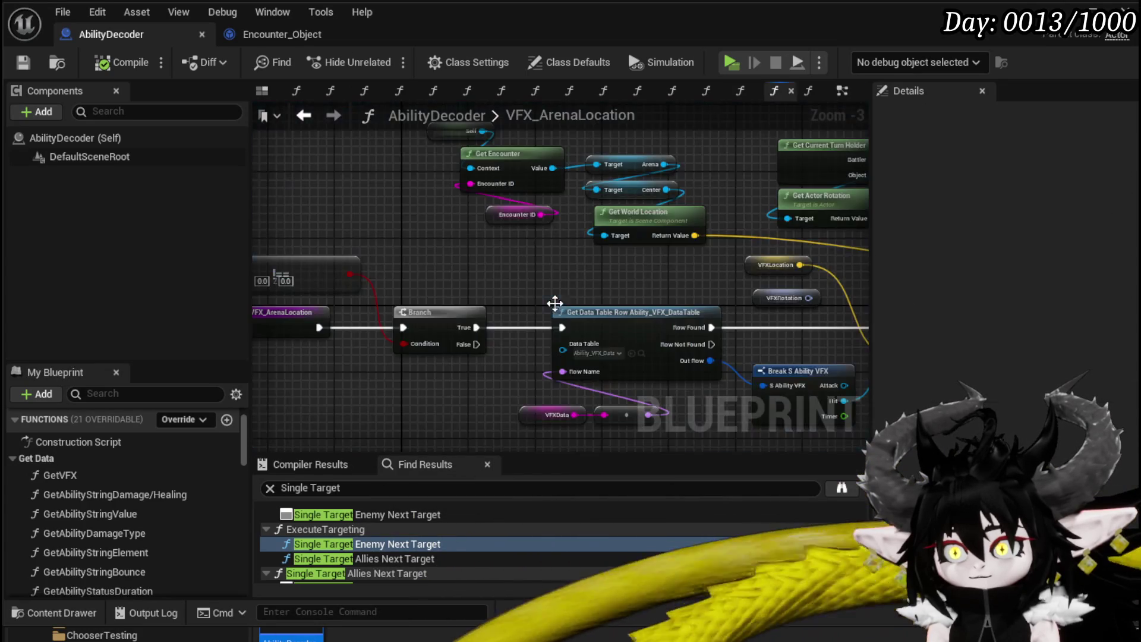
pyautogui.moveTo(333, 178)
pyautogui.mouseDown()
pyautogui.moveTo(556, 224)
pyautogui.moveTo(621, 388)
pyautogui.mouseUp()
pyautogui.hotkey('ctrl', 'v')
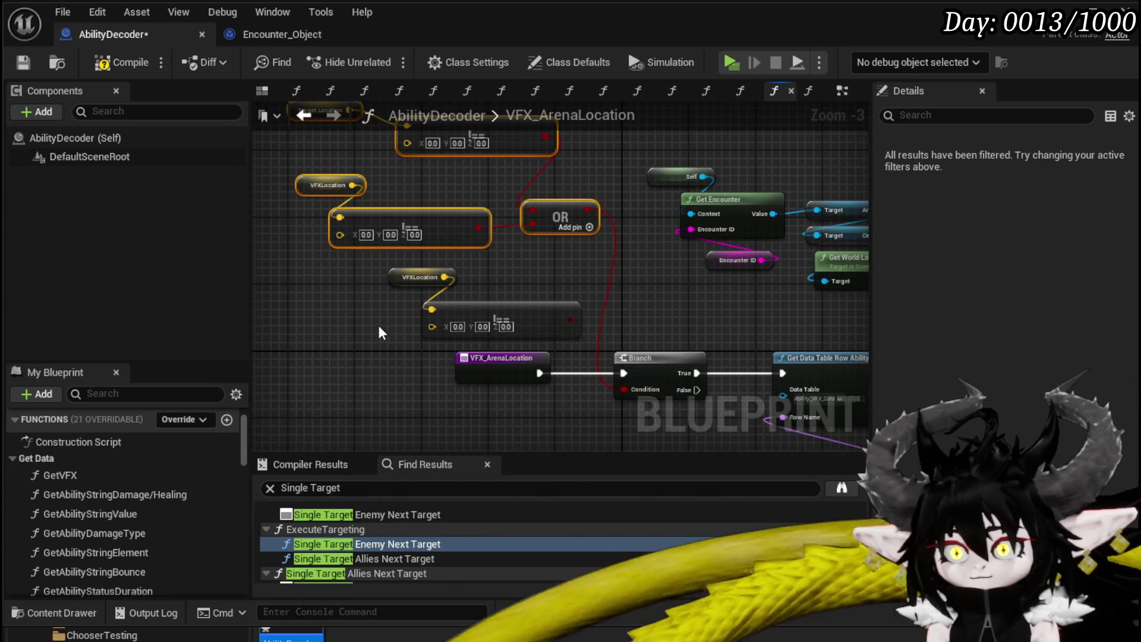
pyautogui.moveTo(376, 323); pyautogui.dragTo(557, 273)
pyautogui.press('Delete')
# Move the encounter location nodes beside the checks, delete the Target Location getter, and compile.
pyautogui.scroll(-2, 558, 276)
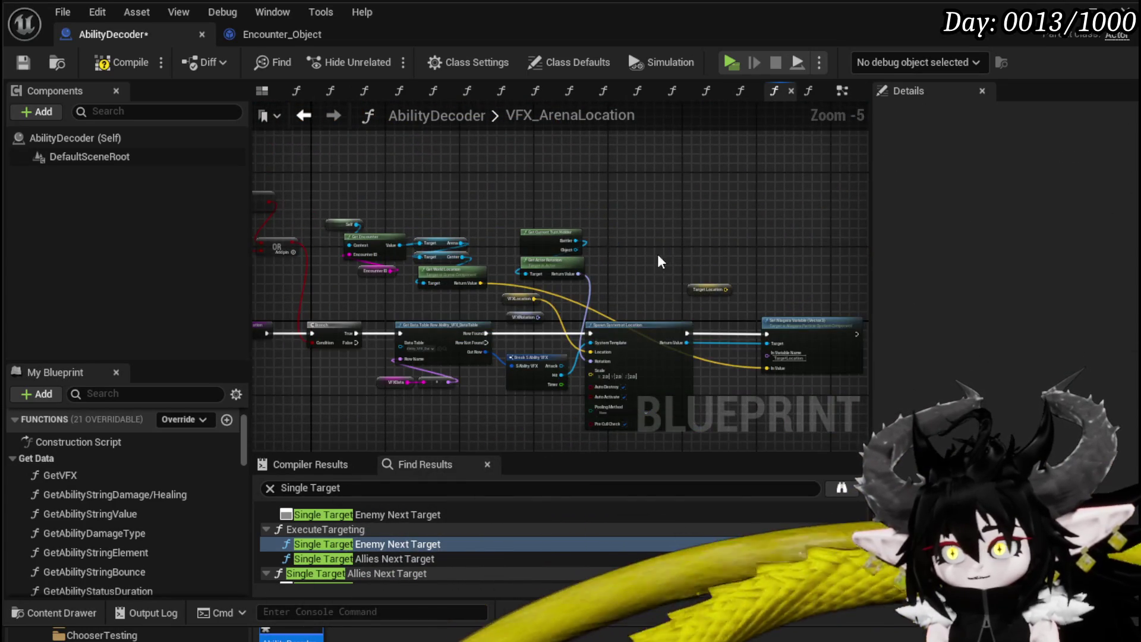
pyautogui.moveTo(649, 254); pyautogui.dragTo(661, 194)
pyautogui.scroll(2, 661, 192)
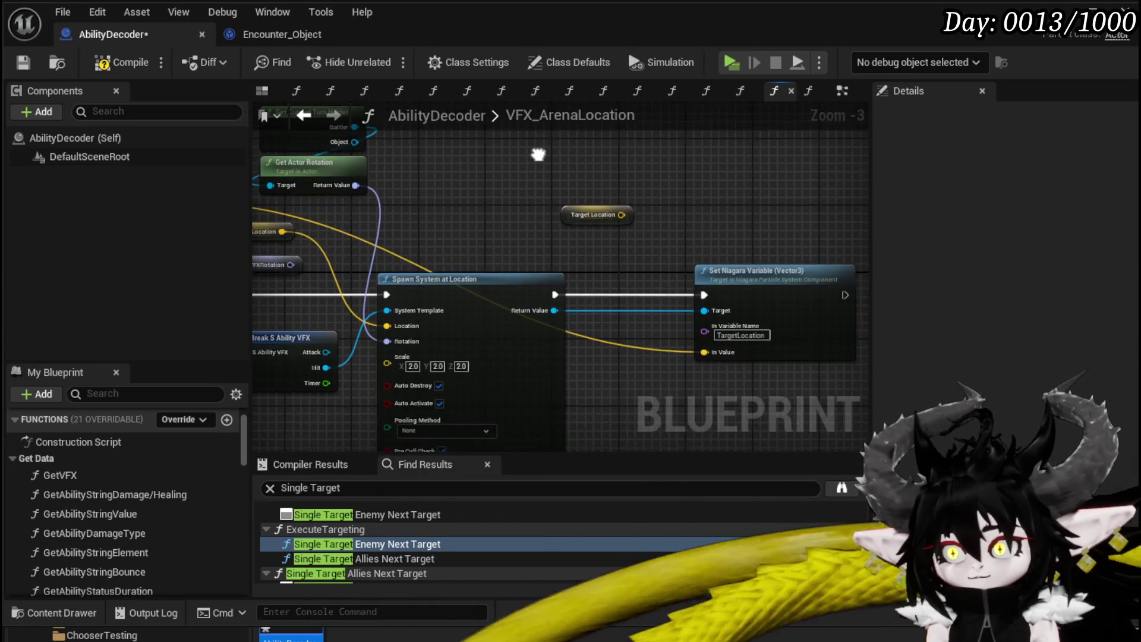
pyautogui.moveTo(419, 261); pyautogui.dragTo(663, 270)
pyautogui.moveTo(419, 261)
pyautogui.mouseDown()
pyautogui.moveTo(675, 323)
pyautogui.moveTo(522, 302)
pyautogui.mouseUp()
pyautogui.moveTo(510, 156)
pyautogui.mouseDown()
pyautogui.moveTo(749, 285)
pyautogui.moveTo(285, 142)
pyautogui.moveTo(868, 220)
pyautogui.moveTo(835, 281)
pyautogui.moveTo(380, 228)
pyautogui.moveTo(398, 291)
pyautogui.mouseUp()
pyautogui.press('Delete')
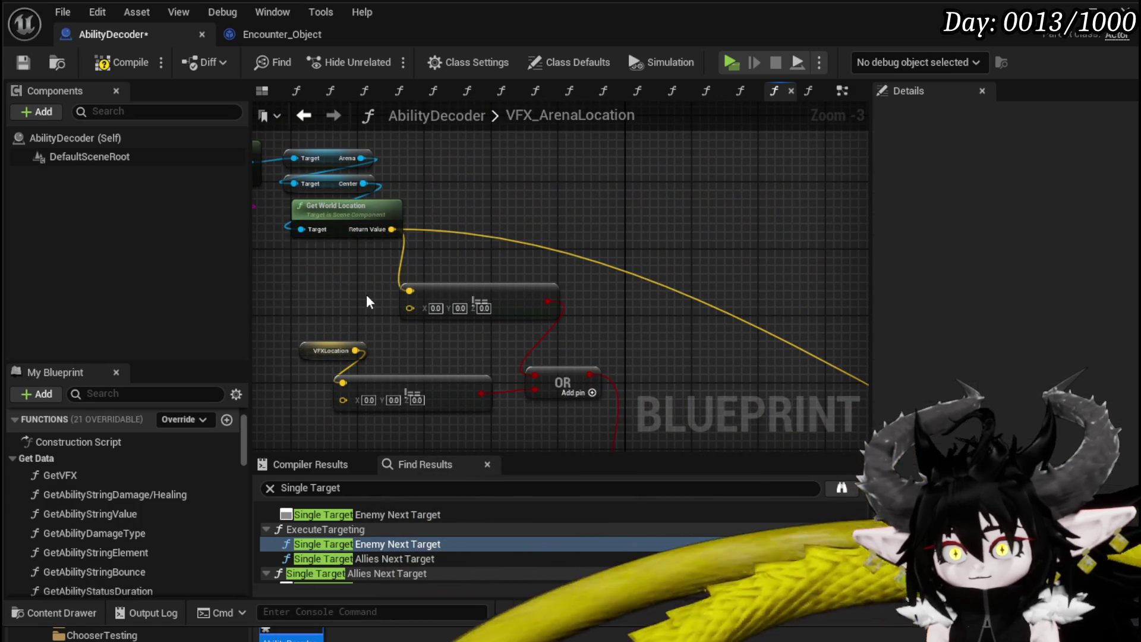
pyautogui.scroll(-2, 644, 263)
pyautogui.moveTo(645, 264); pyautogui.dragTo(599, 190)
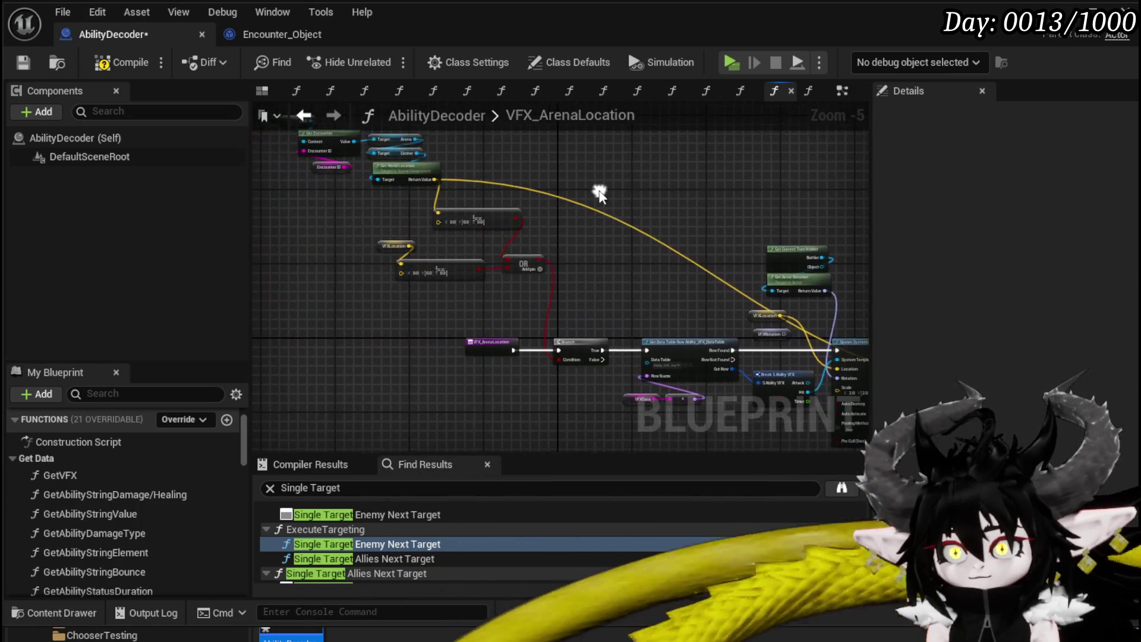
pyautogui.click(120, 65)
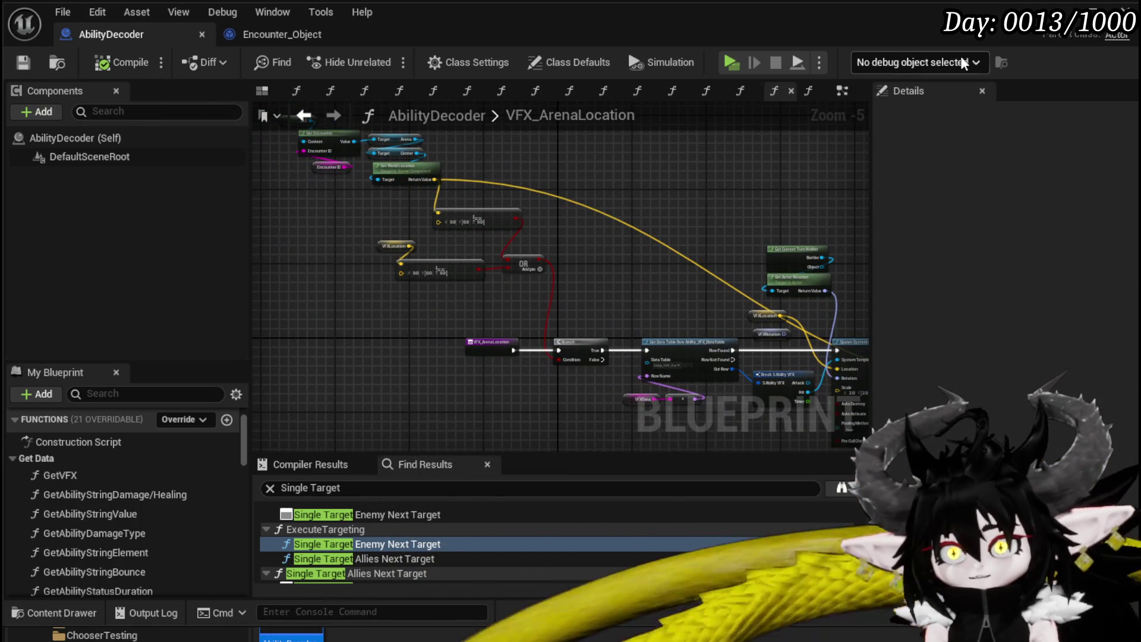
pyautogui.scroll(-5, 141, 499)
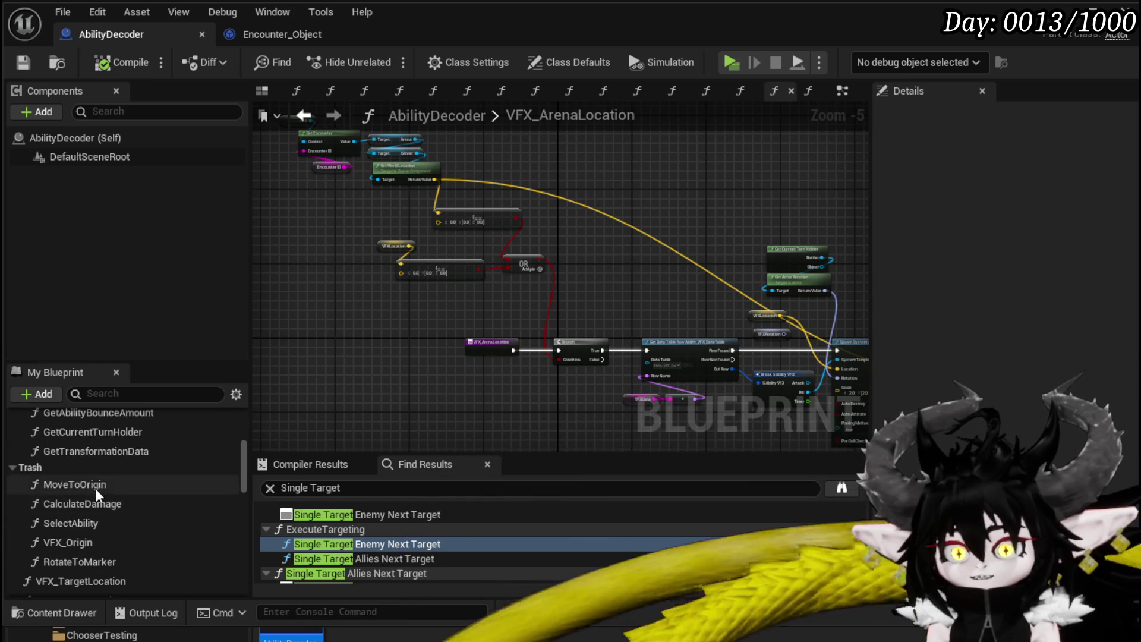
# Open MoveToOrigin, playtest FireDebuffTest on a Slime_Fire, retarget Slime_Nature, then stop and save the map.
pyautogui.doubleClick(95, 485)
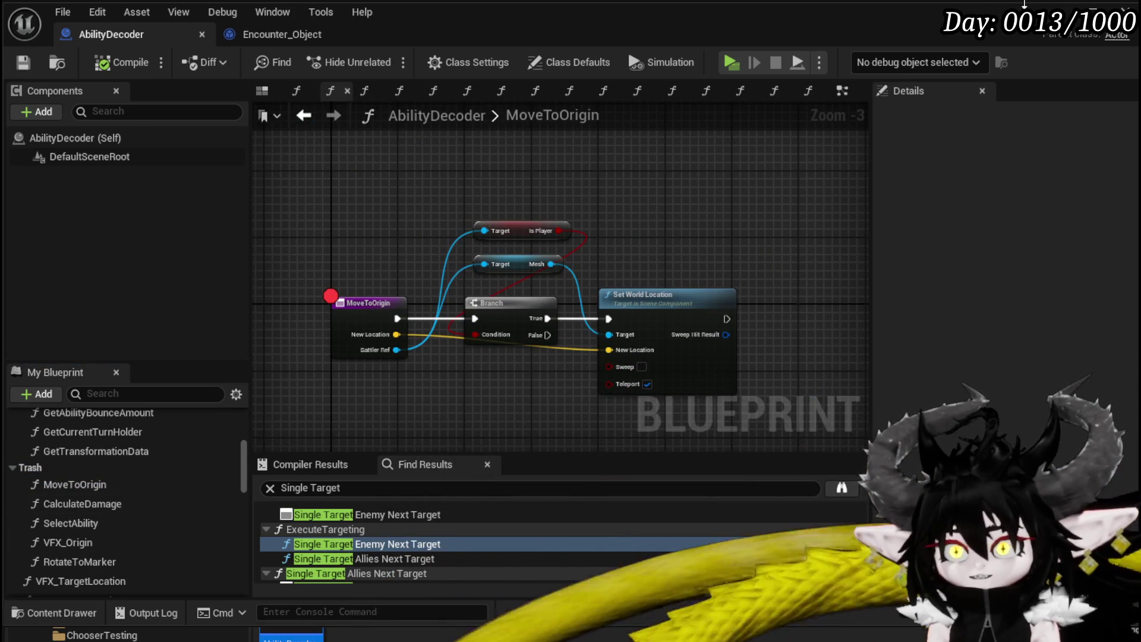
pyautogui.hotkey('alt', 'Tab')
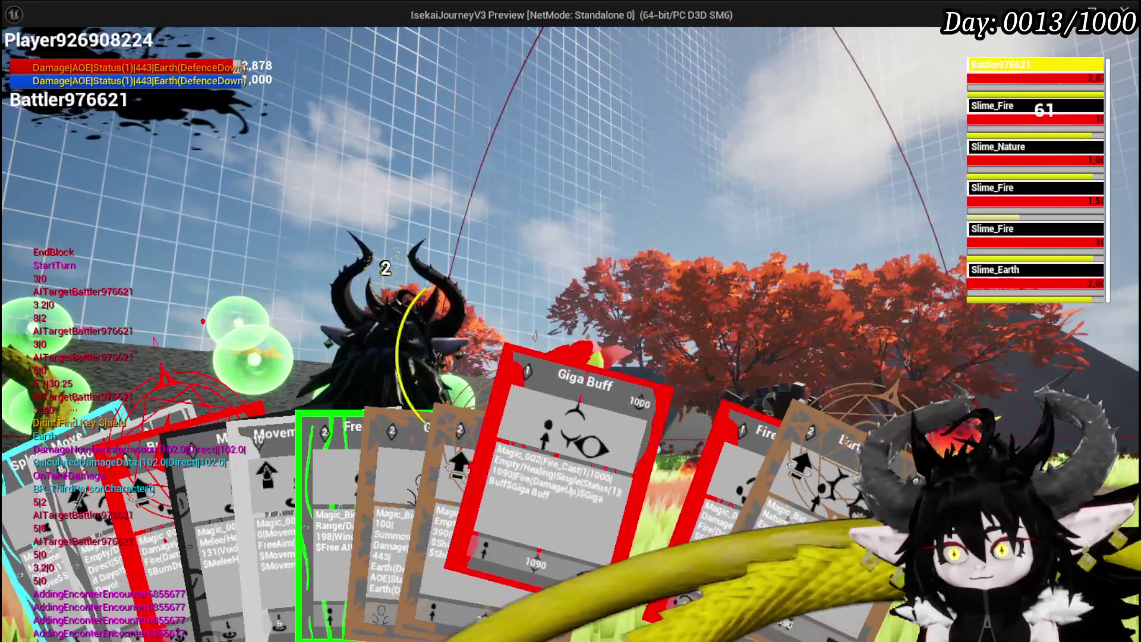
pyautogui.click(626, 560)
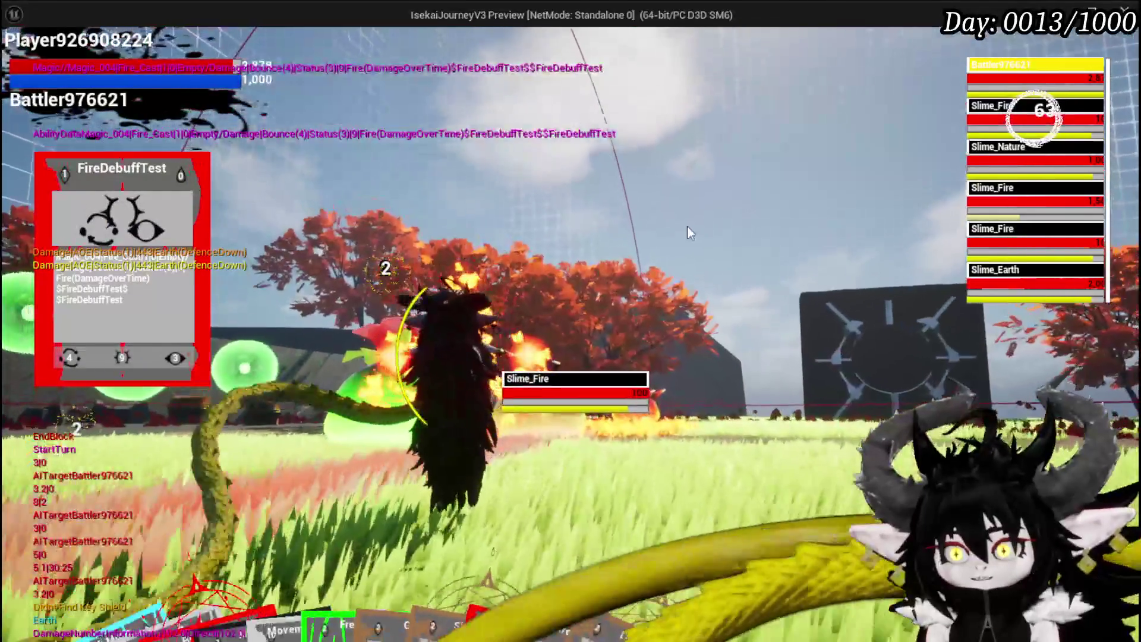
pyautogui.press('e')
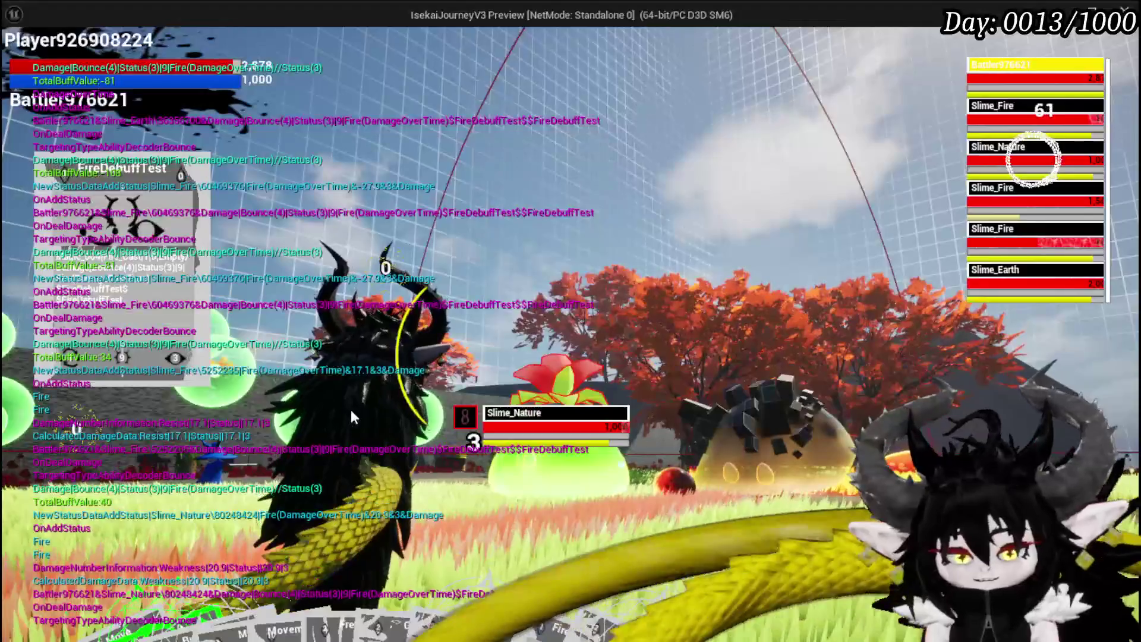
pyautogui.press('Escape')
pyautogui.hotkey('ctrl', 's')
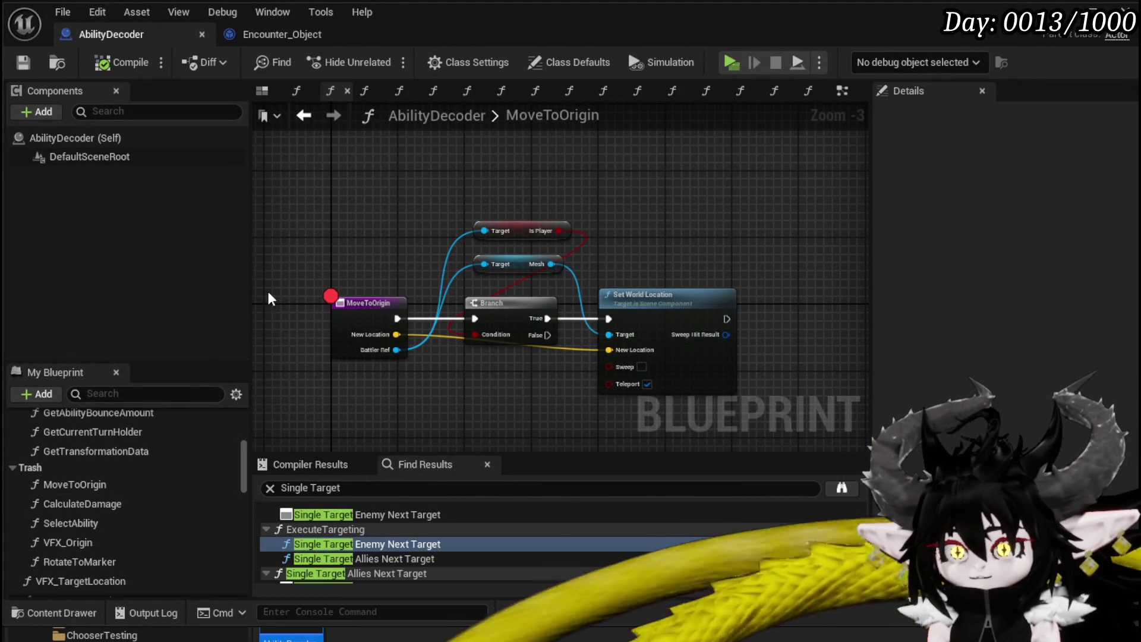
# Delete the MoveToOrigin function from Trash and save the blueprint.
pyautogui.click(66, 482)
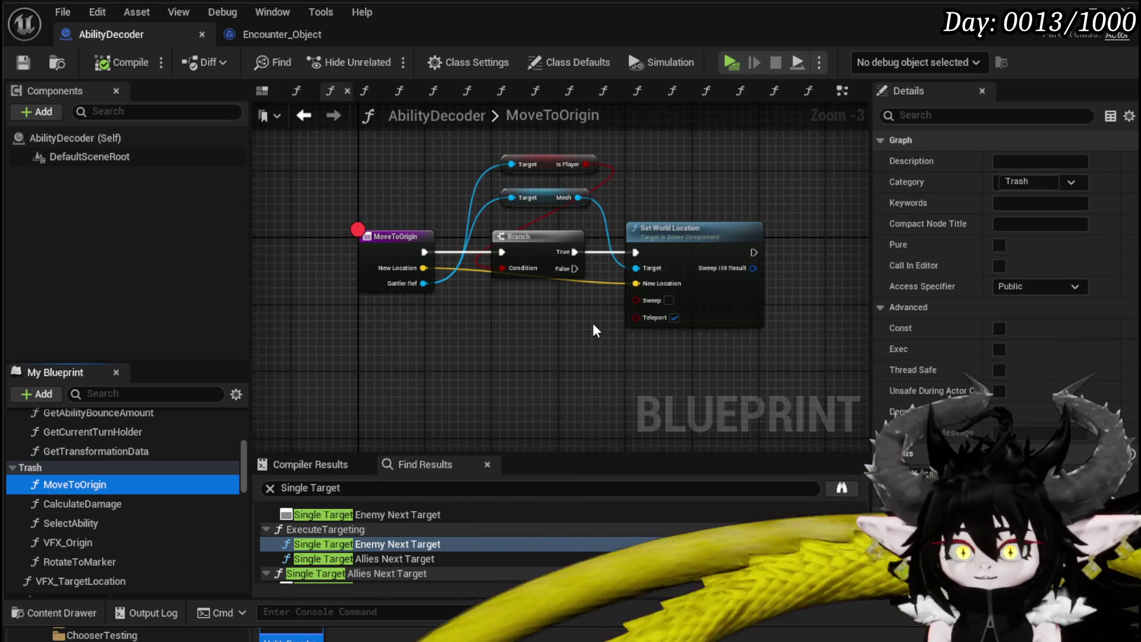
pyautogui.press('Delete')
pyautogui.click(24, 62)
# Add a breakpoint on the CalculateDamage entry node.
pyautogui.doubleClick(93, 482)
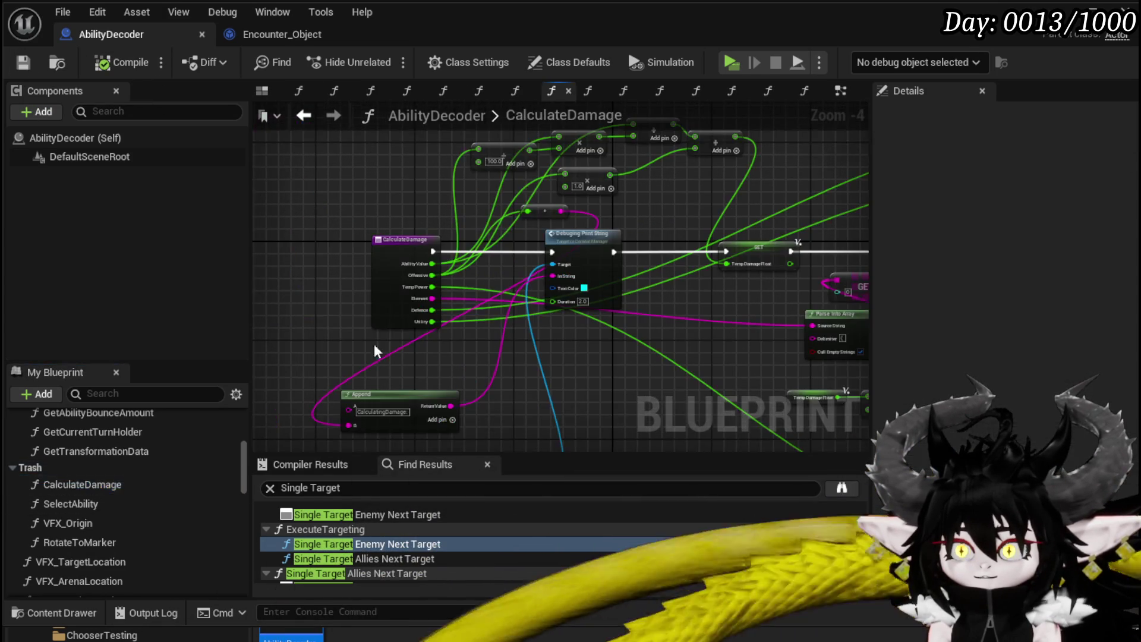
pyautogui.rightClick(396, 244)
pyautogui.moveTo(444, 526)
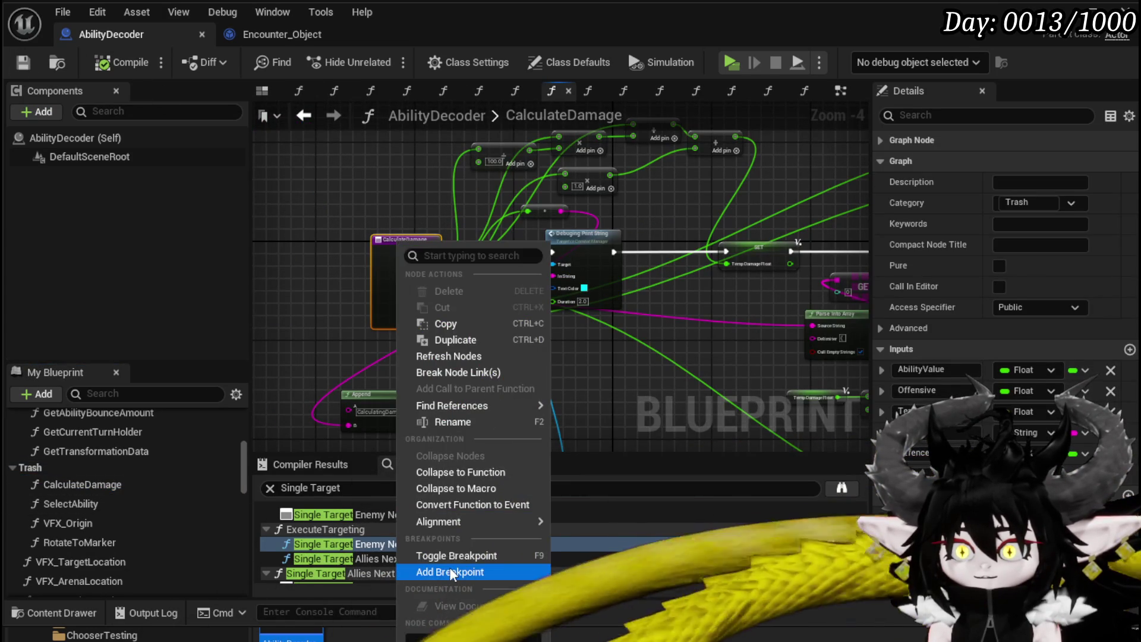
pyautogui.click(450, 572)
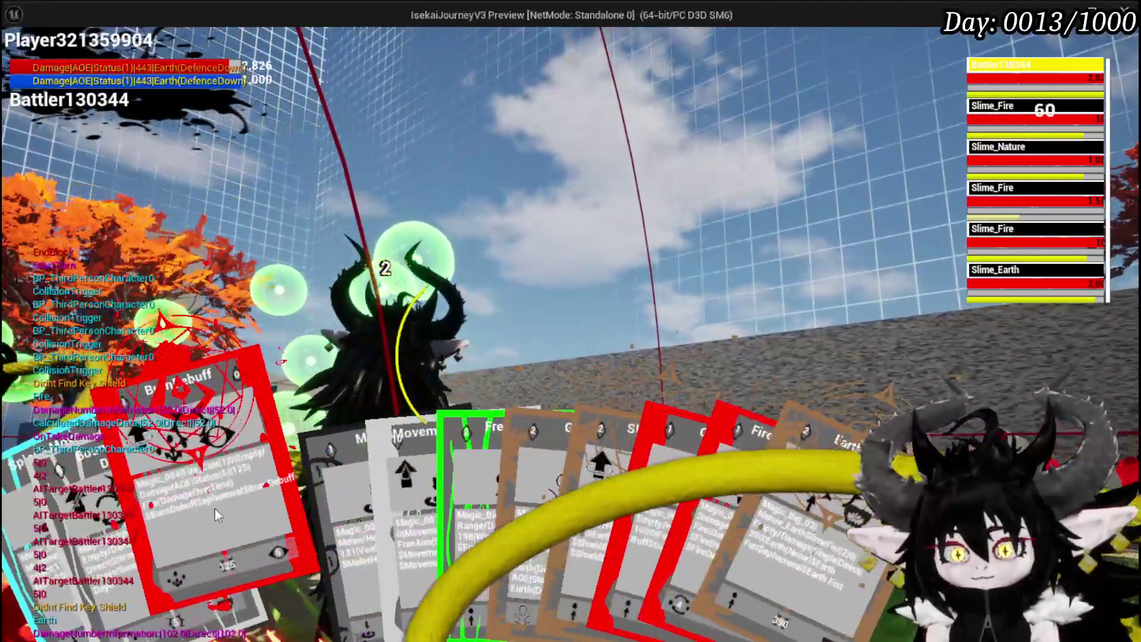
# Cast Burn Debuff at the slimes, play Splash Move, and walk the character toward the enemies.
pyautogui.click(215, 508)
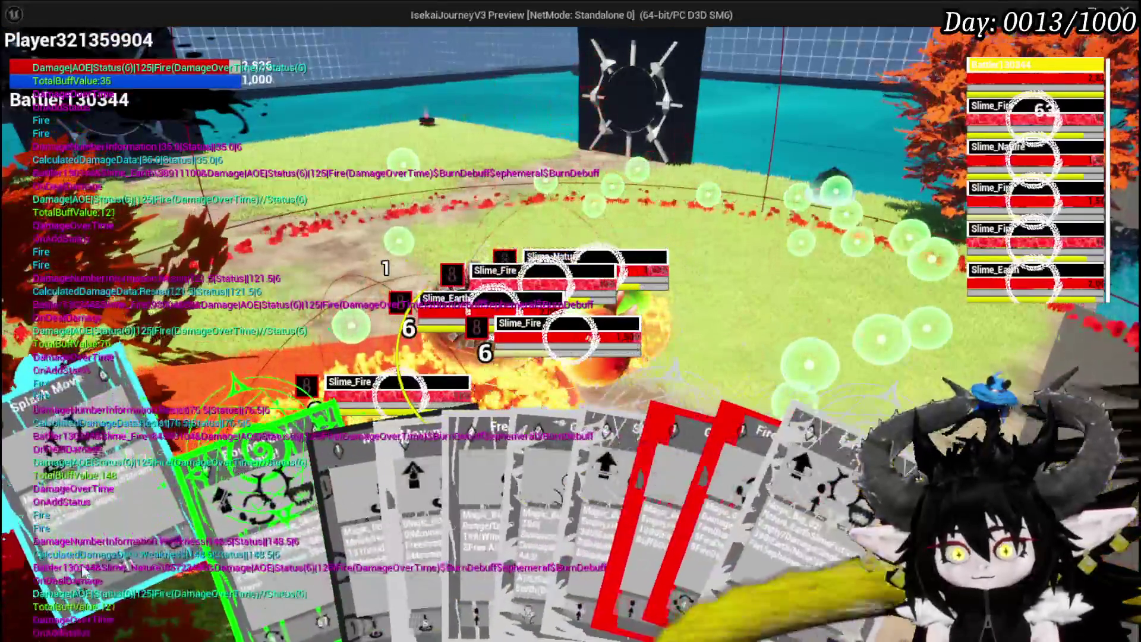
pyautogui.click(606, 412)
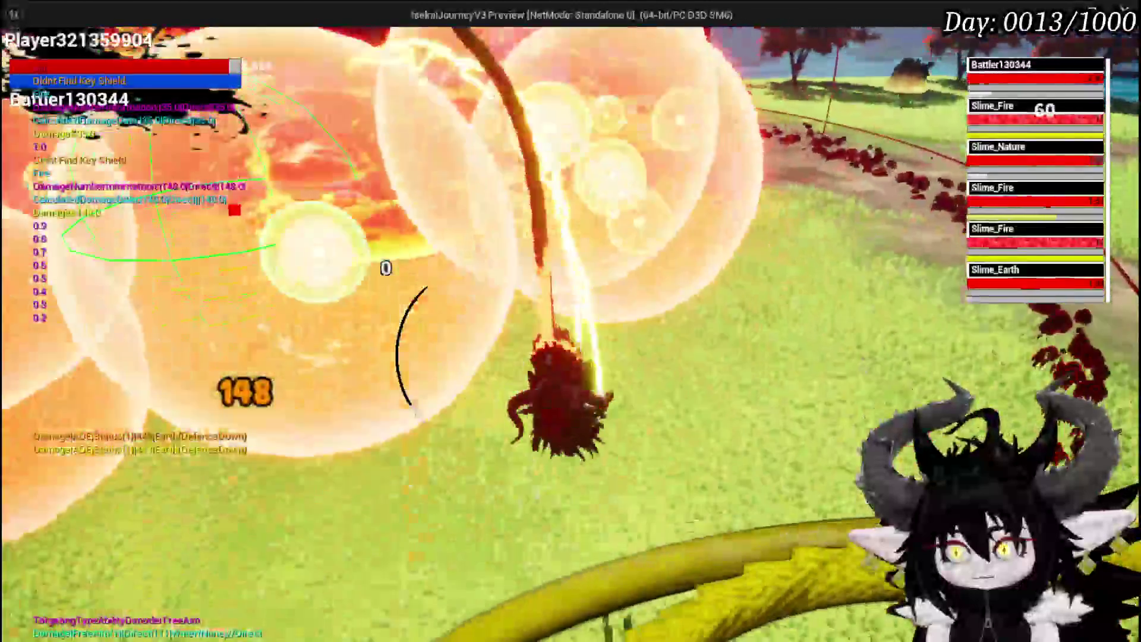
pyautogui.press('w')
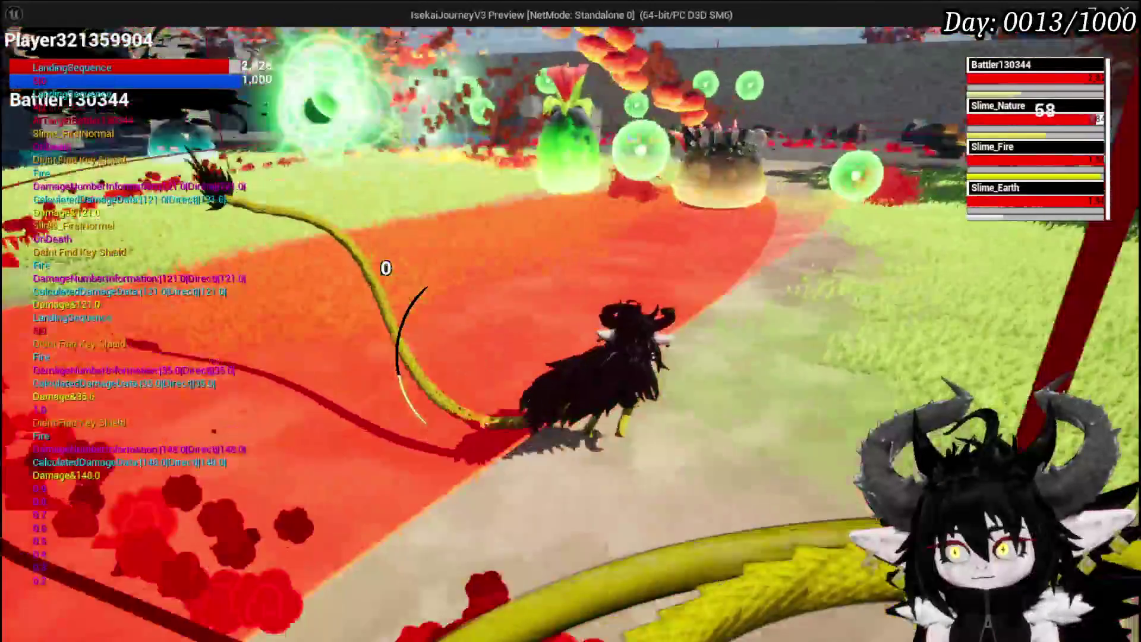
pyautogui.press('w')
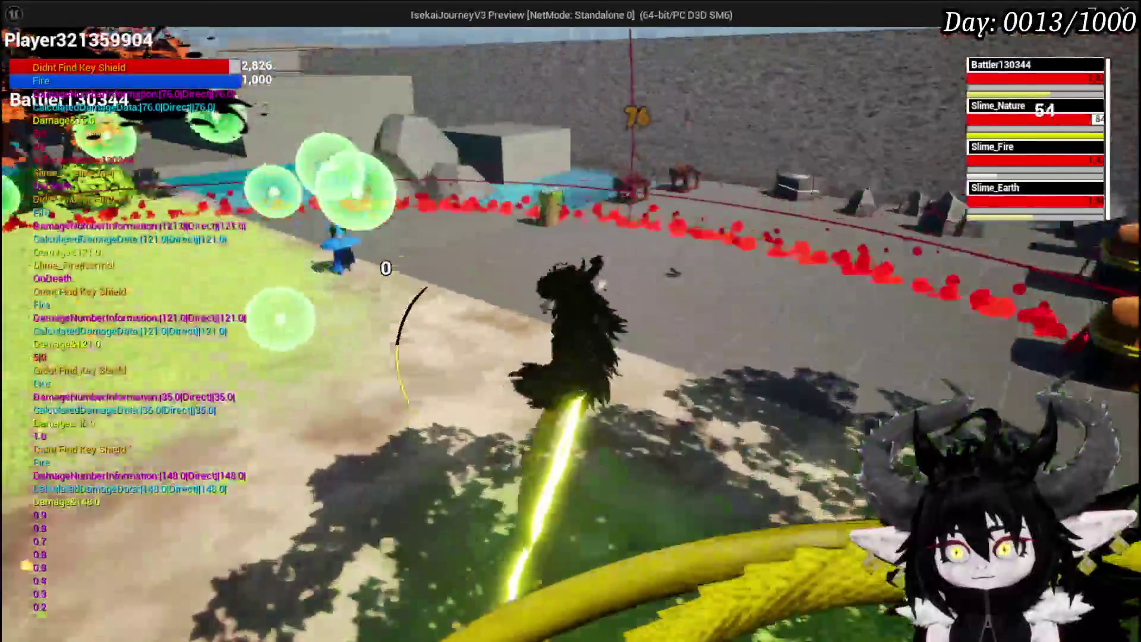
pyautogui.press('w')
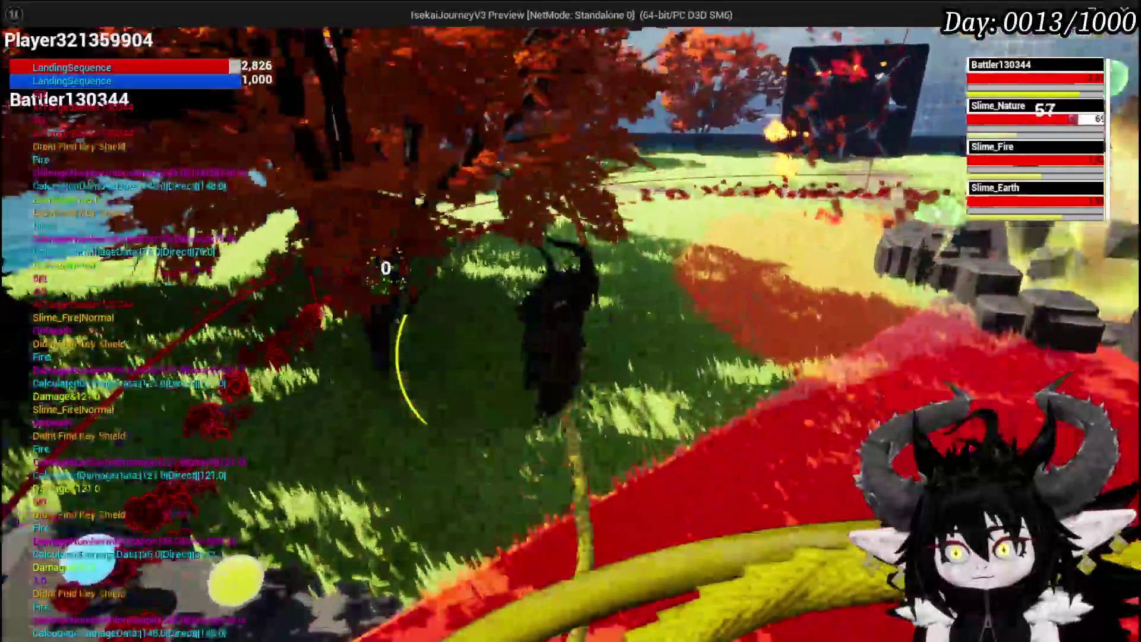
pyautogui.press('w')
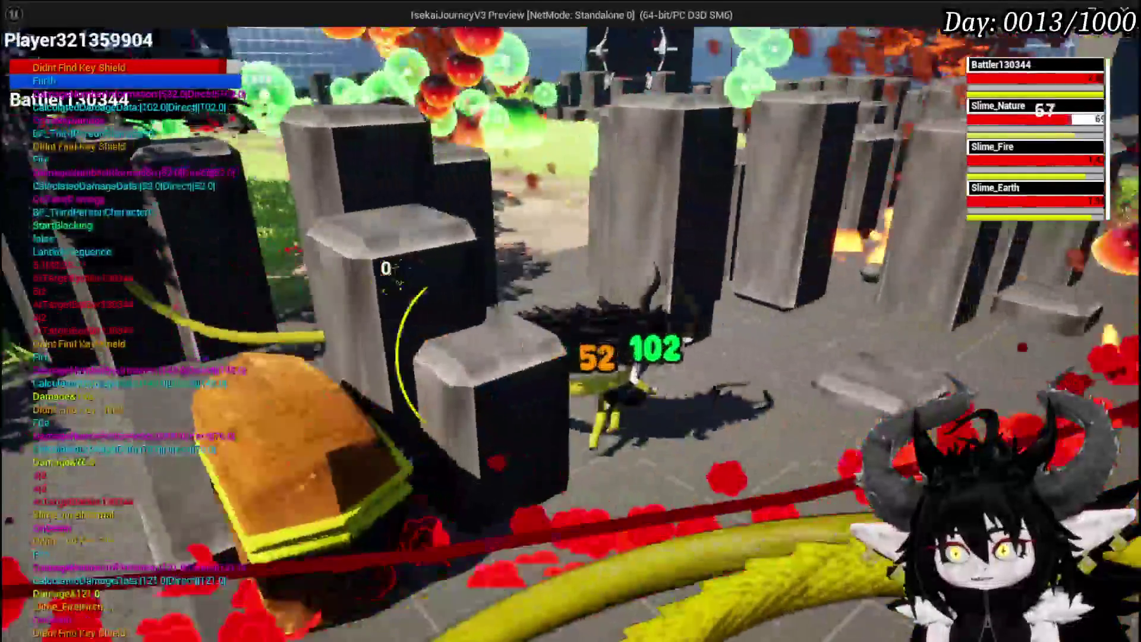
# Cast Free AIM Fire at Slime_Earth, then end the playtest.
pyautogui.press('Tab')
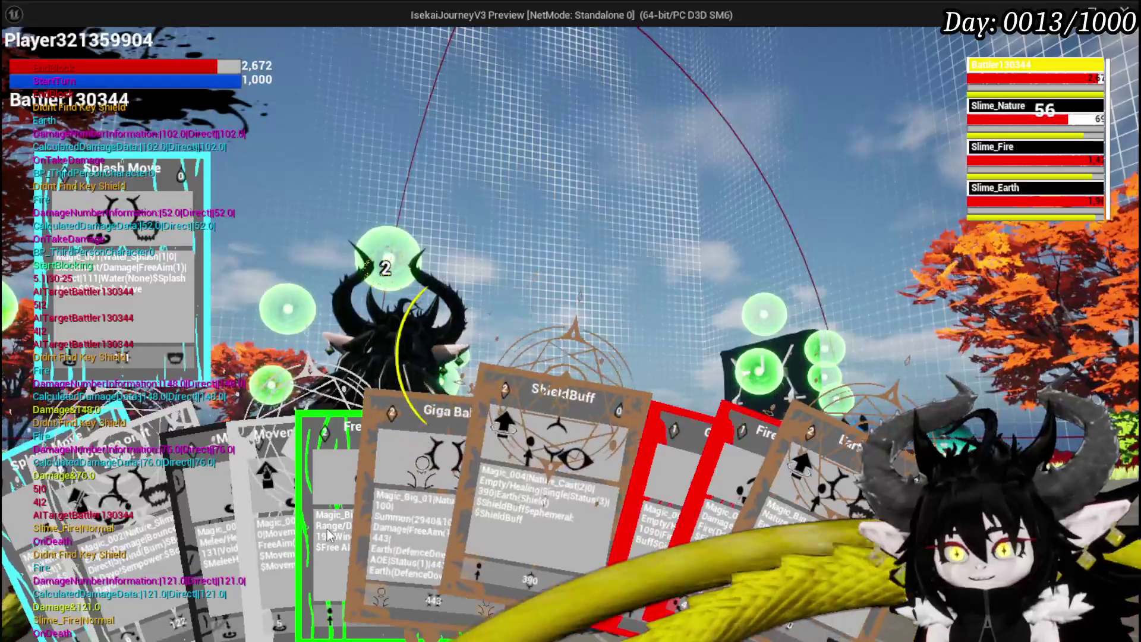
pyautogui.click(418, 525)
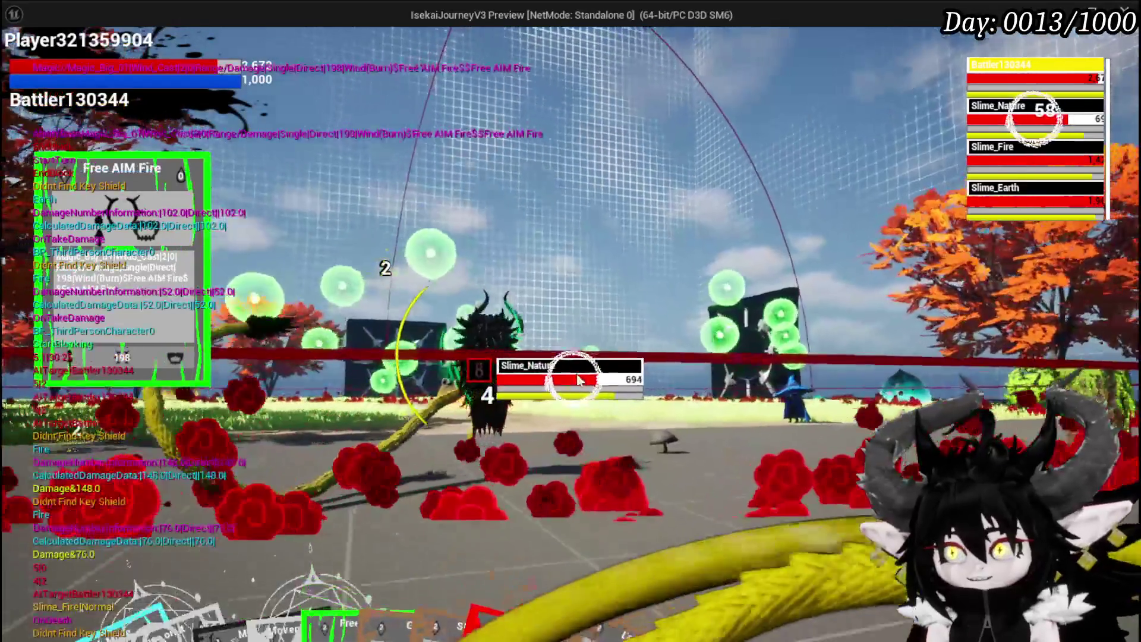
pyautogui.press('e')
pyautogui.press('e')
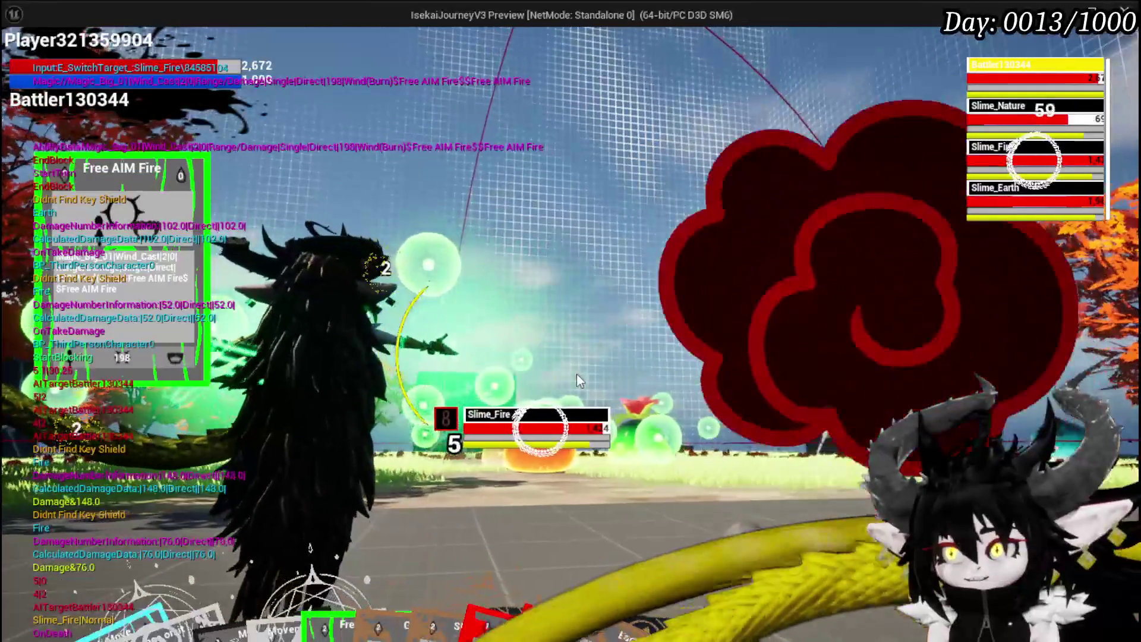
pyautogui.click(577, 375)
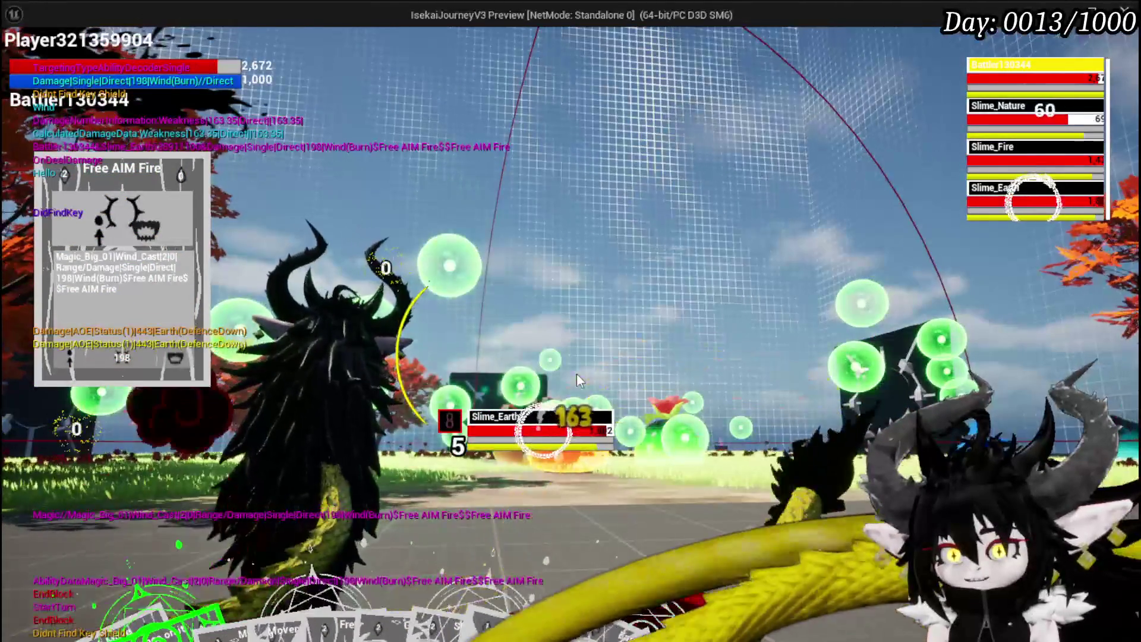
pyautogui.press('Escape')
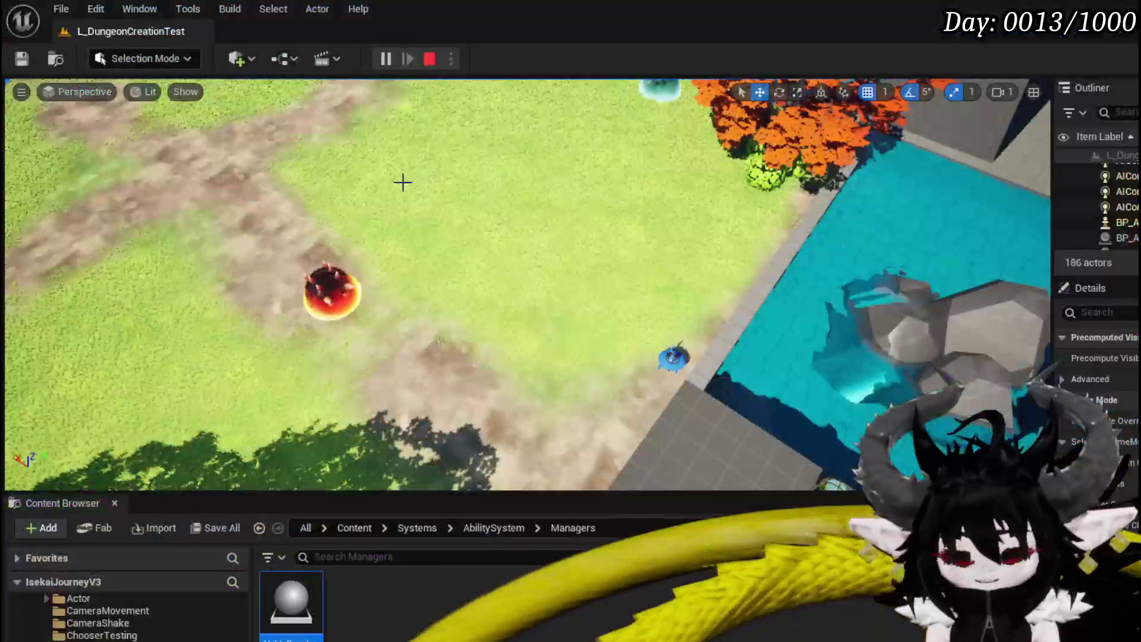
# Save the map, delete CalculateDamage, and bring up the SelectAbility entry node's actions.
pyautogui.hotkey('ctrl', 's')
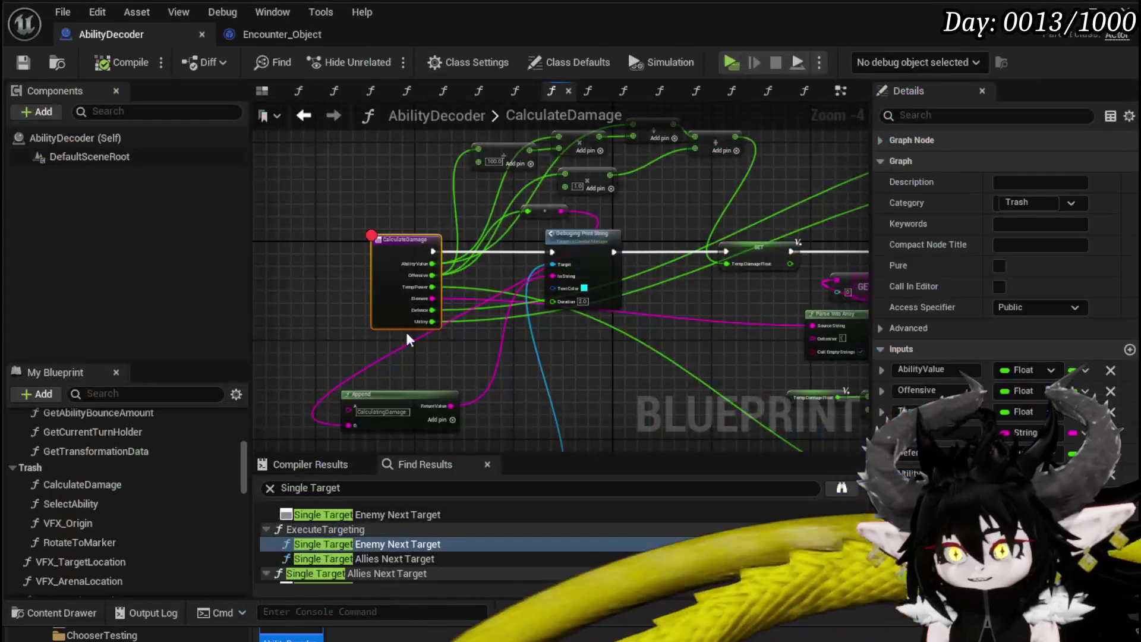
pyautogui.press('Delete')
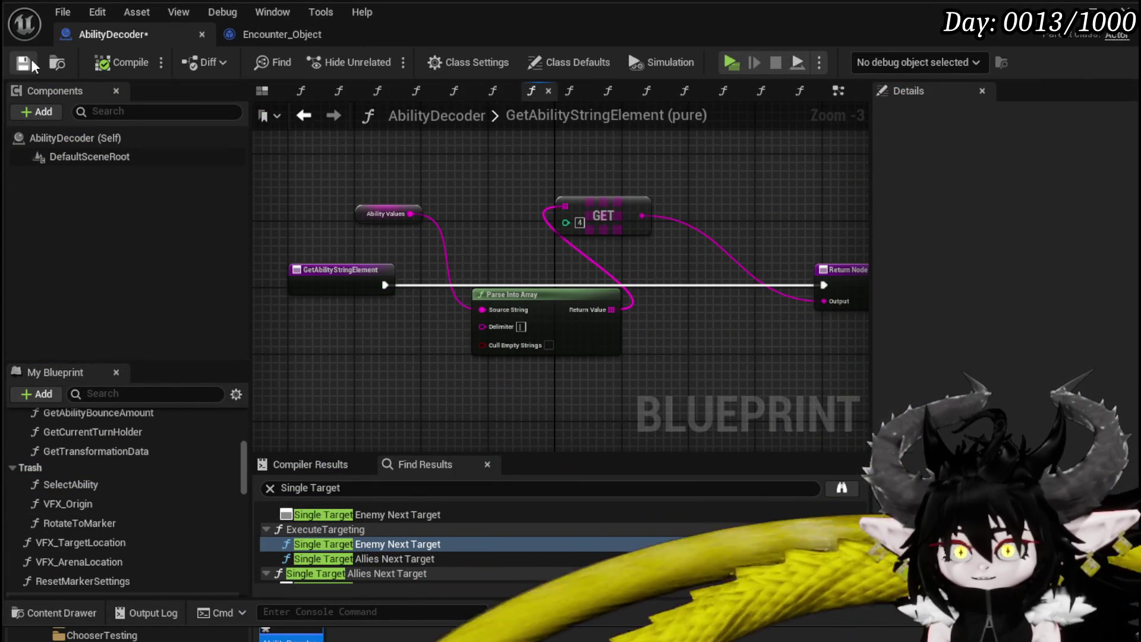
pyautogui.doubleClick(78, 485)
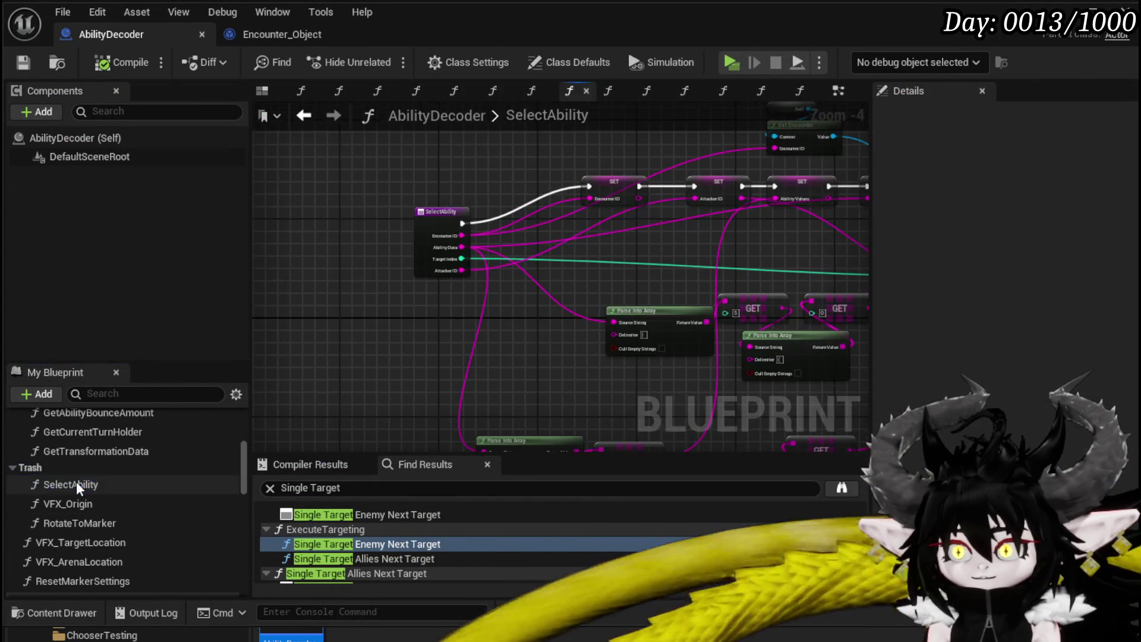
pyautogui.moveTo(422, 299); pyautogui.dragTo(352, 330)
pyautogui.rightClick(369, 245)
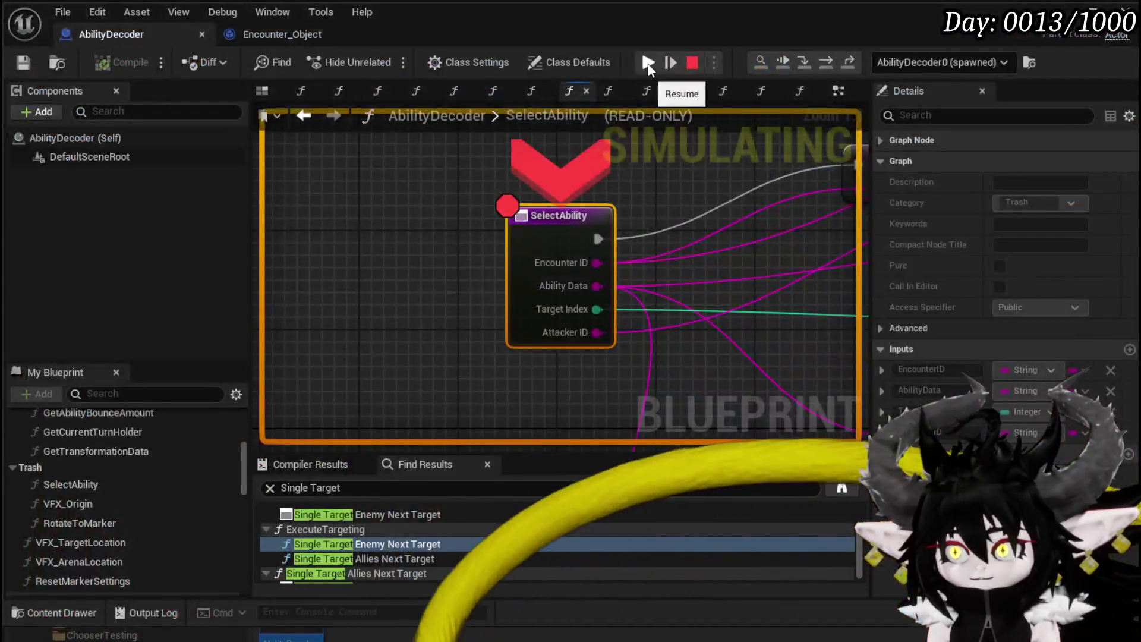
# Resume from the SelectAbility breakpoint and end the playtest.
pyautogui.click(648, 68)
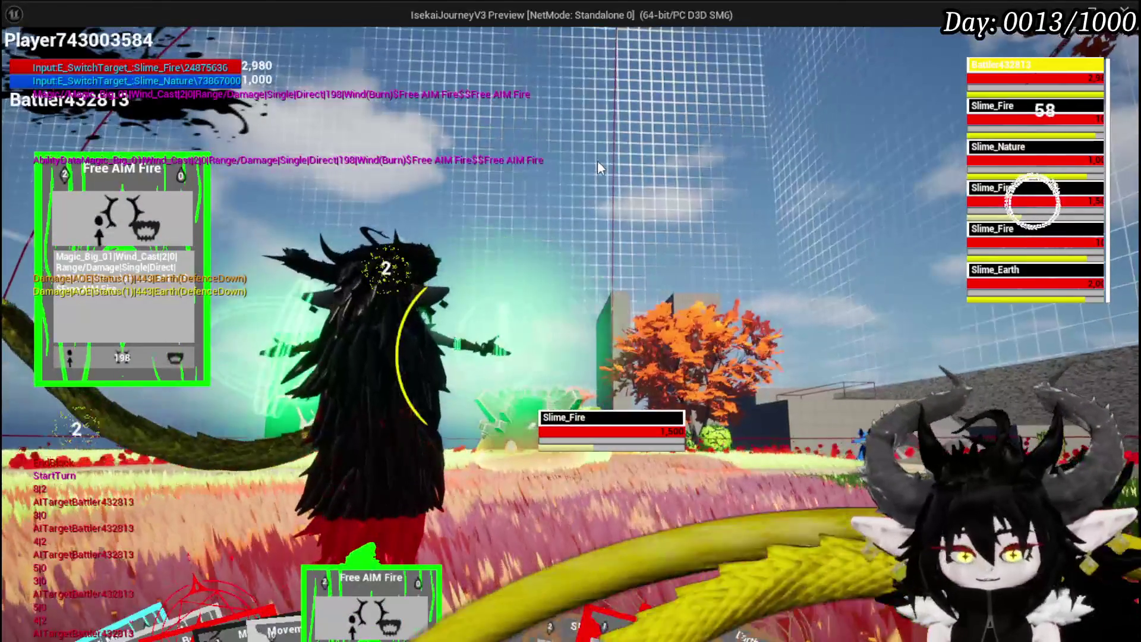
pyautogui.press('Escape')
pyautogui.scroll(-4, 336, 235)
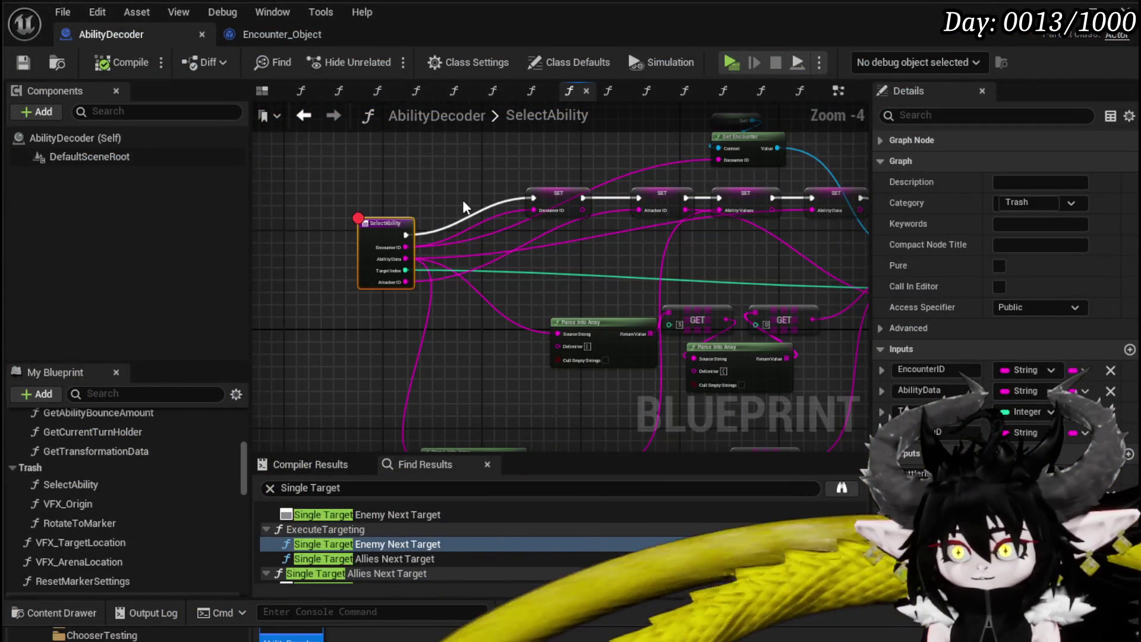
# Remove the breakpoint from SelectAbility's entry node.
pyautogui.rightClick(390, 239)
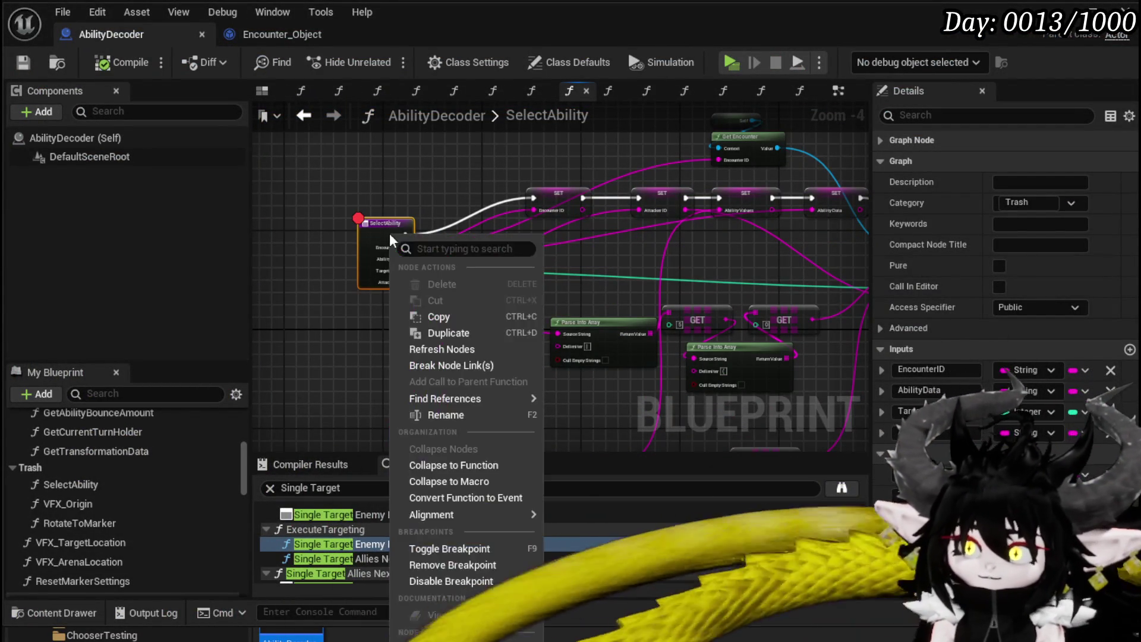
pyautogui.click(444, 569)
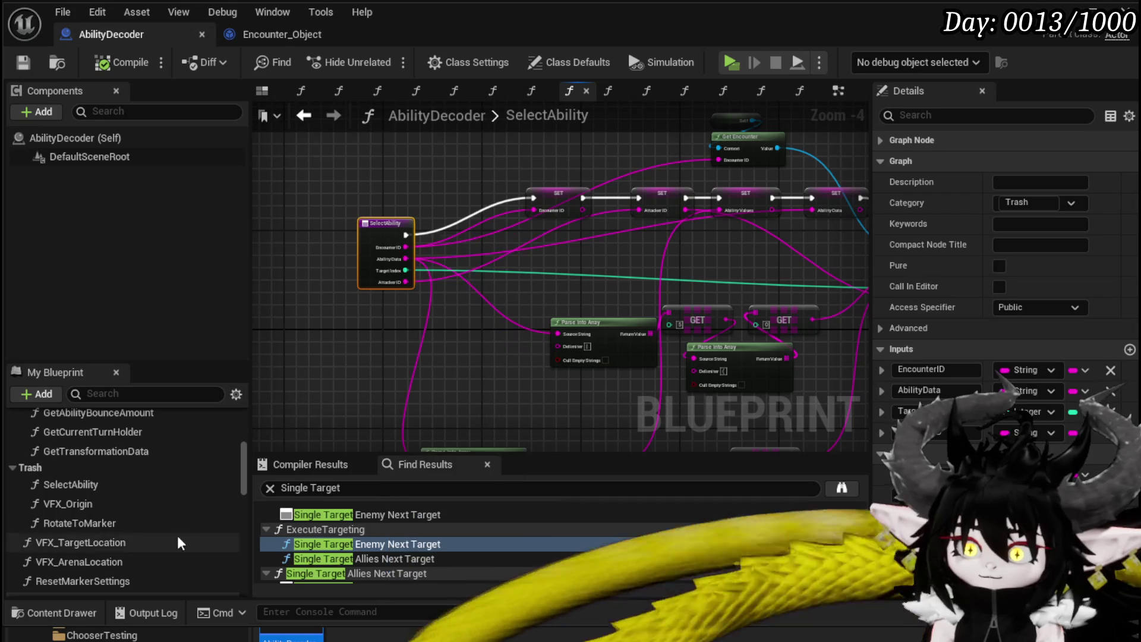
pyautogui.scroll(3, 101, 483)
# Move SelectAbility out of the Trash category and open the VFX_Origin graph.
pyautogui.moveTo(102, 486); pyautogui.dragTo(82, 477)
pyautogui.scroll(-3, 81, 477)
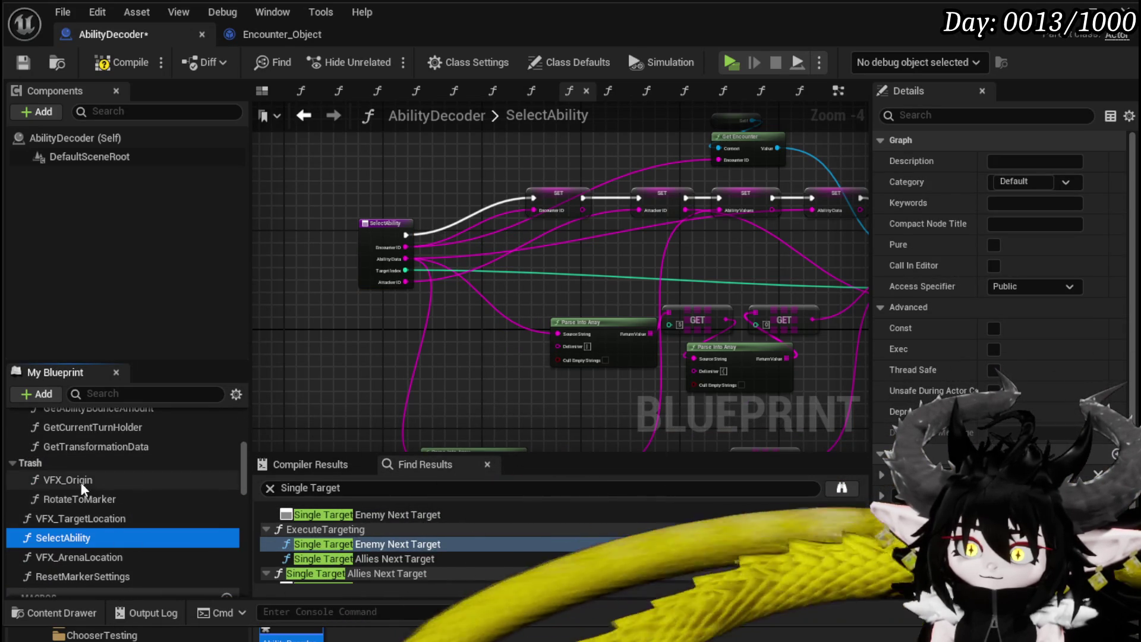
pyautogui.rightClick(82, 486)
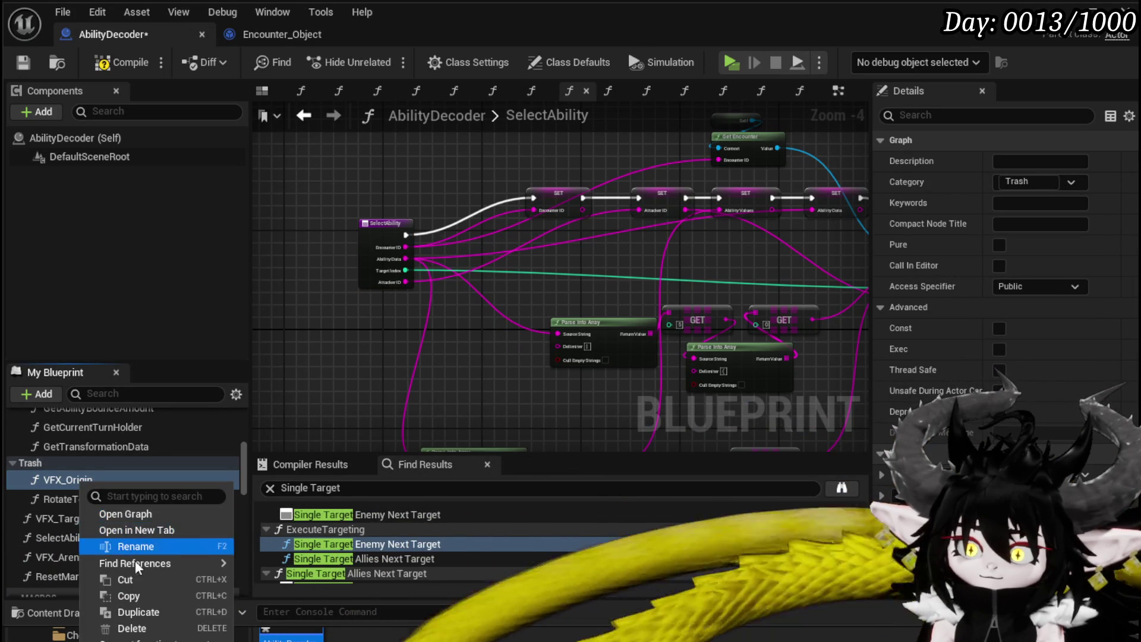
pyautogui.click(125, 513)
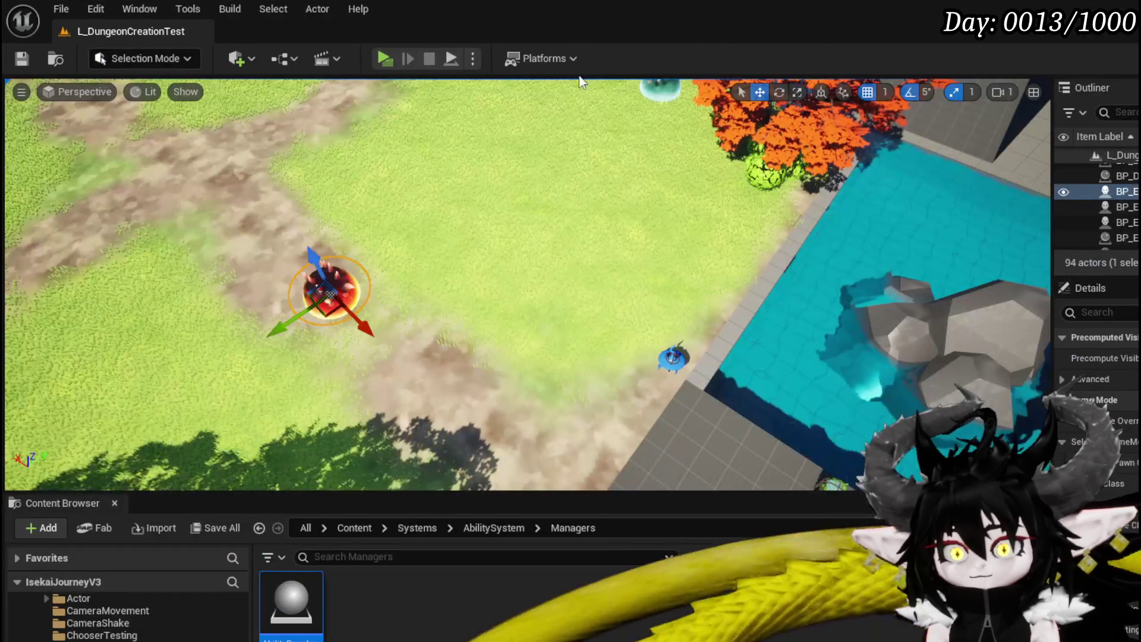
# Start a playtest, walk toward the red slime, and play a card to trigger VFX_Origin's breakpoint.
pyautogui.click(384, 60)
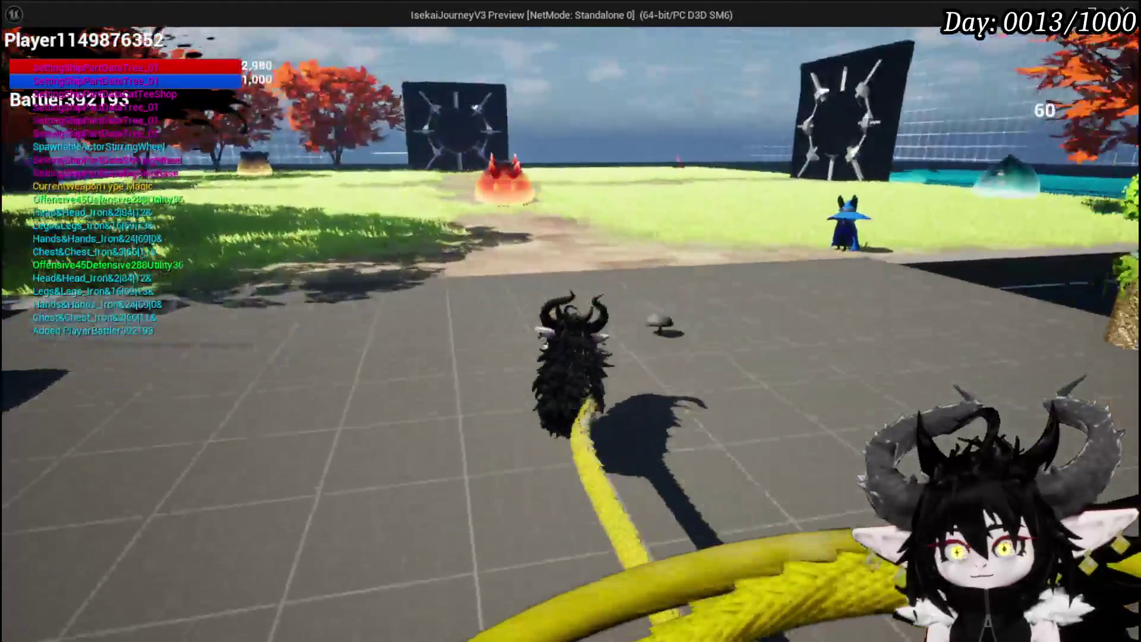
pyautogui.press('w')
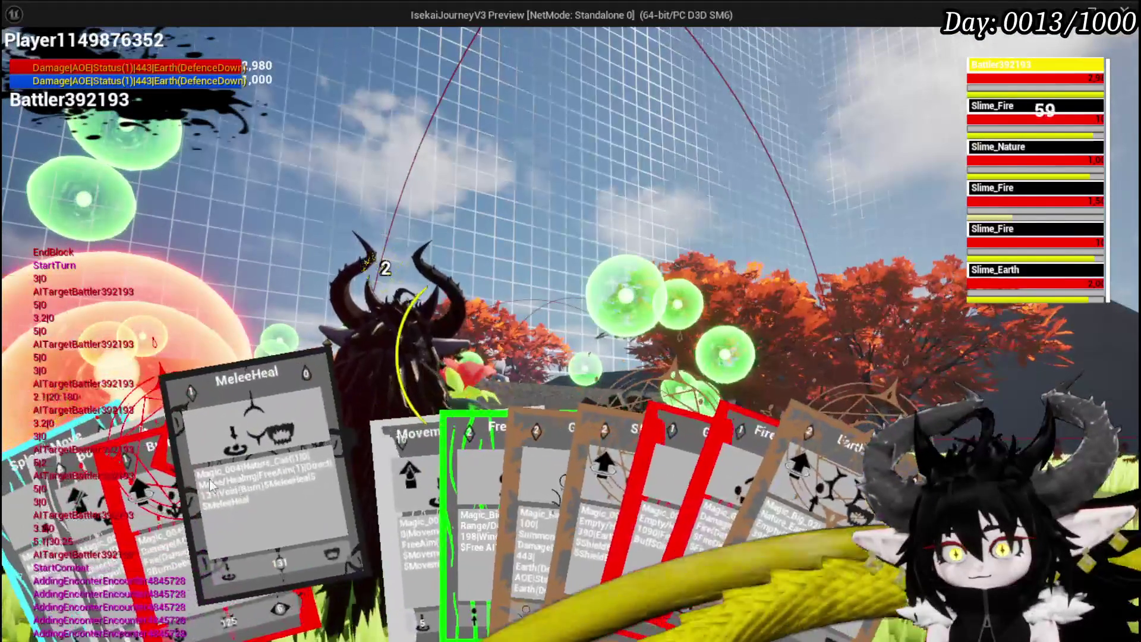
pyautogui.click(176, 480)
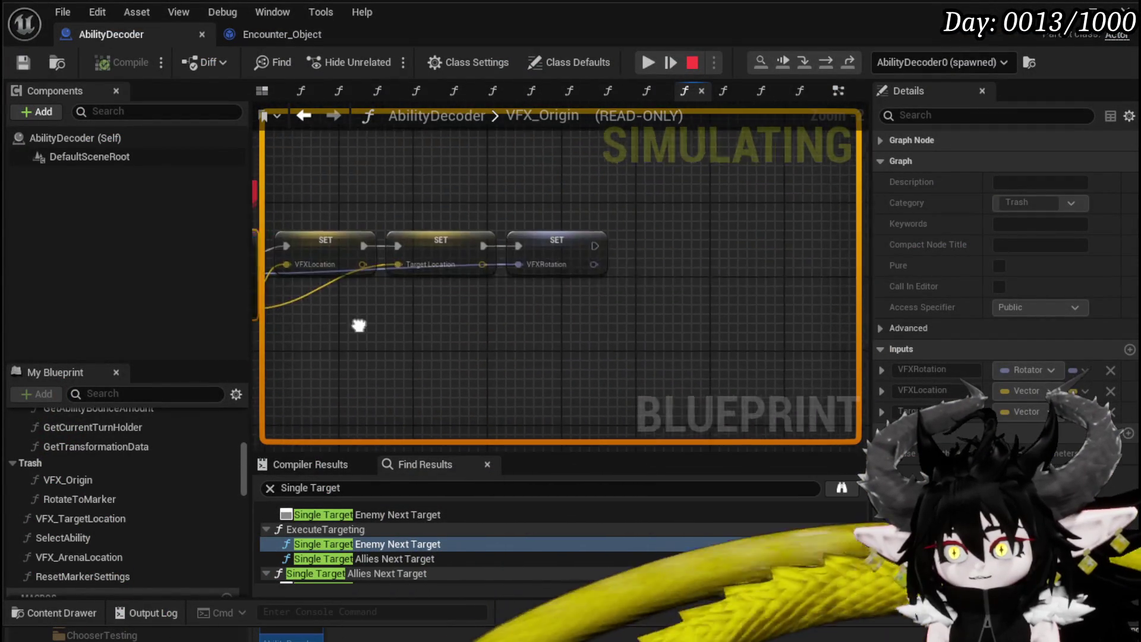
# Disable the breakpoint on the VFX_Origin node and resume the paused playtest.
pyautogui.rightClick(461, 252)
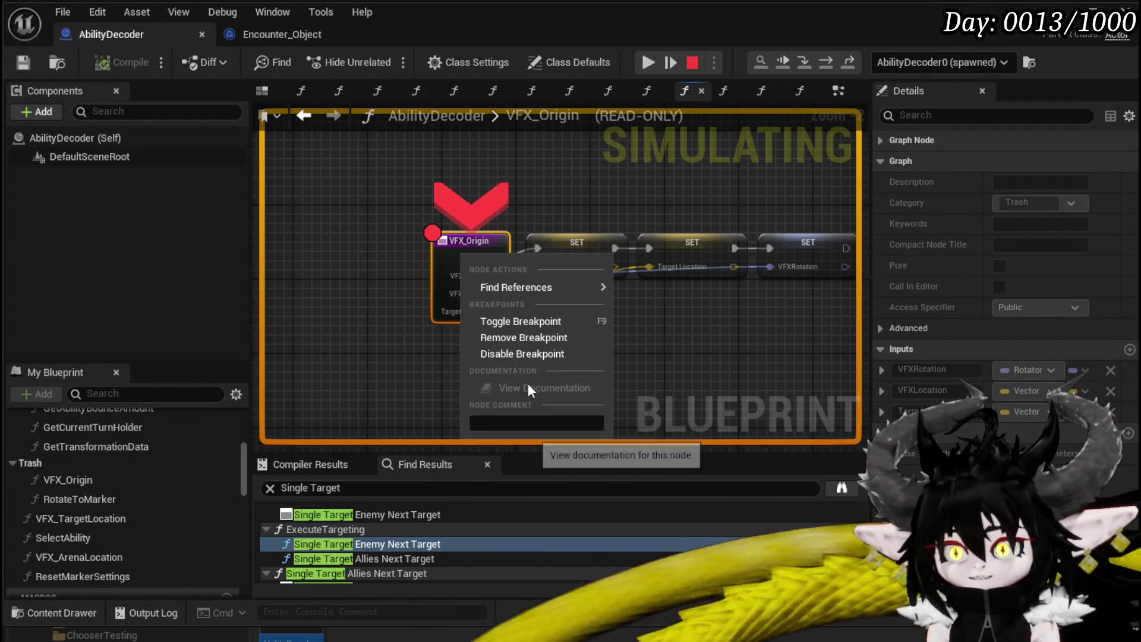
pyautogui.click(516, 354)
pyautogui.click(650, 64)
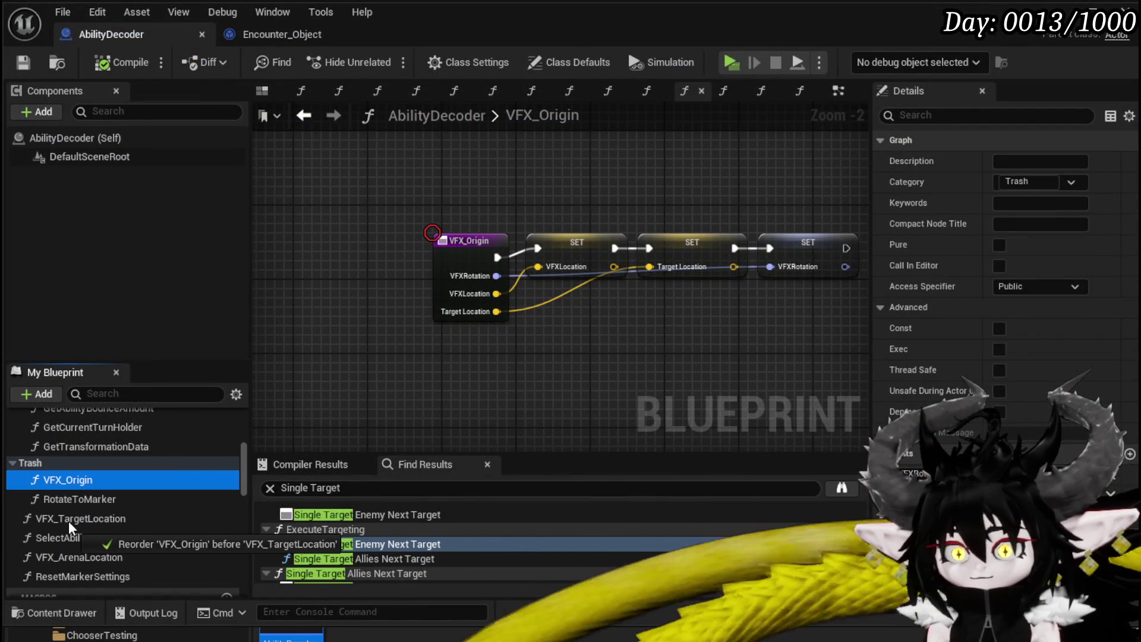
# Open the RotateToMarker function and put a breakpoint on its entry node.
pyautogui.doubleClick(79, 479)
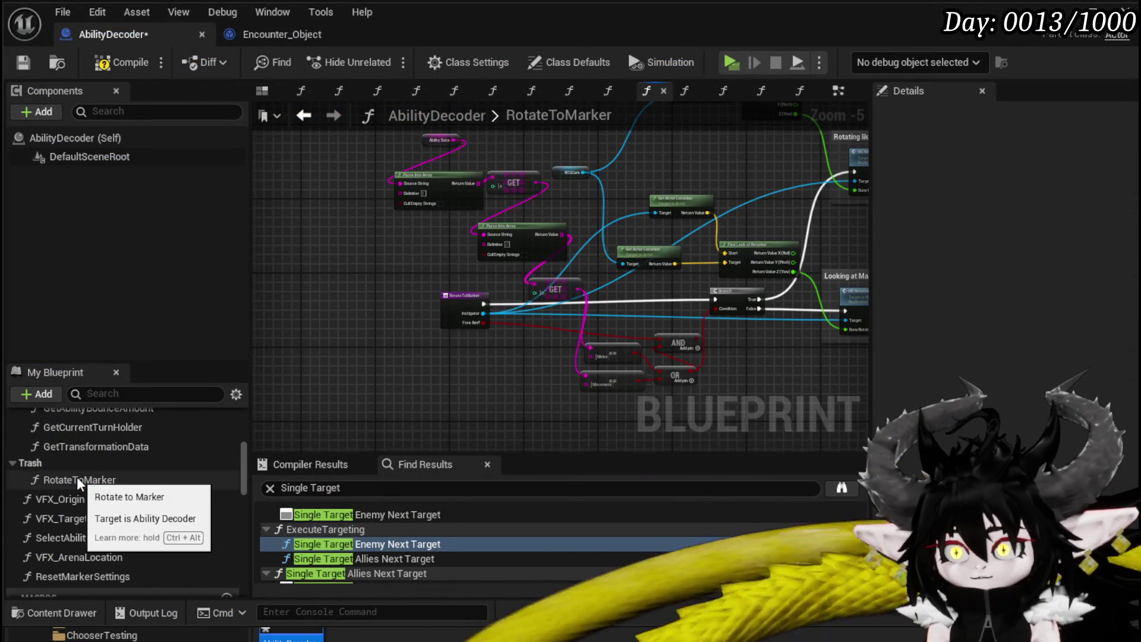
pyautogui.scroll(3, 441, 335)
pyautogui.rightClick(479, 285)
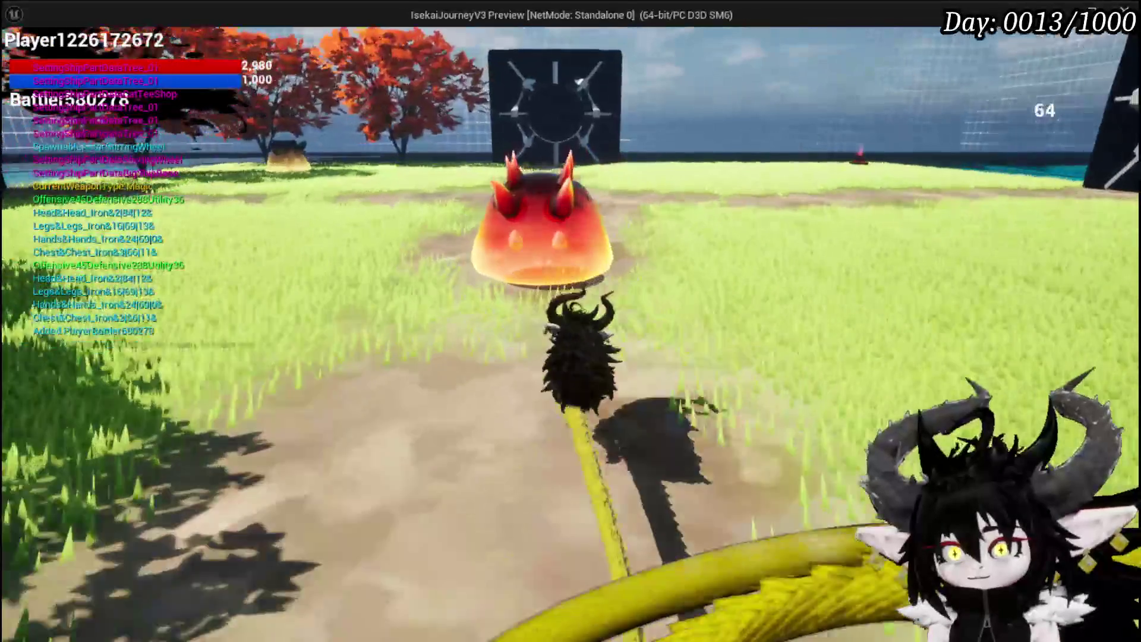
# Move toward the fire slime, dodge the red area, and cast Splash Move until RotateToMarker breaks.
pyautogui.press('w')
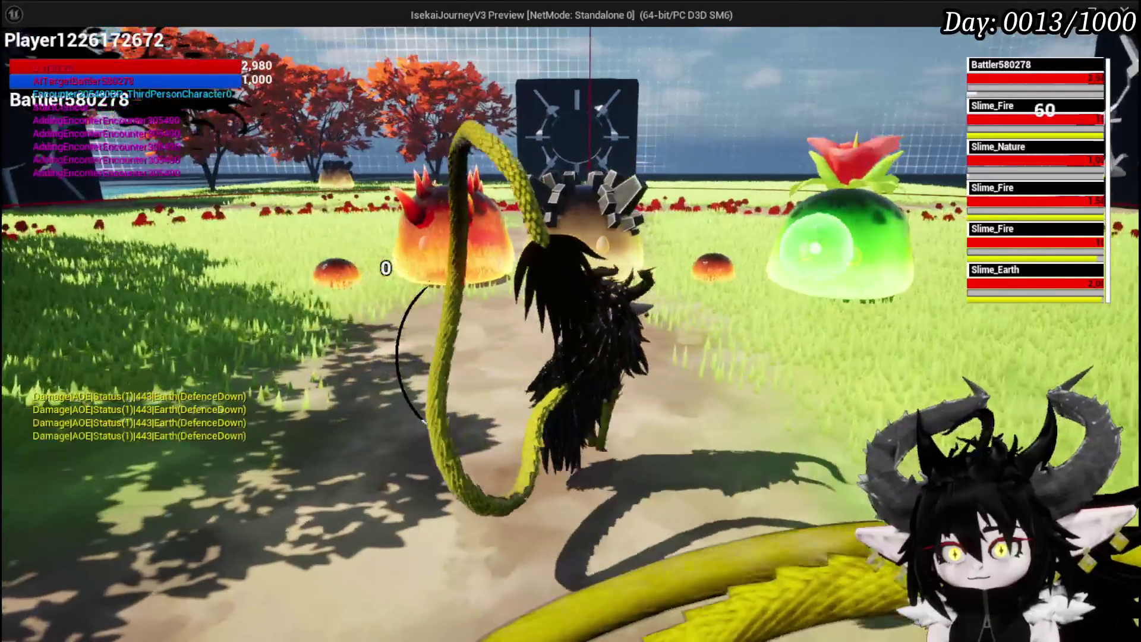
pyautogui.press('space')
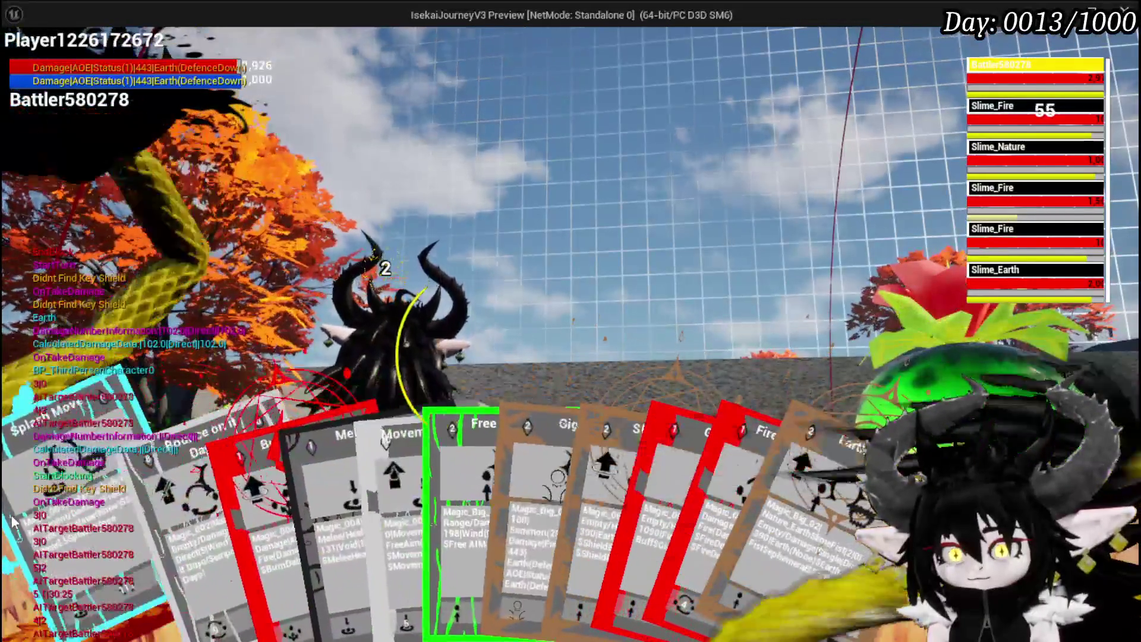
pyautogui.click(321, 549)
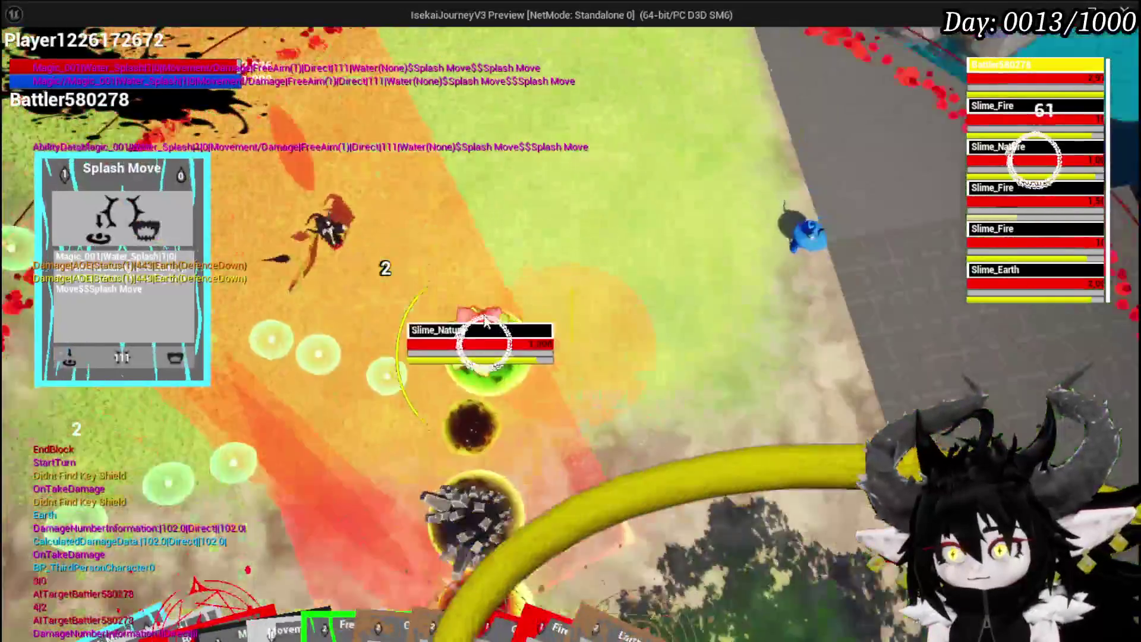
pyautogui.click(486, 320)
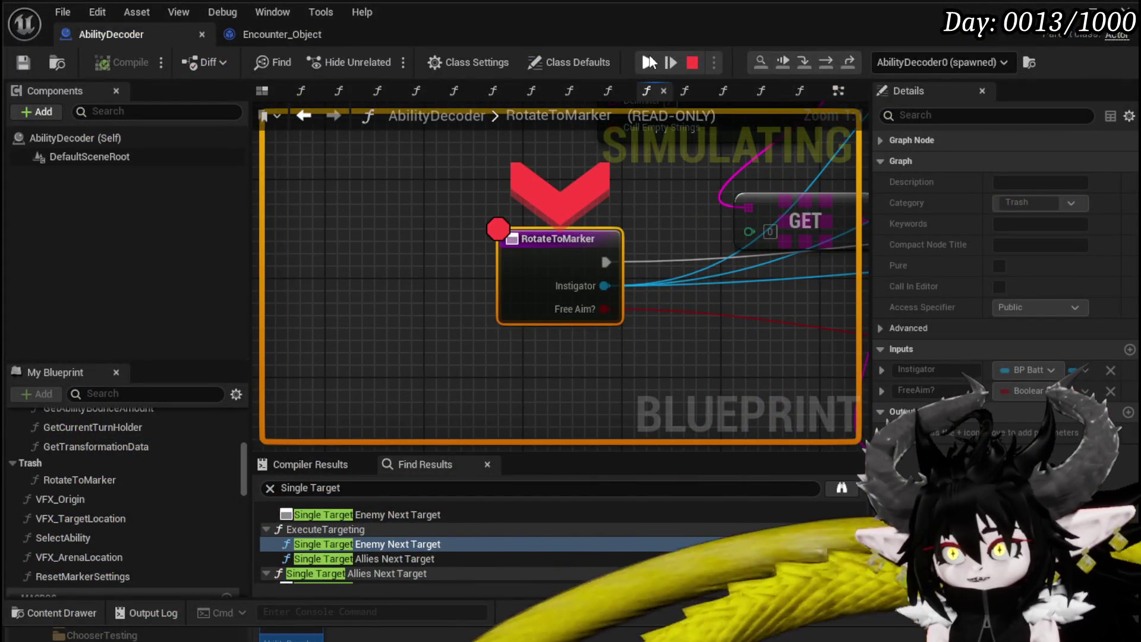
# Resume execution past the RotateToMarker breakpoint so Splash Move plays out.
pyautogui.click(650, 59)
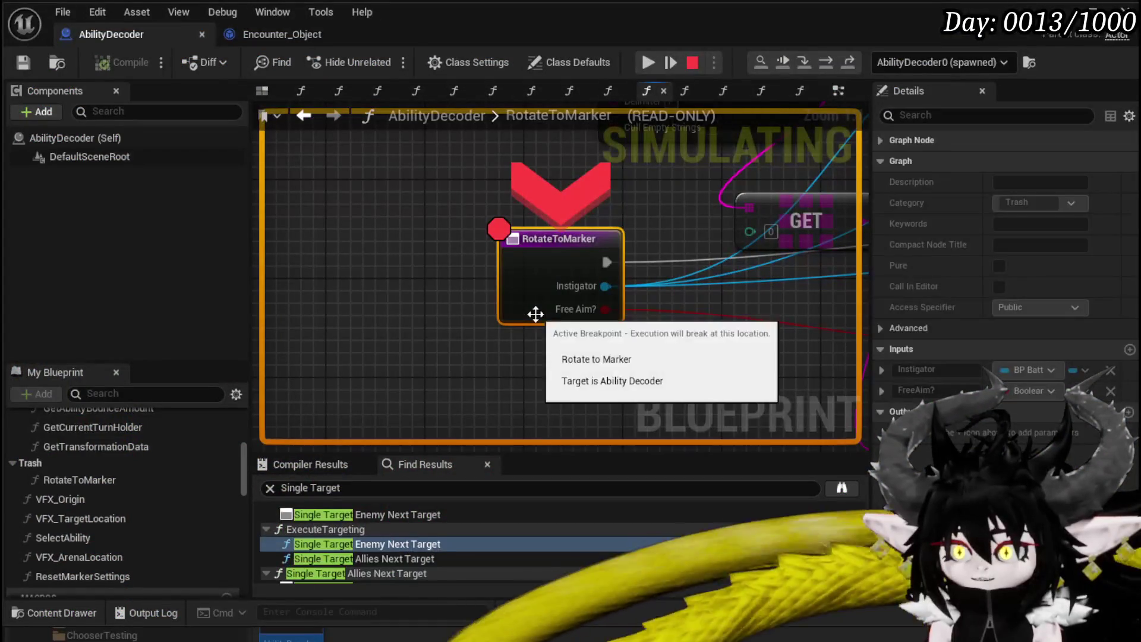
pyautogui.click(647, 62)
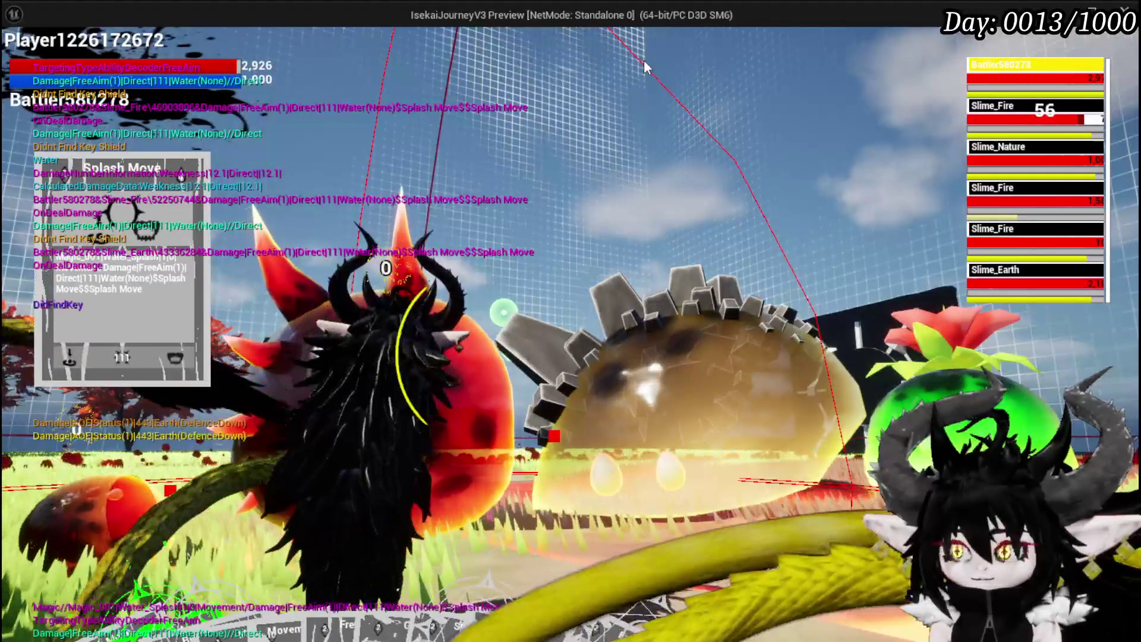
# Retarget the camera on Slime_Nature, each Slime_Fire and Slime_Earth from the enemy list to check their health.
pyautogui.click(1065, 174)
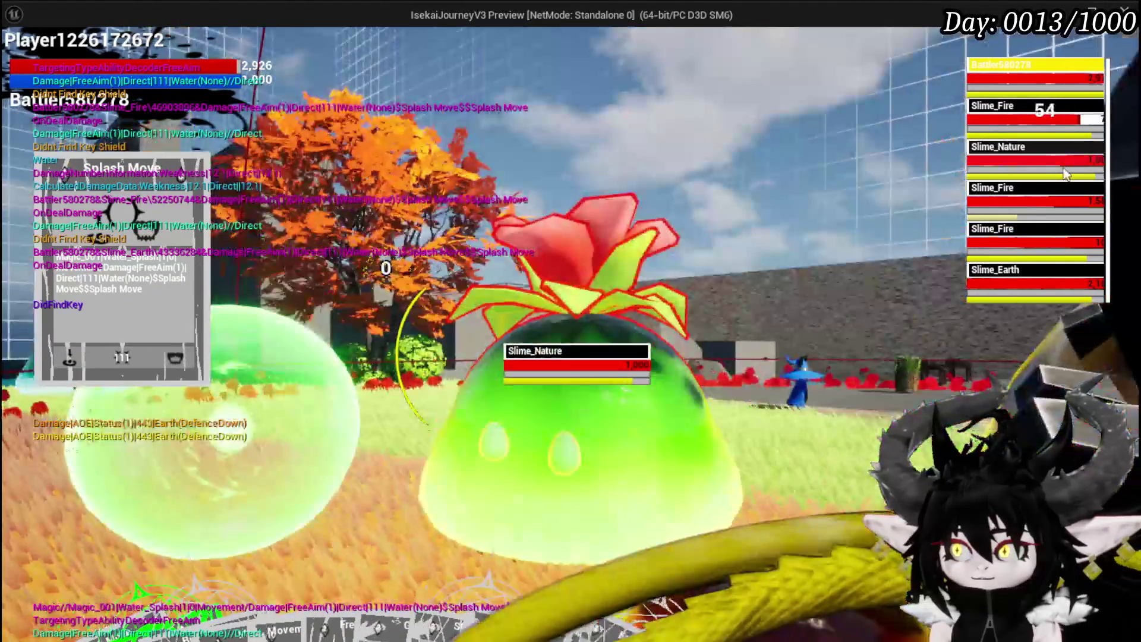
pyautogui.click(1064, 188)
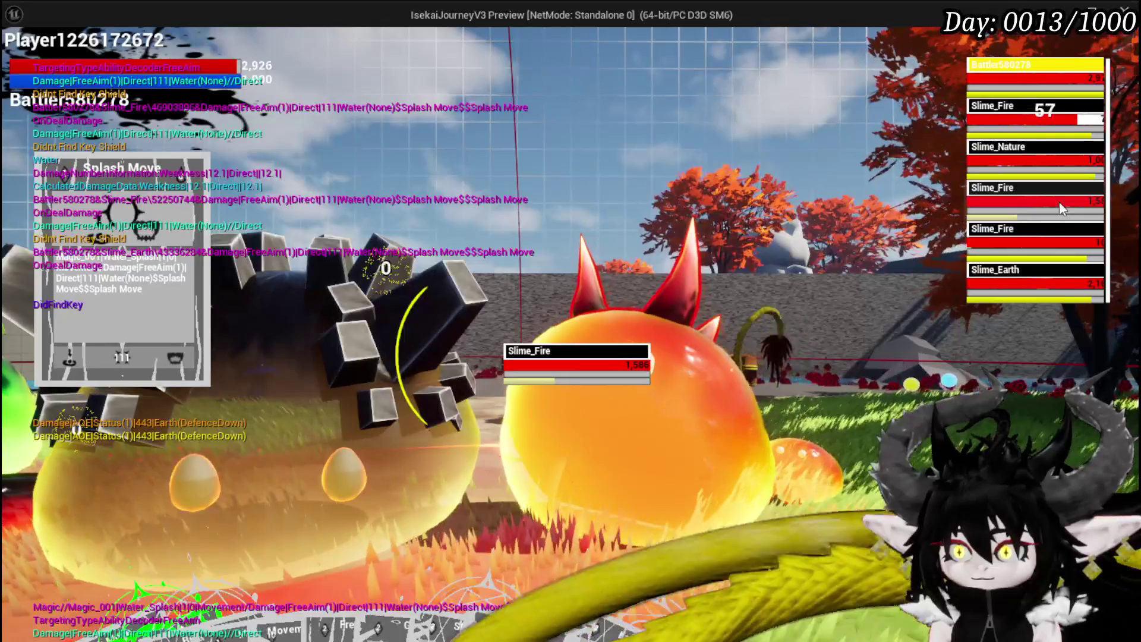
pyautogui.click(1057, 247)
pyautogui.click(1048, 289)
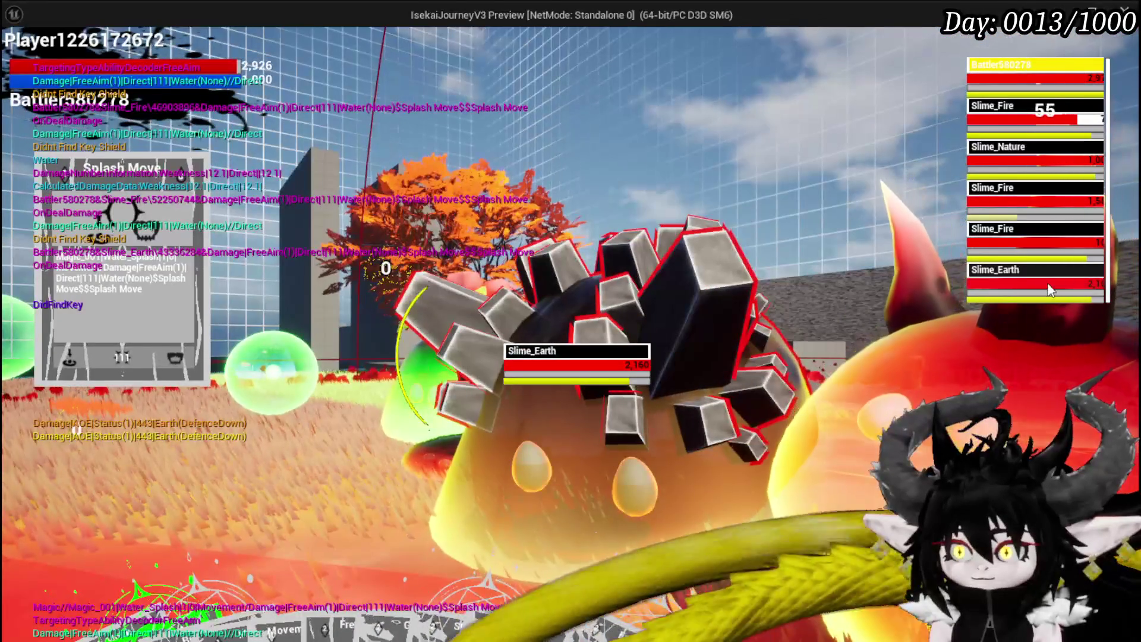
pyautogui.click(1046, 265)
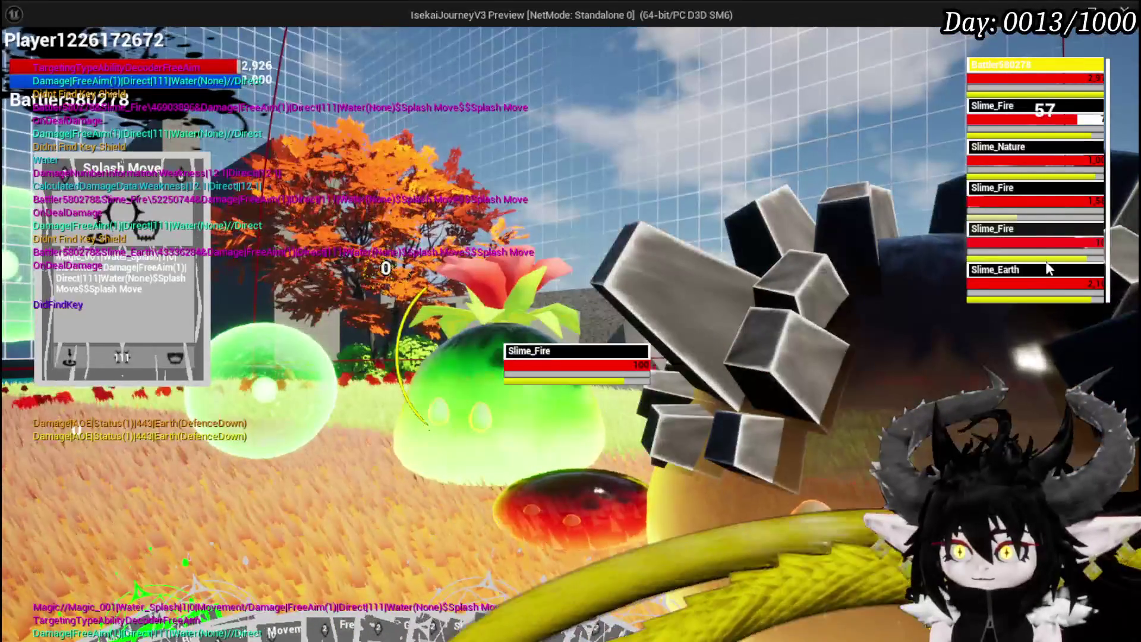
pyautogui.click(1043, 277)
pyautogui.click(1045, 238)
pyautogui.click(1044, 200)
pyautogui.click(1043, 170)
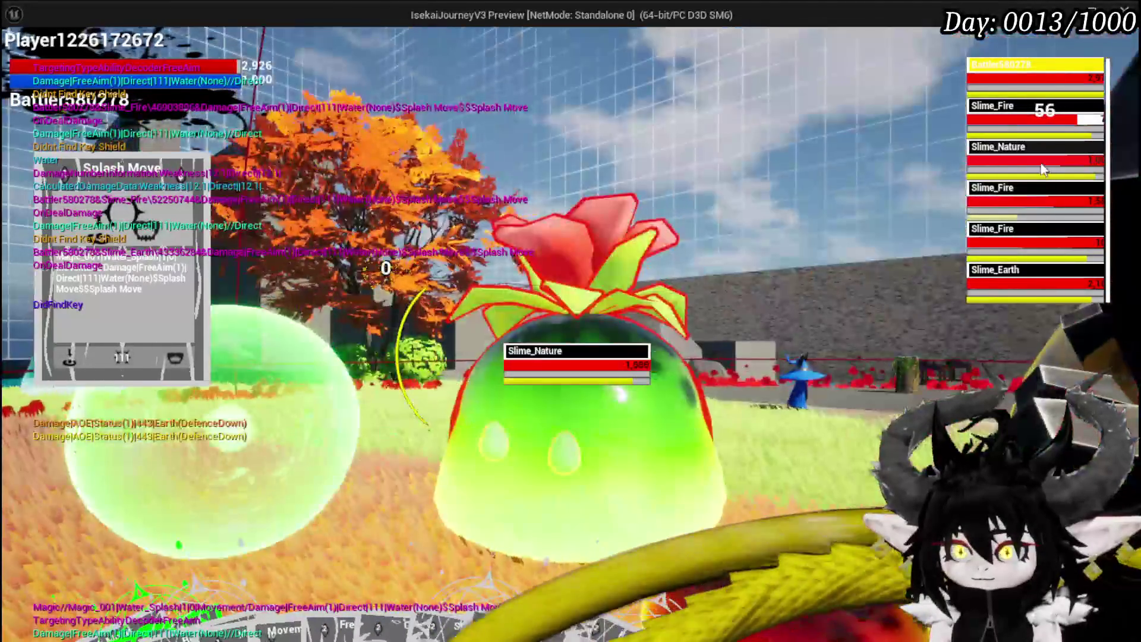
pyautogui.click(1046, 127)
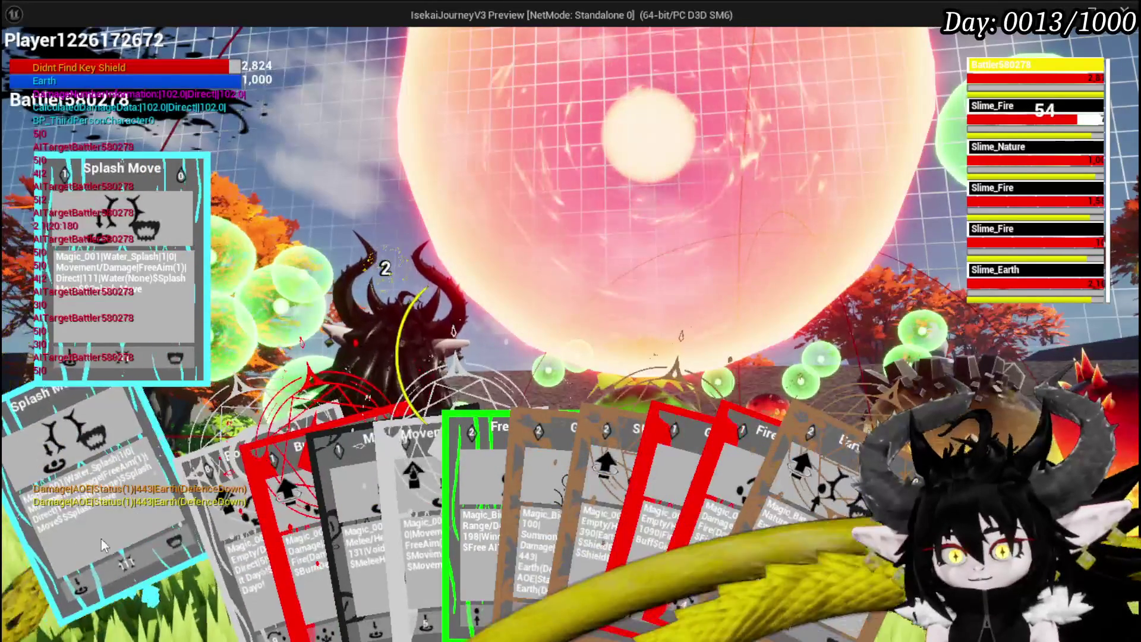
# Play the Splash Move card and dash the character forward along the red path.
pyautogui.click(53, 553)
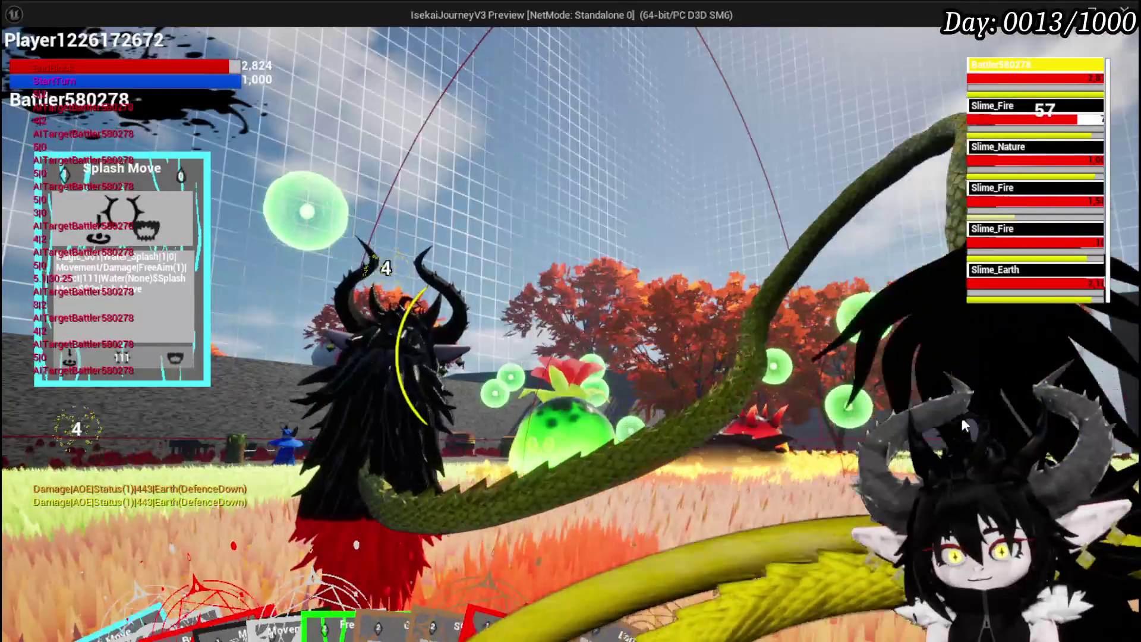
pyautogui.moveTo(579, 558)
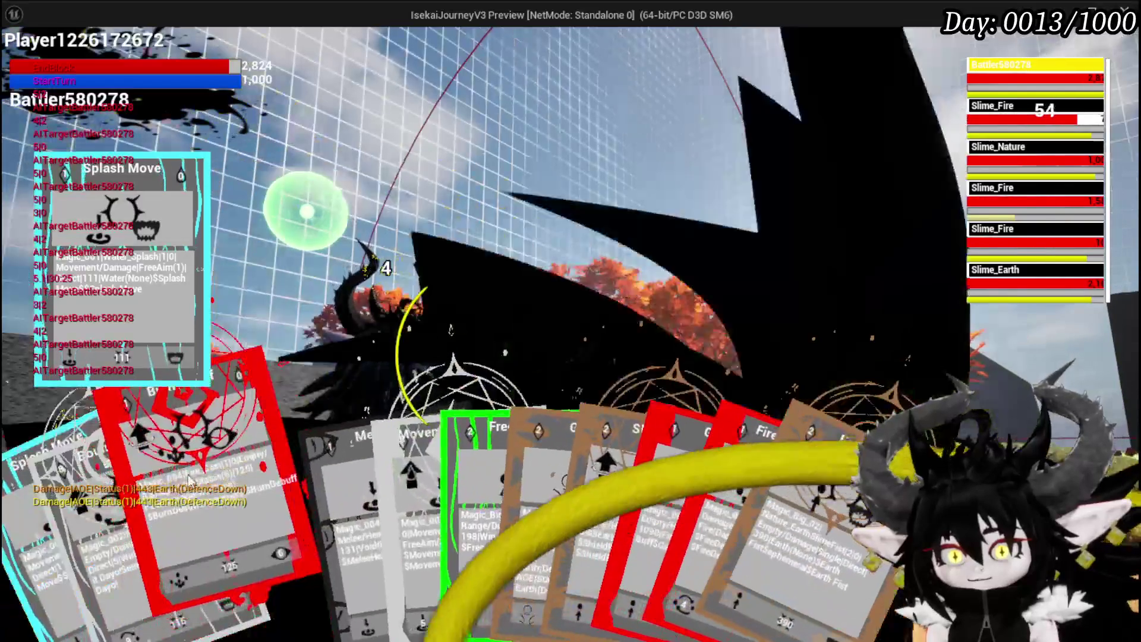
pyautogui.moveTo(366, 462)
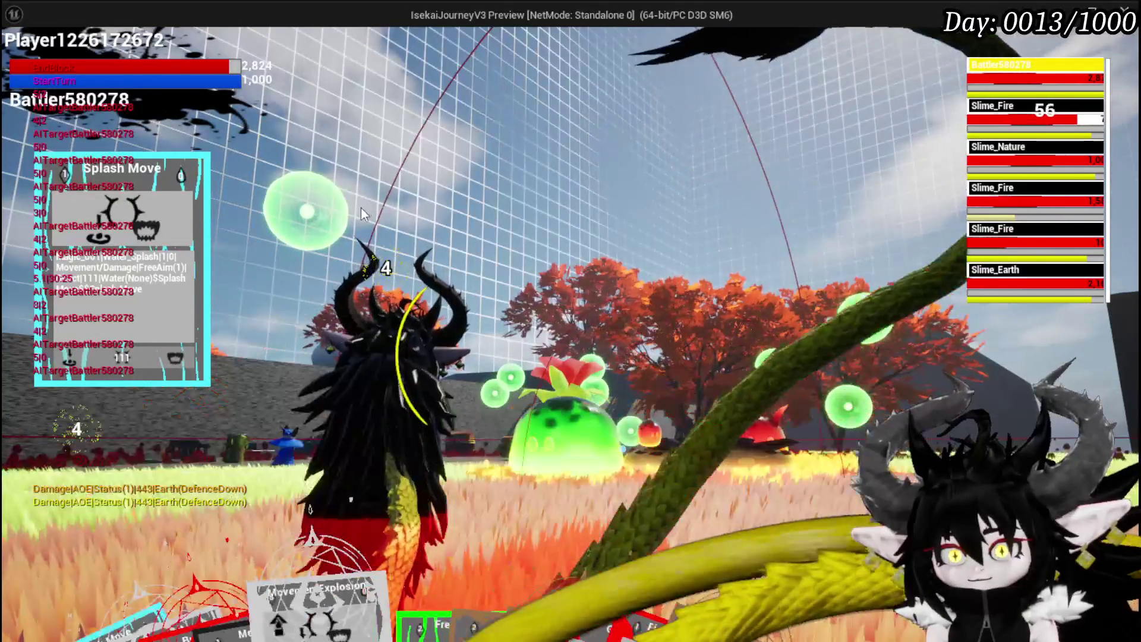
pyautogui.click(352, 223)
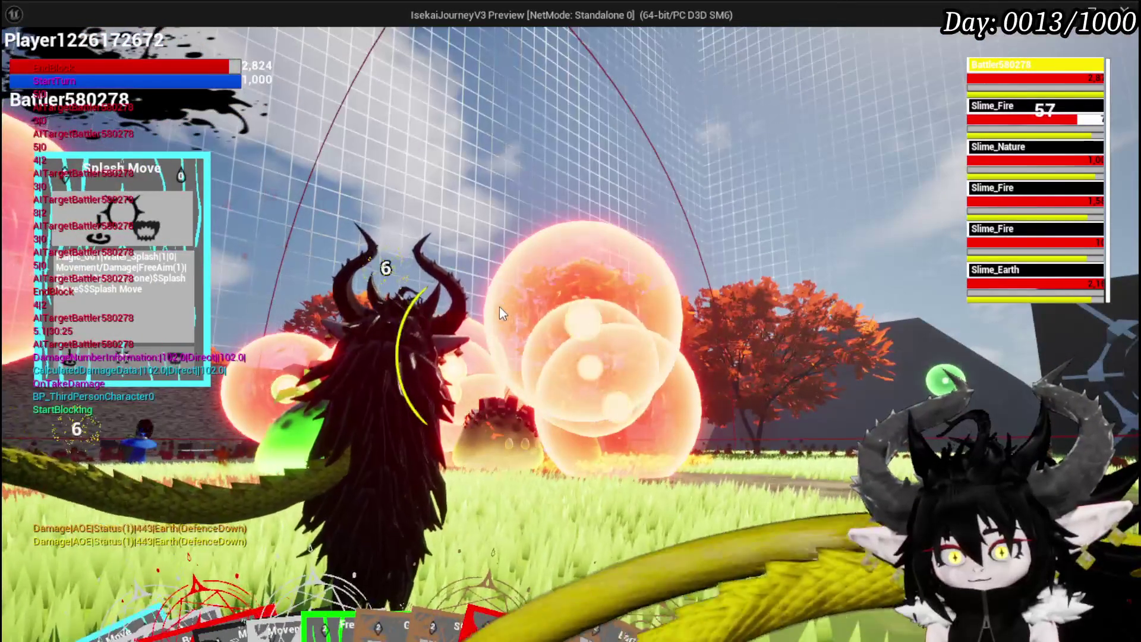
pyautogui.moveTo(164, 577)
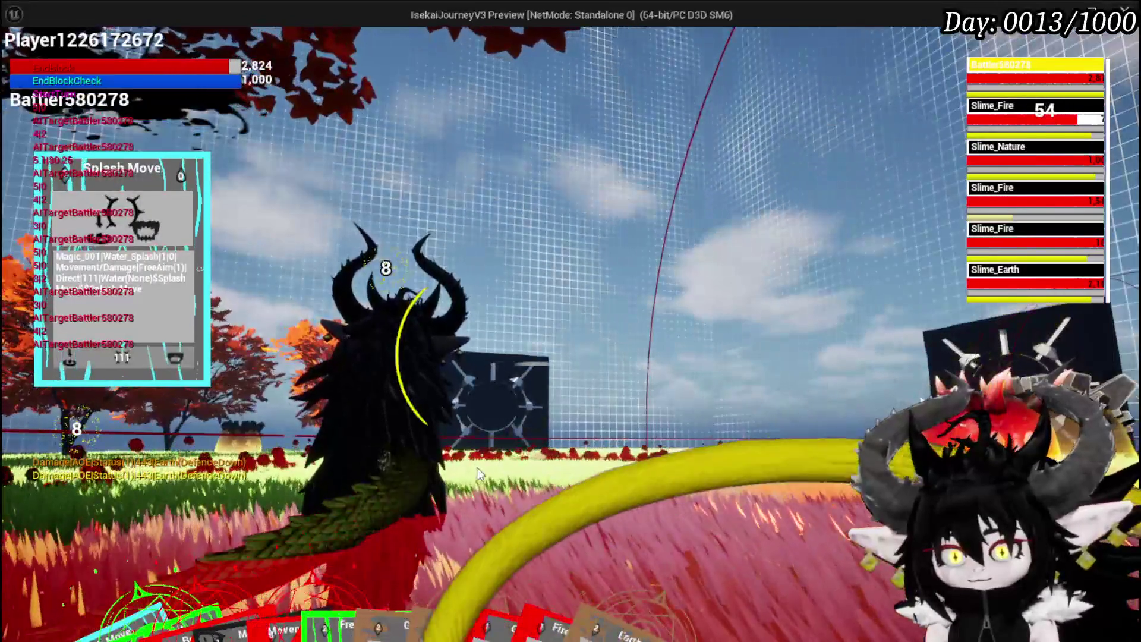
pyautogui.moveTo(42, 561)
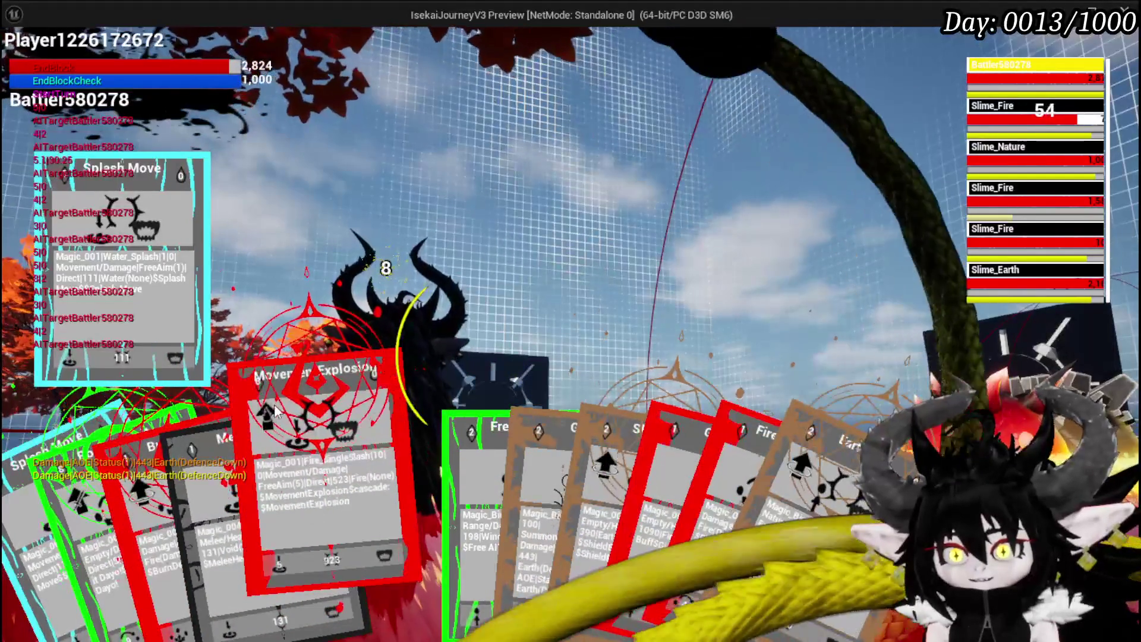
# Cast Movement Explosion, Giga Buff and another Movement Explosion, then resume from the RotateToMarker breakpoint.
pyautogui.click(275, 412)
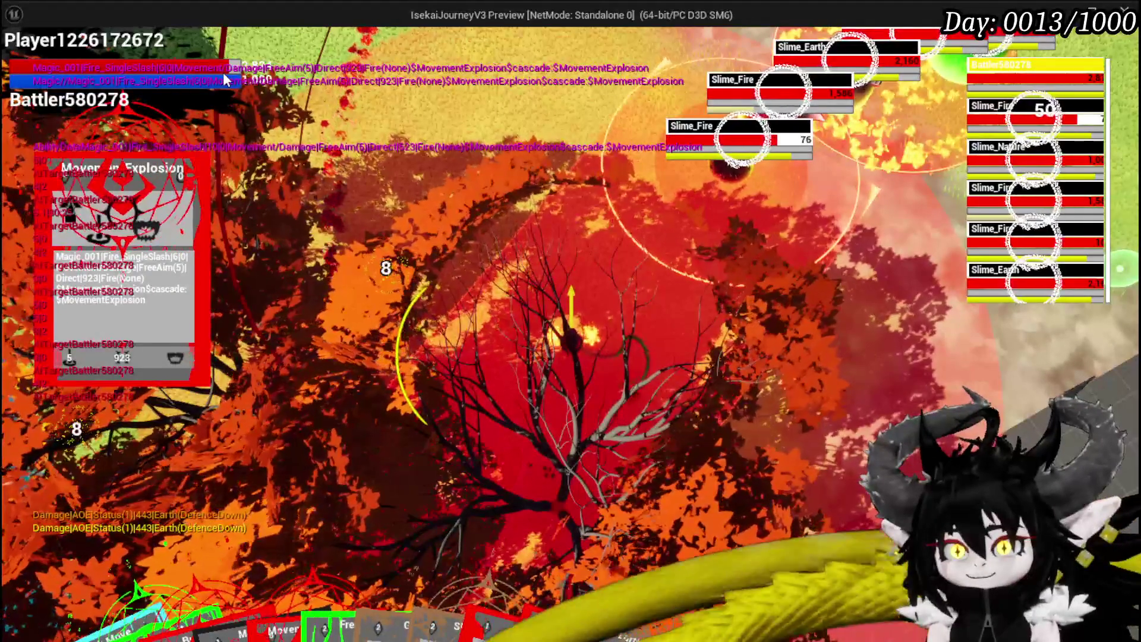
pyautogui.moveTo(620, 502)
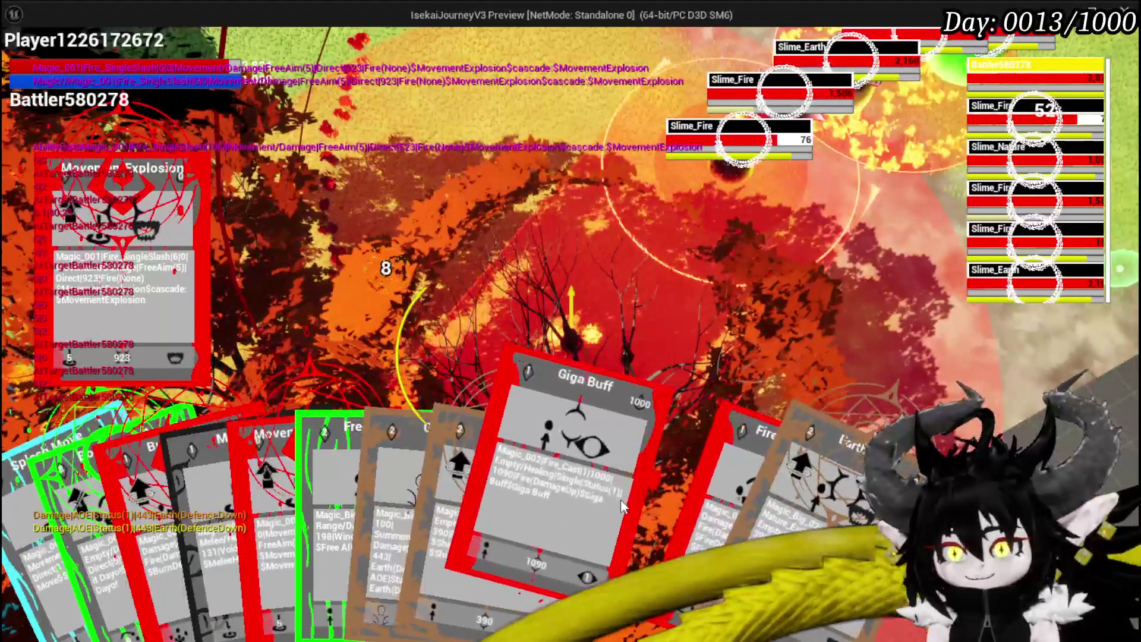
pyautogui.click(620, 499)
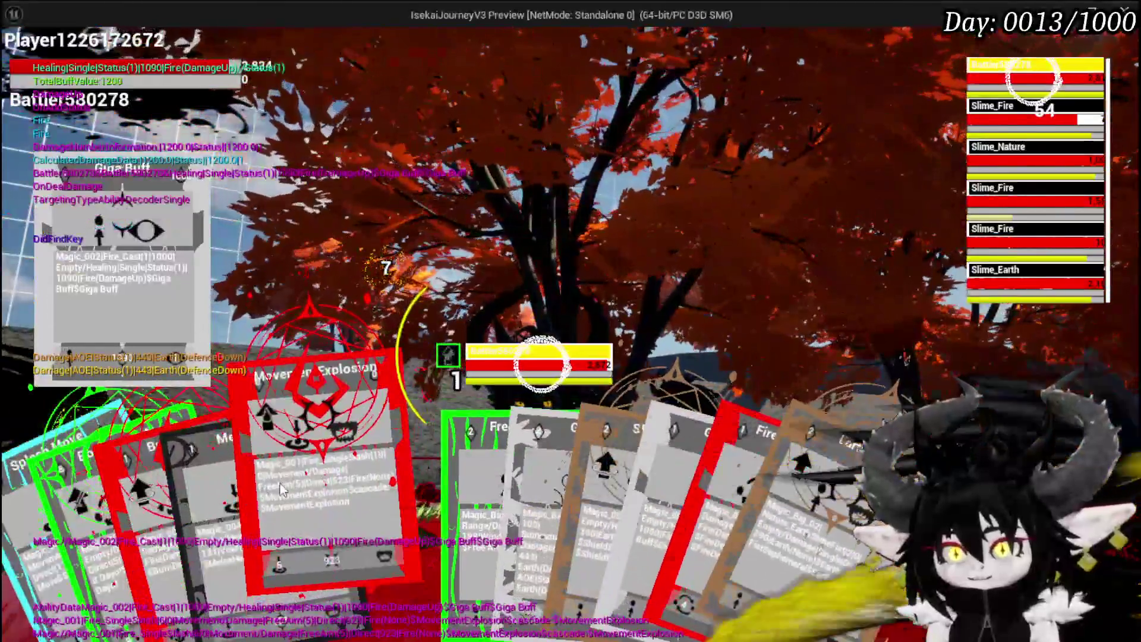
pyautogui.click(315, 452)
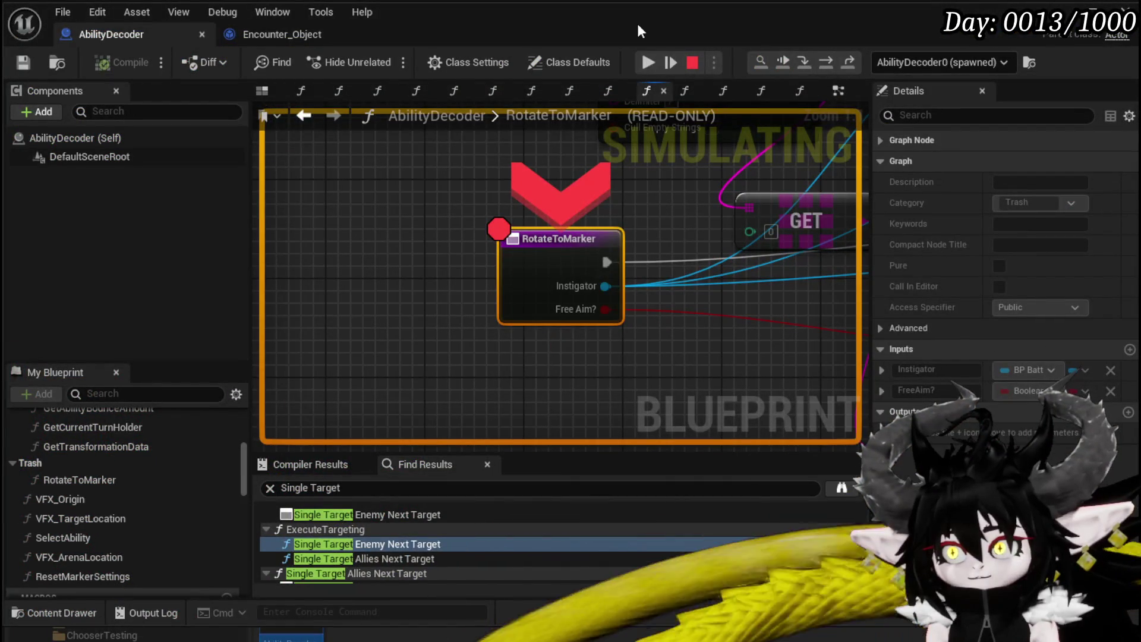
pyautogui.click(648, 62)
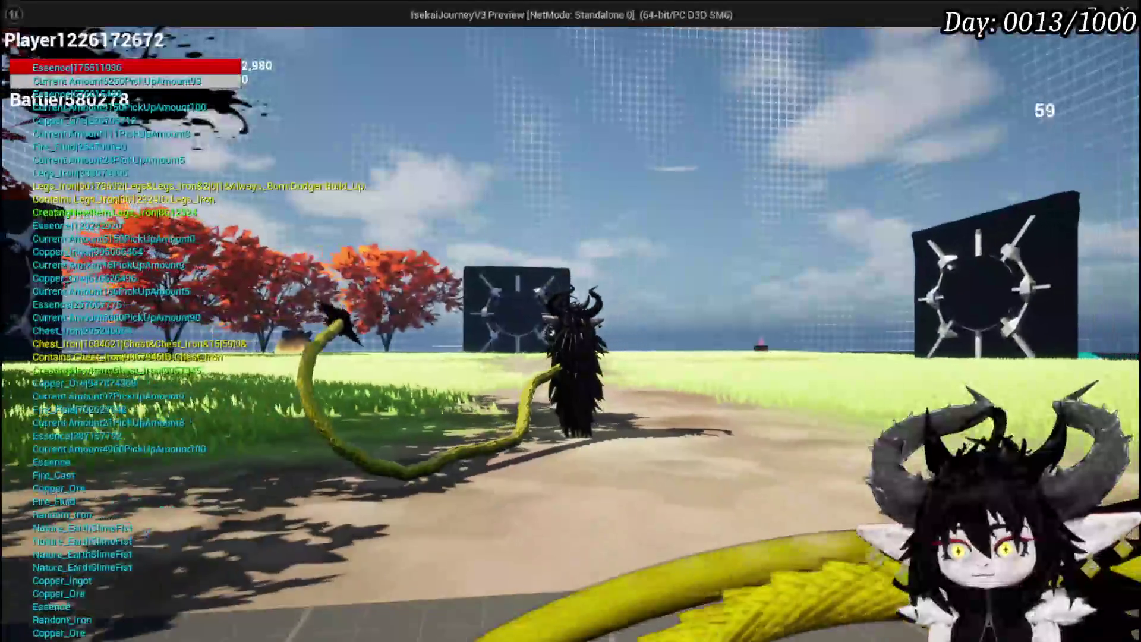
# Save the game from the in-game settings menu and close the menu.
pyautogui.press('Escape')
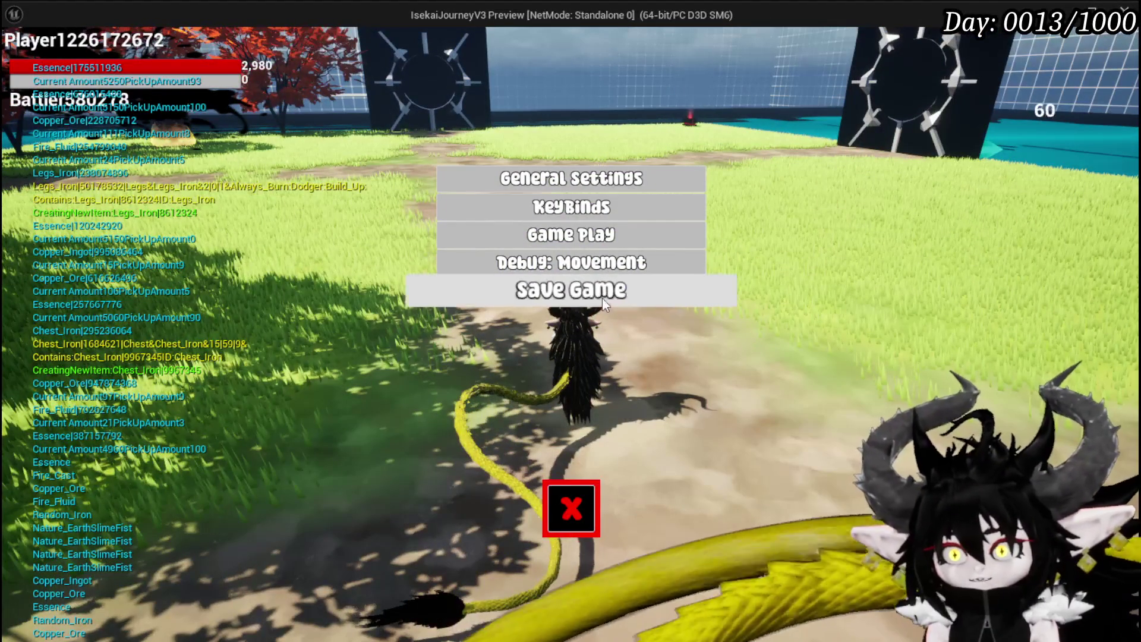
pyautogui.click(602, 291)
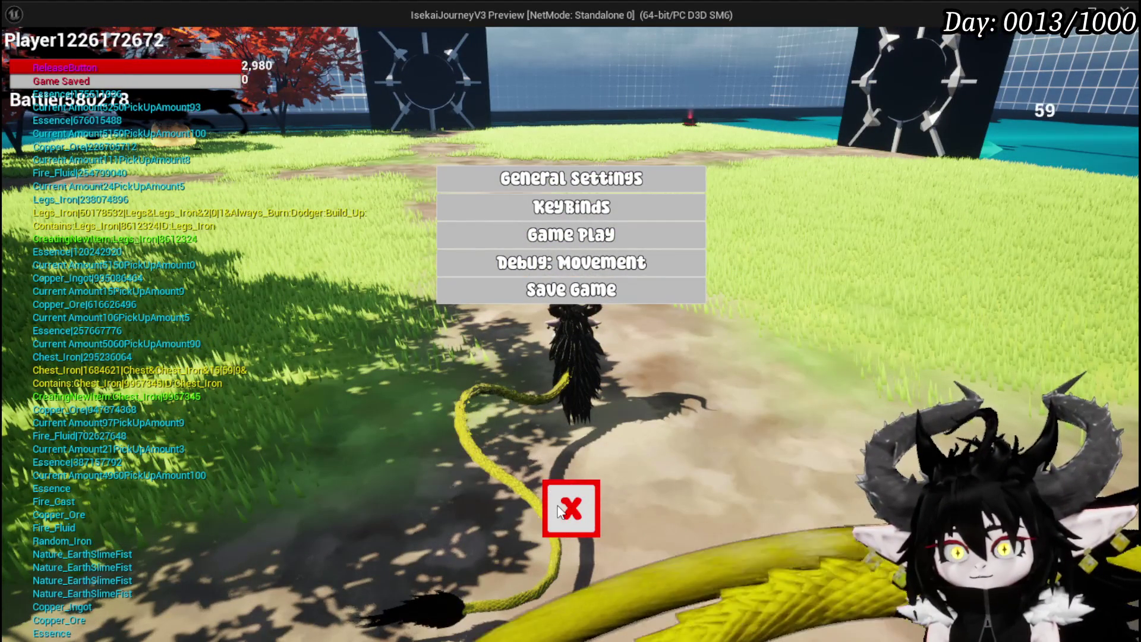
pyautogui.click(560, 511)
# Stop the playtest and disable the breakpoint on the RotateToMarker node.
pyautogui.press('Escape')
pyautogui.rightClick(527, 277)
pyautogui.click(590, 585)
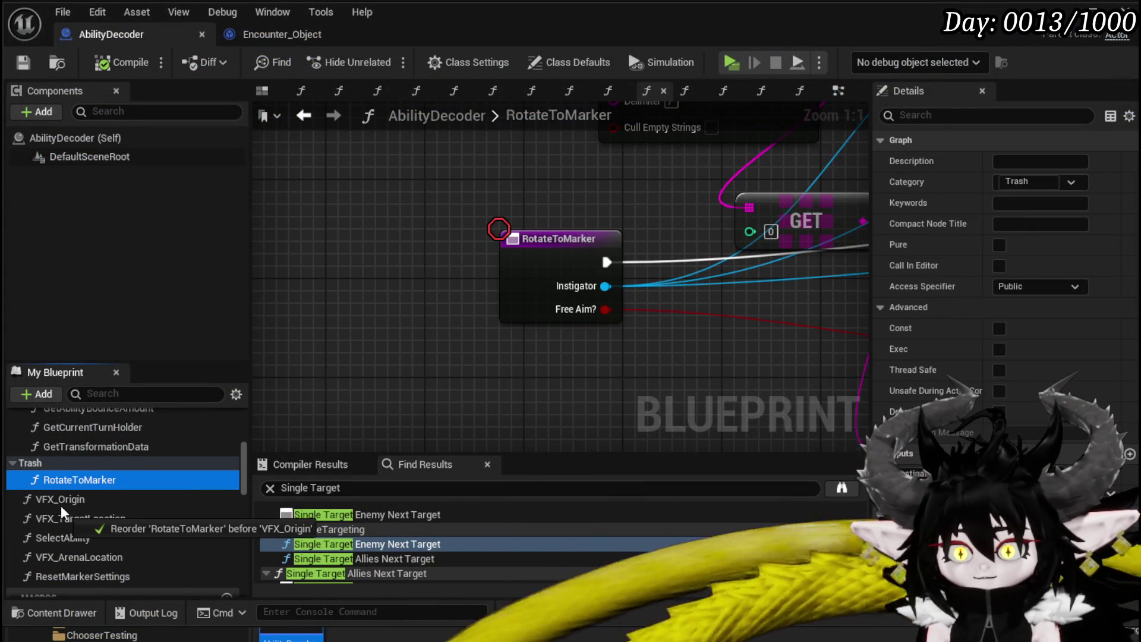
# Move RotateToMarker out of the Trash category and add a new ParseAbilityData function.
pyautogui.moveTo(62, 511); pyautogui.dragTo(62, 512)
pyautogui.scroll(10, 83, 475)
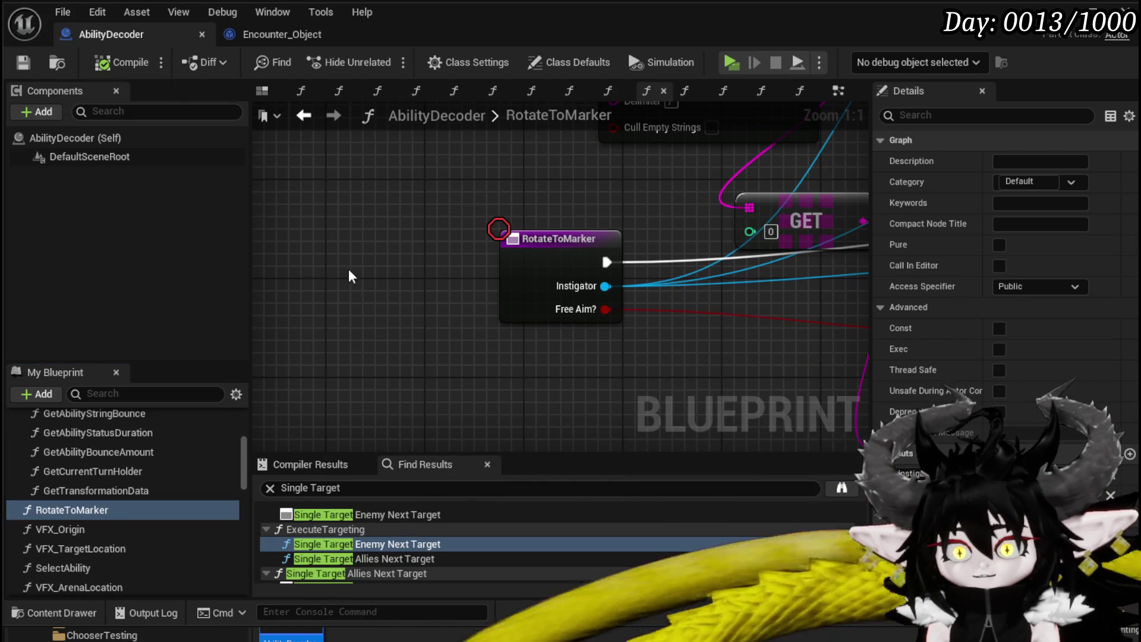
pyautogui.scroll(-5, 351, 278)
pyautogui.scroll(3, 133, 453)
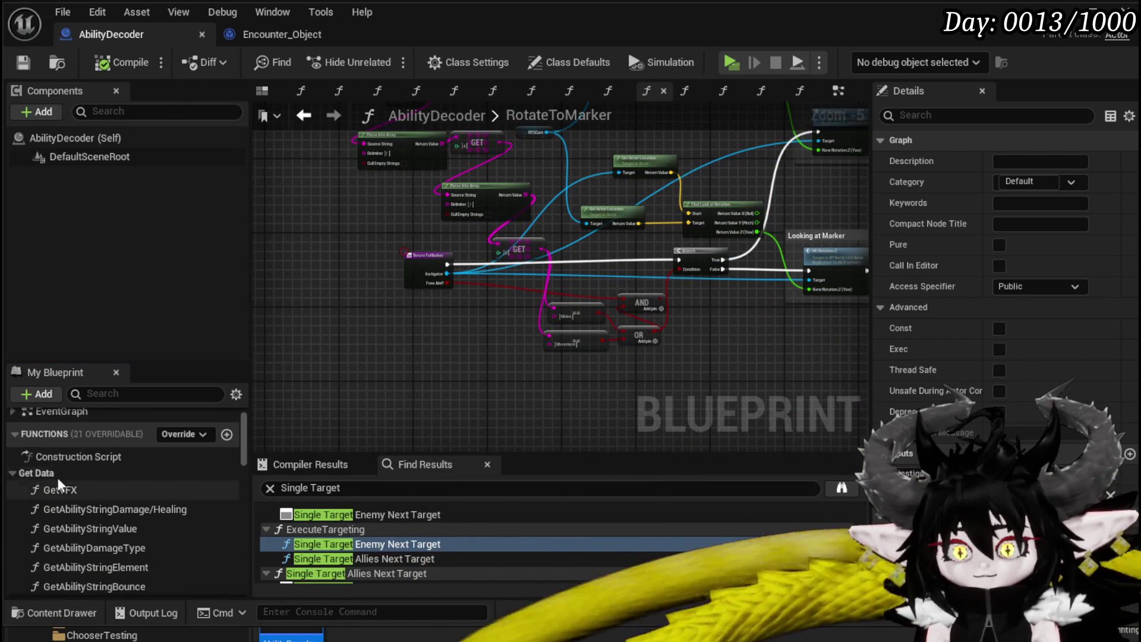
pyautogui.scroll(1, 92, 473)
pyautogui.click(226, 464)
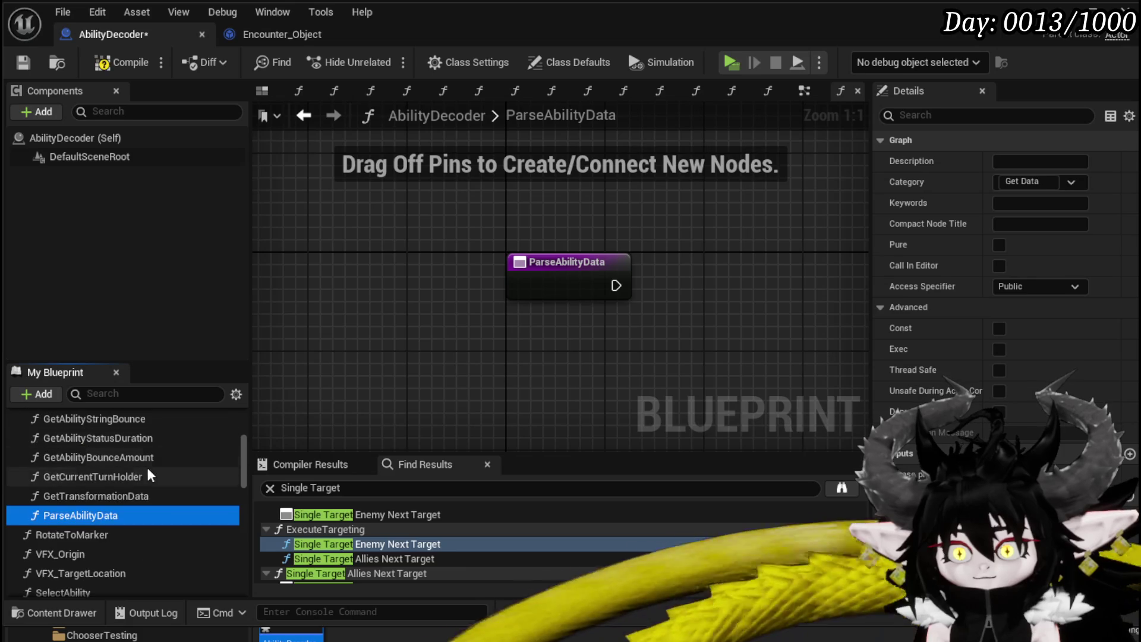
# Add an AbilityData getter, delete the Get VFX and Damage/Healing getters, and compile.
pyautogui.scroll(2, 76, 475)
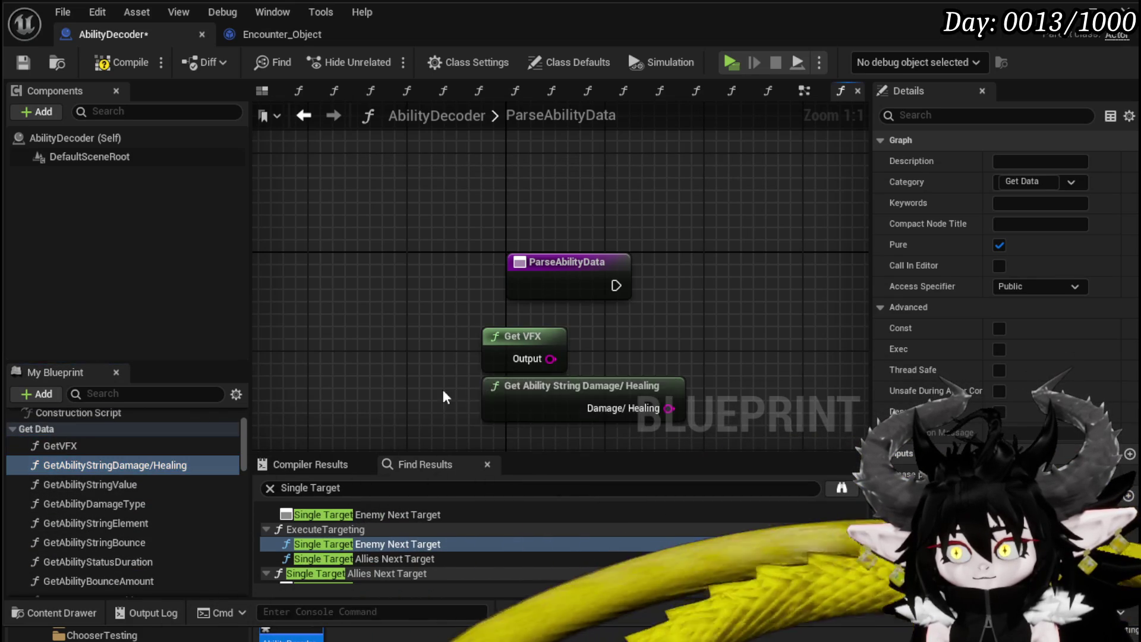
pyautogui.moveTo(465, 392); pyautogui.dragTo(316, 329)
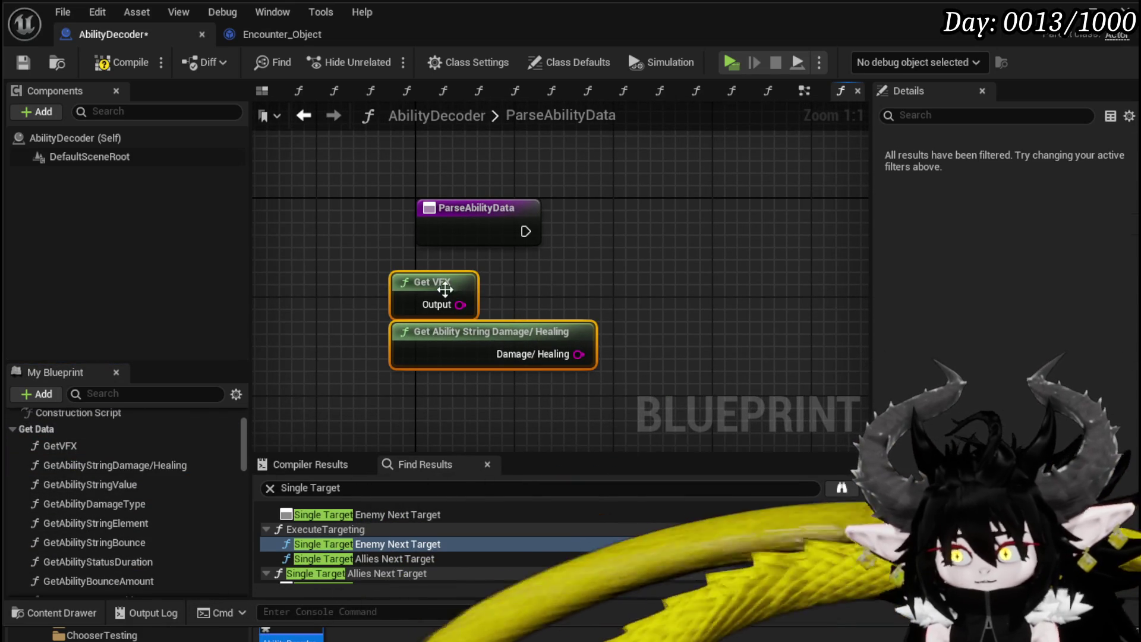
pyautogui.scroll(-10, 197, 437)
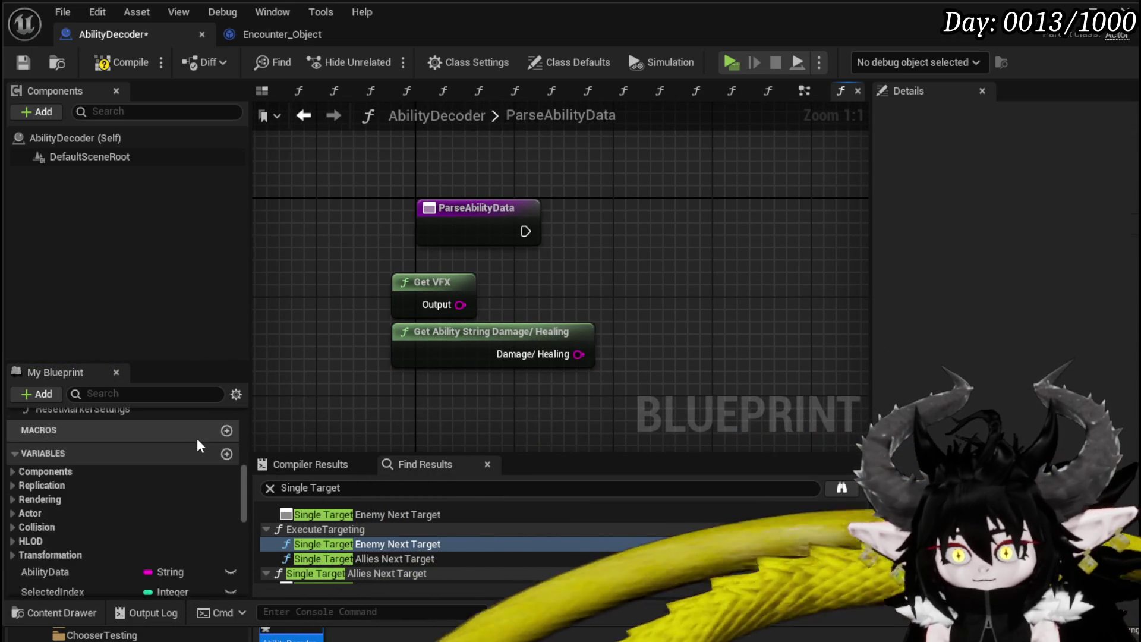
pyautogui.moveTo(48, 449)
pyautogui.mouseDown()
pyautogui.moveTo(469, 146)
pyautogui.moveTo(481, 164)
pyautogui.mouseUp()
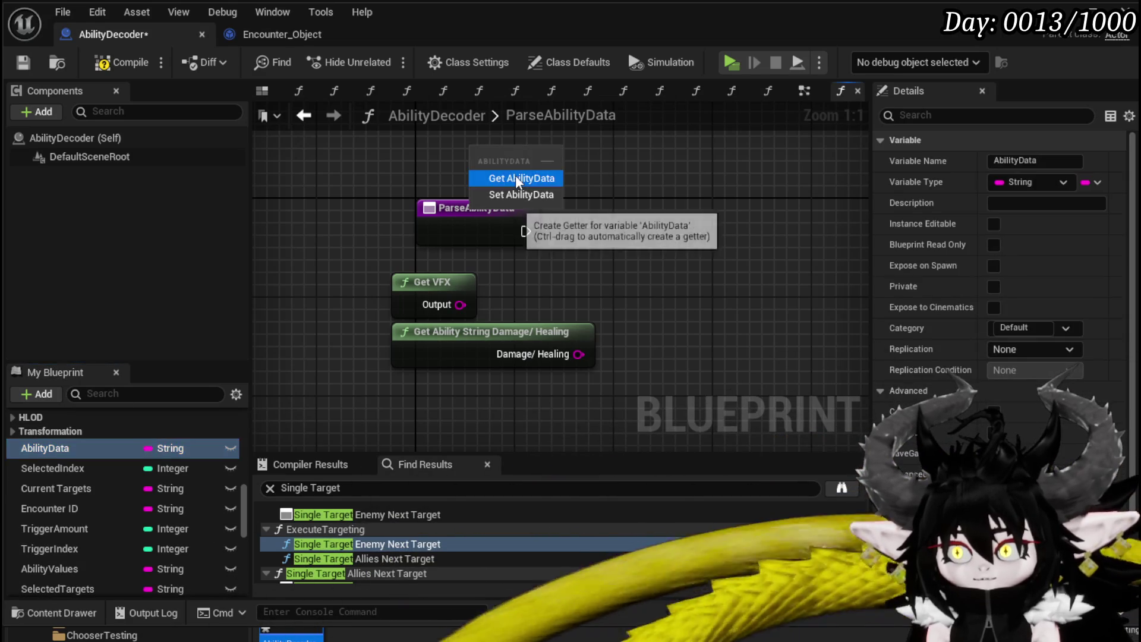
pyautogui.click(515, 175)
pyautogui.moveTo(329, 372); pyautogui.dragTo(613, 275)
pyautogui.press('Delete')
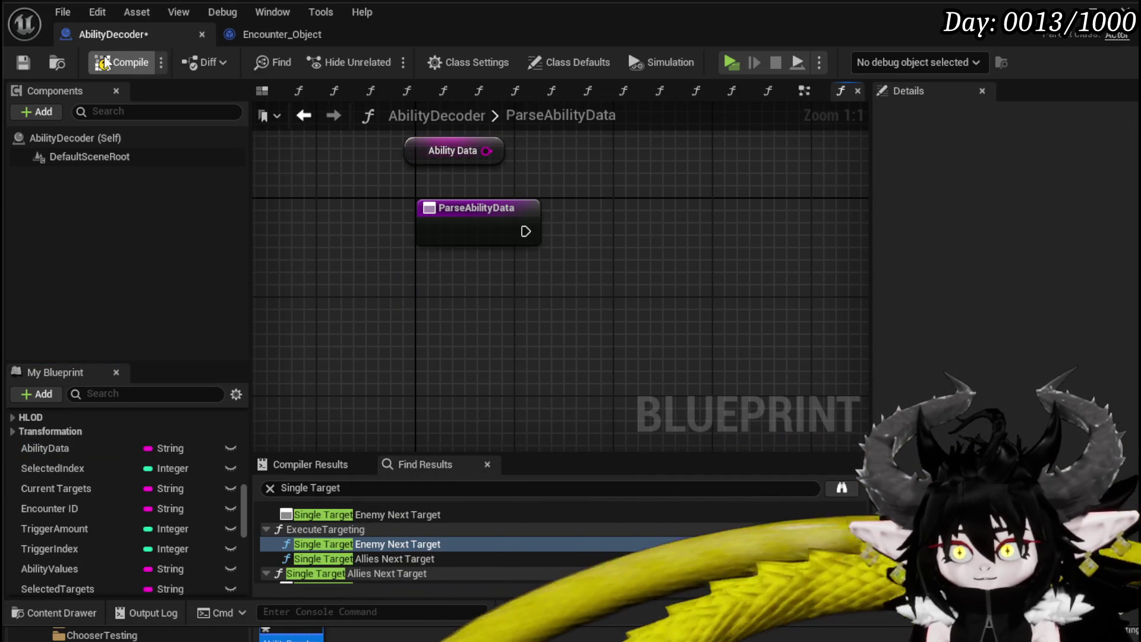
pyautogui.click(23, 62)
# Feed Ability Data into a new Parse Into Array node.
pyautogui.moveTo(467, 151); pyautogui.dragTo(315, 196)
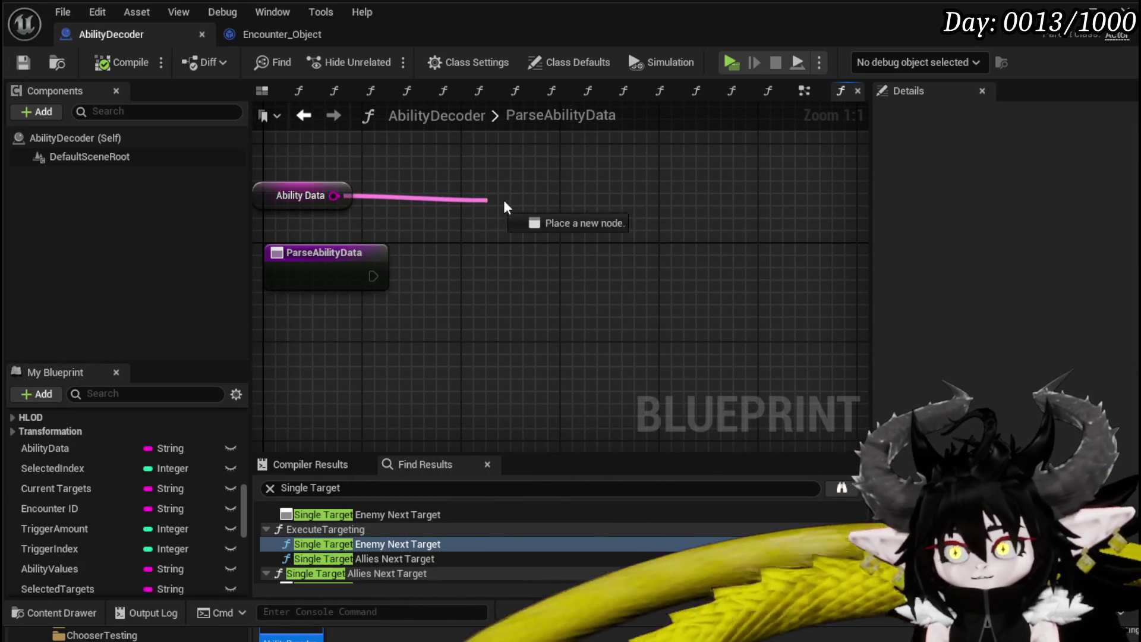
pyautogui.moveTo(496, 207); pyautogui.dragTo(498, 203)
pyautogui.write('Parse into array')
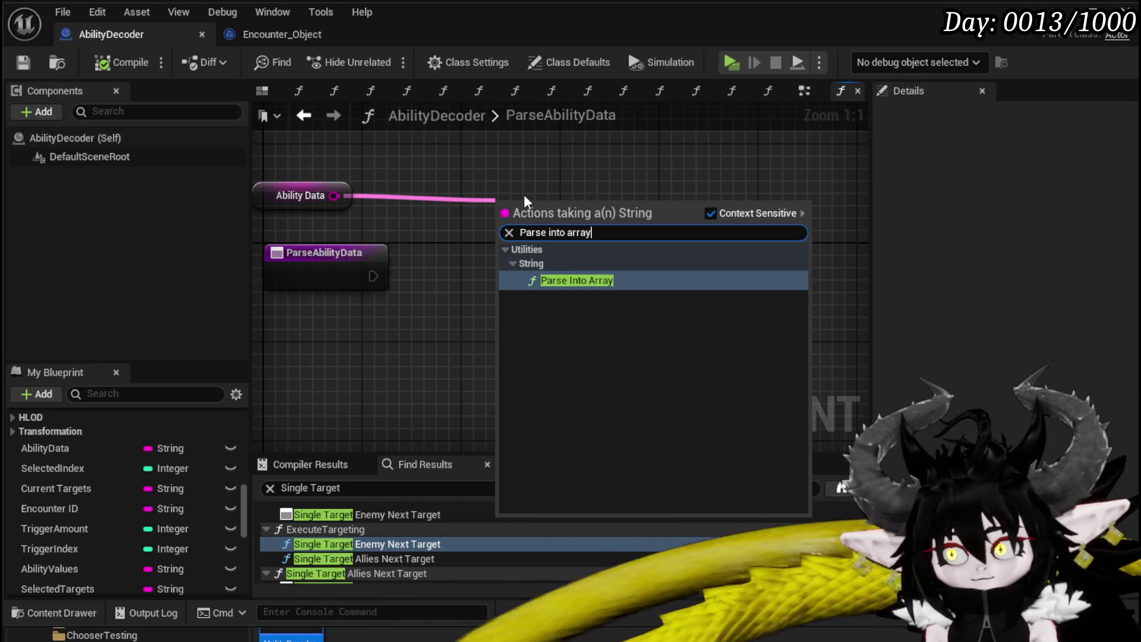
pyautogui.press('Return')
pyautogui.moveTo(523, 194)
pyautogui.mouseDown()
pyautogui.moveTo(256, 386)
pyautogui.moveTo(463, 237)
pyautogui.moveTo(500, 282)
pyautogui.moveTo(377, 291)
pyautogui.moveTo(491, 315)
pyautogui.mouseUp()
# Add two stacked GET nodes reading from the parsed array.
pyautogui.write('get')
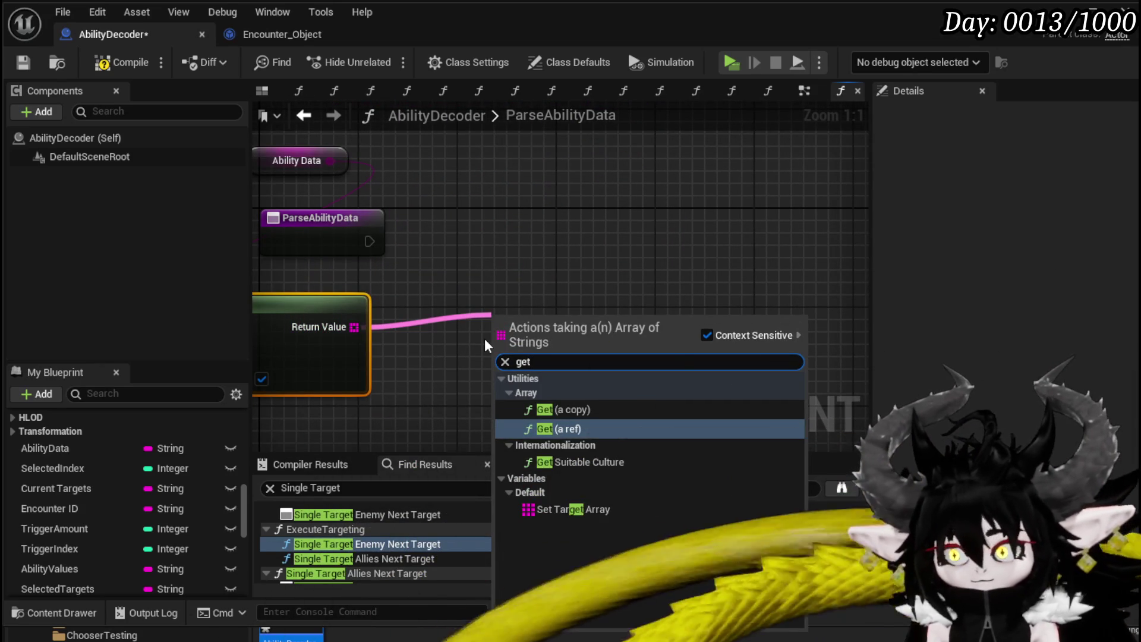
pyautogui.click(618, 430)
pyautogui.moveTo(572, 369); pyautogui.dragTo(695, 220)
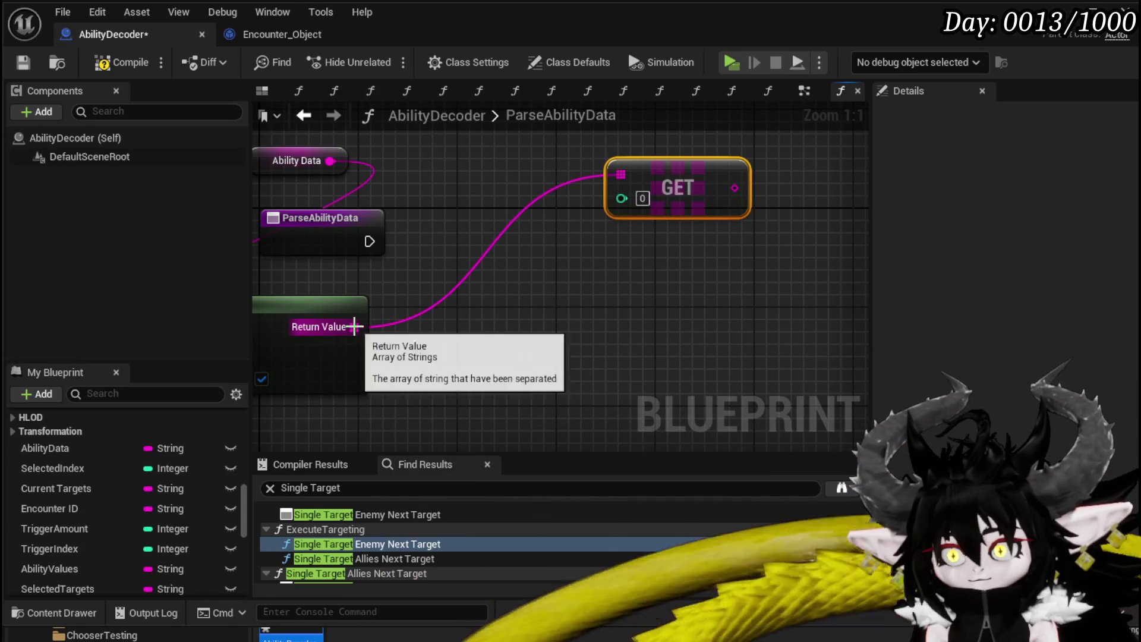
pyautogui.moveTo(355, 326); pyautogui.dragTo(596, 311)
pyautogui.write('get')
pyautogui.click(662, 407)
pyautogui.moveTo(659, 326)
pyautogui.mouseDown()
pyautogui.moveTo(698, 238)
pyautogui.moveTo(690, 246)
pyautogui.mouseUp()
# Duplicate the two GET nodes into four, wiring the array result into the copies.
pyautogui.moveTo(628, 313); pyautogui.dragTo(759, 126)
pyautogui.hotkey('ctrl', 'c')
pyautogui.hotkey('ctrl', 'v')
pyautogui.moveTo(707, 333); pyautogui.dragTo(690, 319)
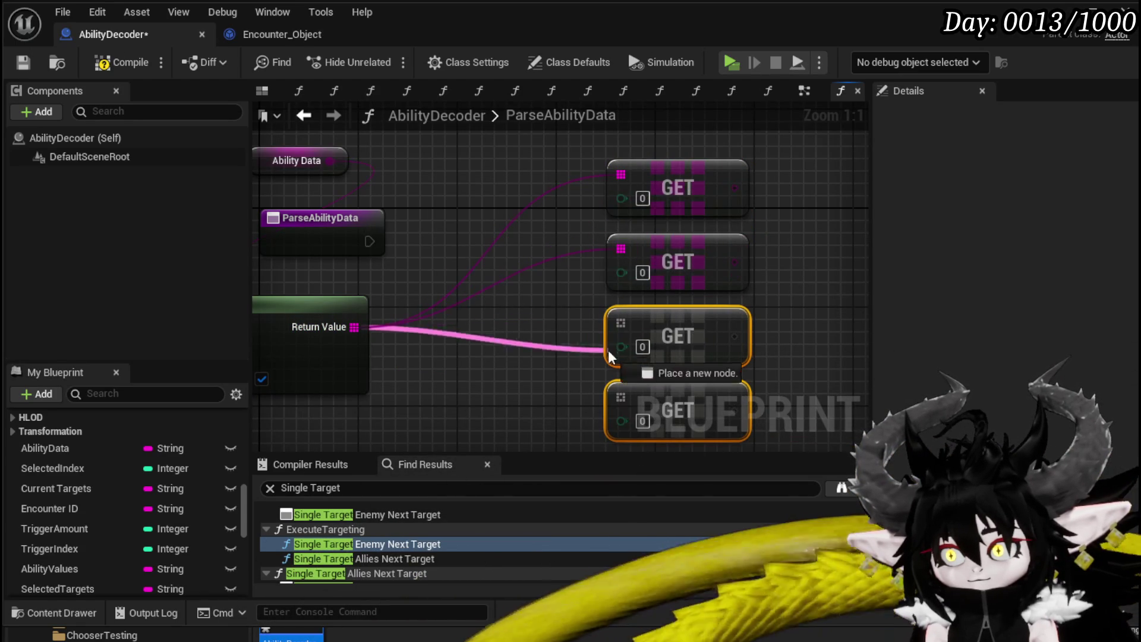
pyautogui.moveTo(621, 323); pyautogui.dragTo(626, 398)
pyautogui.scroll(-2, 513, 398)
# Copy all four GET nodes again below the originals and connect the parsed array to them.
pyautogui.moveTo(522, 409); pyautogui.dragTo(757, 172)
pyautogui.hotkey('ctrl', 'c')
pyautogui.hotkey('ctrl', 'v')
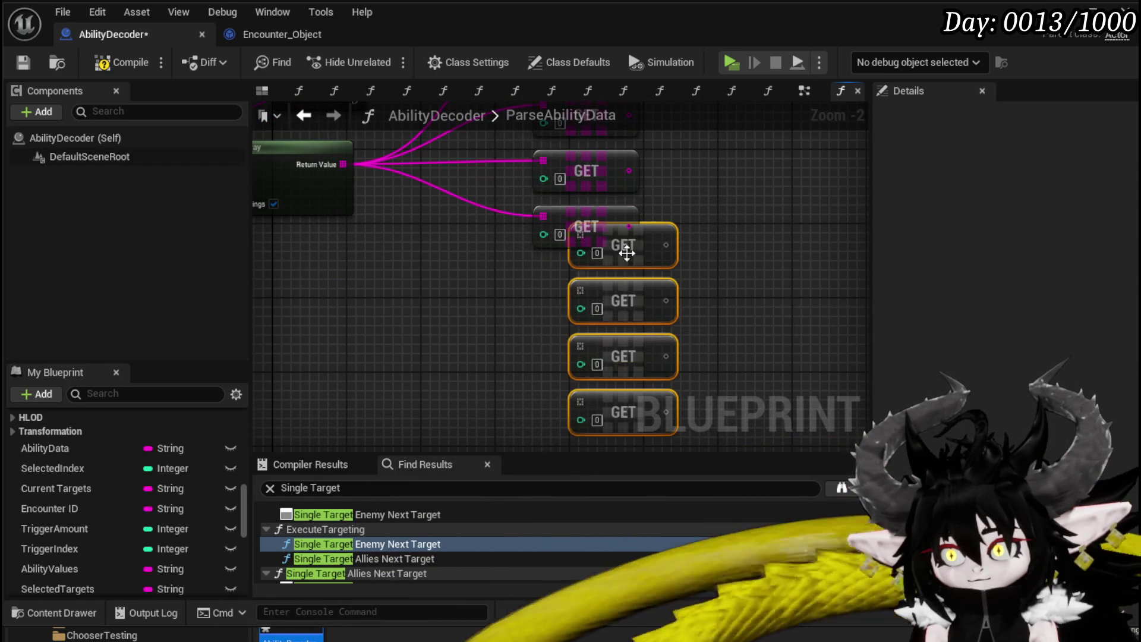
pyautogui.moveTo(658, 239)
pyautogui.mouseDown()
pyautogui.moveTo(624, 290)
pyautogui.moveTo(629, 276)
pyautogui.mouseUp()
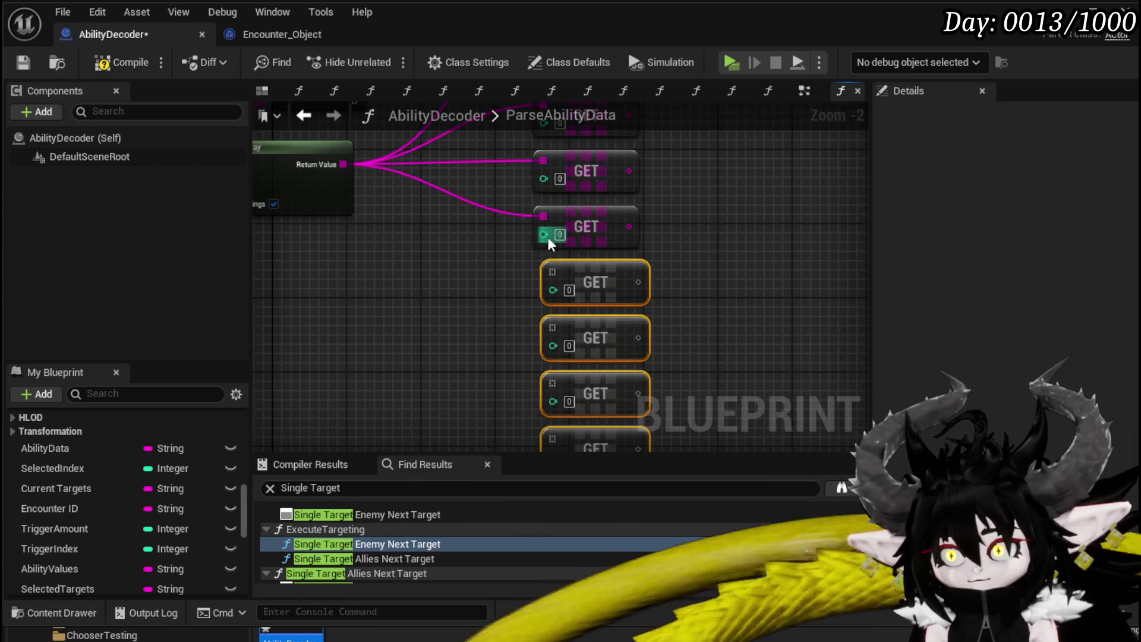
pyautogui.moveTo(543, 219)
pyautogui.mouseDown()
pyautogui.moveTo(557, 394)
pyautogui.moveTo(555, 379)
pyautogui.mouseUp()
pyautogui.click(404, 208)
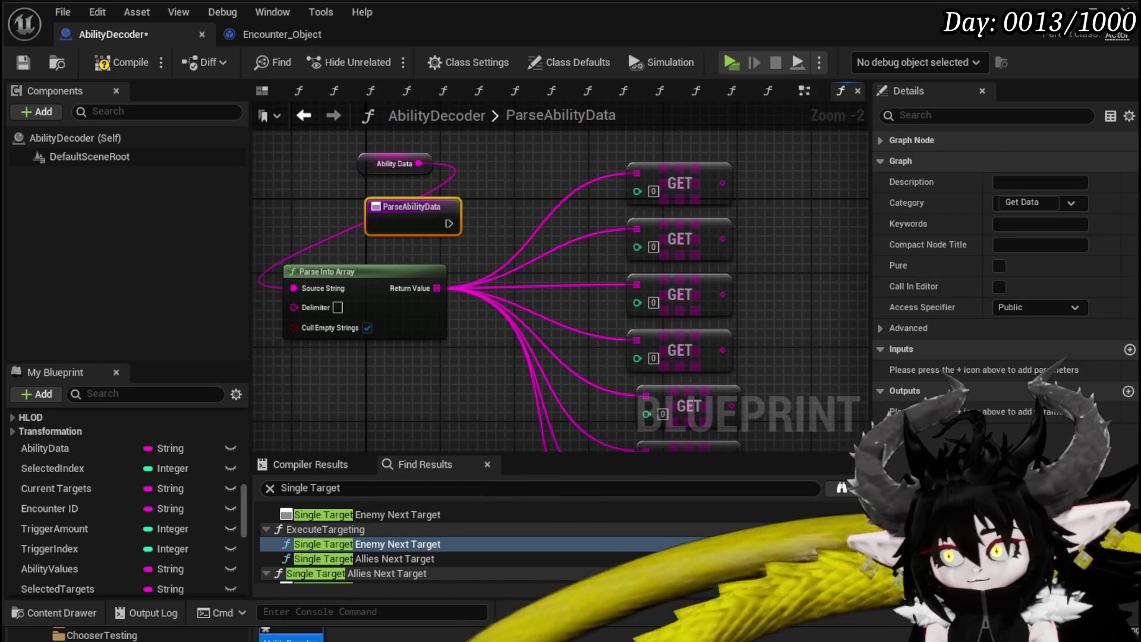
# Add String outputs named Anim and Vfx to ParseAbilityData.
pyautogui.click(1127, 392)
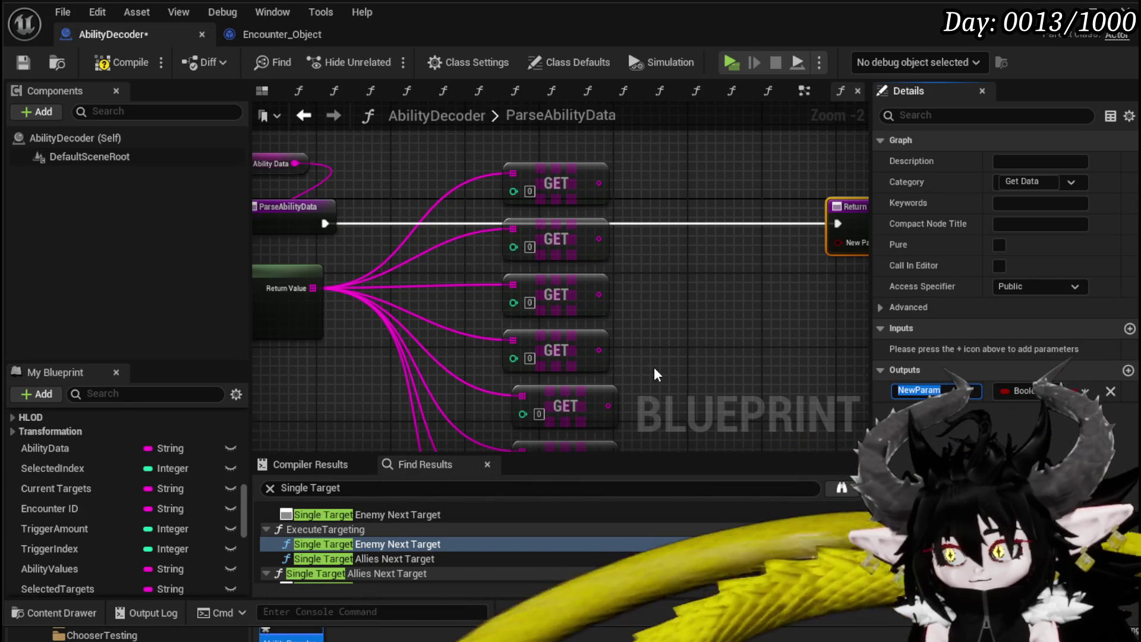
pyautogui.click(1025, 389)
pyautogui.click(1037, 518)
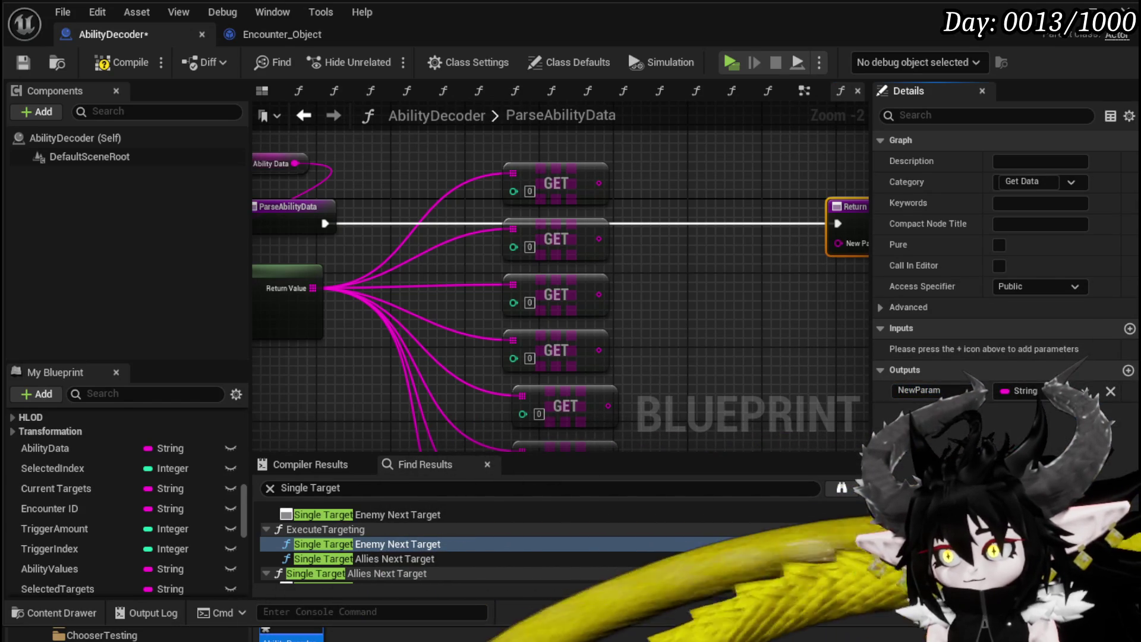
pyautogui.click(956, 390)
pyautogui.write('Anim')
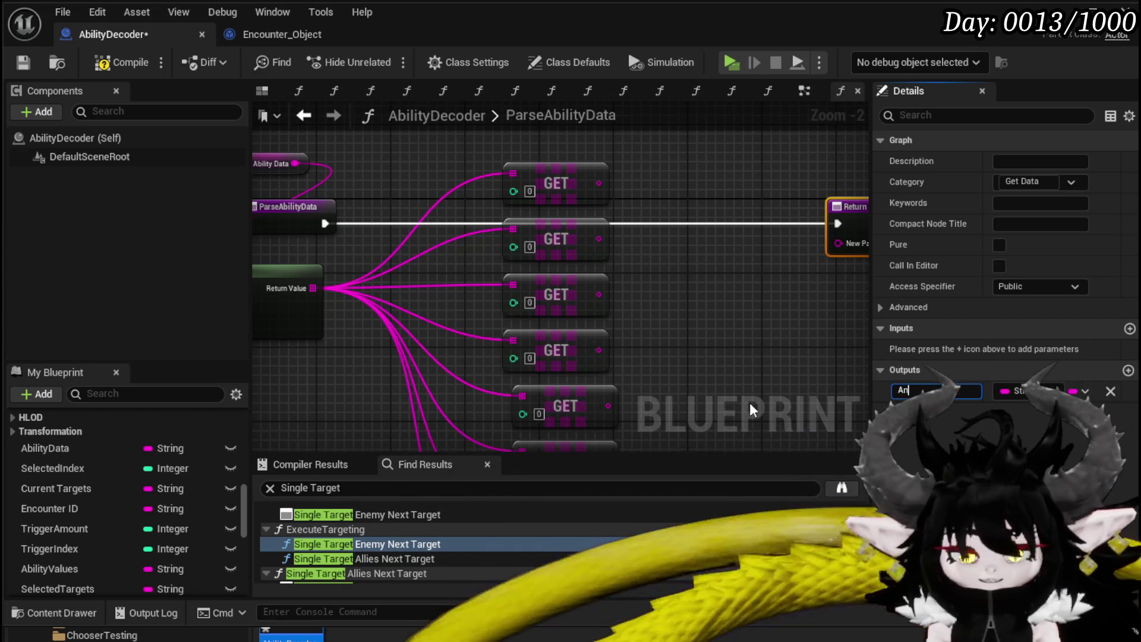
pyautogui.press('Return')
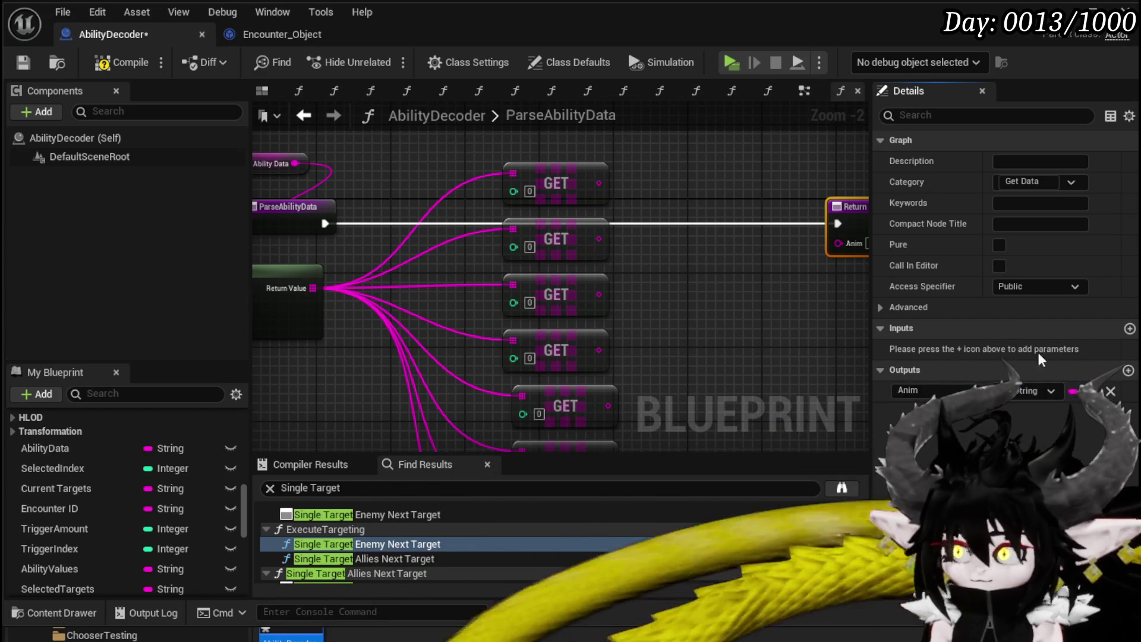
pyautogui.click(933, 370)
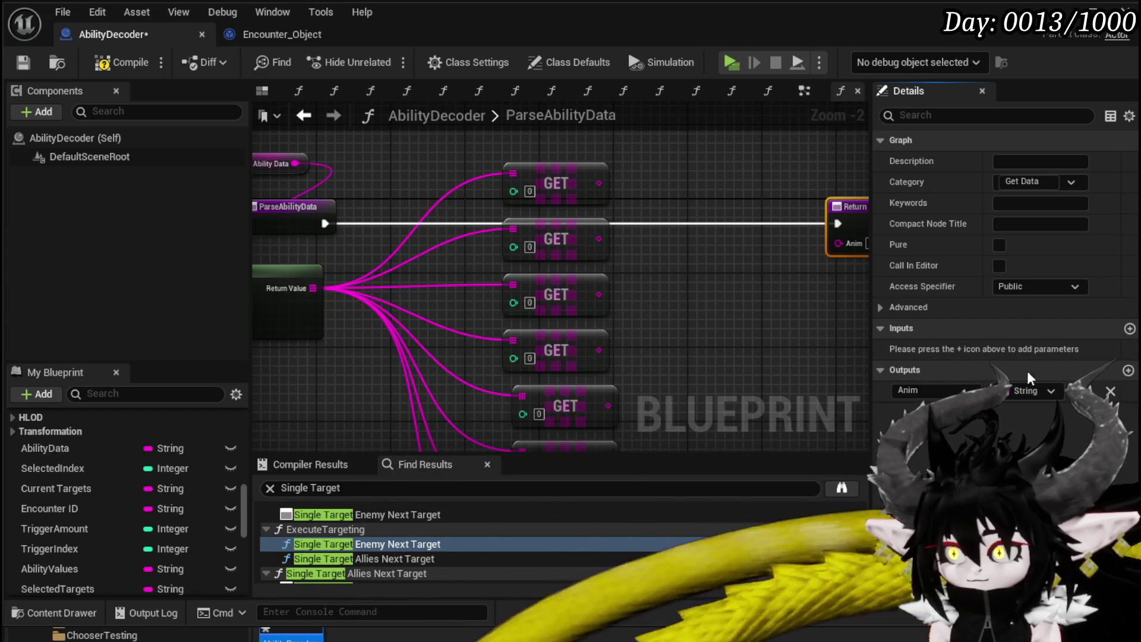
pyautogui.write('Vfx')
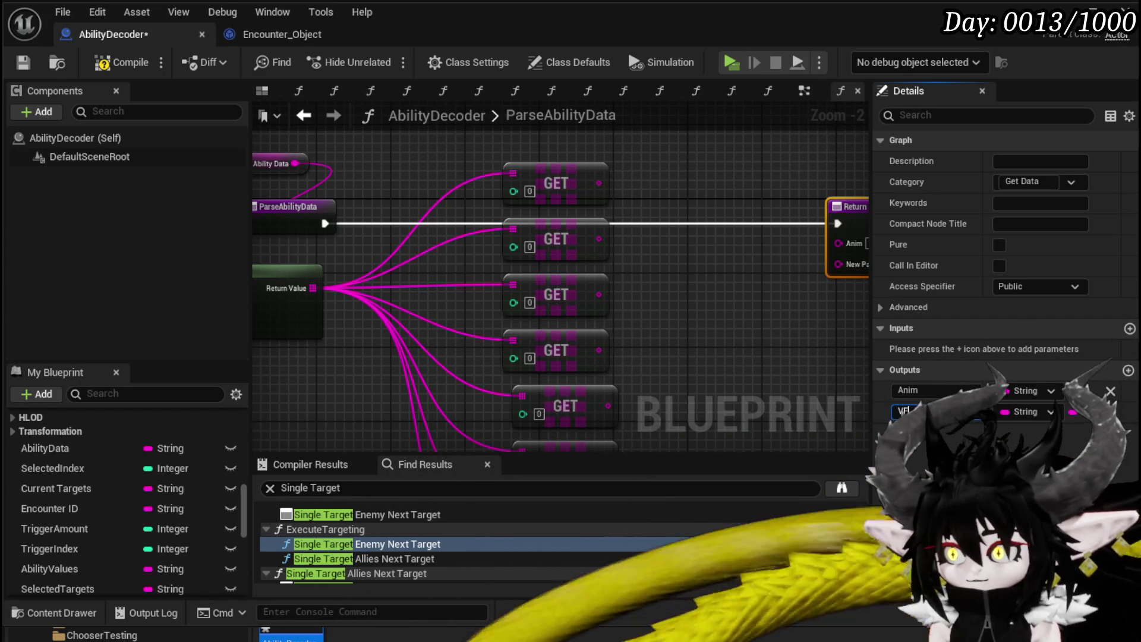
pyautogui.press('Return')
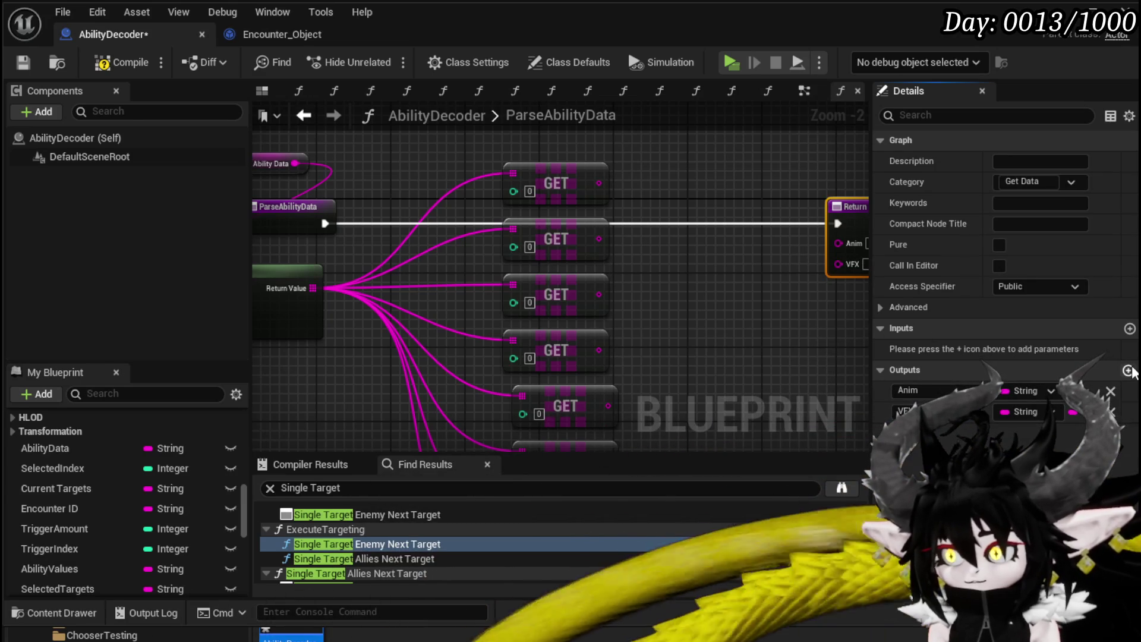
pyautogui.click(975, 433)
# Wire the four GET results into the Anim, VFX, AP and MP return pins.
pyautogui.moveTo(455, 194)
pyautogui.mouseDown()
pyautogui.moveTo(652, 255)
pyautogui.moveTo(694, 254)
pyautogui.mouseUp()
pyautogui.moveTo(455, 250); pyautogui.dragTo(694, 270)
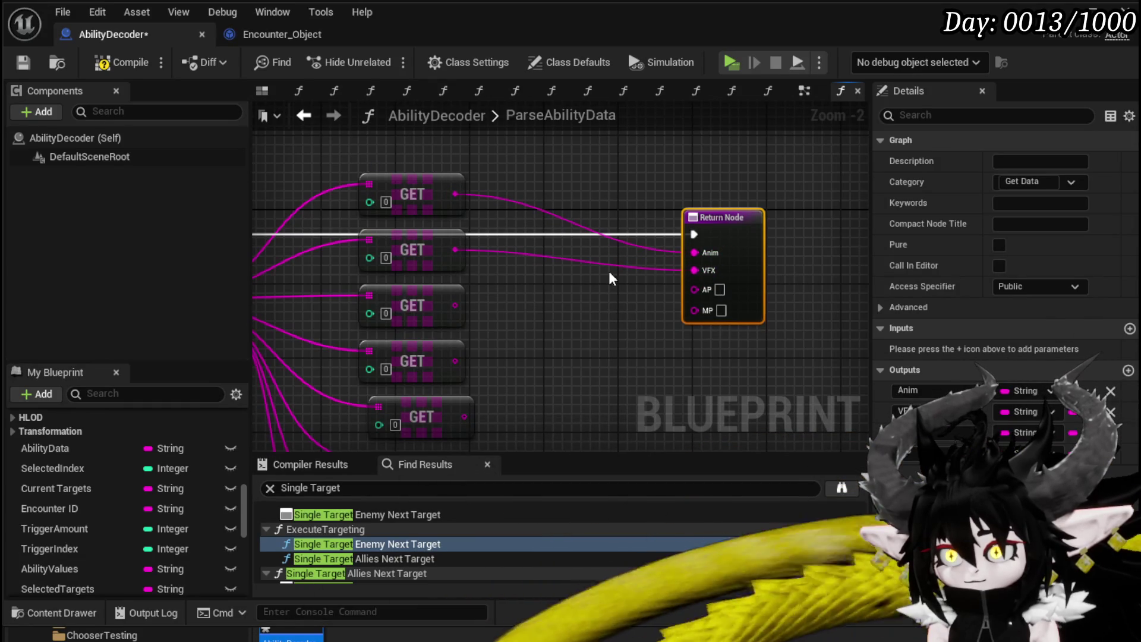
pyautogui.moveTo(455, 306); pyautogui.dragTo(693, 289)
pyautogui.moveTo(455, 361); pyautogui.dragTo(693, 307)
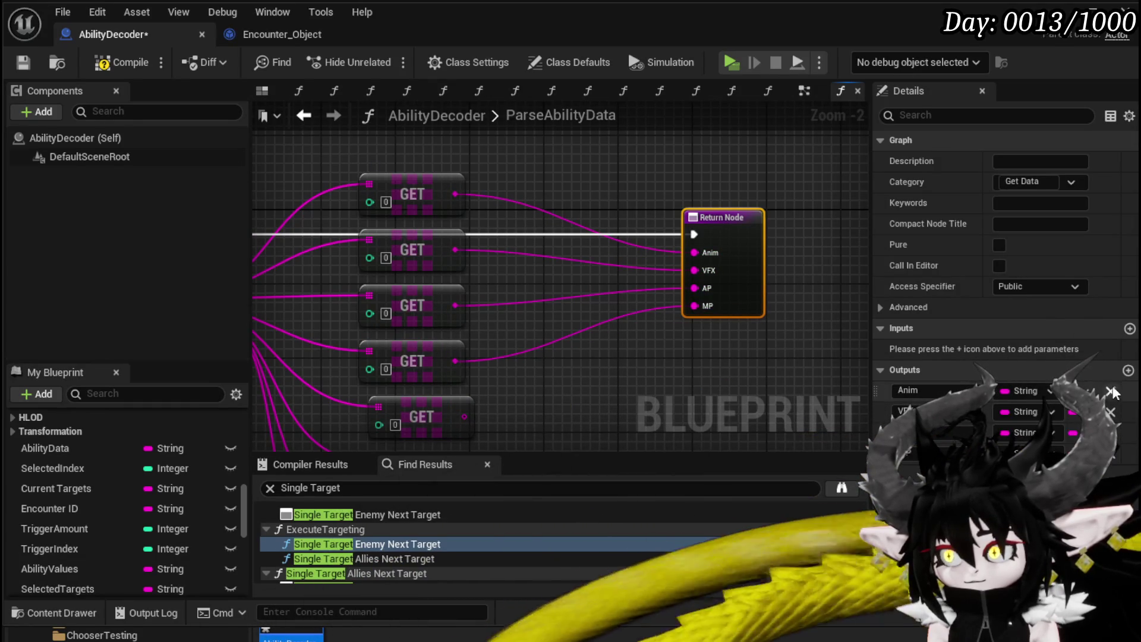
# Name the first output AbilityData and wire the Ability Data getter into it.
pyautogui.click(918, 390)
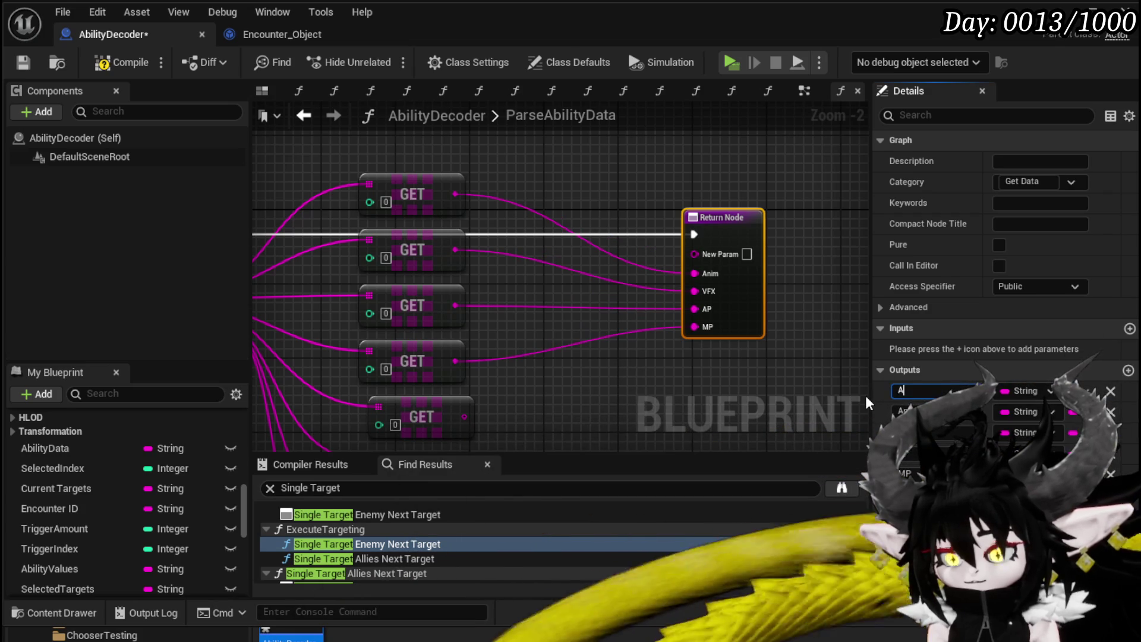
pyautogui.write('AbilityData')
pyautogui.press('Return')
pyautogui.moveTo(566, 259); pyautogui.dragTo(649, 257)
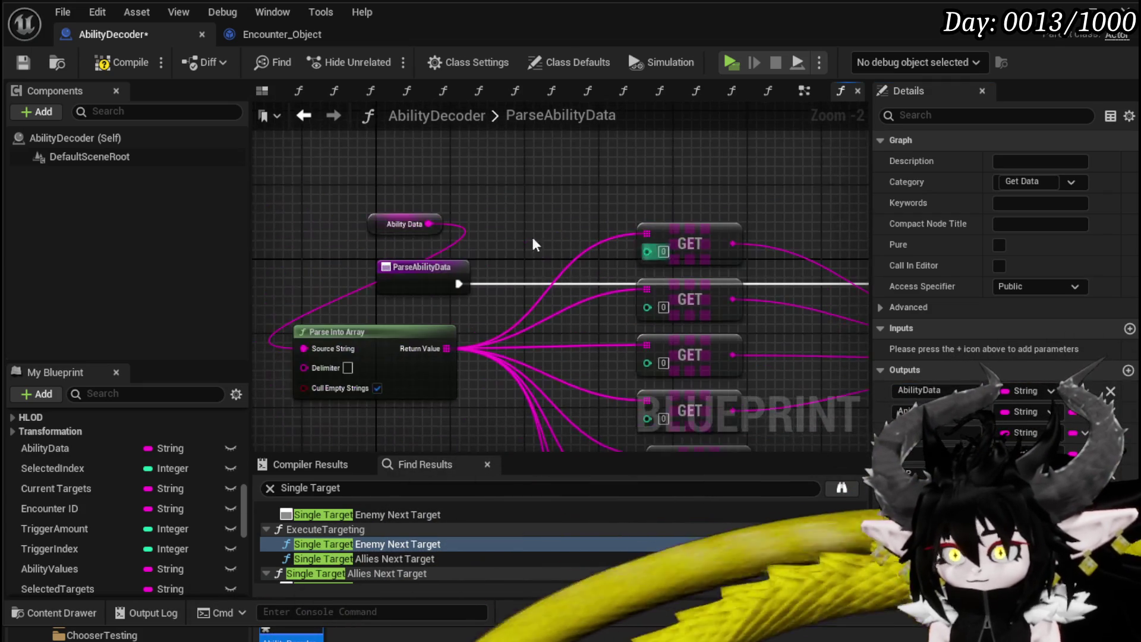
pyautogui.moveTo(431, 224)
pyautogui.mouseDown()
pyautogui.moveTo(730, 294)
pyautogui.moveTo(565, 302)
pyautogui.mouseUp()
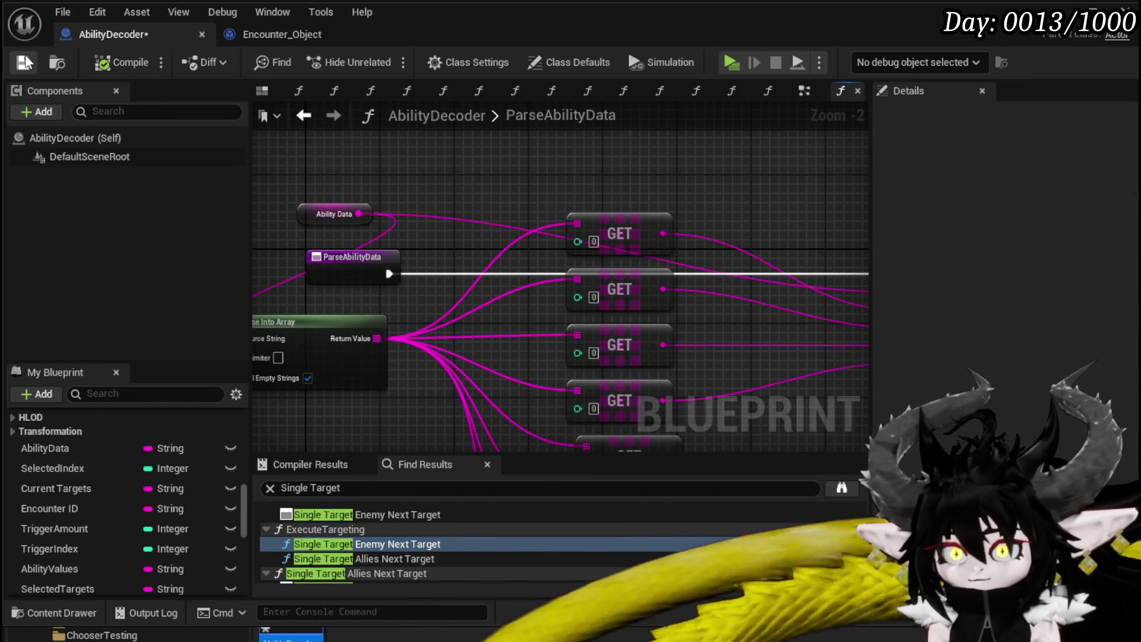
pyautogui.click(300, 116)
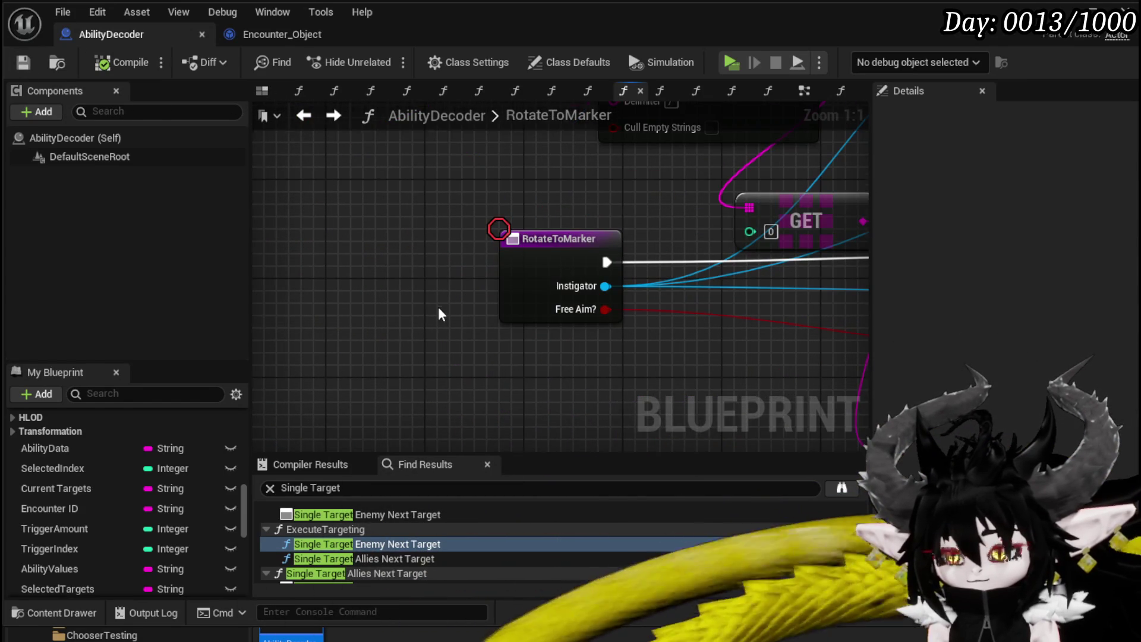
# In AbilityDecoder's EventGraph, search 'Debug key V' and place the Debug Key V event node.
pyautogui.scroll(-2, 439, 309)
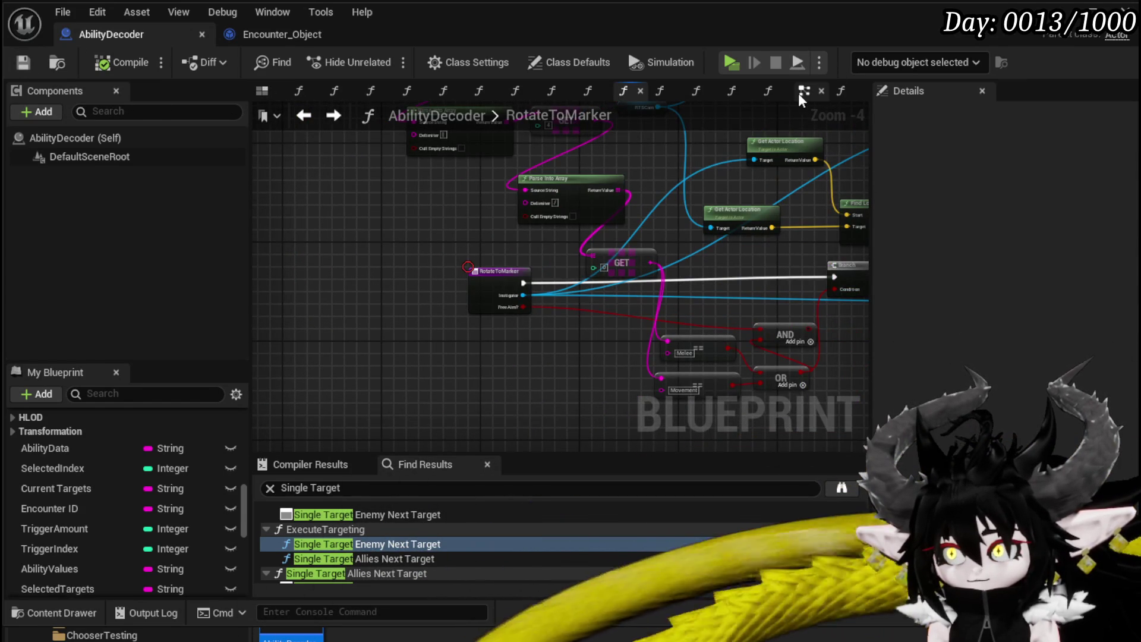
pyautogui.click(799, 94)
pyautogui.scroll(-11, 515, 280)
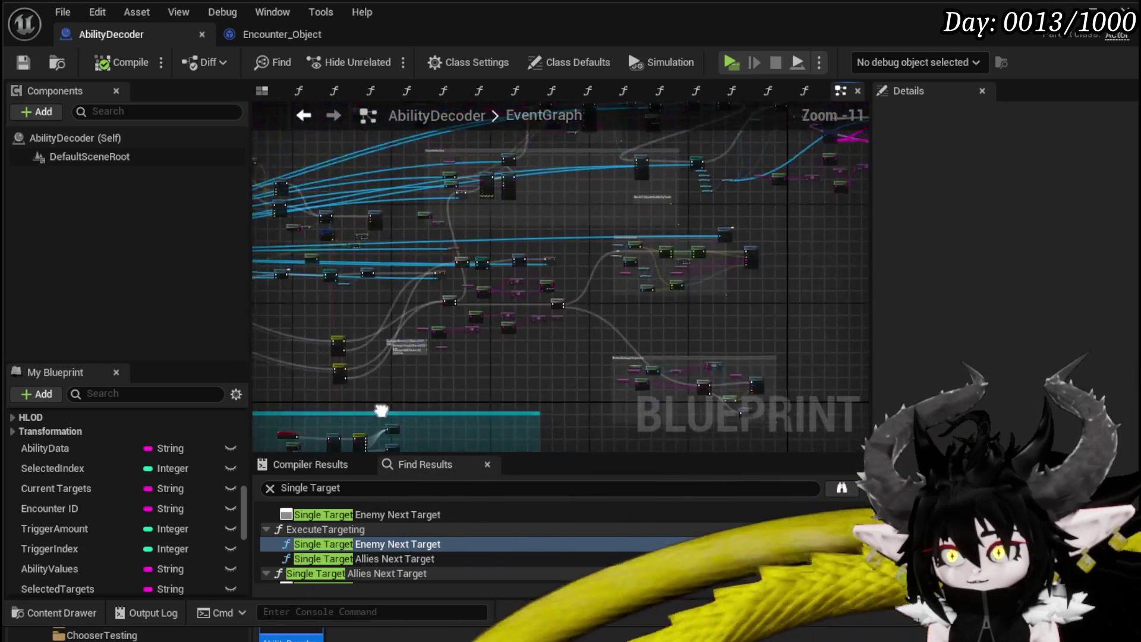
pyautogui.scroll(4, 541, 337)
pyautogui.rightClick(488, 272)
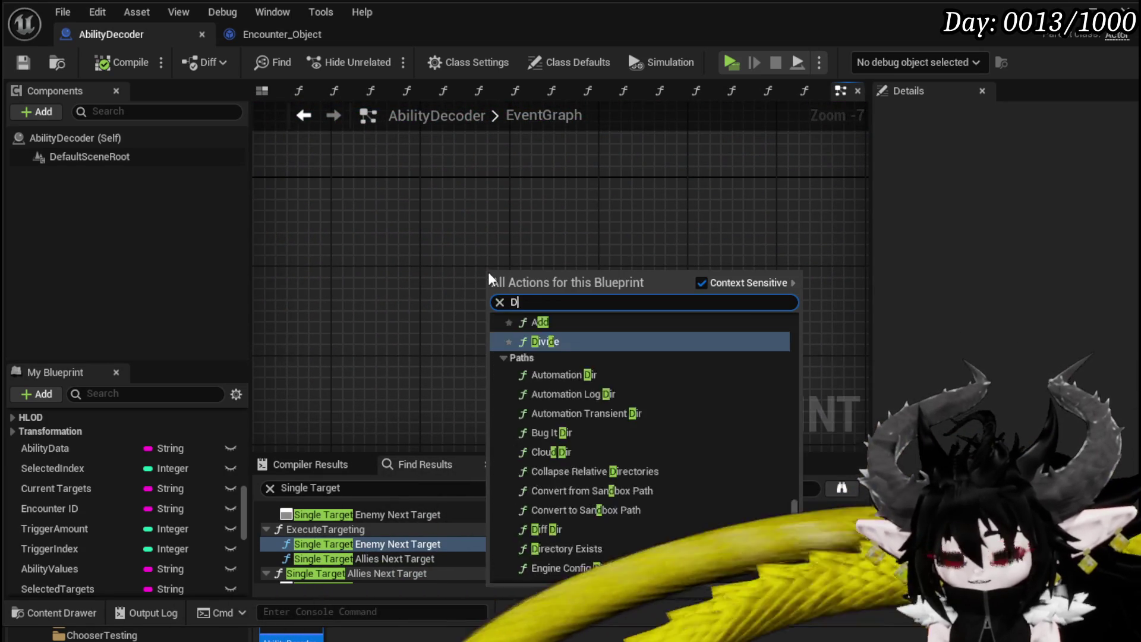
pyautogui.write('Debug key')
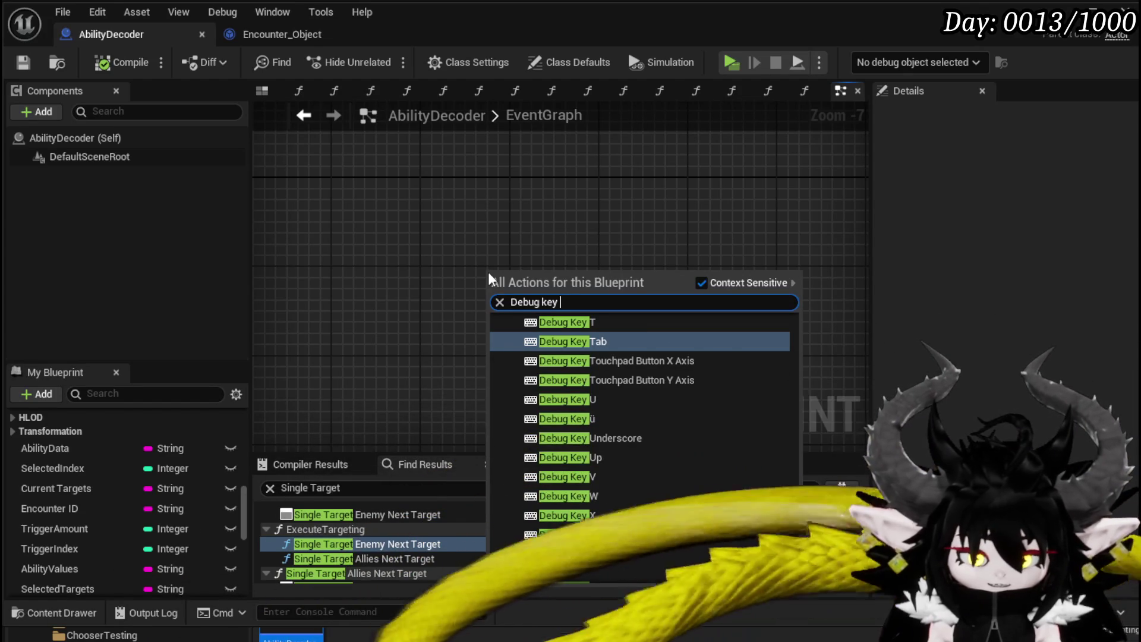
pyautogui.write('V')
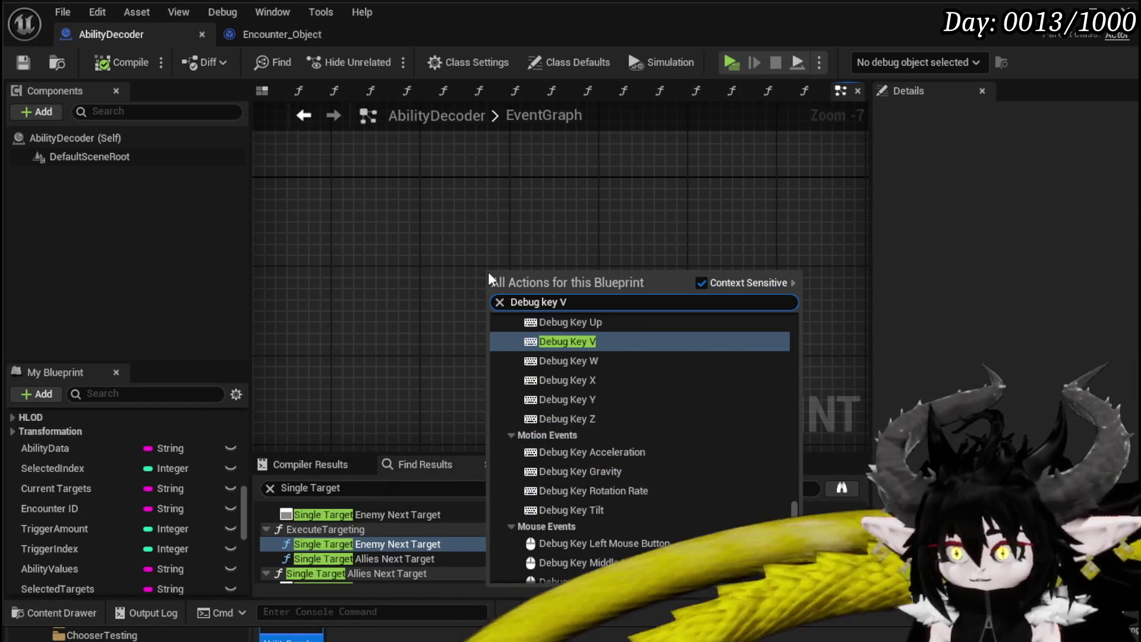
pyautogui.press('Return')
pyautogui.scroll(7, 488, 272)
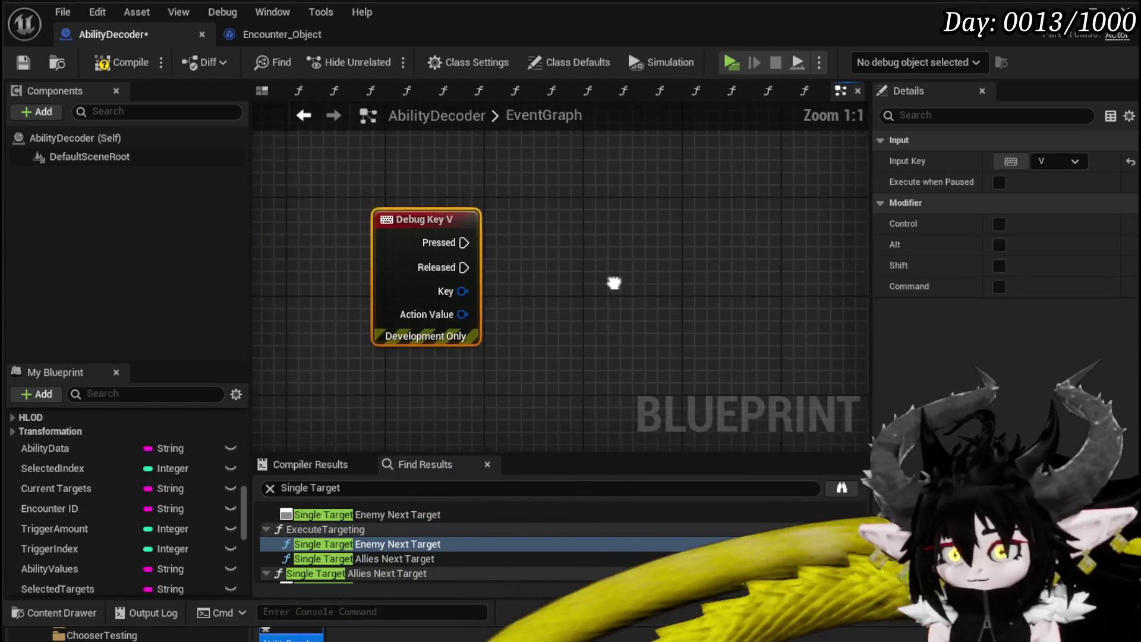
# Add a Print String node after the Debug Key V Pressed pin.
pyautogui.moveTo(477, 236); pyautogui.dragTo(588, 241)
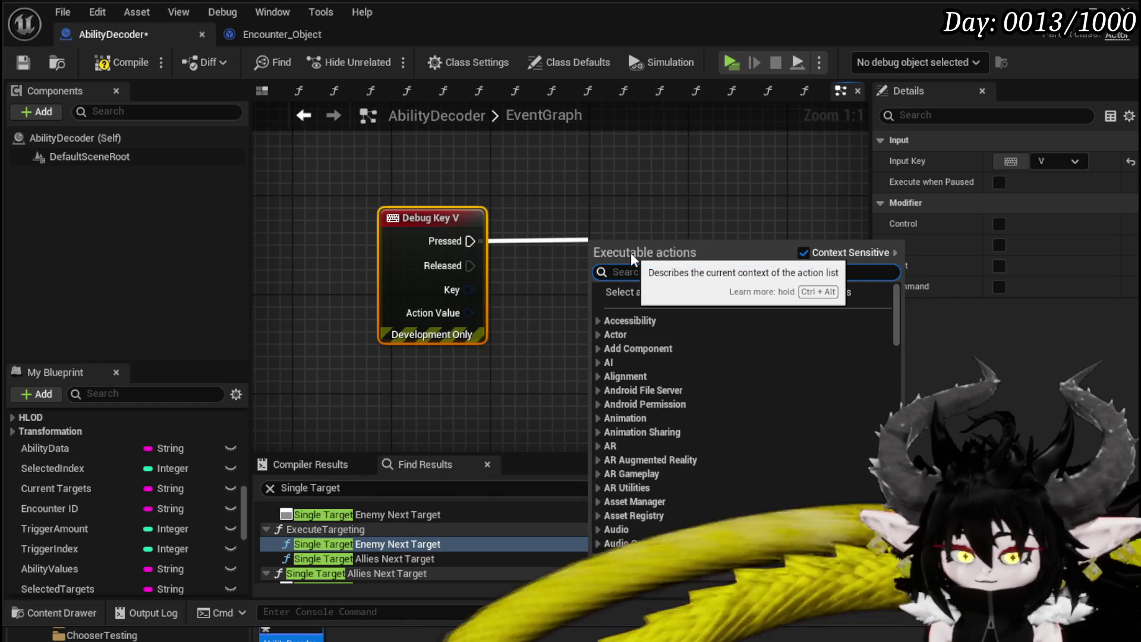
pyautogui.write('Print S')
pyautogui.press('Return')
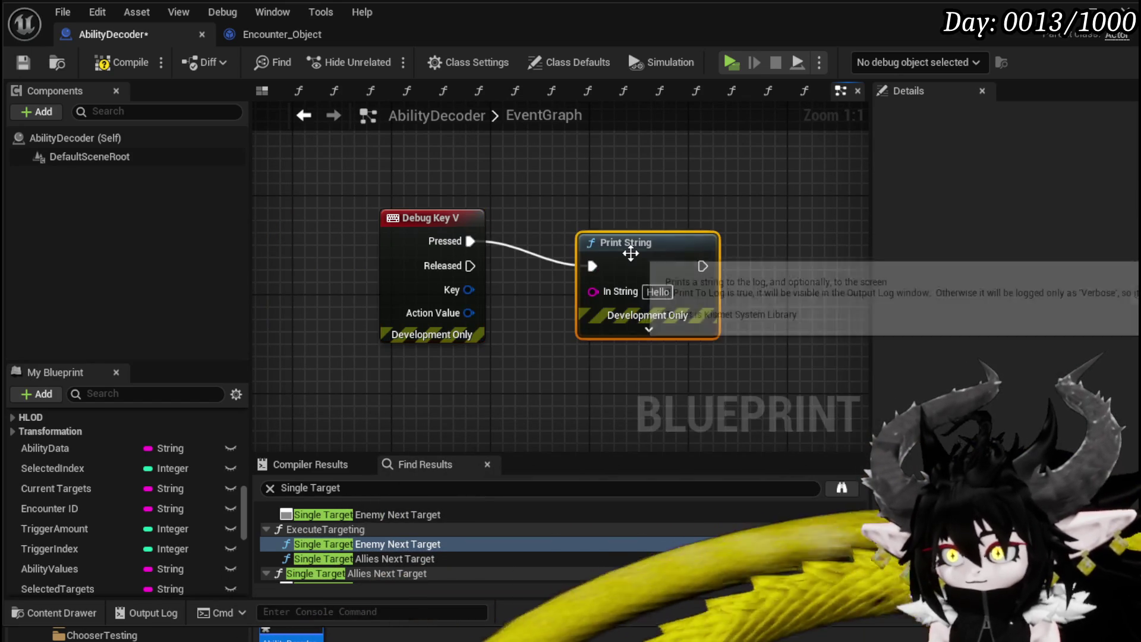
pyautogui.scroll(10, 86, 451)
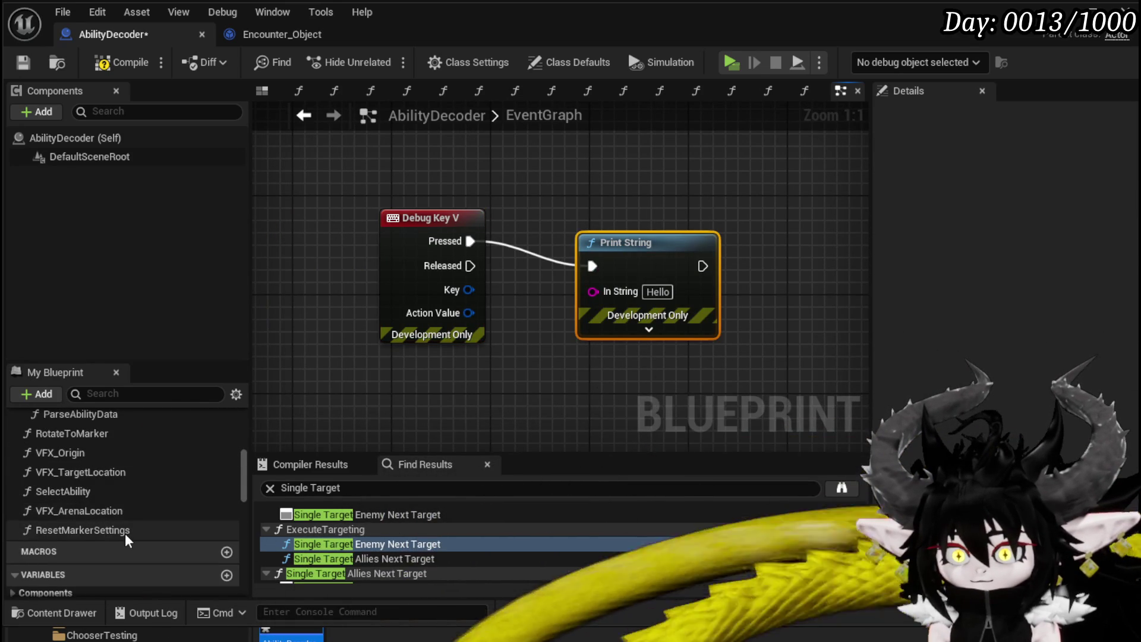
pyautogui.scroll(5, 116, 528)
pyautogui.scroll(1, 113, 512)
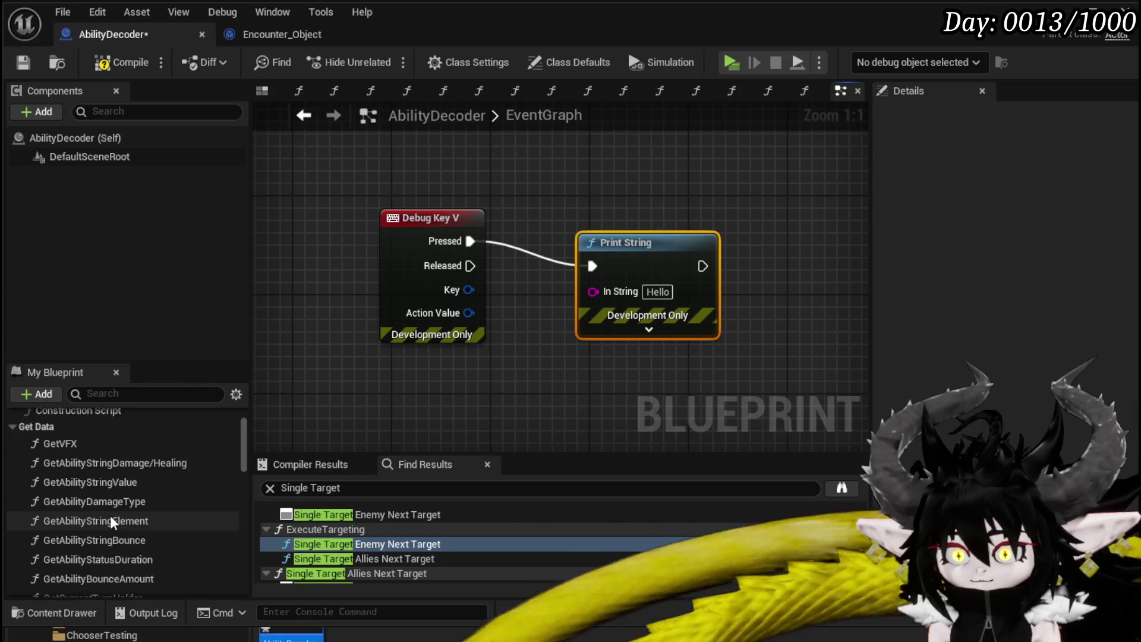
# Insert a ParseAbilityData call between Debug Key V and Print String, and align the nodes.
pyautogui.moveTo(77, 560); pyautogui.dragTo(349, 392)
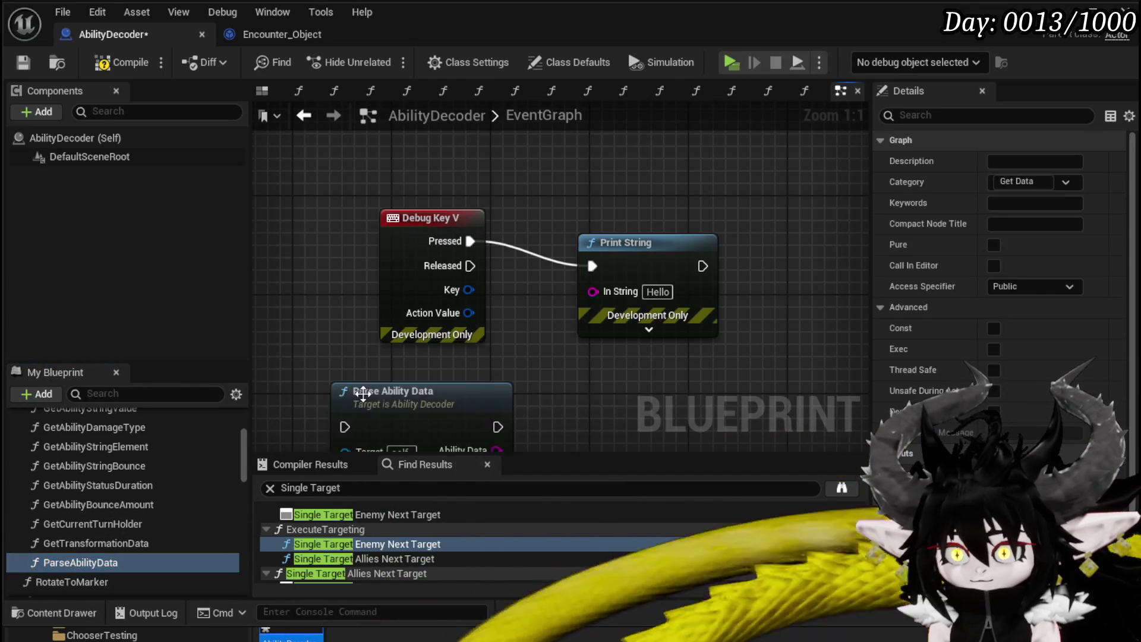
pyautogui.moveTo(527, 198); pyautogui.dragTo(356, 197)
pyautogui.moveTo(517, 344); pyautogui.dragTo(496, 199)
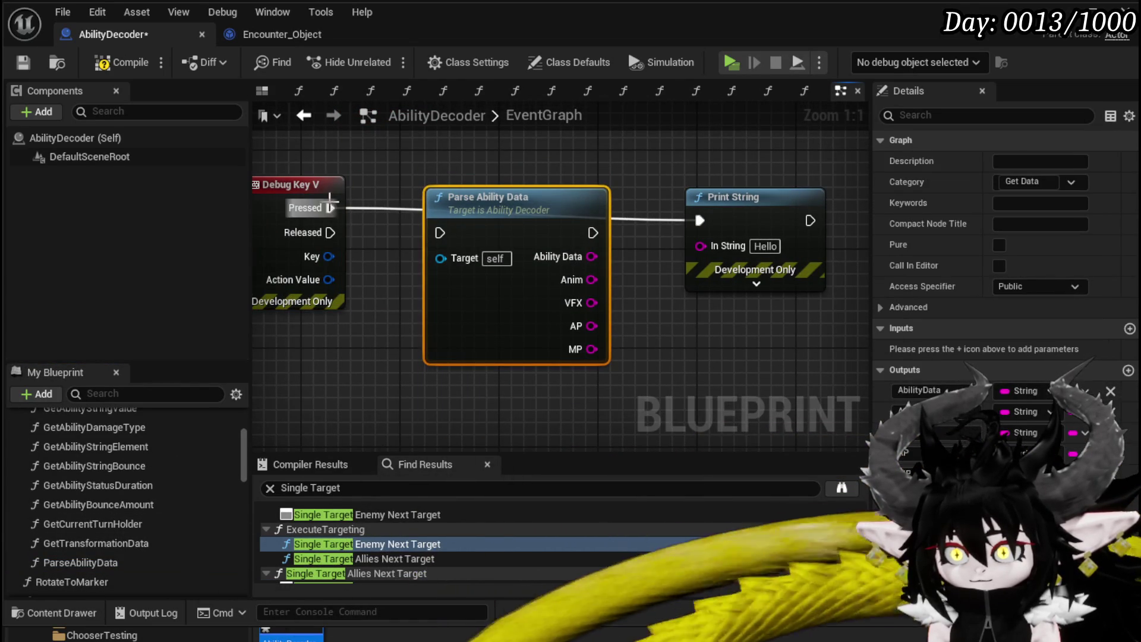
pyautogui.moveTo(331, 208); pyautogui.dragTo(326, 220)
pyautogui.moveTo(592, 230); pyautogui.dragTo(592, 218)
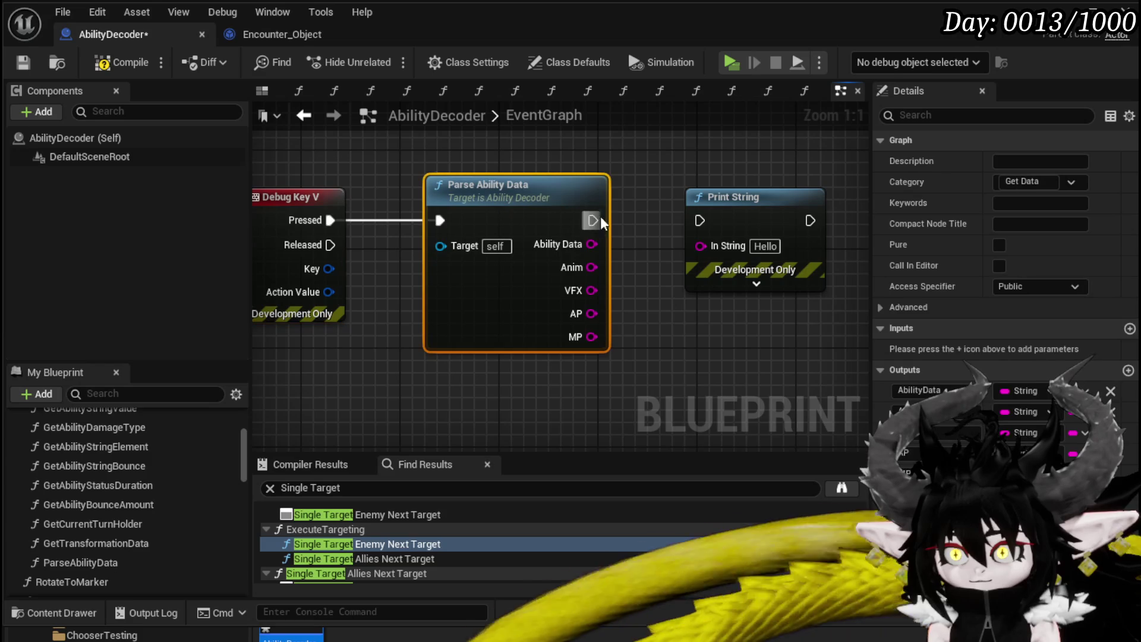
# Compile and save the AbilityDecoder blueprint, then return to the level editor to playtest.
pyautogui.click(621, 163)
pyautogui.click(29, 60)
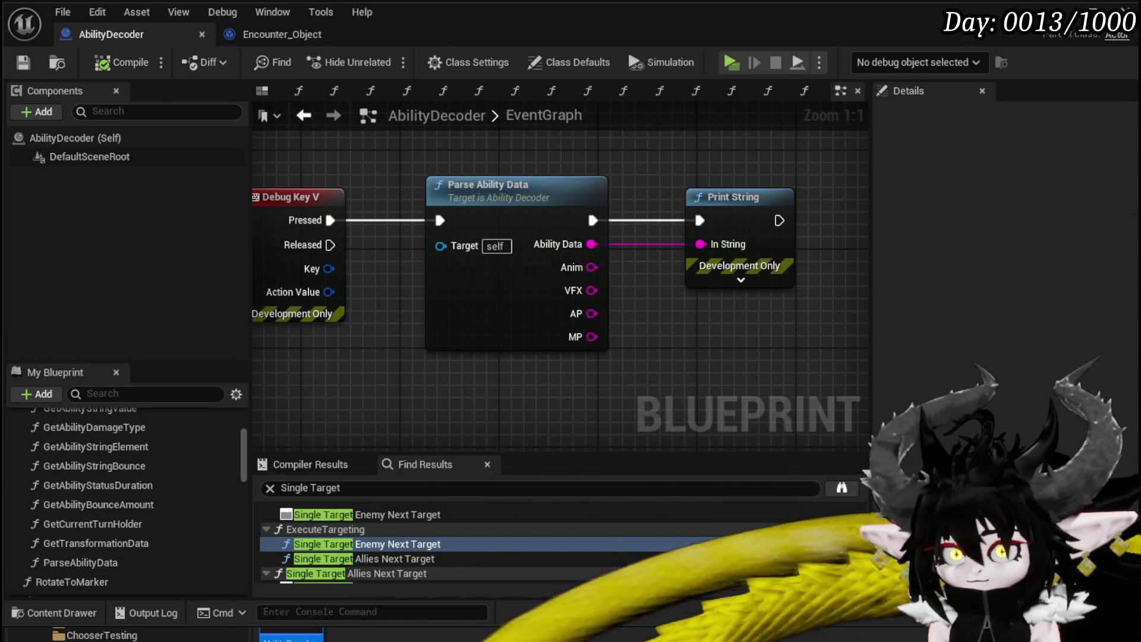
pyautogui.hotkey('alt', 'Tab')
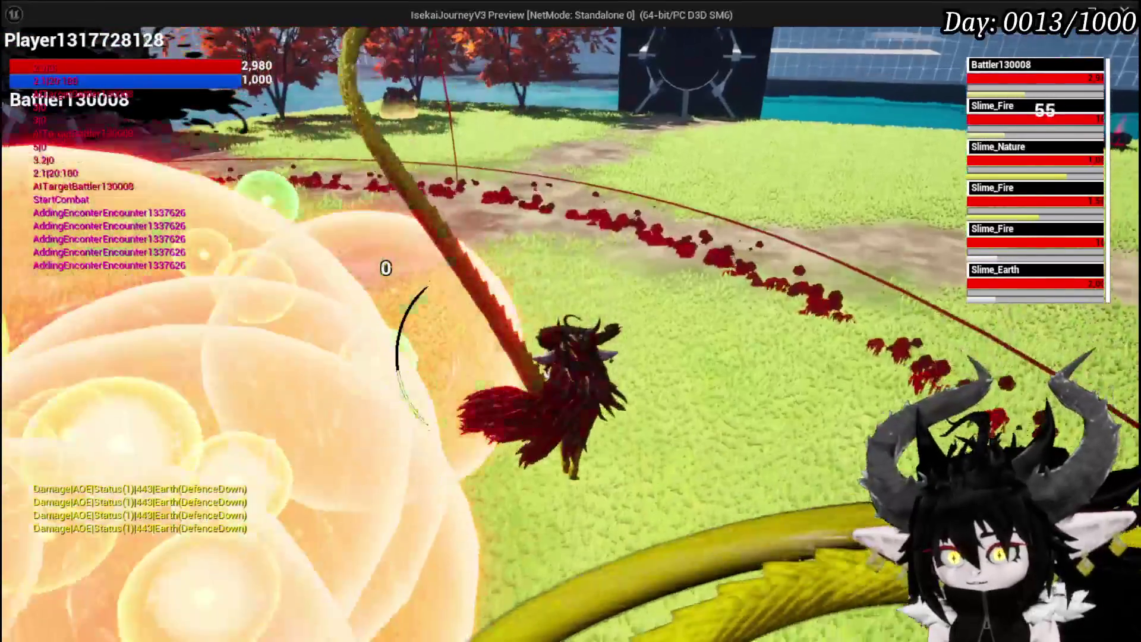
# Stop the playtest and return to AbilityDecoder's EventGraph.
pyautogui.press('Escape')
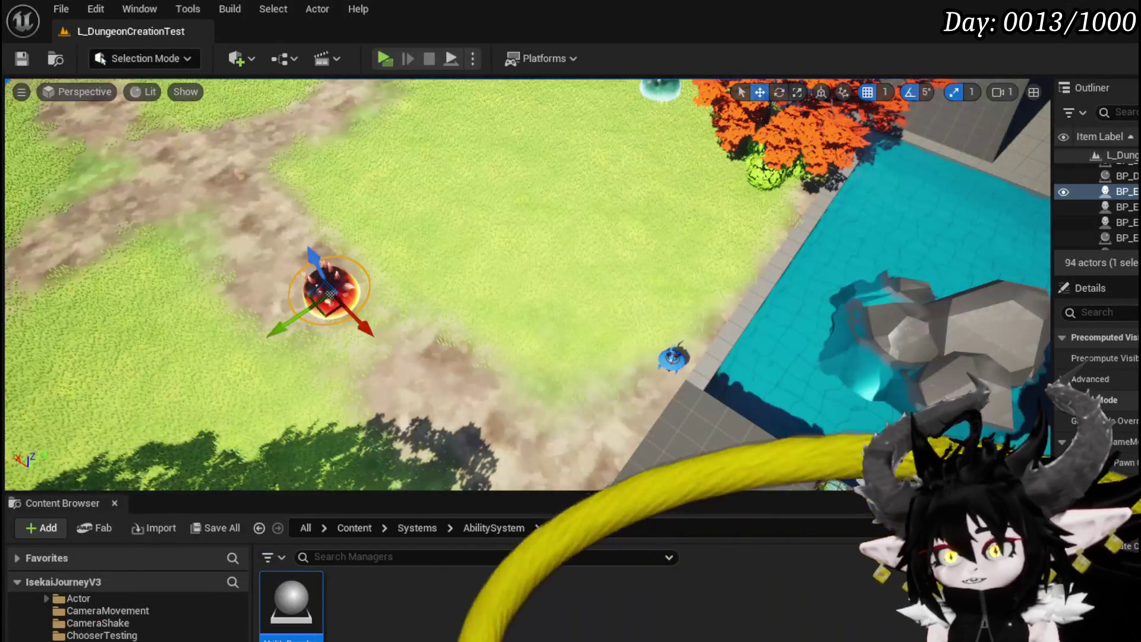
# Open BP_ThirdPersonCharacter from Content > ThirdPerson > Blueprints.
pyautogui.scroll(-5, 125, 616)
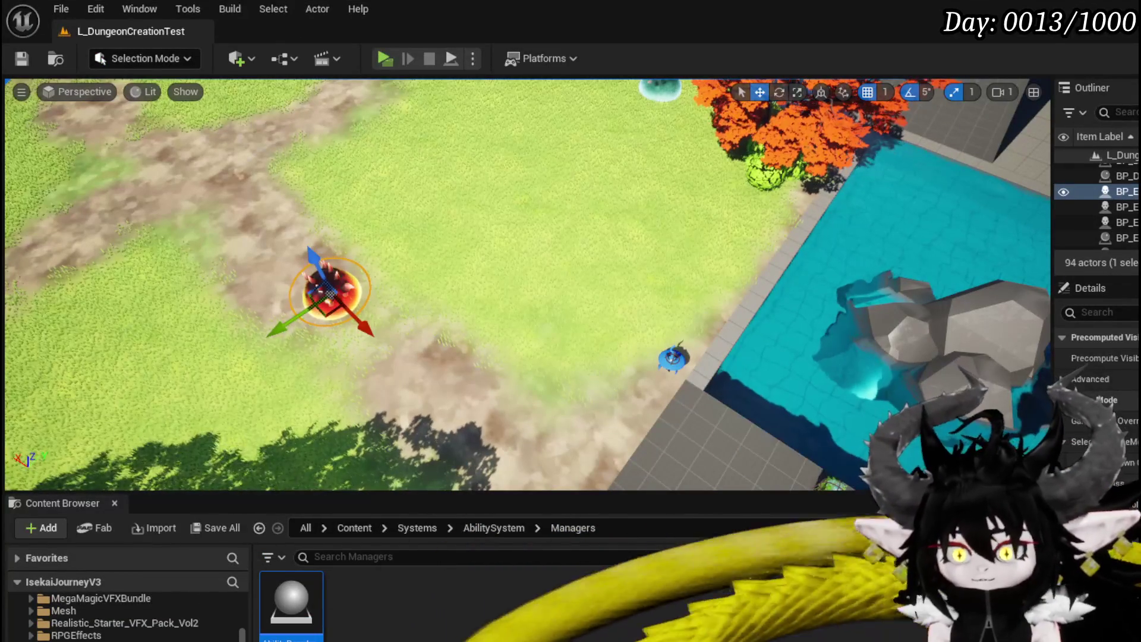
pyautogui.scroll(-5, 89, 618)
pyautogui.scroll(-2, 80, 633)
pyautogui.scroll(-5, 80, 633)
pyautogui.click(78, 636)
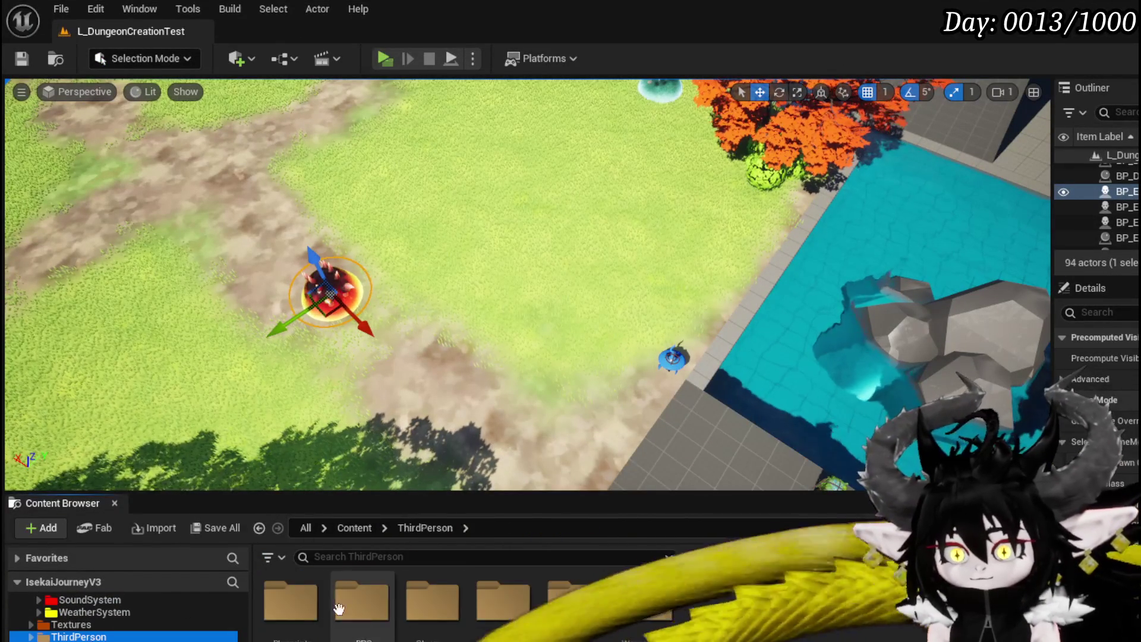
pyautogui.doubleClick(357, 610)
pyautogui.doubleClick(490, 613)
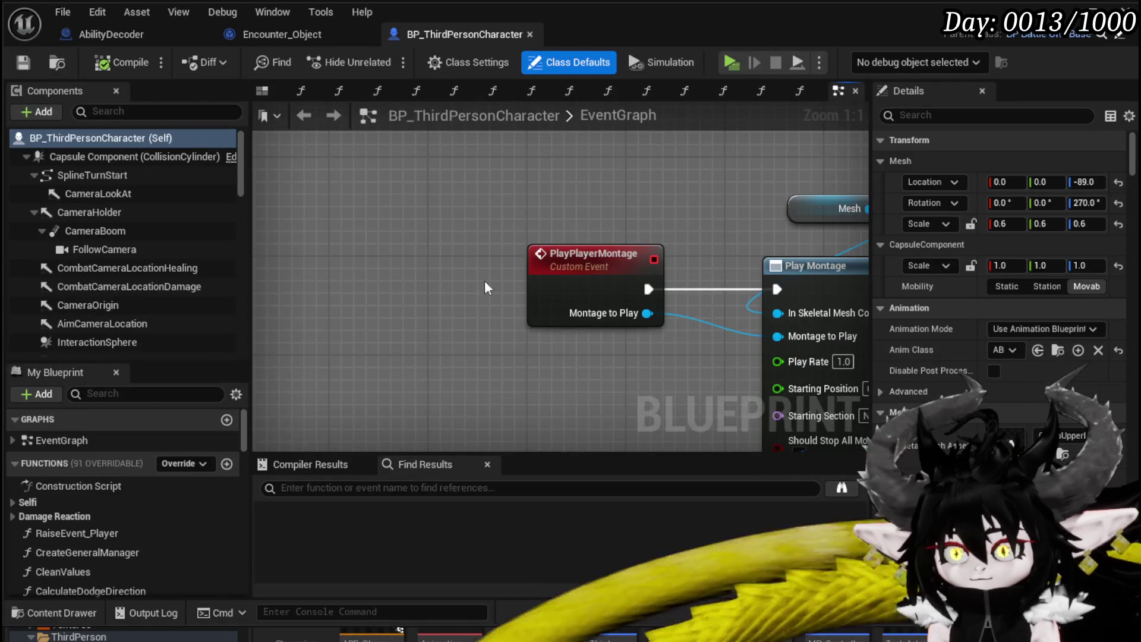
# Search the character blueprint for 'Debug Key' nodes, then save and close it.
pyautogui.write('Debug Key')
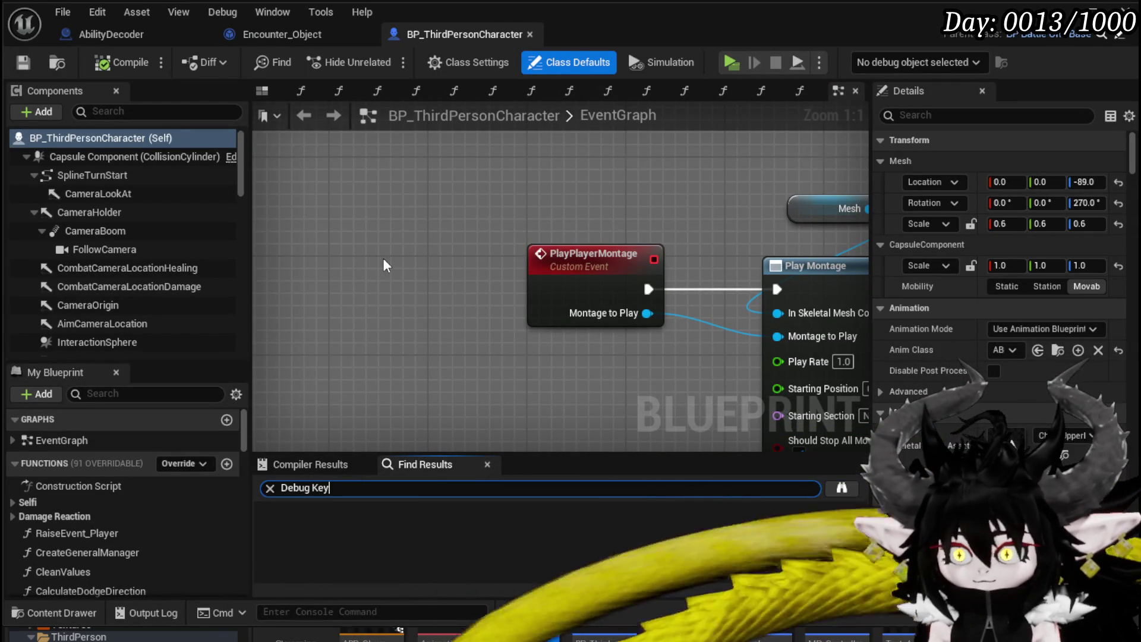
pyautogui.press('Return')
pyautogui.scroll(-1, 485, 523)
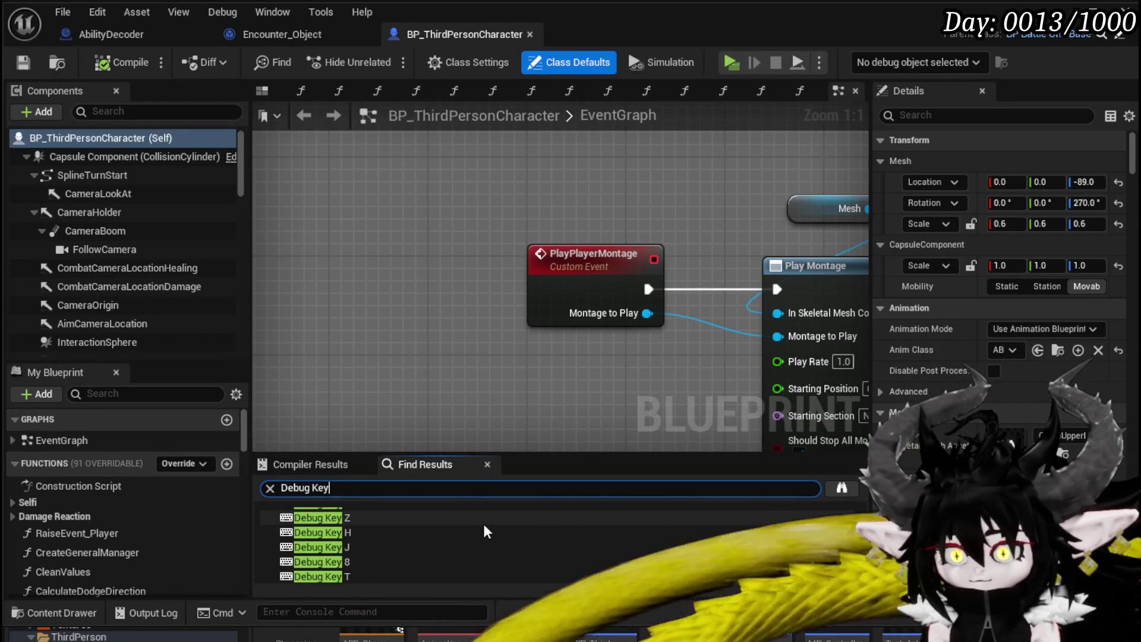
pyautogui.scroll(3, 426, 569)
pyautogui.scroll(-2, 428, 561)
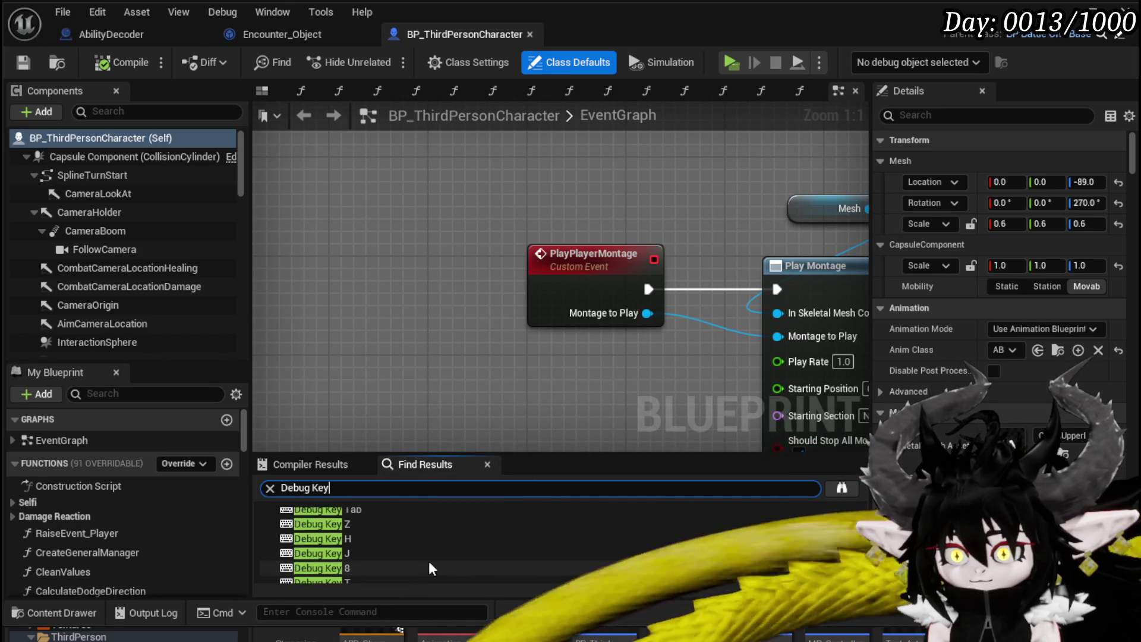
pyautogui.hotkey('ctrl', 's')
pyautogui.click(533, 35)
# Open the BPC_MC_PlatformerMovement blueprint from the Systems > BPC folder.
pyautogui.click(1081, 12)
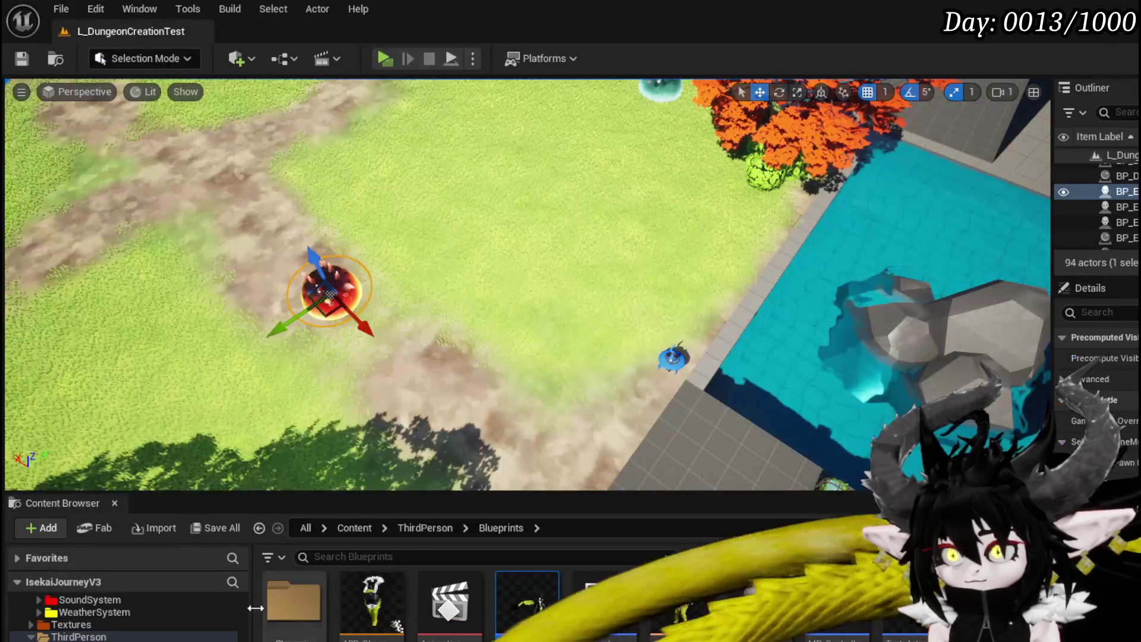
pyautogui.scroll(5, 119, 615)
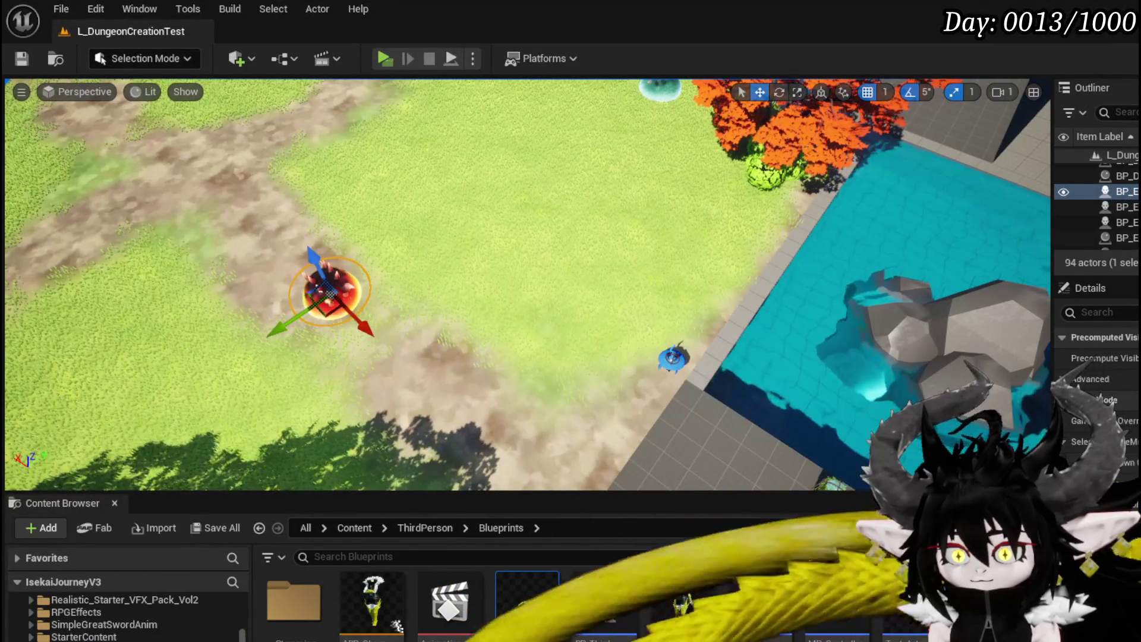
pyautogui.scroll(-3, 119, 615)
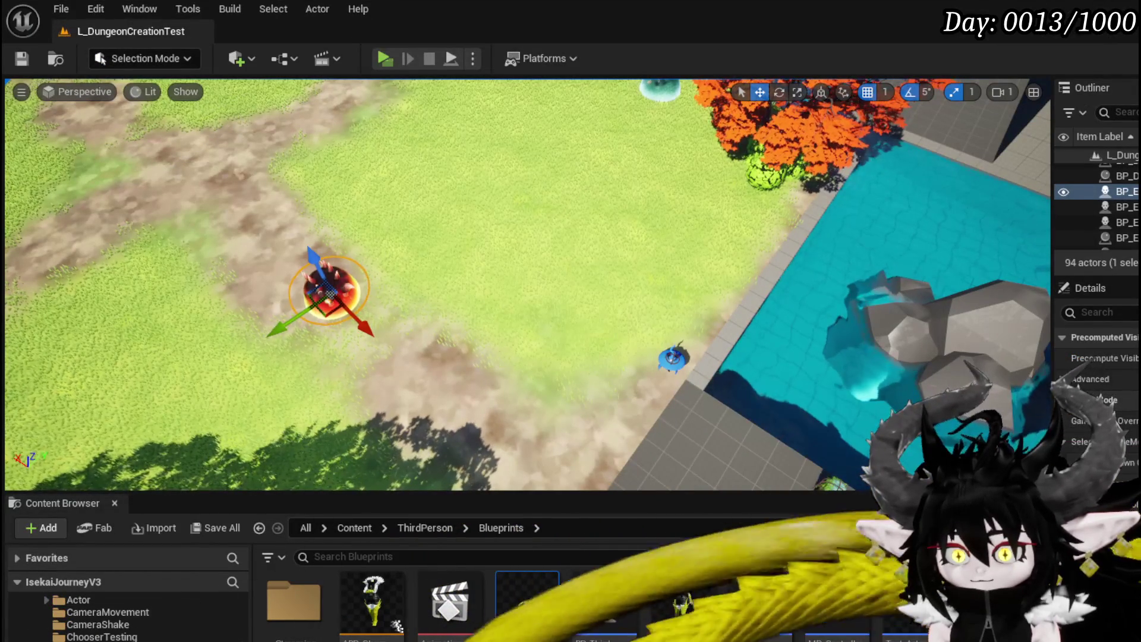
pyautogui.hotkey('alt', 'Left')
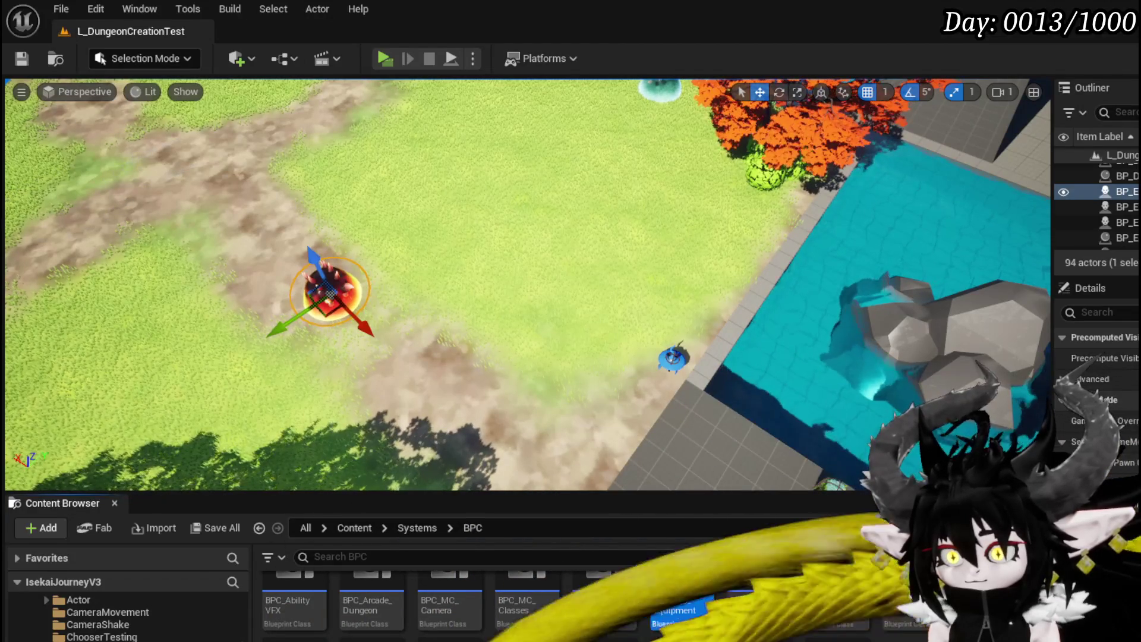
pyautogui.doubleClick(351, 636)
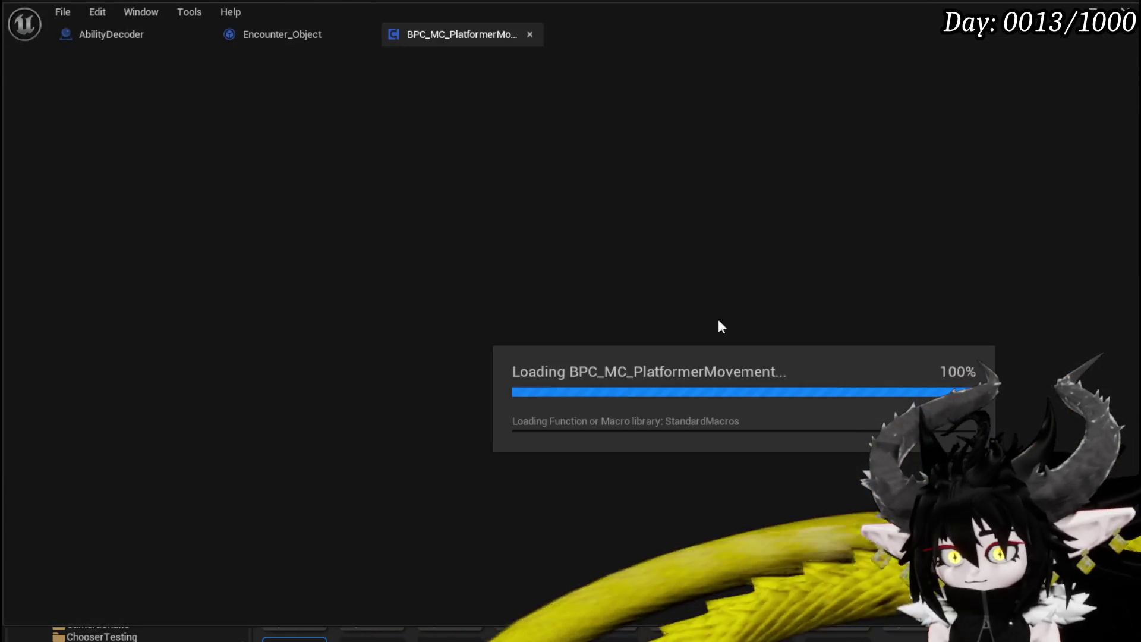
# Find and delete the Debug Key V and Vault Jump nodes, save, and return to AbilityDecoder.
pyautogui.click(410, 473)
pyautogui.write('Debug key')
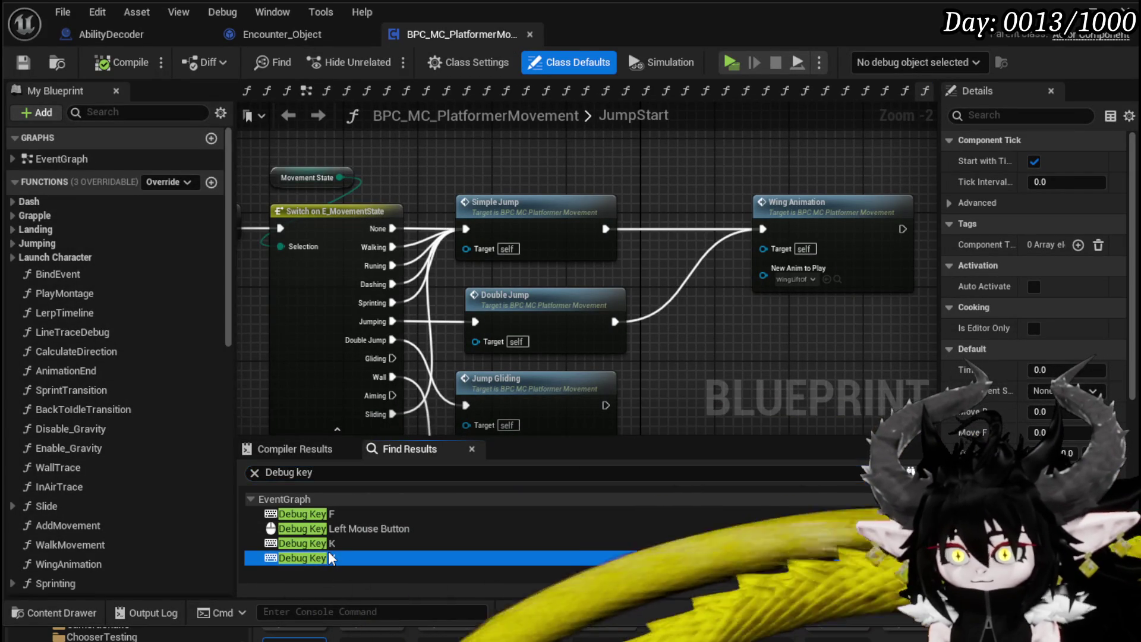
pyautogui.doubleClick(331, 558)
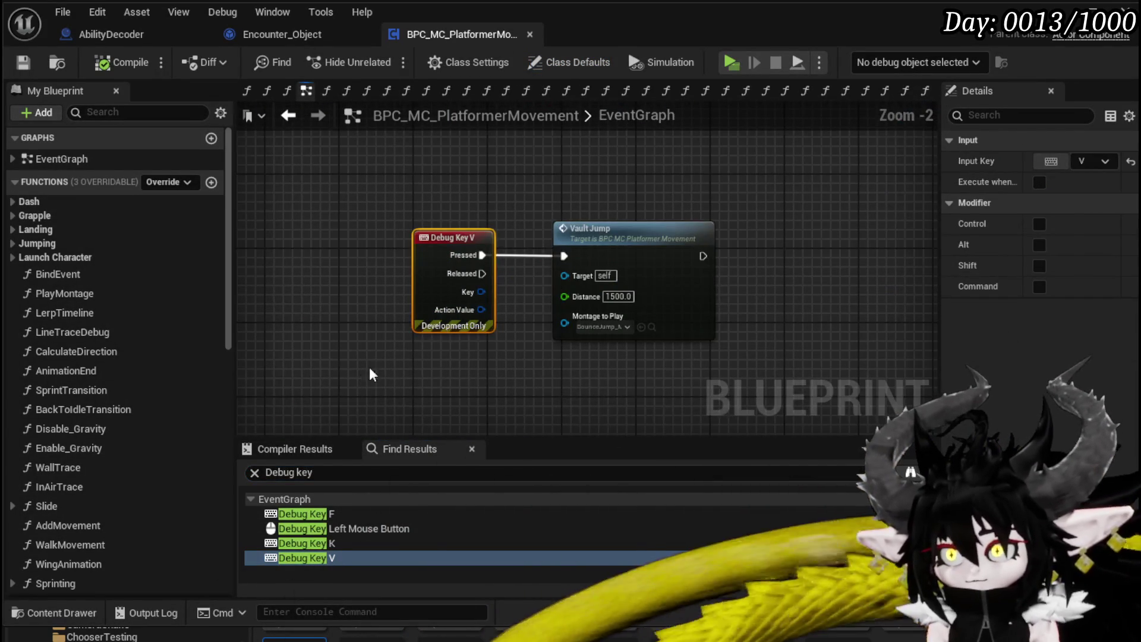
pyautogui.moveTo(364, 382); pyautogui.dragTo(733, 182)
pyautogui.press('Delete')
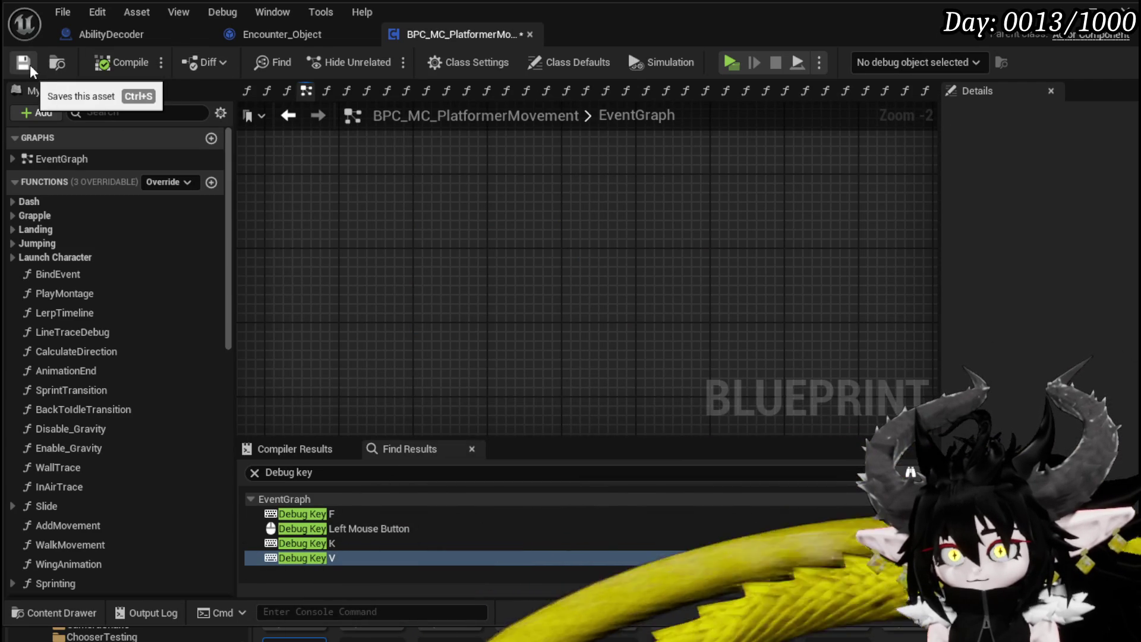
pyautogui.click(30, 66)
pyautogui.click(97, 42)
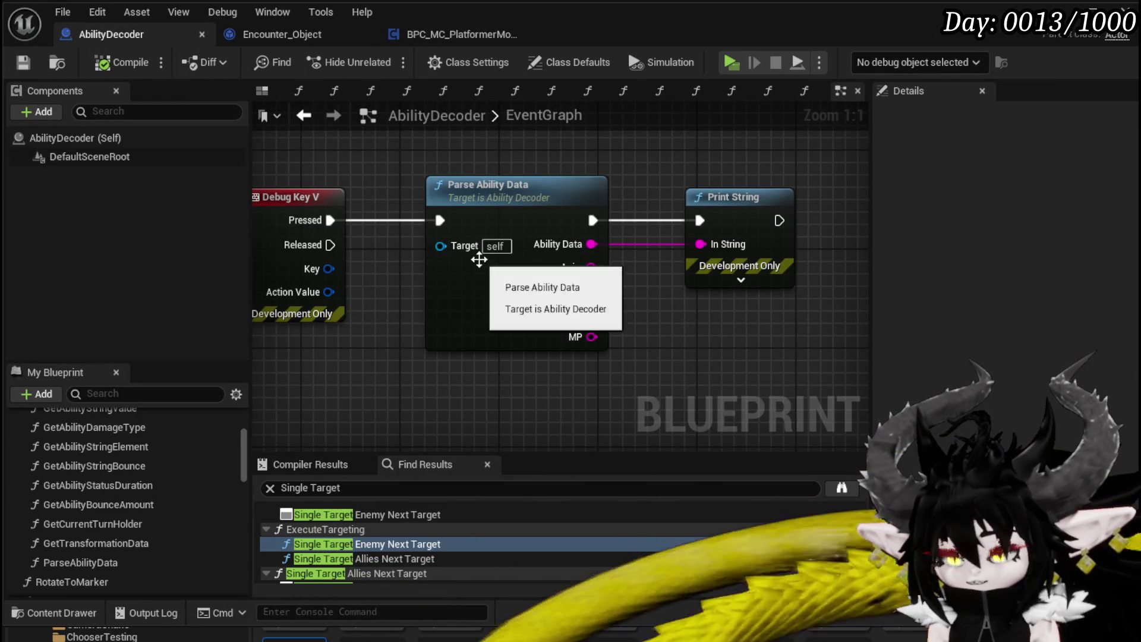
# Playtest a battle, play the Free AIM Fire card to print its ability data, then stop.
pyautogui.click(523, 227)
pyautogui.moveTo(449, 345)
pyautogui.mouseDown()
pyautogui.moveTo(419, 386)
pyautogui.moveTo(544, 396)
pyautogui.mouseUp()
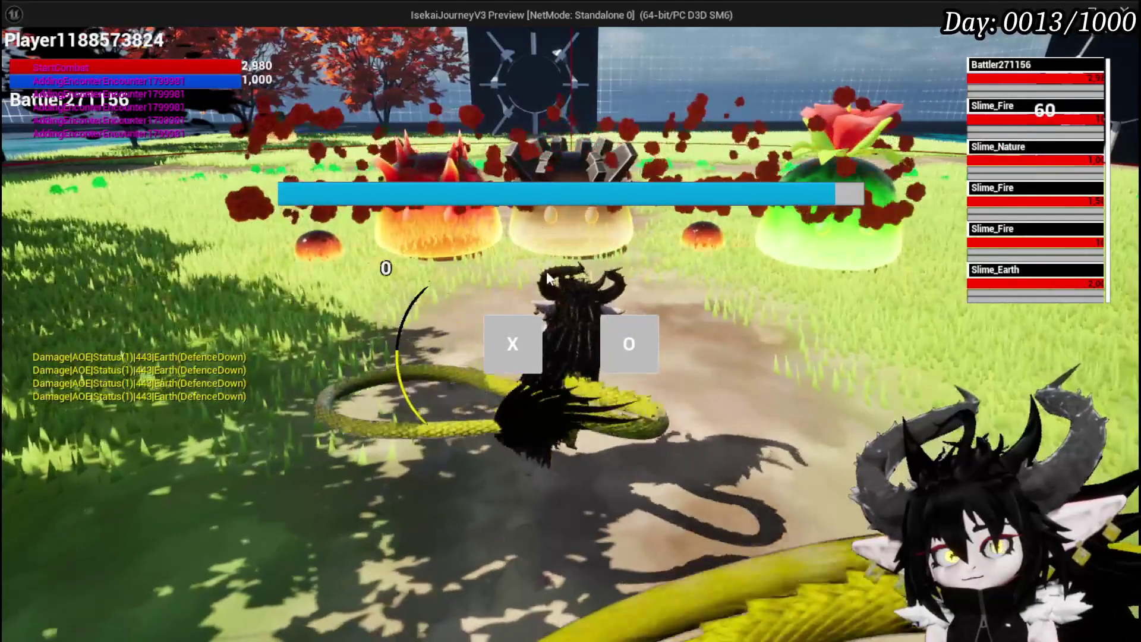
pyautogui.click(630, 342)
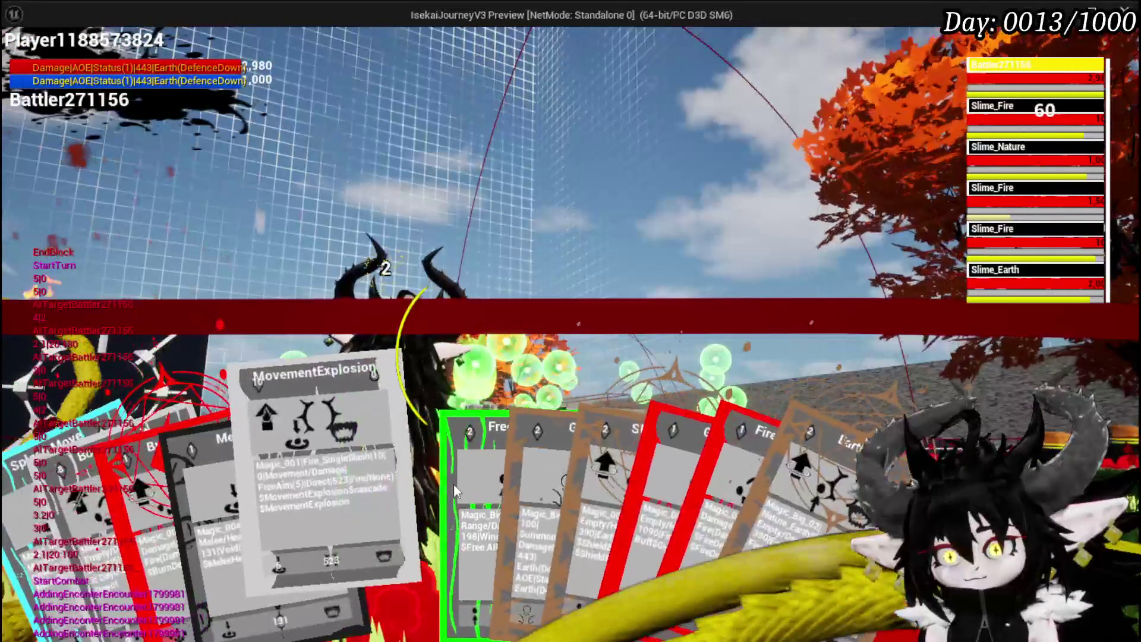
pyautogui.click(423, 479)
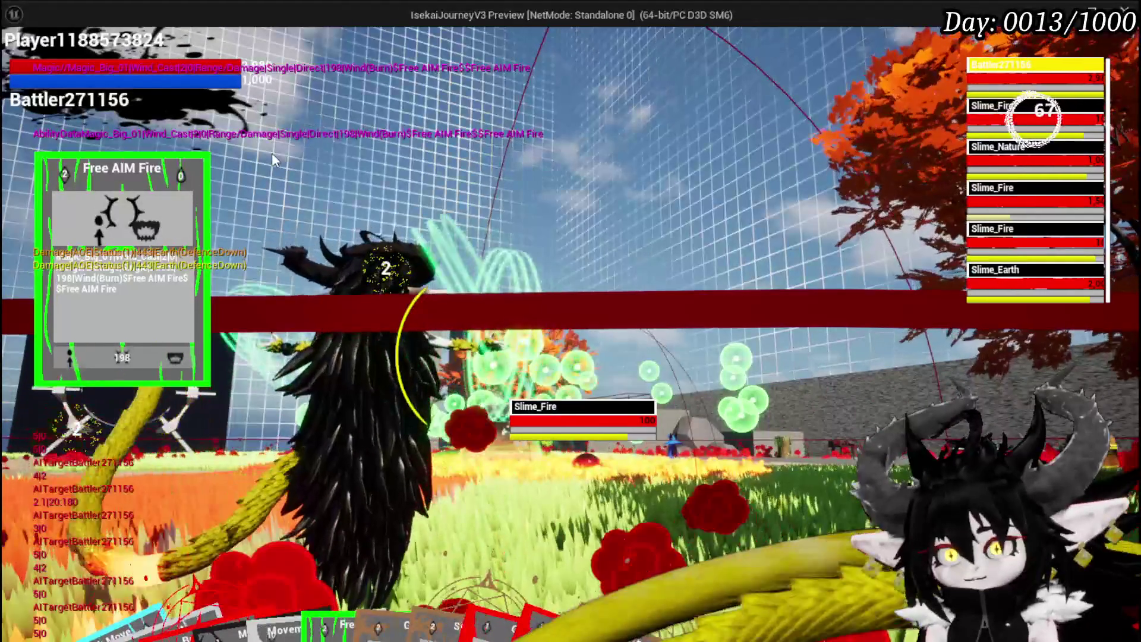
pyautogui.press('Escape')
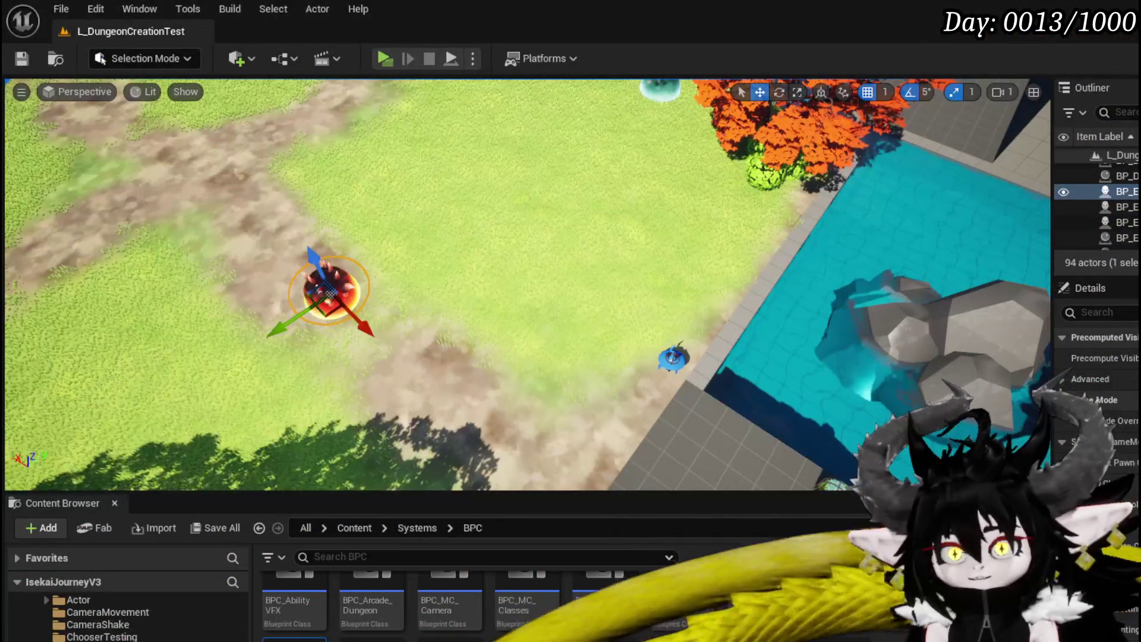
# Rerun the playtest, play the MovementExplosion card, and snip its printed AbilityData line.
pyautogui.click(383, 59)
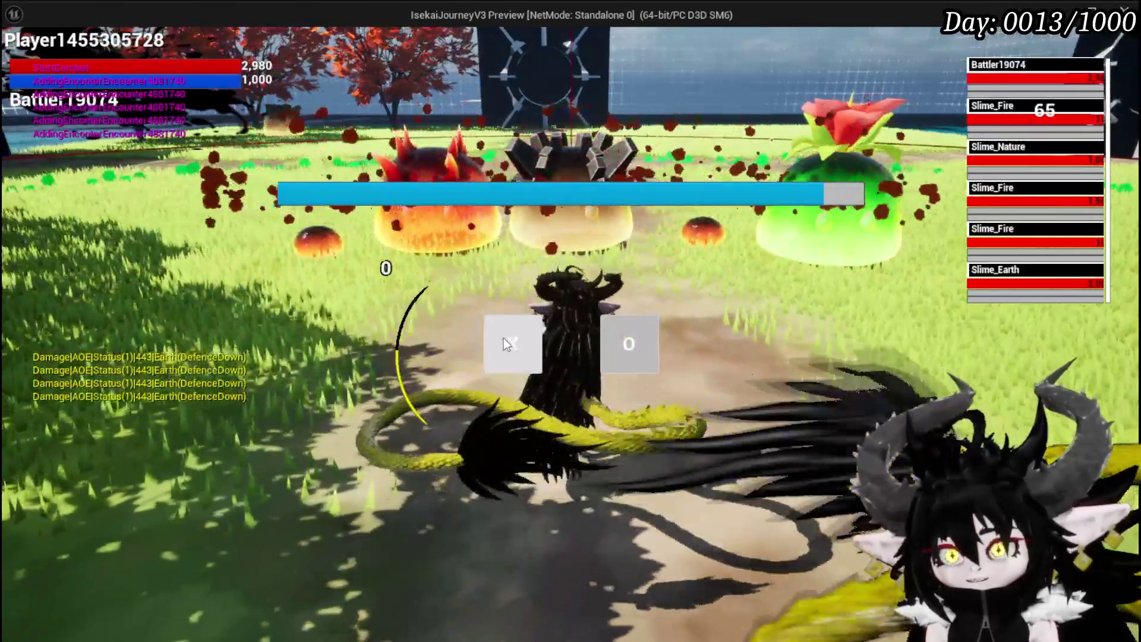
pyautogui.click(506, 344)
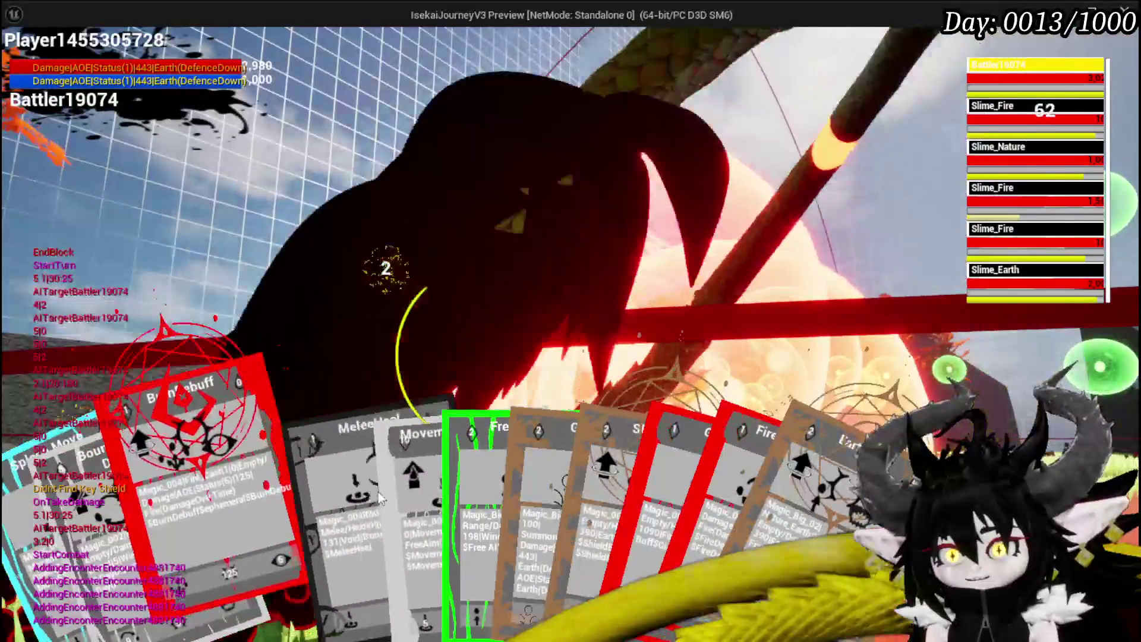
pyautogui.moveTo(402, 489)
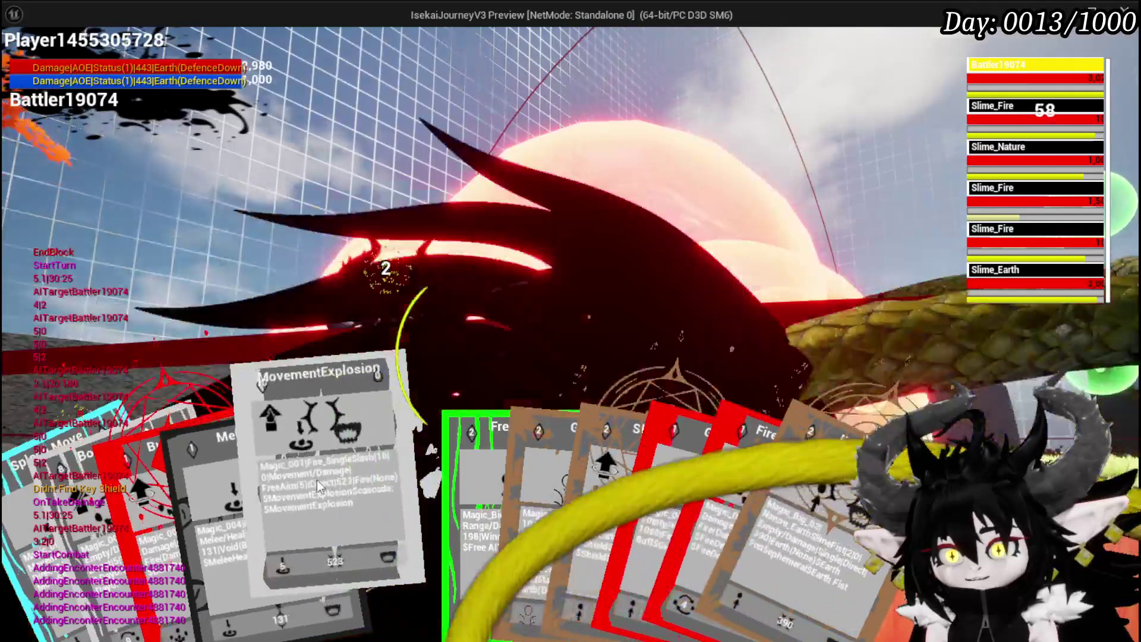
pyautogui.click(316, 480)
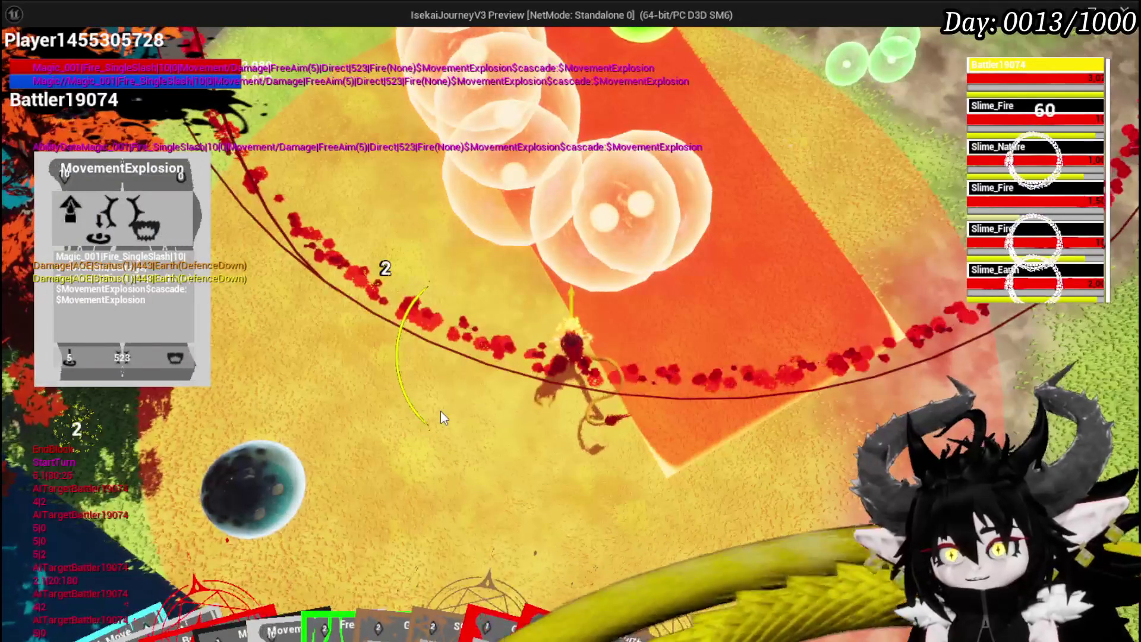
pyautogui.press('super+shift+s')
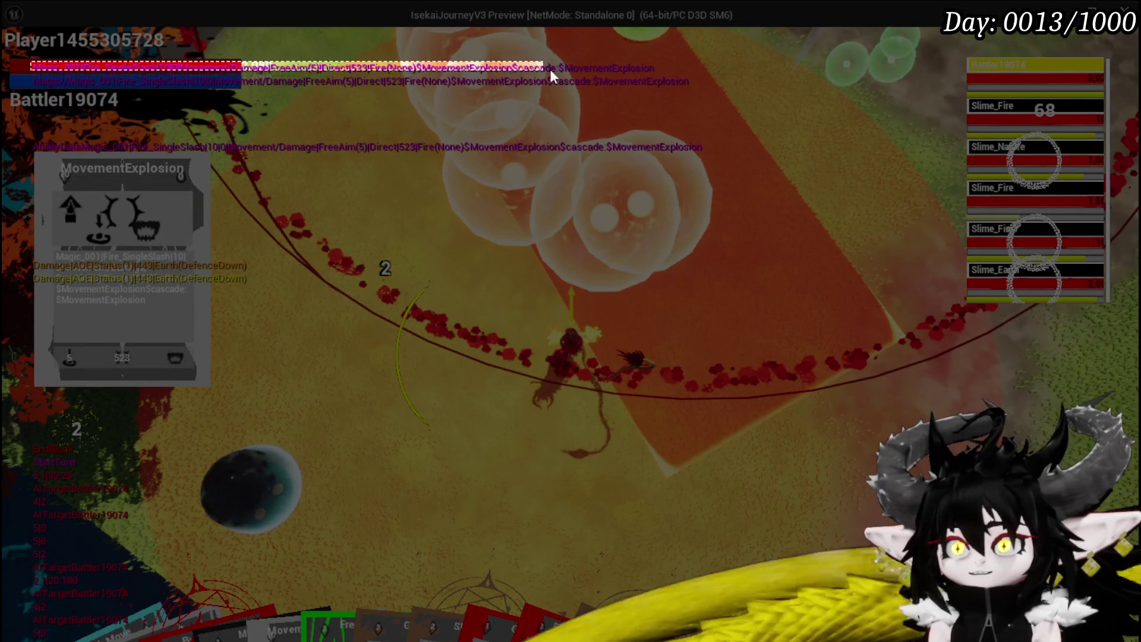
pyautogui.moveTo(665, 73)
pyautogui.mouseDown()
pyautogui.moveTo(700, 88)
pyautogui.moveTo(659, 76)
pyautogui.mouseUp()
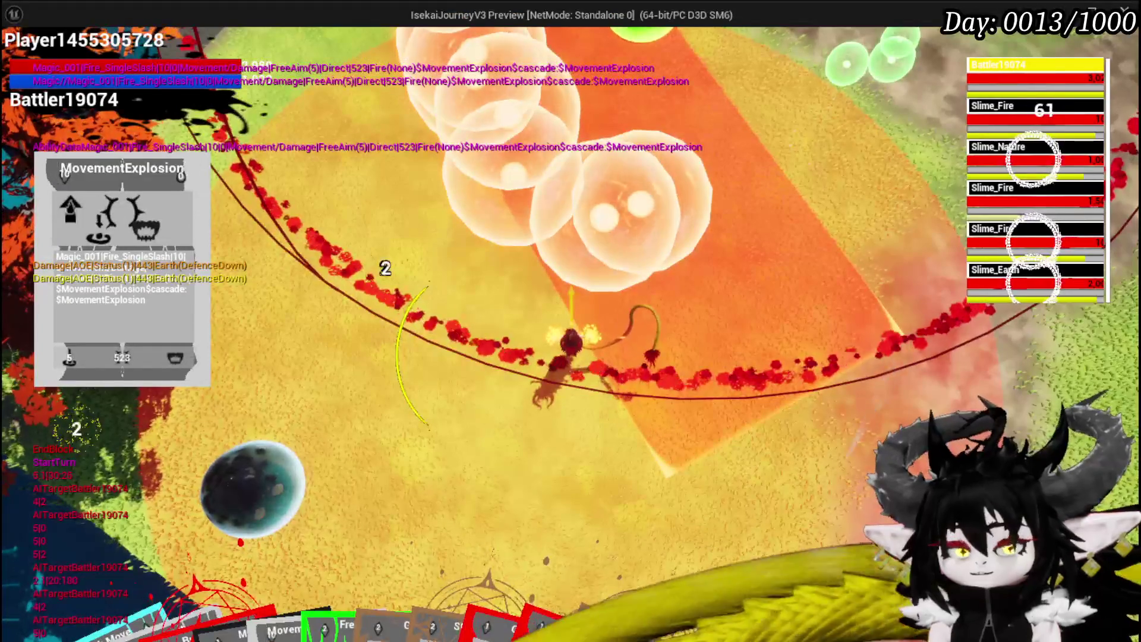
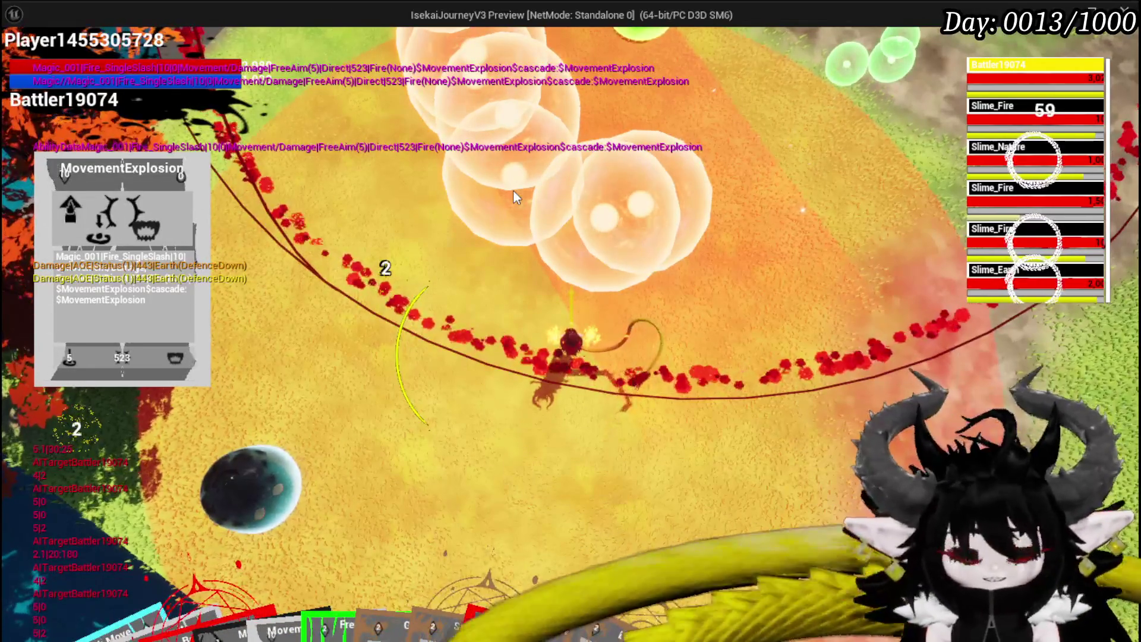
# Stop the game preview, save, and open the Parse Ability Data function graph.
pyautogui.press('Escape')
pyautogui.hotkey('ctrl', 's')
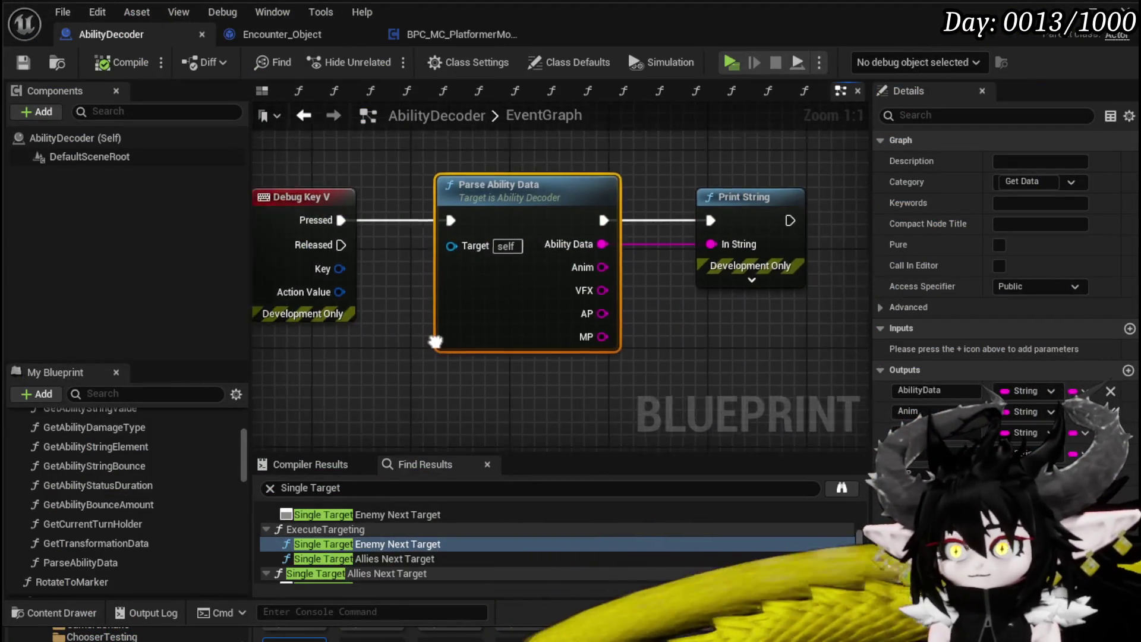
pyautogui.doubleClick(320, 283)
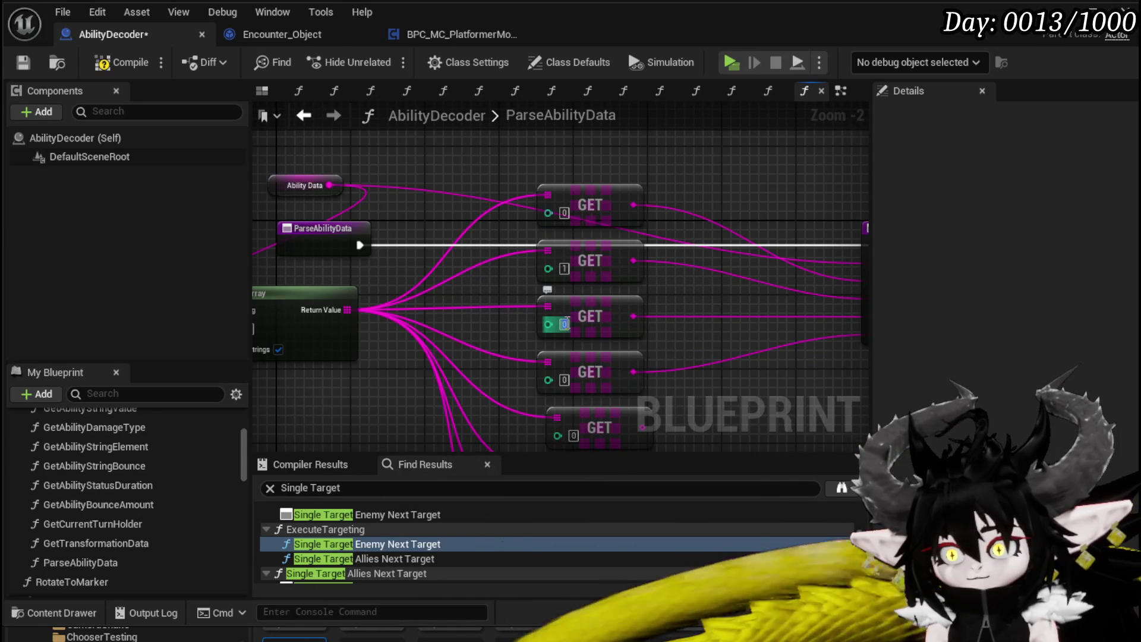
# Set the lower GET node indices to 4, 5, 6 and 7, then select the Return Node.
pyautogui.moveTo(753, 397); pyautogui.dragTo(628, 265)
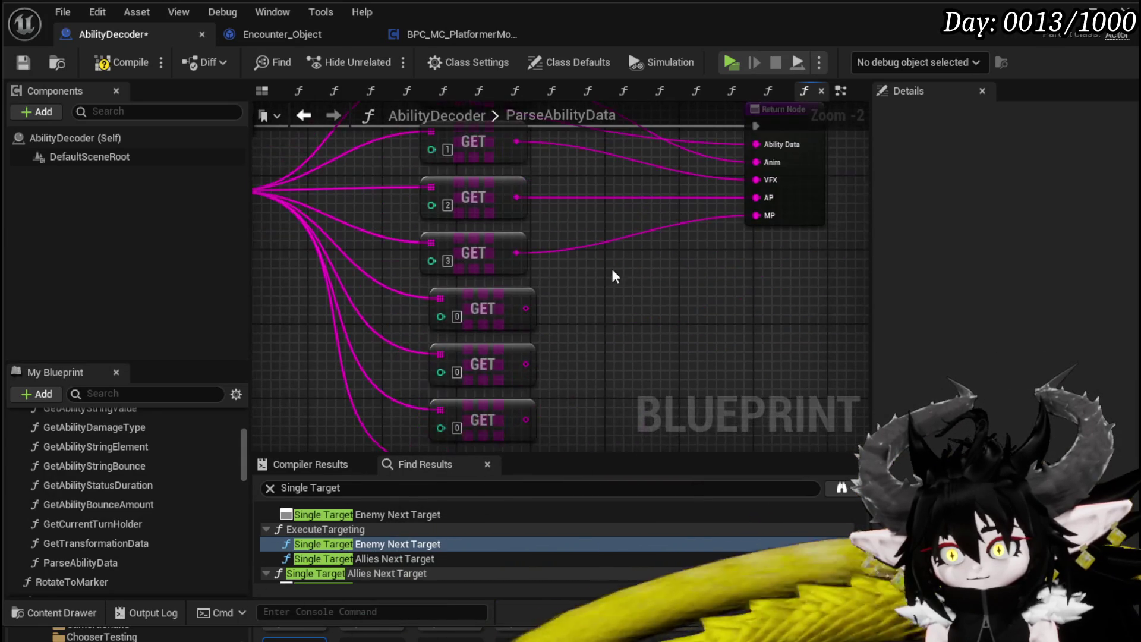
pyautogui.write('4')
pyautogui.press('Return')
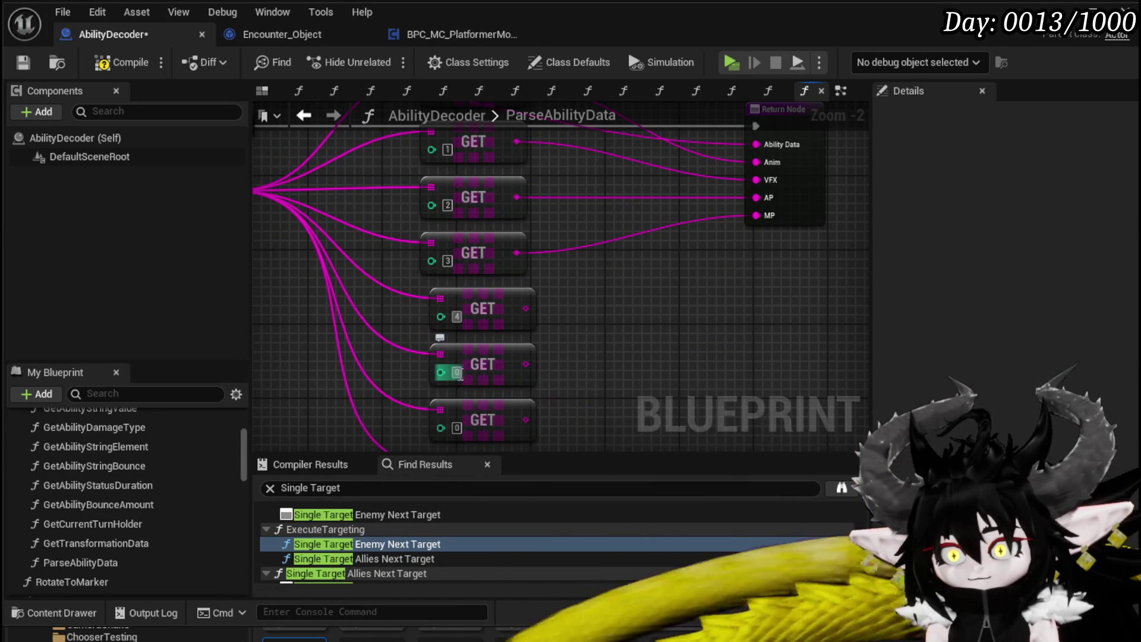
pyautogui.write('5')
pyautogui.click(465, 307)
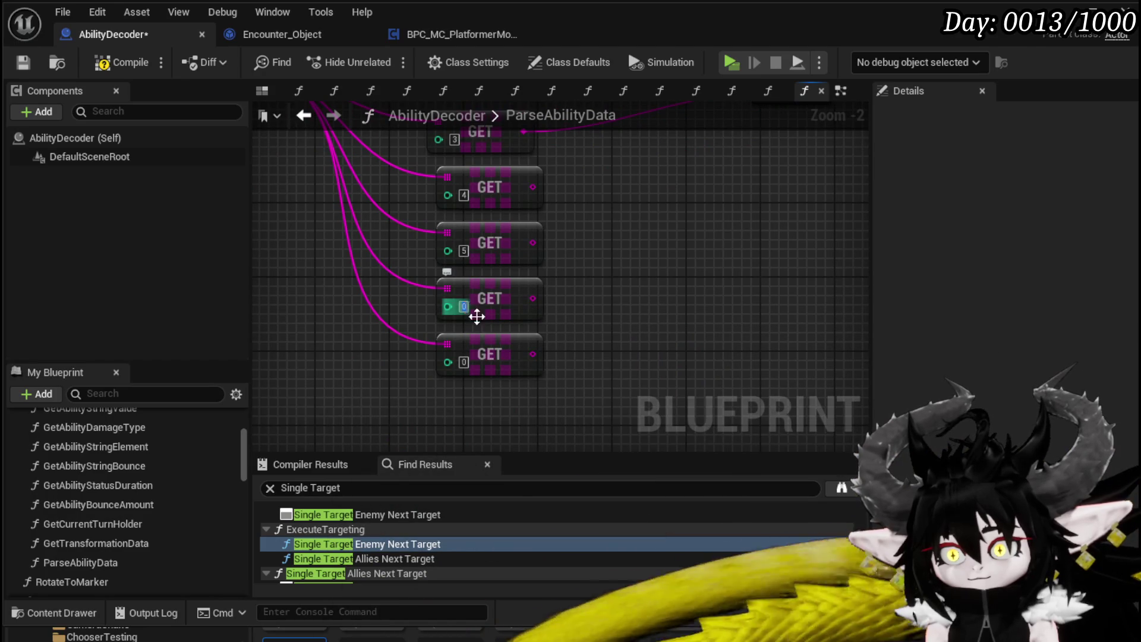
pyautogui.write('67')
pyautogui.press('Return')
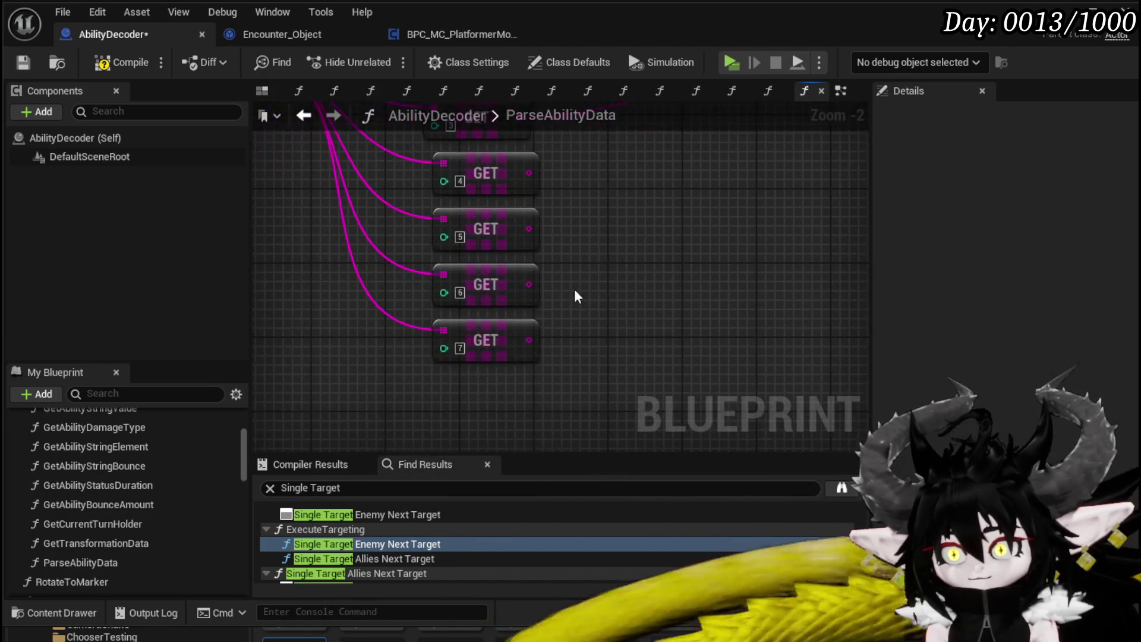
pyautogui.moveTo(615, 173); pyautogui.dragTo(531, 325)
pyautogui.click(533, 316)
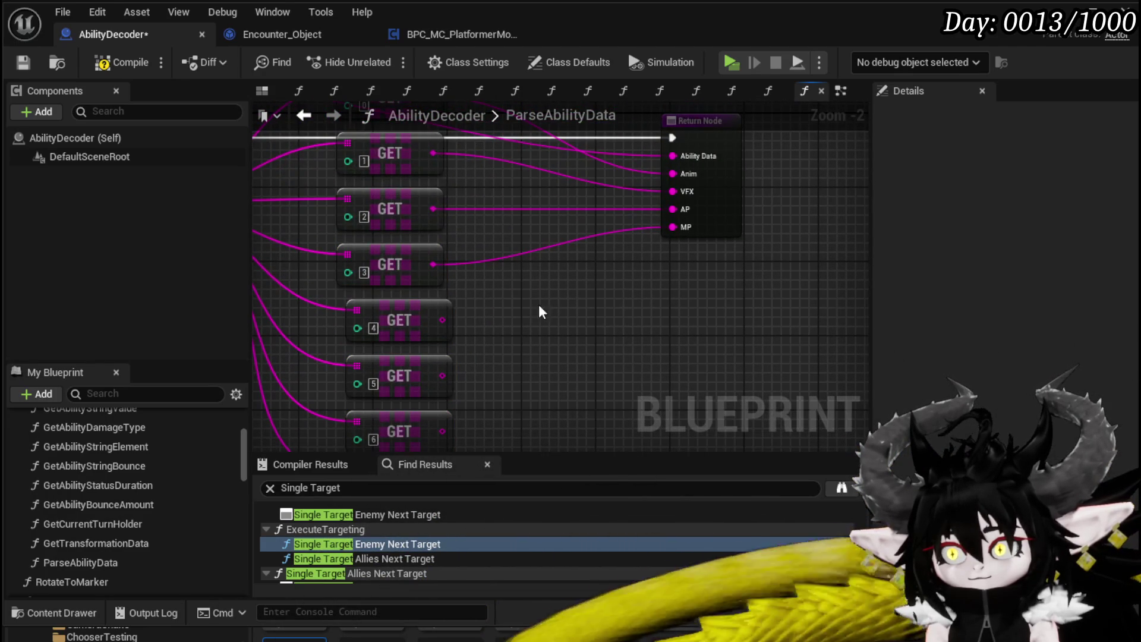
pyautogui.click(726, 208)
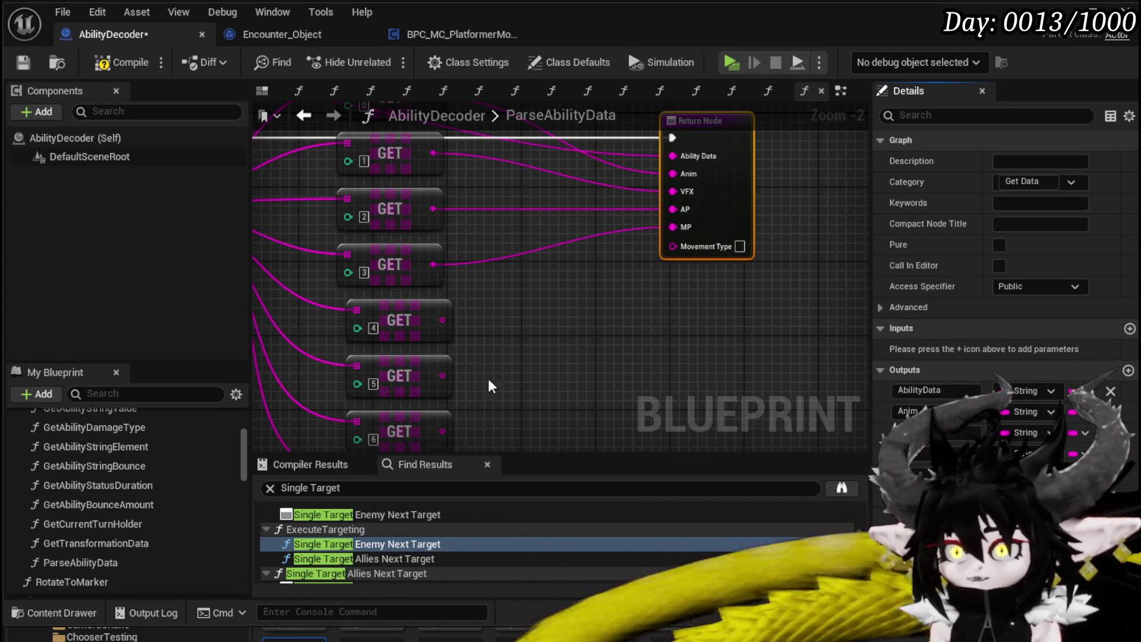
# Add a Parse Into Array node on GET [4] with delimiter "/".
pyautogui.moveTo(446, 319); pyautogui.dragTo(512, 319)
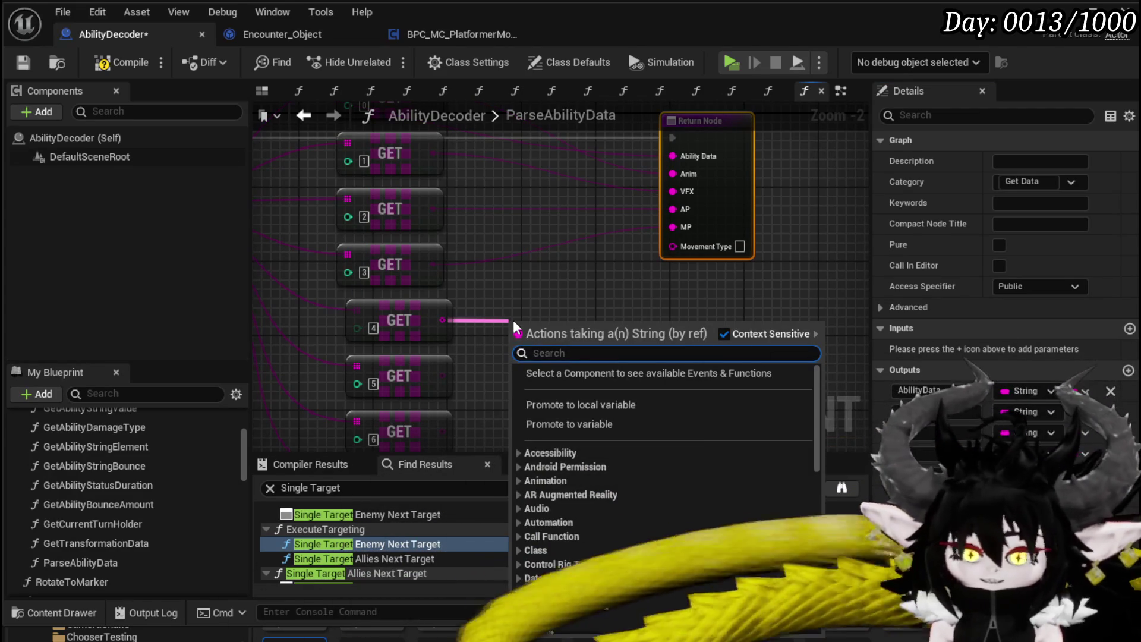
pyautogui.write('Parse')
pyautogui.press('Return')
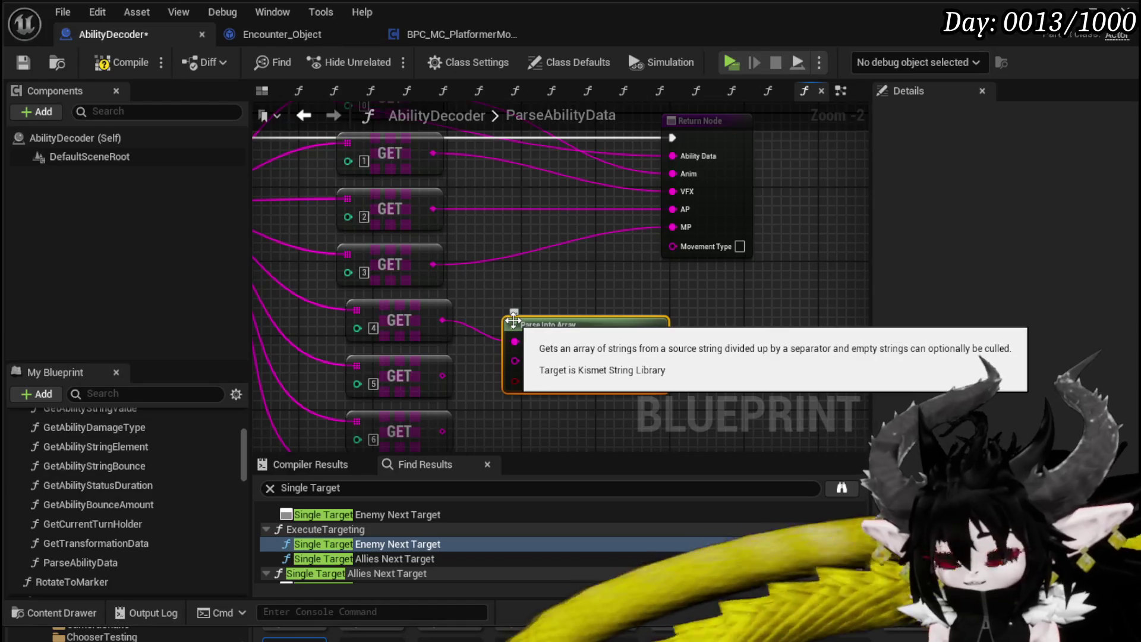
pyautogui.click(558, 360)
pyautogui.write('/')
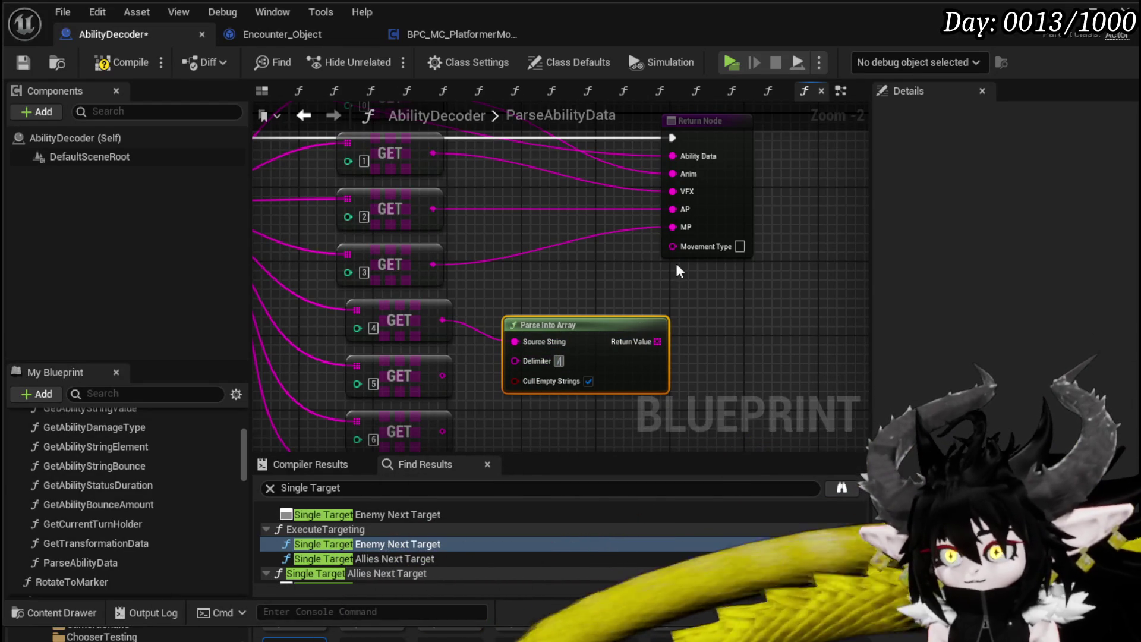
# Wire the parsed array's GET [0] into Movement Type and add a Damage/ Healing output.
pyautogui.moveTo(657, 341); pyautogui.dragTo(711, 325)
pyautogui.write('get')
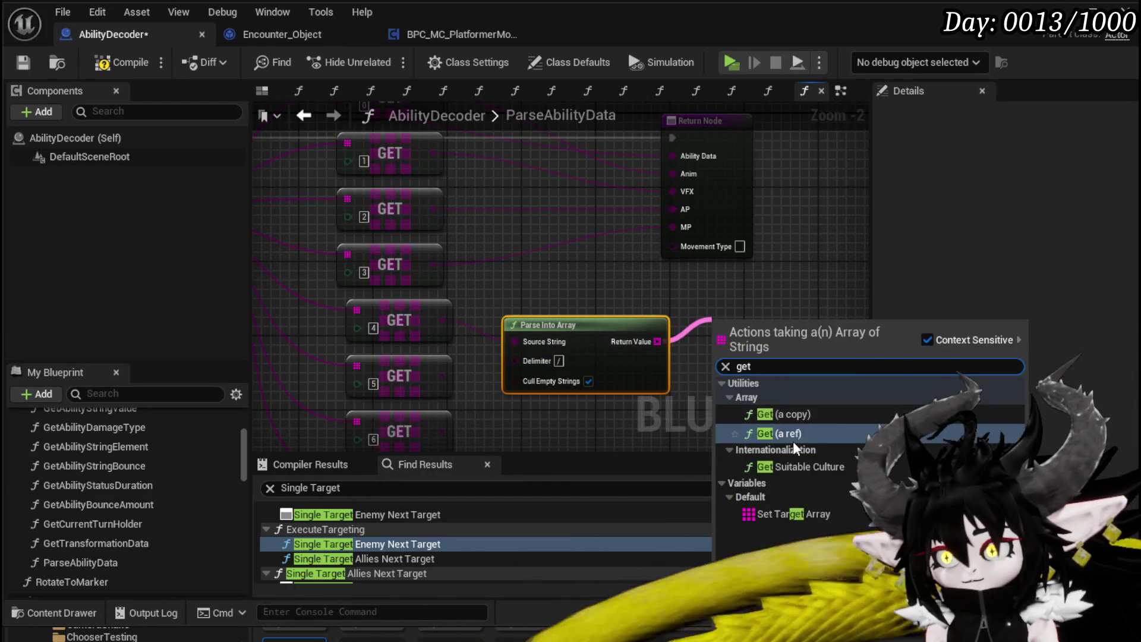
pyautogui.click(792, 441)
pyautogui.moveTo(782, 349)
pyautogui.mouseDown()
pyautogui.moveTo(601, 302)
pyautogui.moveTo(674, 246)
pyautogui.mouseUp()
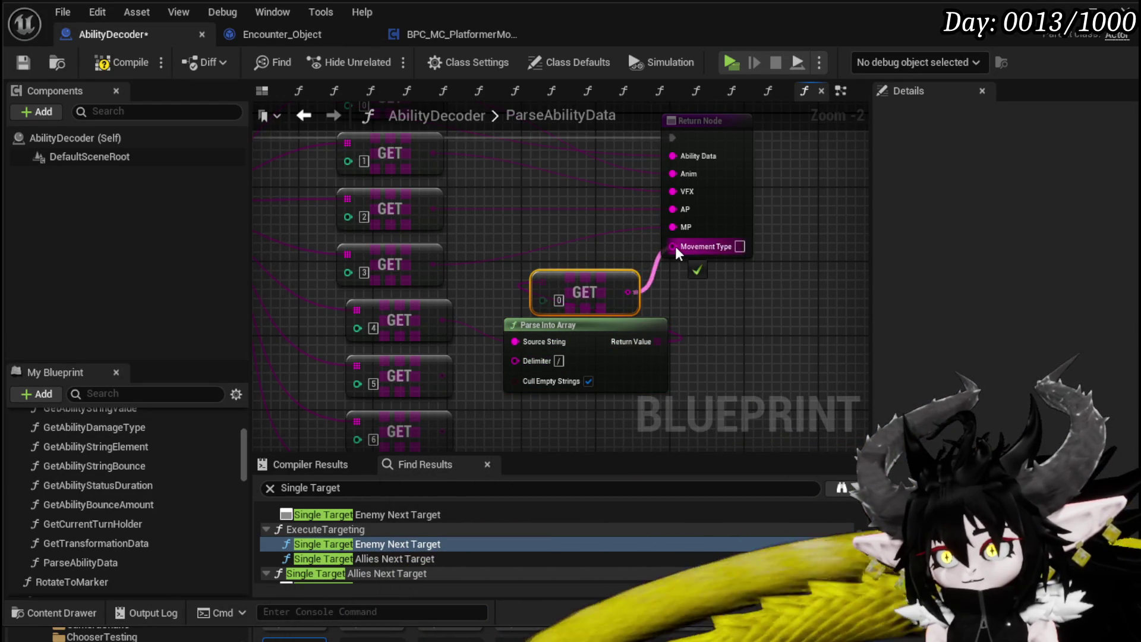
pyautogui.click(682, 246)
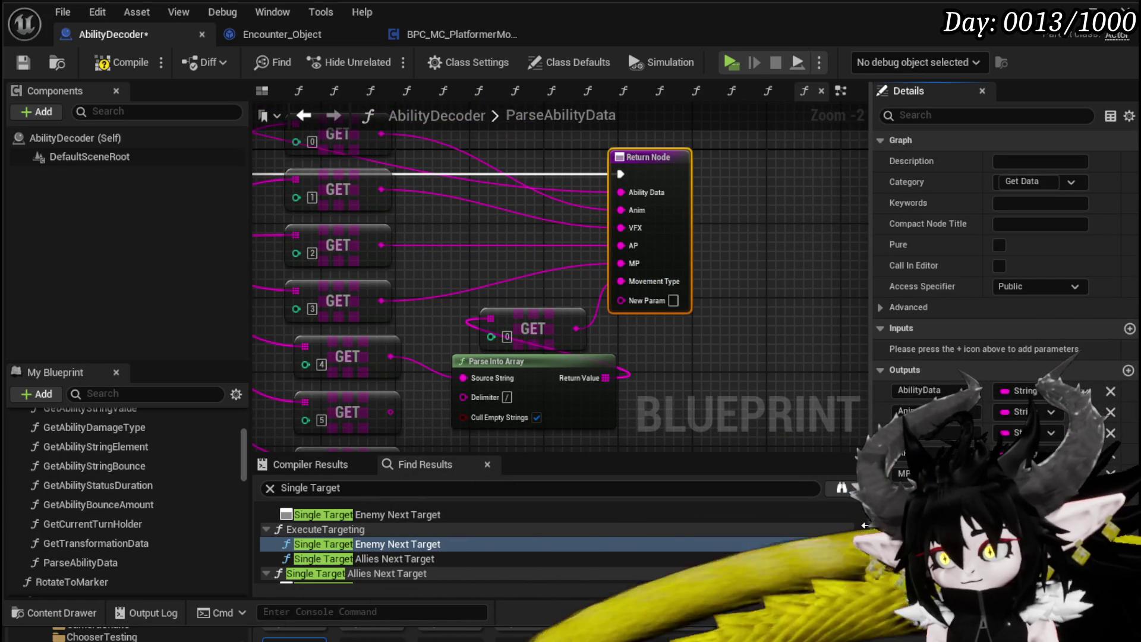
pyautogui.press('Return')
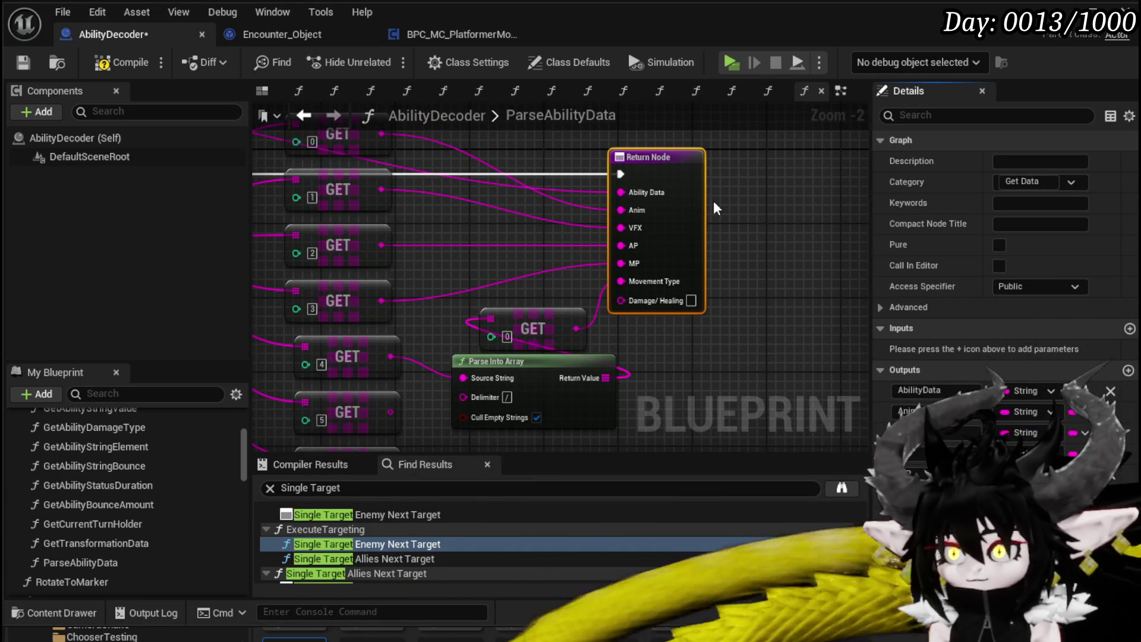
pyautogui.moveTo(683, 211); pyautogui.dragTo(728, 276)
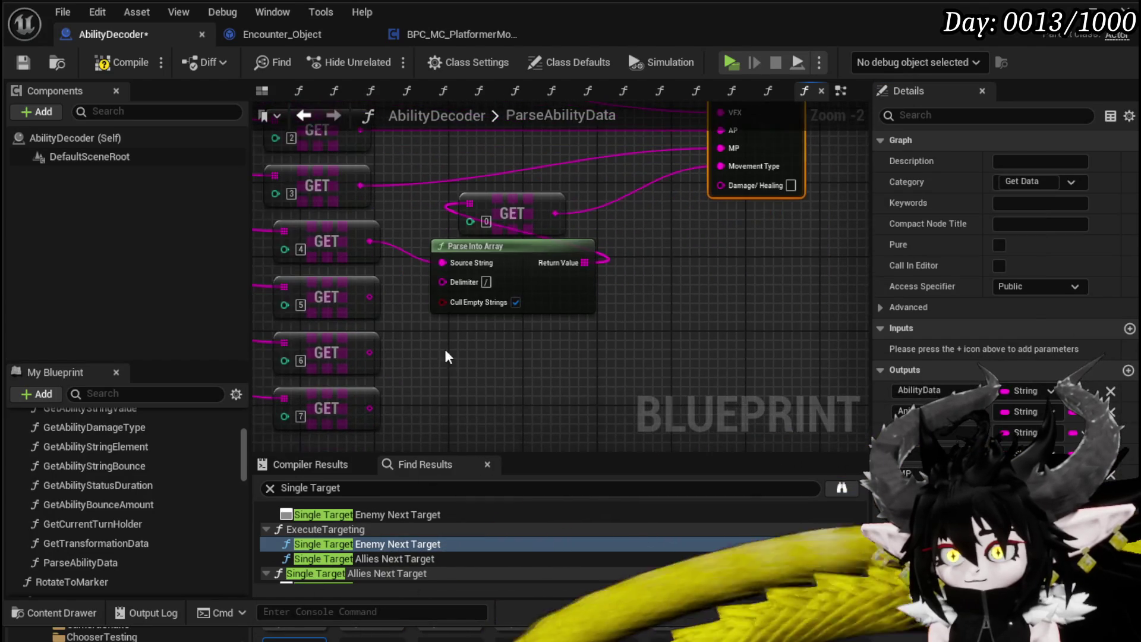
# Duplicate the Parse Into Array and GET pair and place the copy below the original.
pyautogui.moveTo(432, 353); pyautogui.dragTo(588, 202)
pyautogui.hotkey('ctrl', 'c')
pyautogui.hotkey('ctrl', 'v')
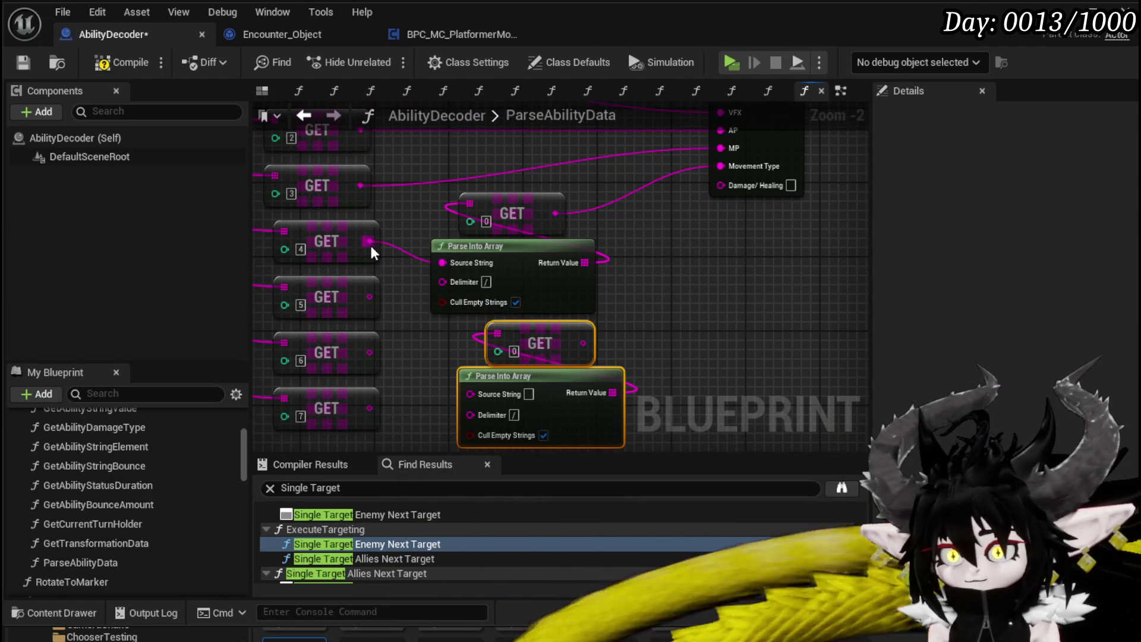
pyautogui.click(472, 360)
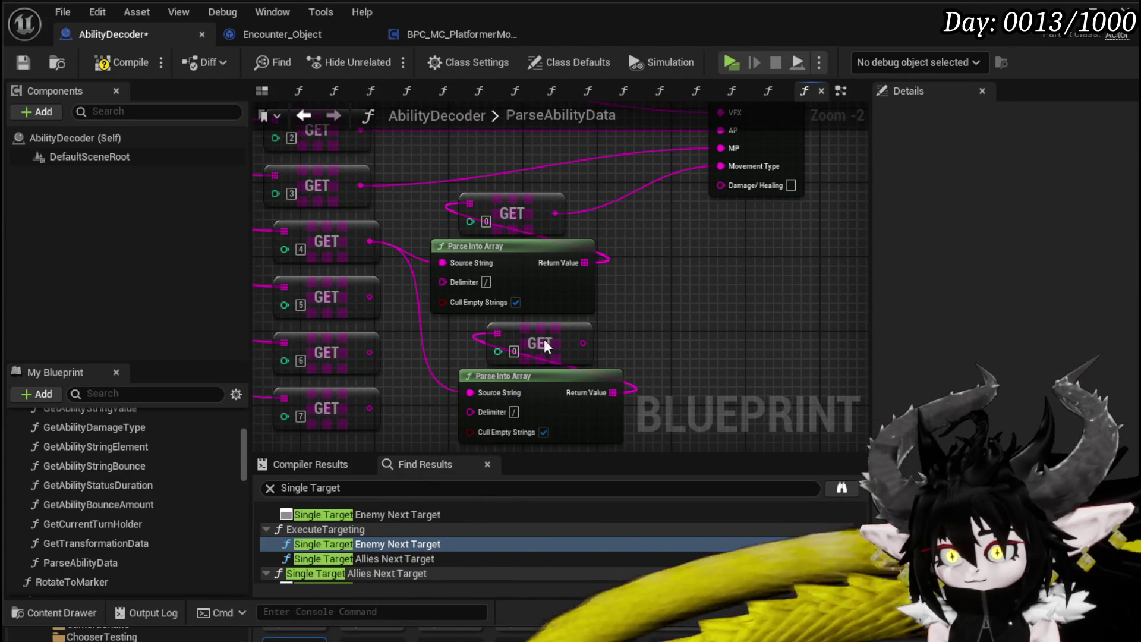
pyautogui.moveTo(552, 392); pyautogui.dragTo(535, 337)
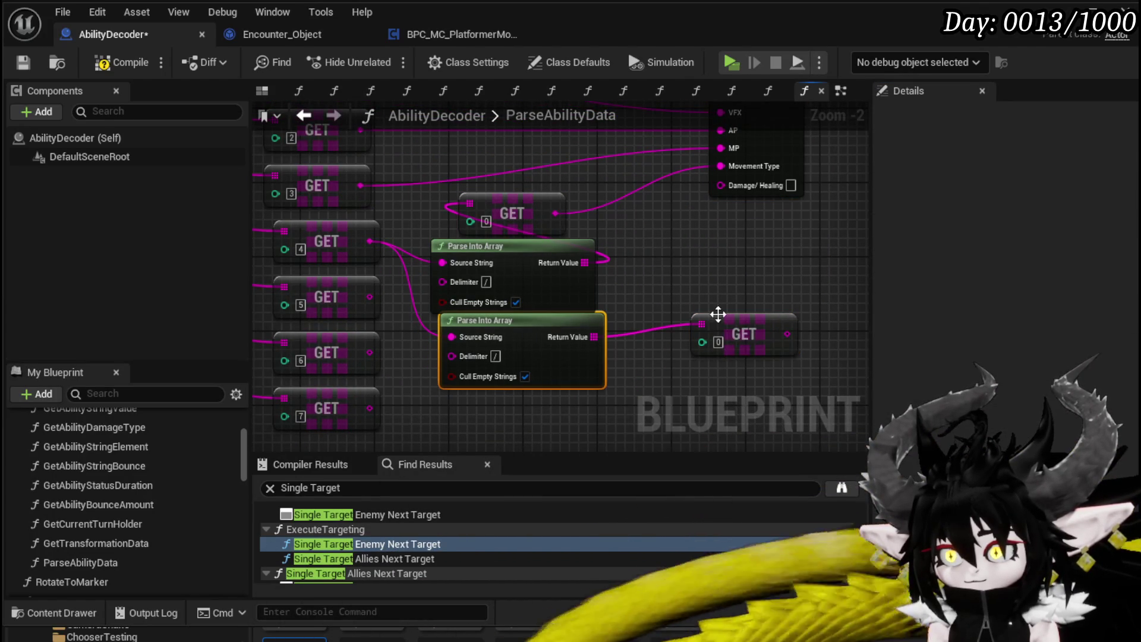
pyautogui.moveTo(703, 331); pyautogui.dragTo(626, 367)
# Set the copied GET to index 1, wire it to Damage/ Healing, and add another output.
pyautogui.click(626, 373)
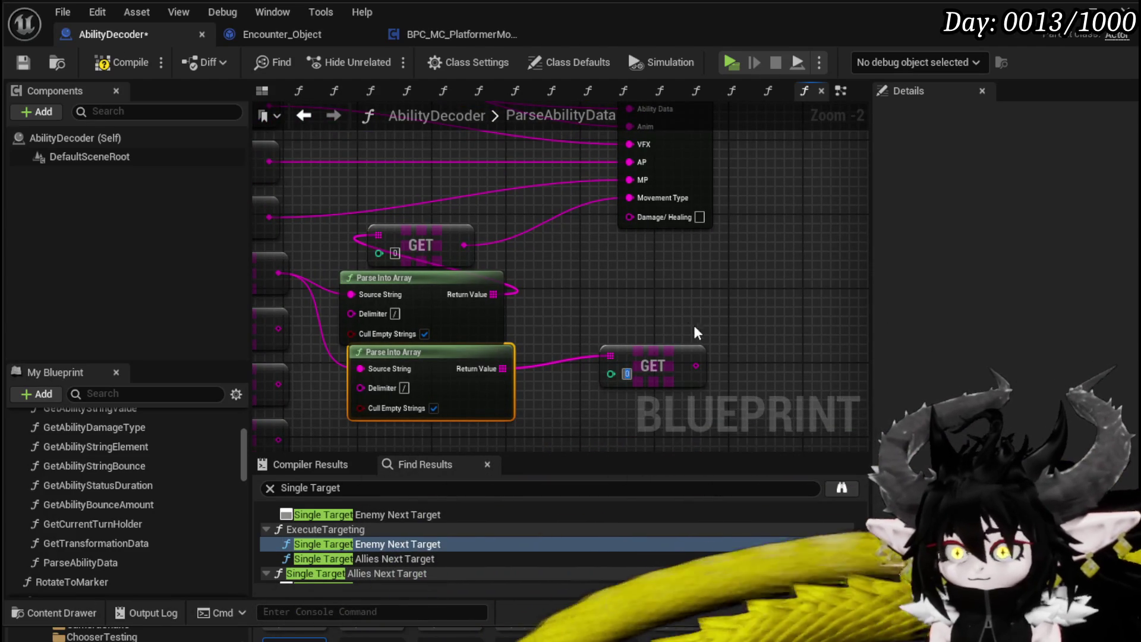
pyautogui.write('1')
pyautogui.moveTo(697, 365)
pyautogui.mouseDown()
pyautogui.moveTo(722, 357)
pyautogui.moveTo(646, 220)
pyautogui.mouseUp()
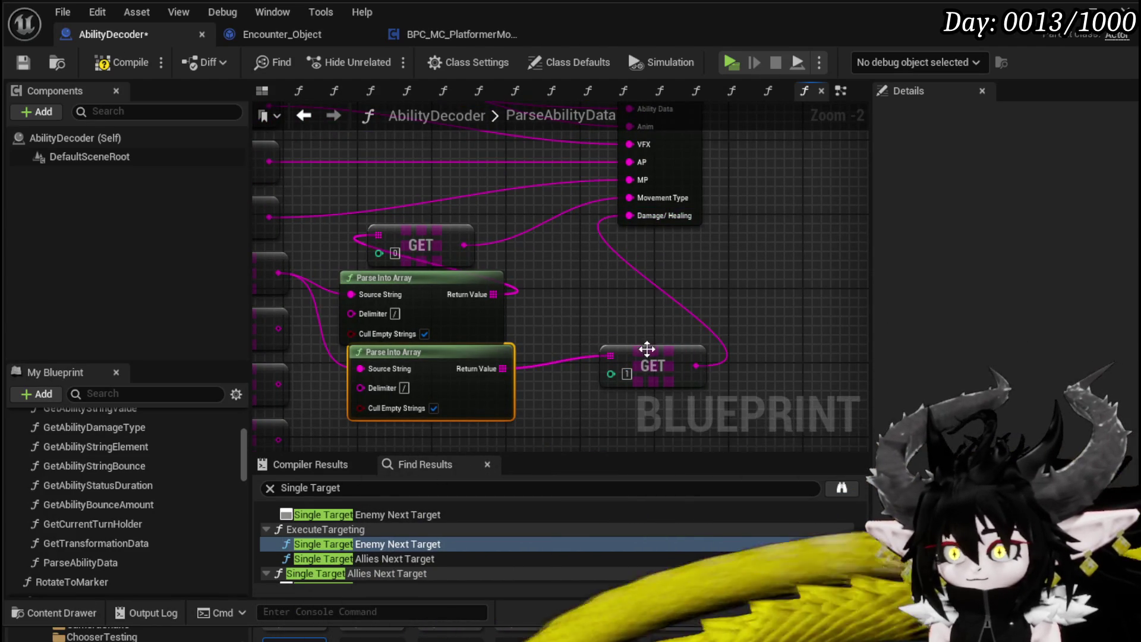
pyautogui.moveTo(646, 348); pyautogui.dragTo(590, 276)
pyautogui.moveTo(666, 132)
pyautogui.mouseDown()
pyautogui.moveTo(573, 217)
pyautogui.moveTo(687, 222)
pyautogui.mouseUp()
pyautogui.click(1127, 371)
pyautogui.moveTo(704, 420)
pyautogui.mouseDown()
pyautogui.moveTo(615, 294)
pyautogui.moveTo(315, 400)
pyautogui.mouseUp()
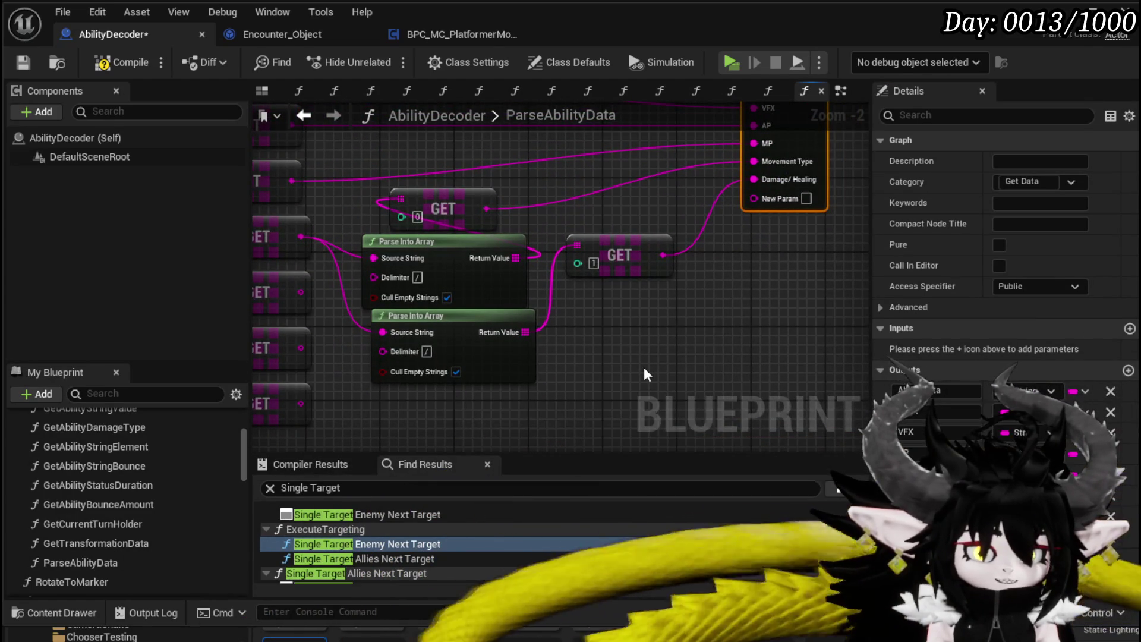
# Rearrange the lower GET nodes, then compile and save the blueprint.
pyautogui.moveTo(386, 348); pyautogui.dragTo(536, 250)
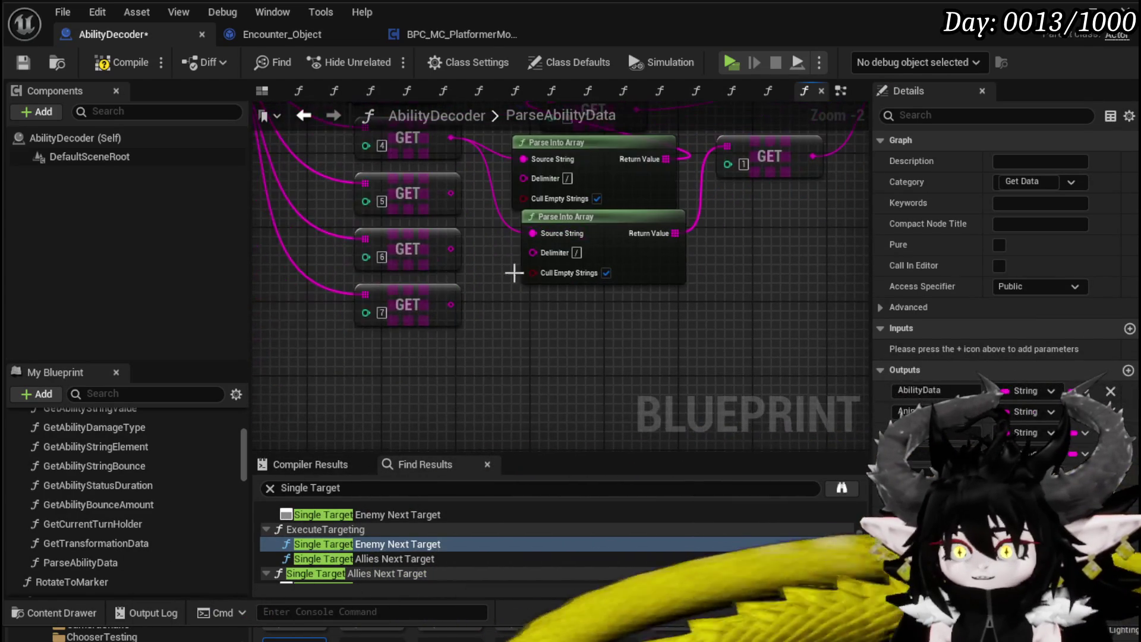
pyautogui.moveTo(450, 202); pyautogui.dragTo(448, 200)
pyautogui.moveTo(428, 214)
pyautogui.mouseDown()
pyautogui.moveTo(421, 321)
pyautogui.moveTo(426, 246)
pyautogui.mouseUp()
pyautogui.moveTo(474, 362)
pyautogui.mouseDown()
pyautogui.moveTo(437, 237)
pyautogui.moveTo(504, 355)
pyautogui.mouseUp()
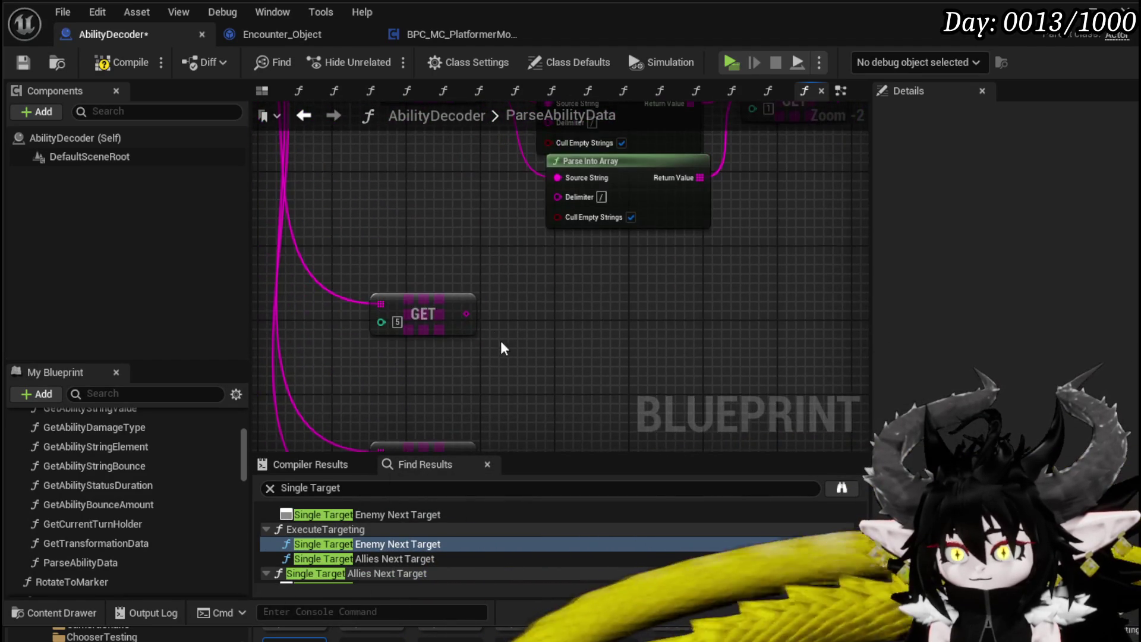
pyautogui.moveTo(514, 305); pyautogui.dragTo(441, 365)
pyautogui.click(128, 62)
pyautogui.click(26, 66)
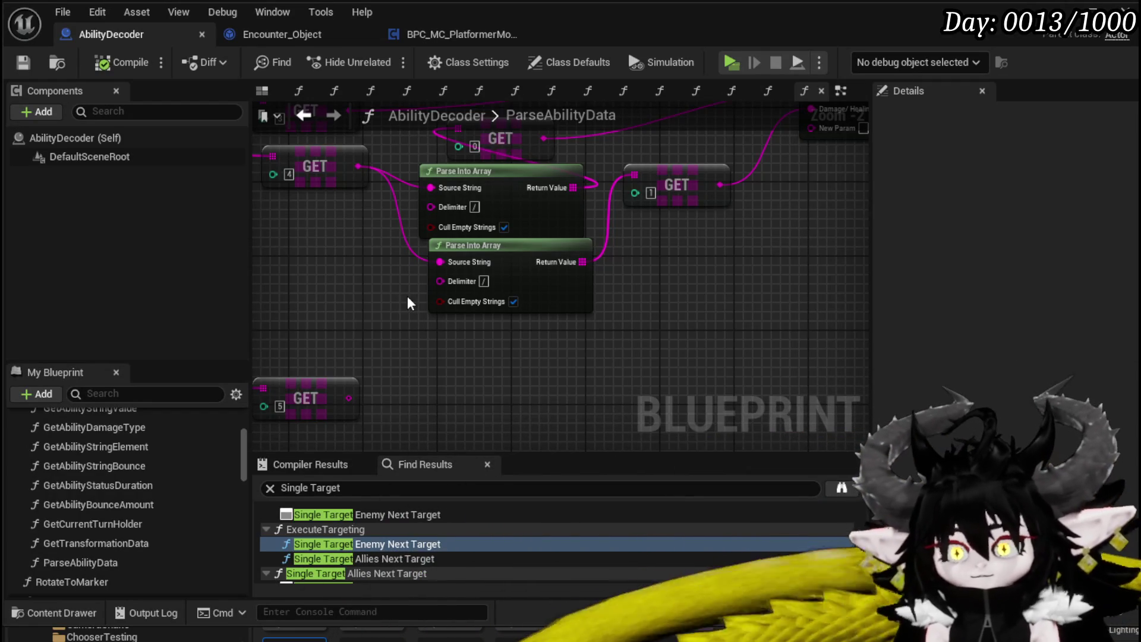
# Give GET [5] its own Parse Into Array node with delimiter "/".
pyautogui.moveTo(364, 334)
pyautogui.mouseDown()
pyautogui.moveTo(381, 318)
pyautogui.moveTo(437, 315)
pyautogui.mouseUp()
pyautogui.click(442, 364)
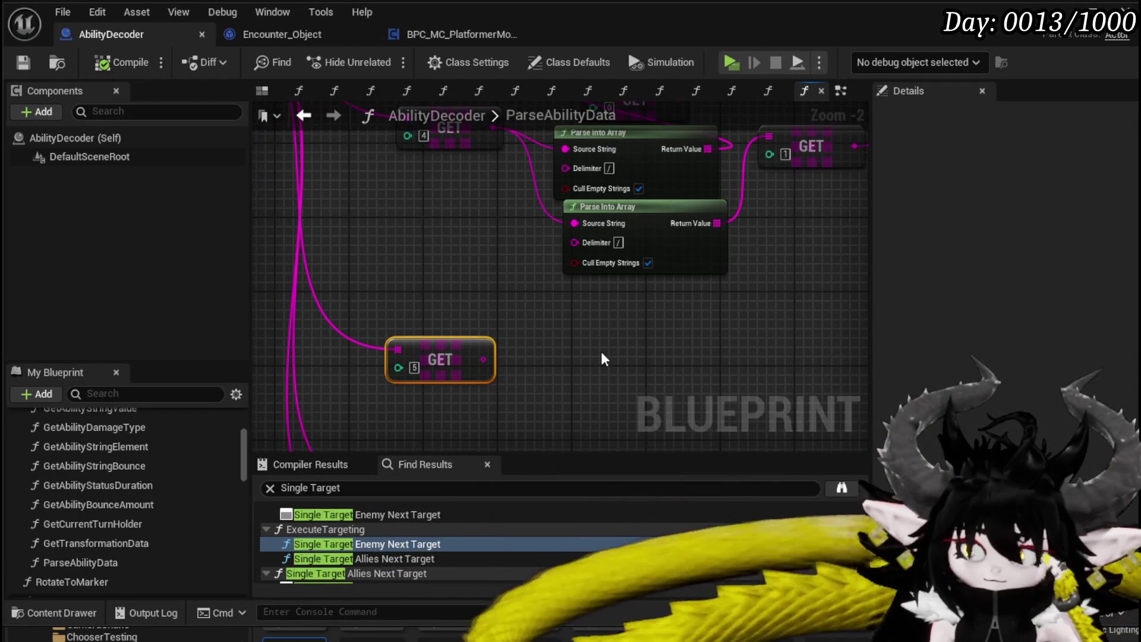
pyautogui.moveTo(583, 350); pyautogui.dragTo(470, 330)
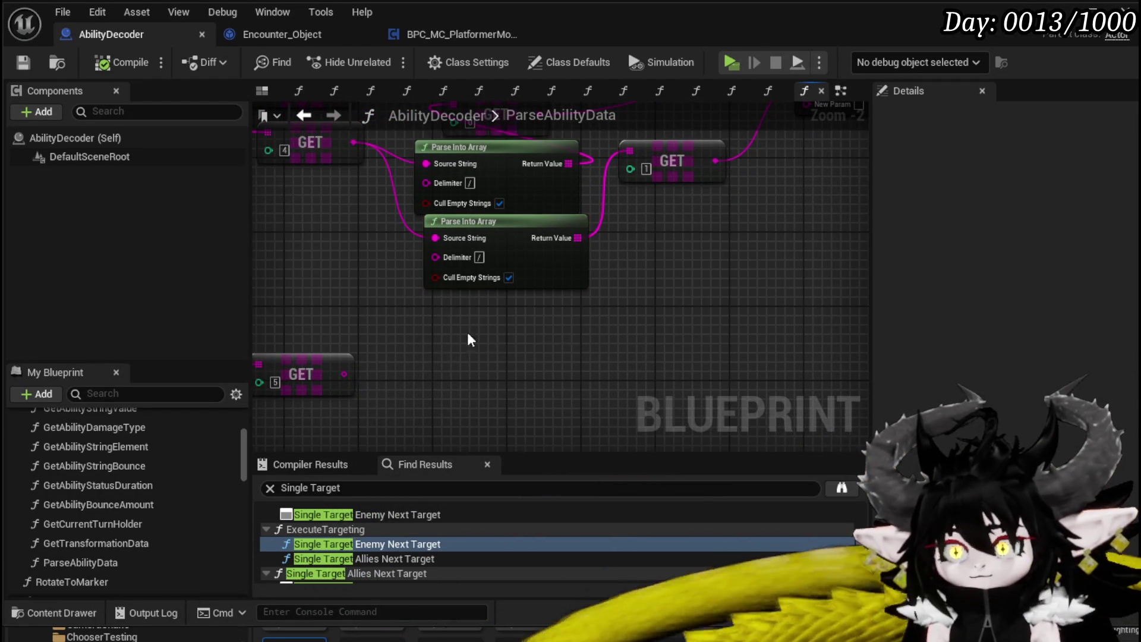
pyautogui.moveTo(344, 374); pyautogui.dragTo(454, 360)
pyautogui.moveTo(523, 346); pyautogui.dragTo(487, 364)
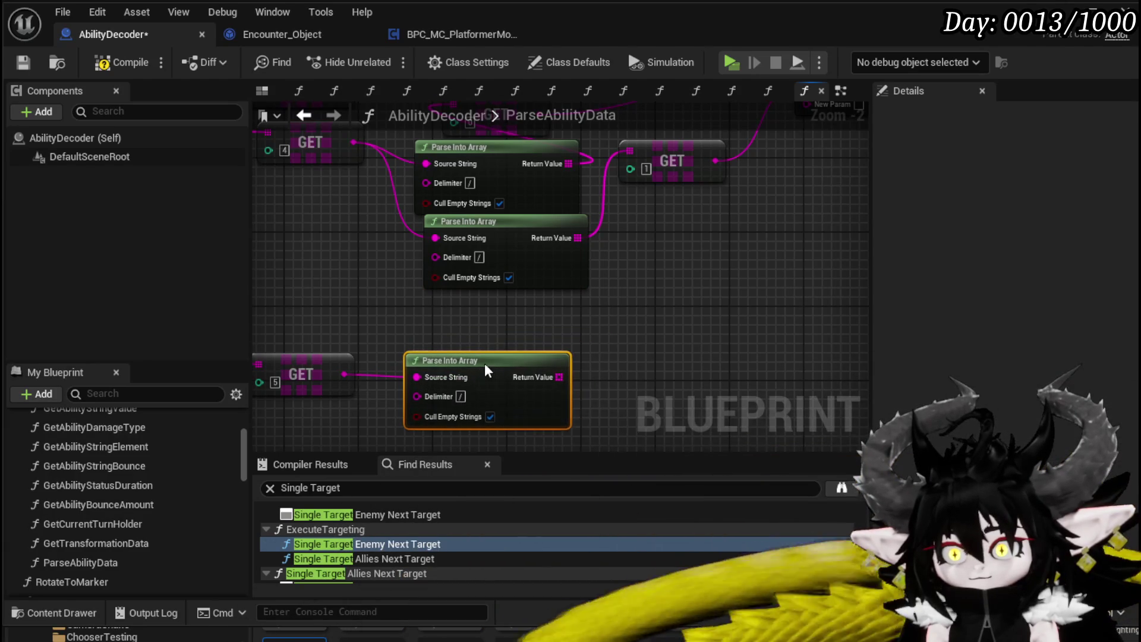
pyautogui.click(460, 396)
pyautogui.write('/')
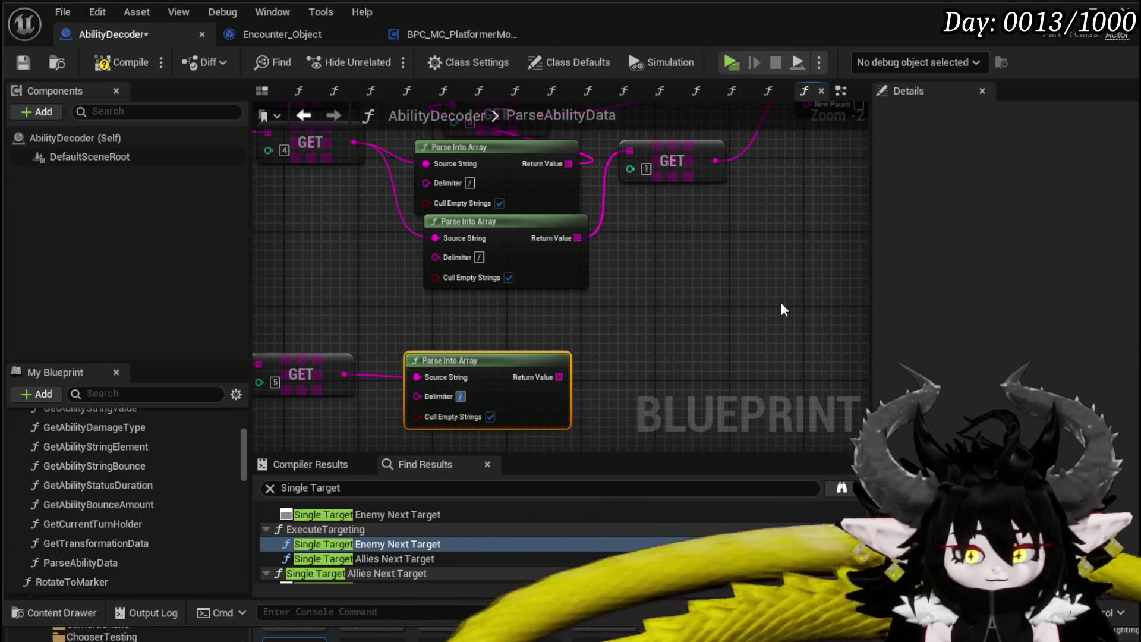
# Add GET nodes at index 0 and index 1 on the split array.
pyautogui.moveTo(566, 344)
pyautogui.mouseDown()
pyautogui.moveTo(621, 297)
pyautogui.moveTo(673, 286)
pyautogui.mouseUp()
pyautogui.write('get')
pyautogui.click(682, 390)
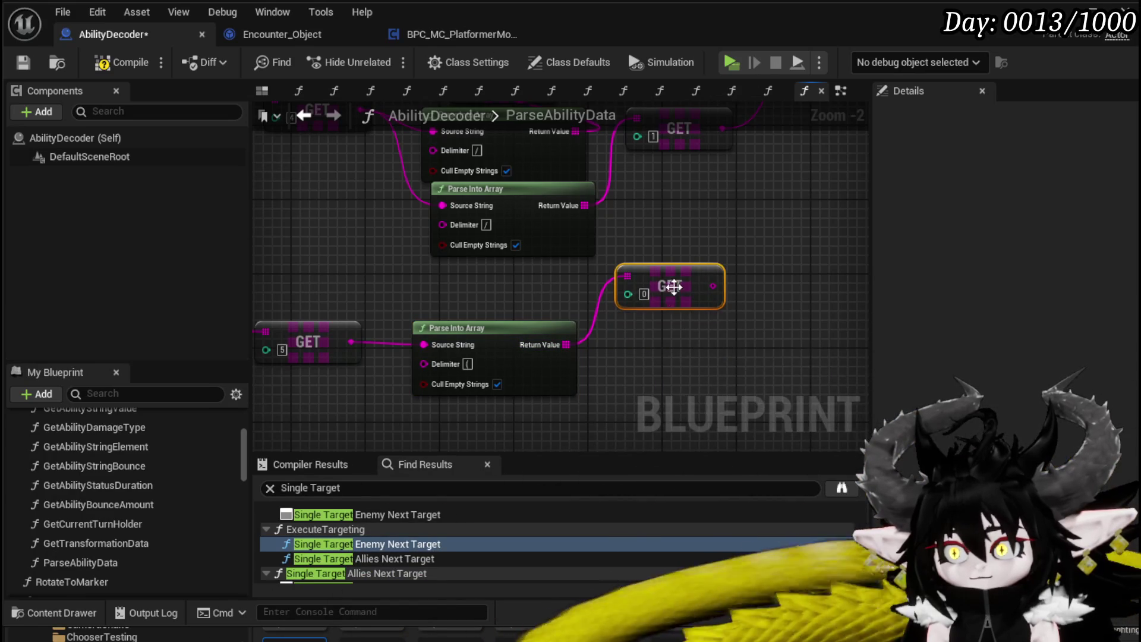
pyautogui.moveTo(579, 348); pyautogui.dragTo(595, 355)
pyautogui.write('get')
pyautogui.click(657, 454)
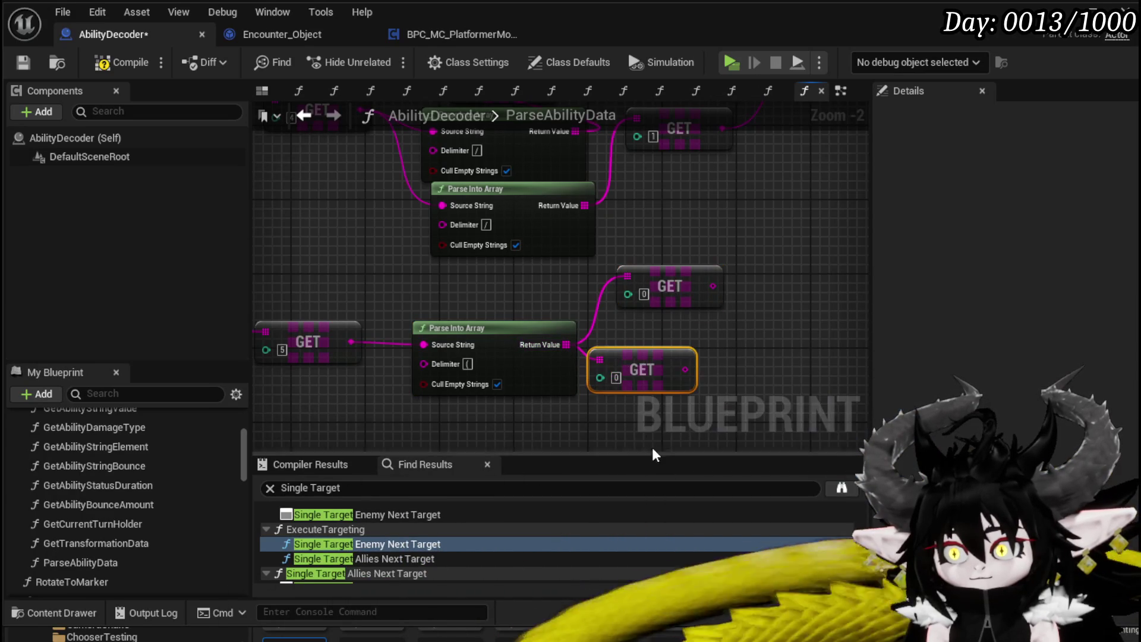
pyautogui.click(616, 378)
pyautogui.write('1')
# Feed GET [1] into a pasted Parse Into Array, with Cull Empty Strings off on the middle split.
pyautogui.moveTo(494, 296); pyautogui.dragTo(498, 406)
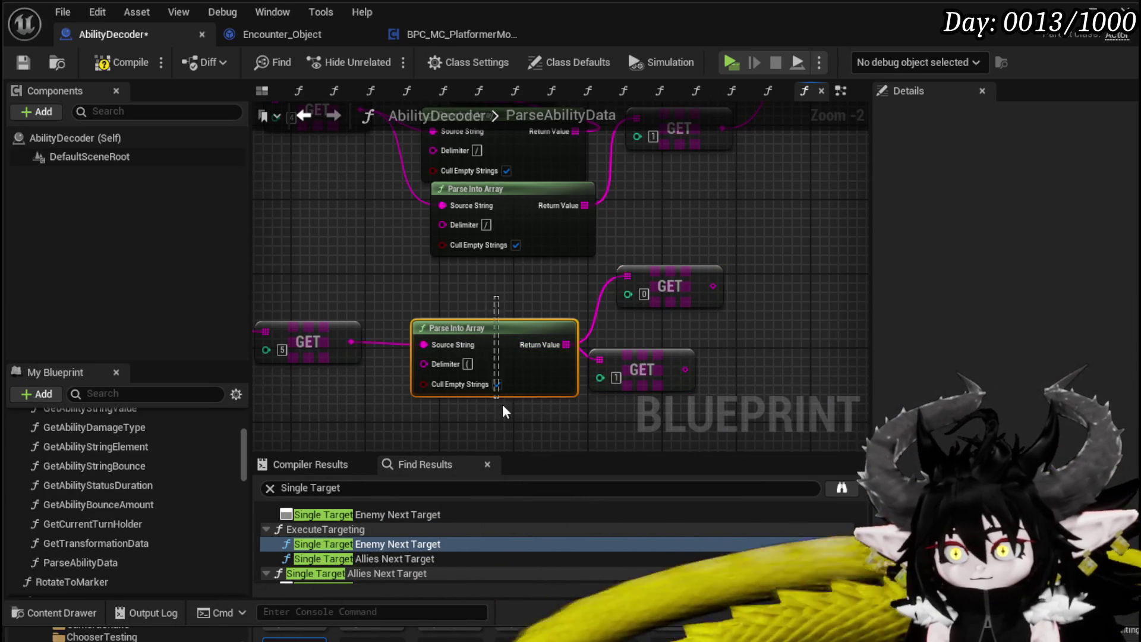
pyautogui.hotkey('ctrl', 'c')
pyautogui.hotkey('ctrl', 'v')
pyautogui.moveTo(685, 369); pyautogui.dragTo(766, 363)
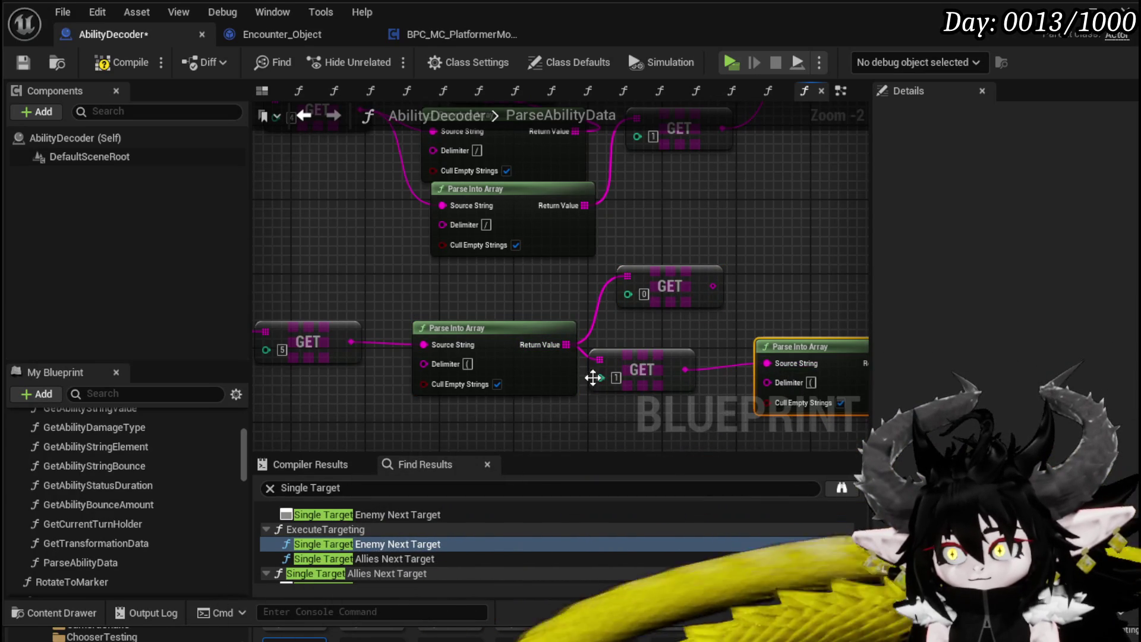
pyautogui.click(497, 384)
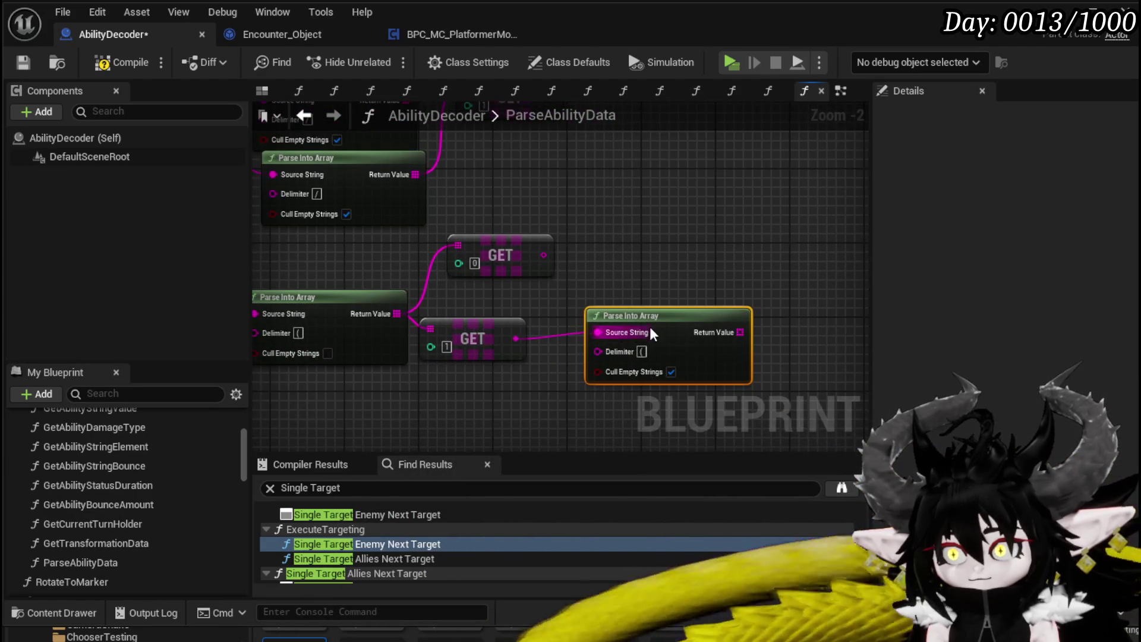
pyautogui.moveTo(611, 329); pyautogui.dragTo(515, 331)
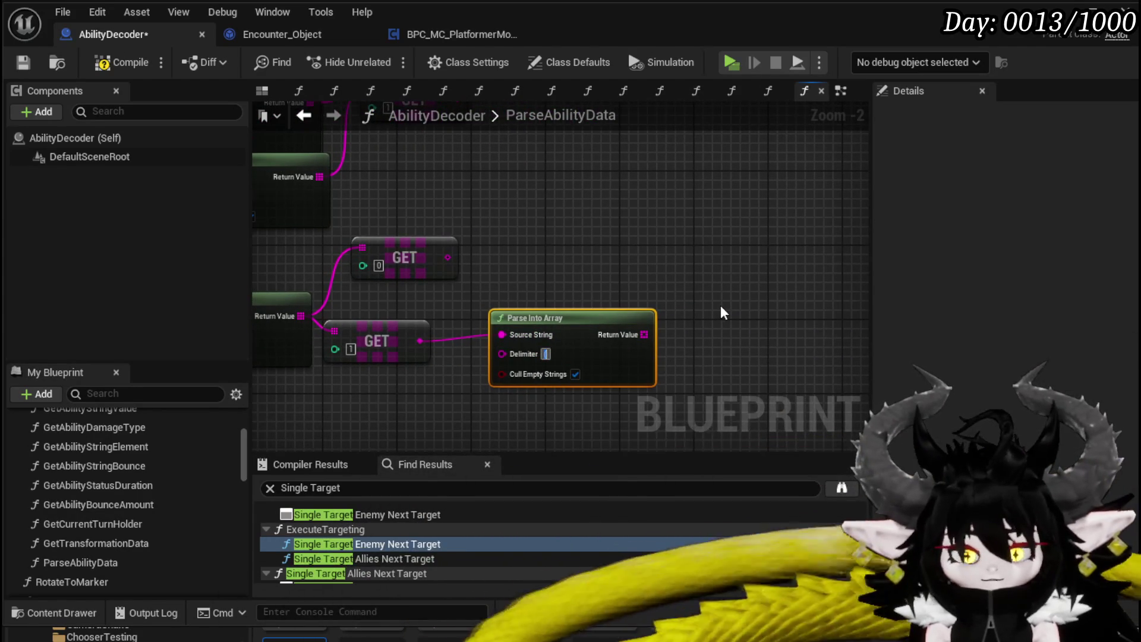
pyautogui.moveTo(535, 318); pyautogui.dragTo(480, 327)
# Add a GET node on the second split's result and select the whole parsing chain.
pyautogui.moveTo(588, 343); pyautogui.dragTo(651, 351)
pyautogui.write('get')
pyautogui.press('Return')
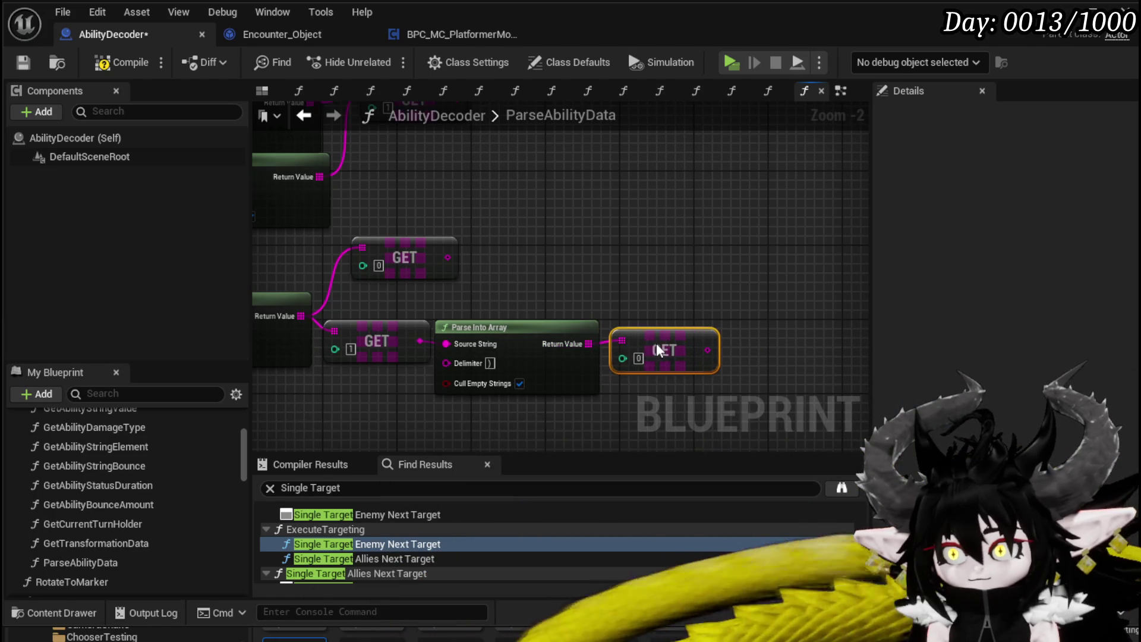
pyautogui.scroll(-1, 656, 344)
pyautogui.moveTo(427, 412); pyautogui.dragTo(813, 284)
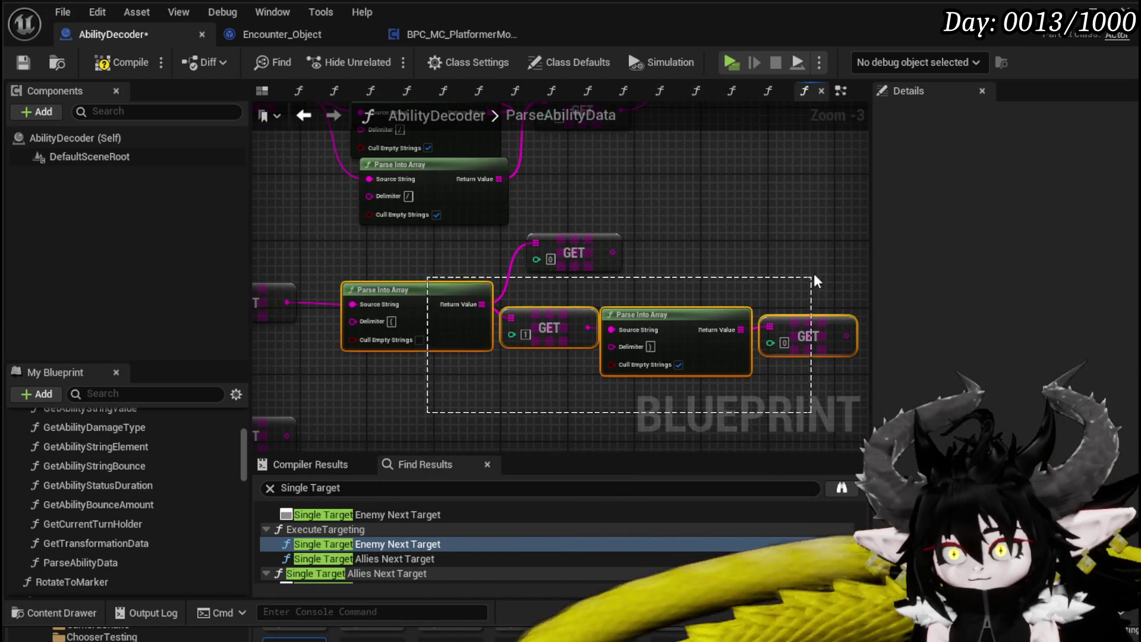
pyautogui.rightClick(599, 246)
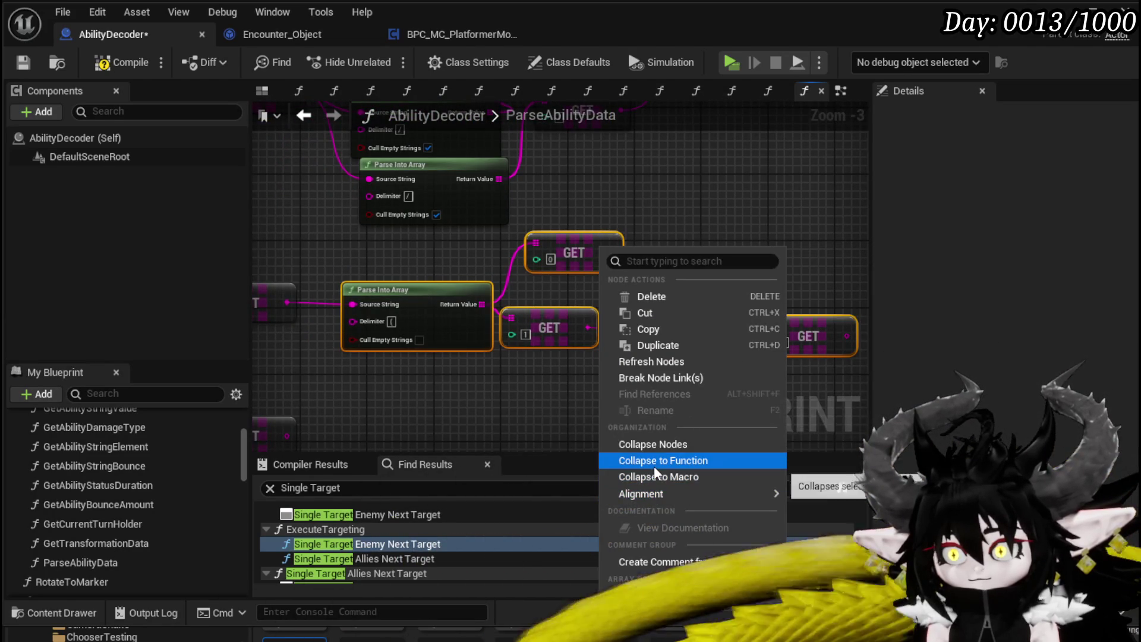
# Collapse the selected nodes into a pure function named ParseBracket and open it.
pyautogui.click(654, 465)
pyautogui.write('ParseBrac')
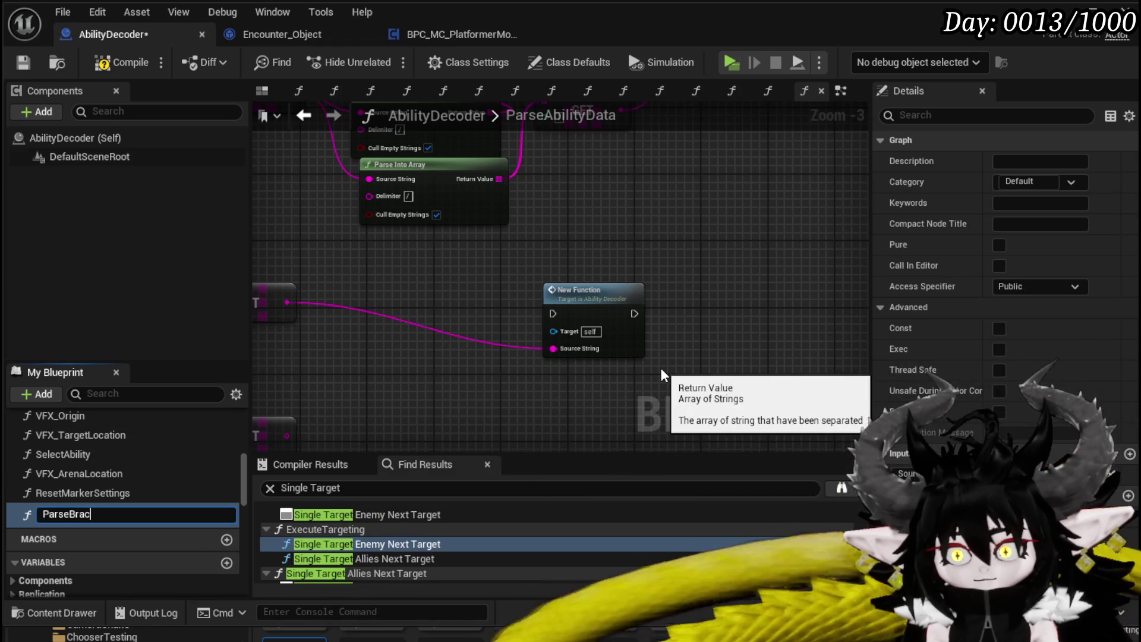
pyautogui.write('ket')
pyautogui.press('Return')
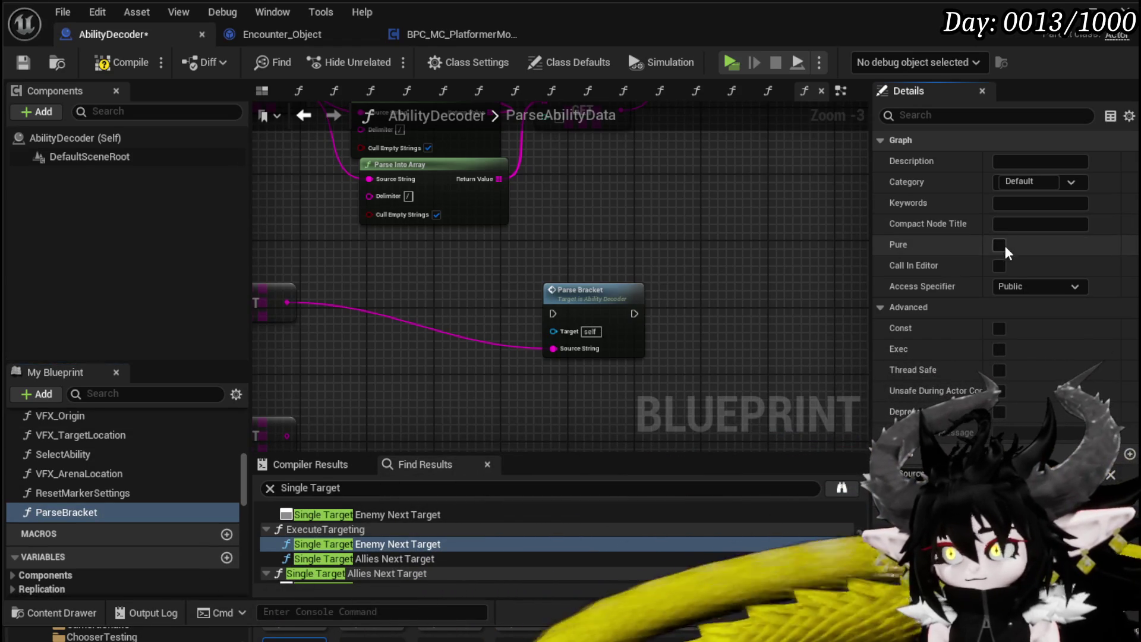
pyautogui.click(998, 245)
pyautogui.doubleClick(550, 289)
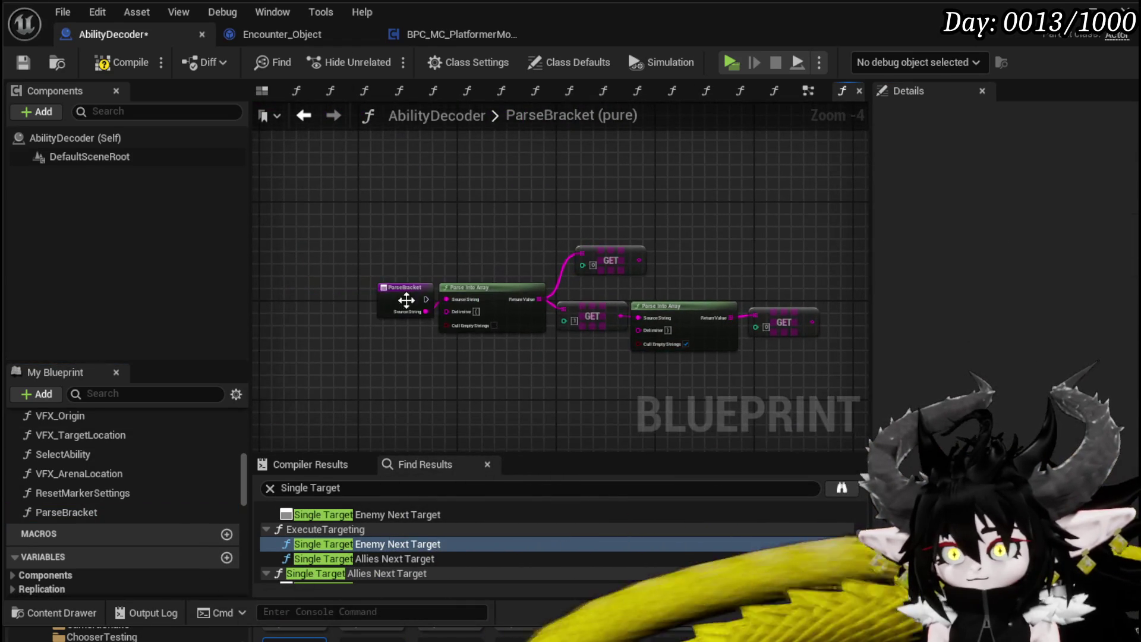
# Add a string output named BeforeBracket, wired from the first GET result.
pyautogui.click(341, 292)
pyautogui.click(1128, 391)
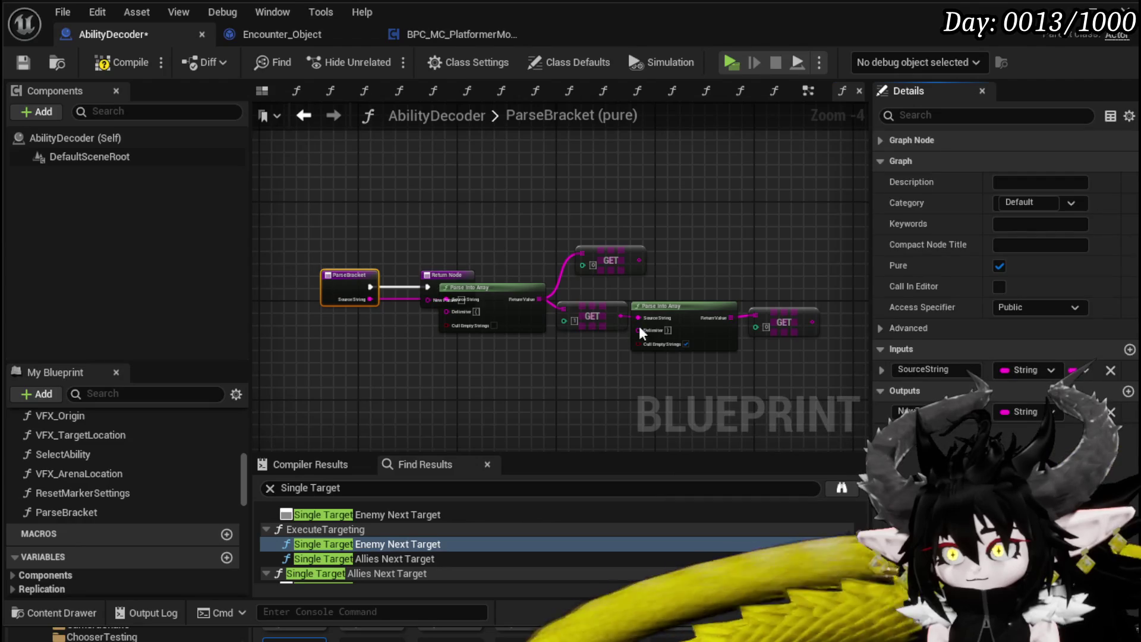
pyautogui.moveTo(462, 280)
pyautogui.mouseDown()
pyautogui.moveTo(875, 280)
pyautogui.moveTo(808, 283)
pyautogui.mouseUp()
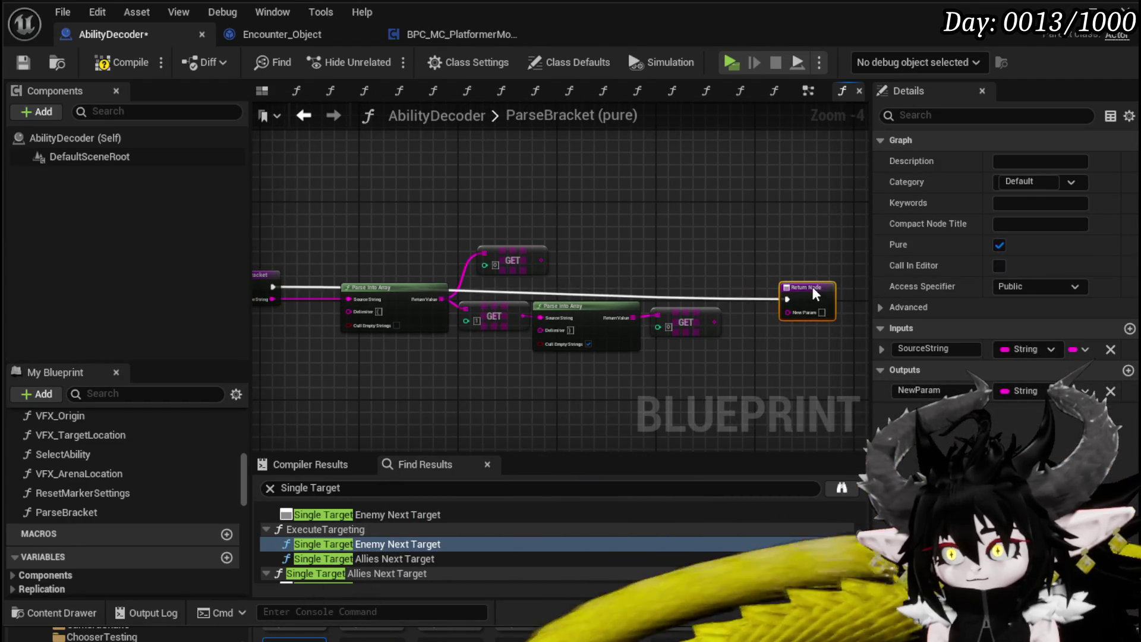
pyautogui.moveTo(540, 260); pyautogui.dragTo(798, 304)
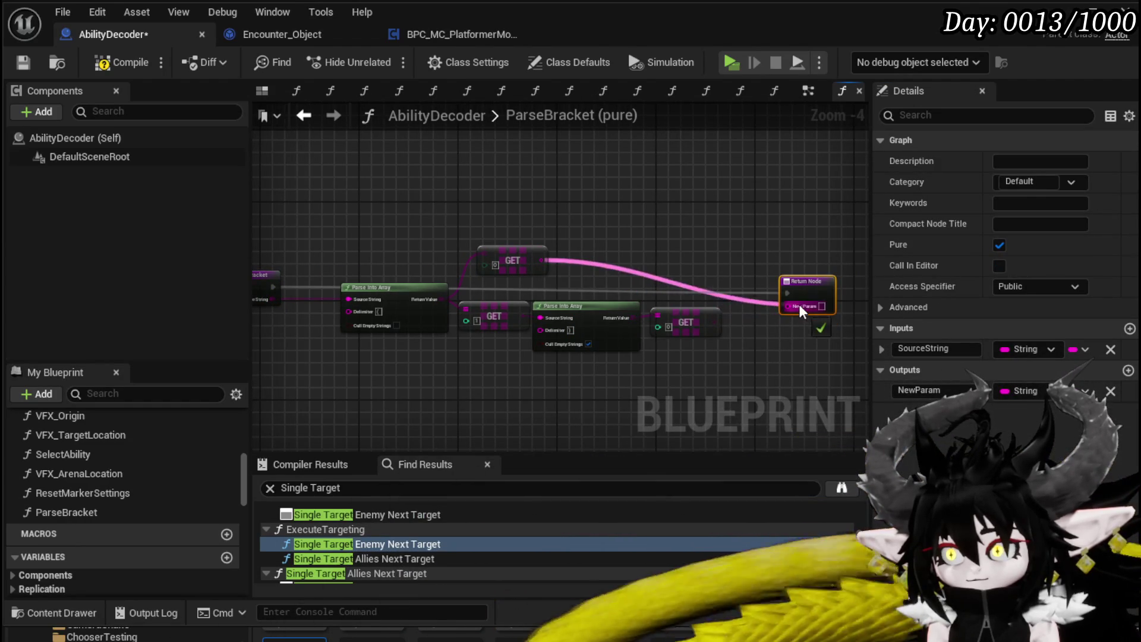
pyautogui.doubleClick(950, 386)
pyautogui.write('Be')
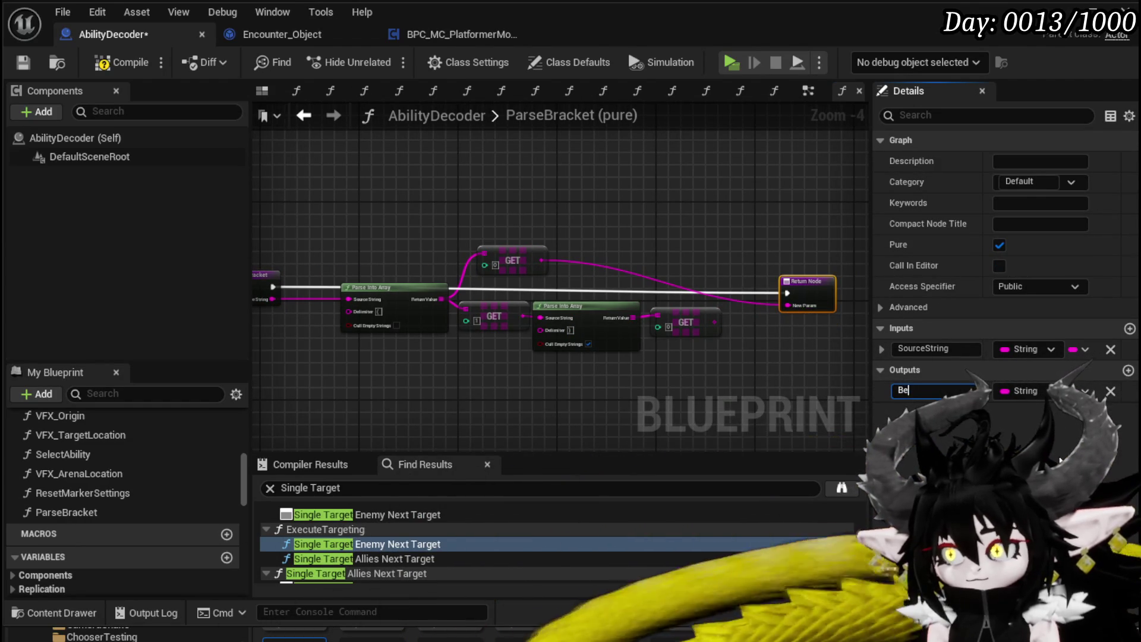
pyautogui.write('foreBrac')
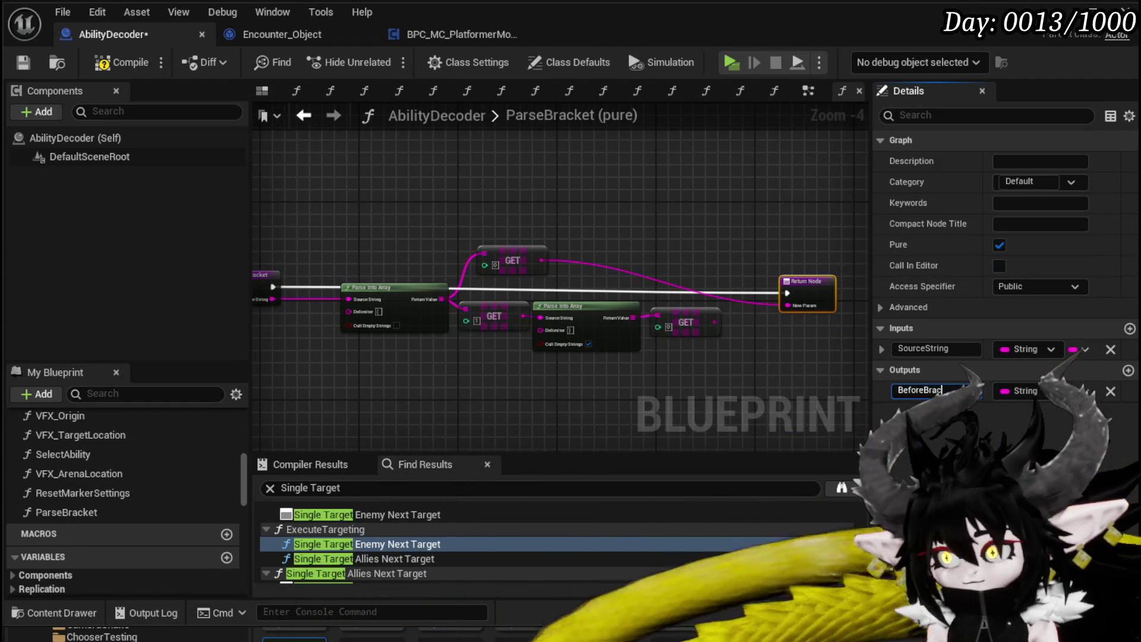
pyautogui.write('ket')
pyautogui.press('Return')
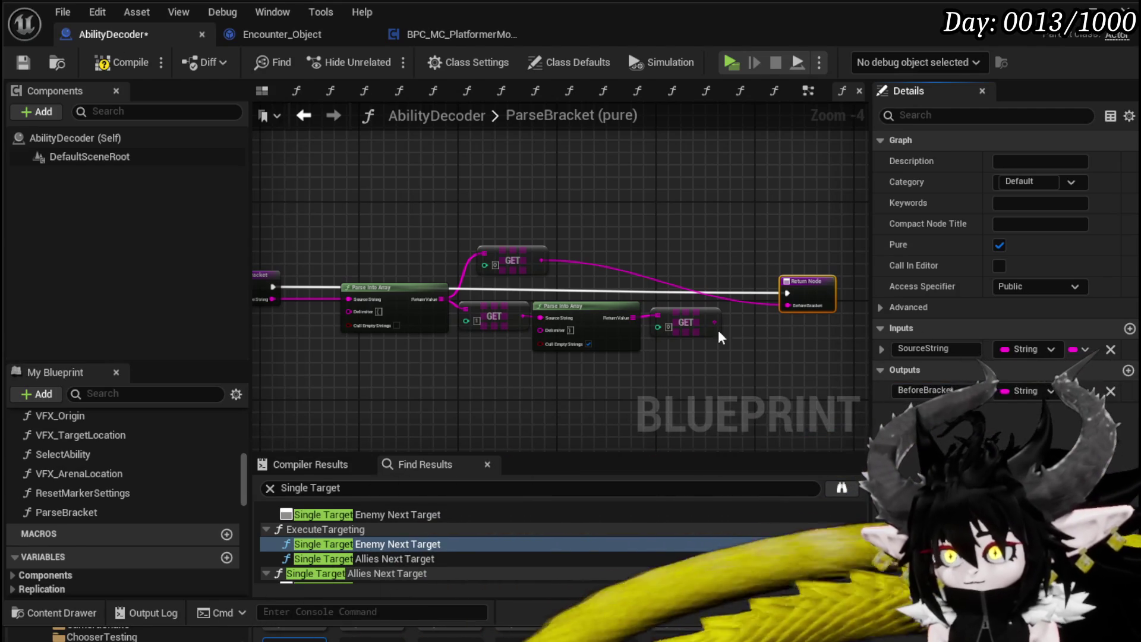
# Wire the last GET into an InBracket output, disable Cull Empty Strings on the inner split, compile and save.
pyautogui.moveTo(714, 322); pyautogui.dragTo(785, 290)
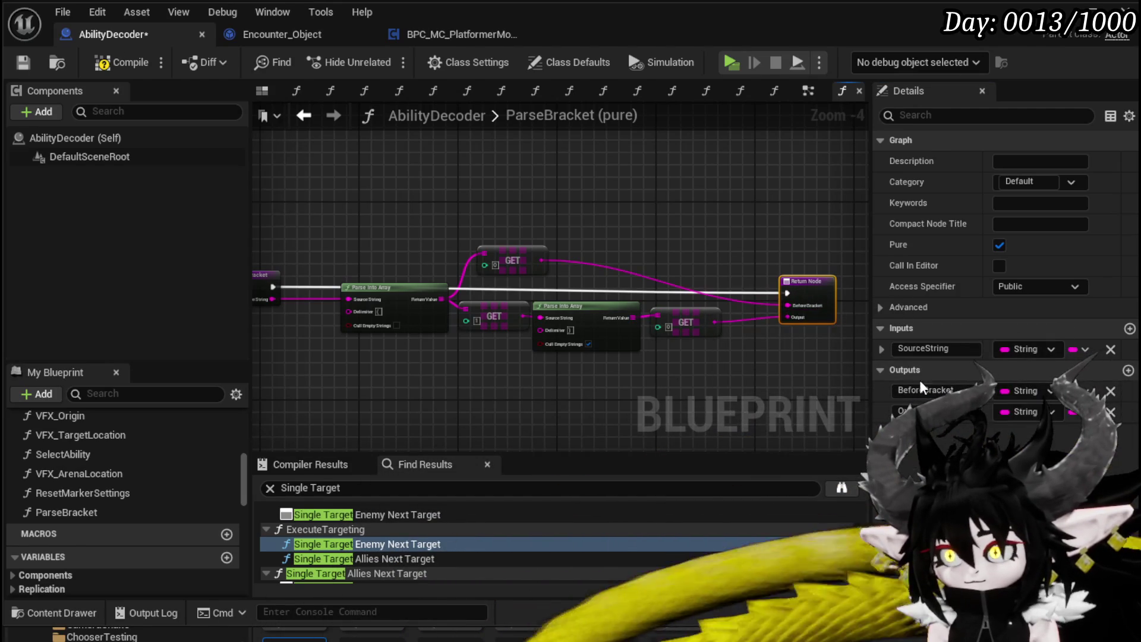
pyautogui.write('In')
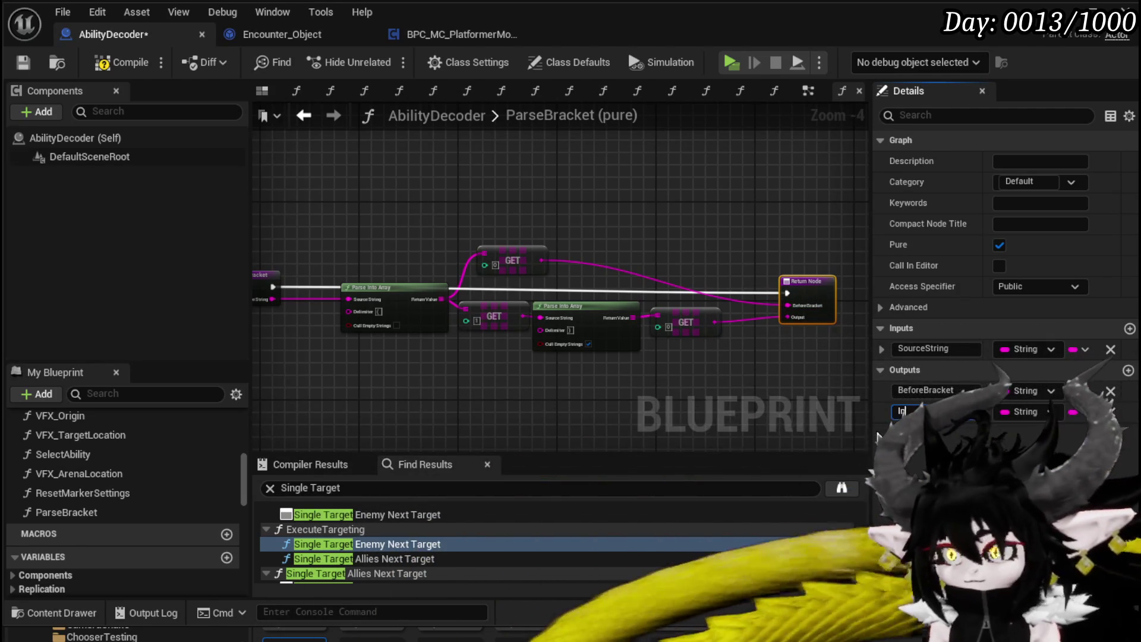
pyautogui.write('Bracket')
pyautogui.press('Return')
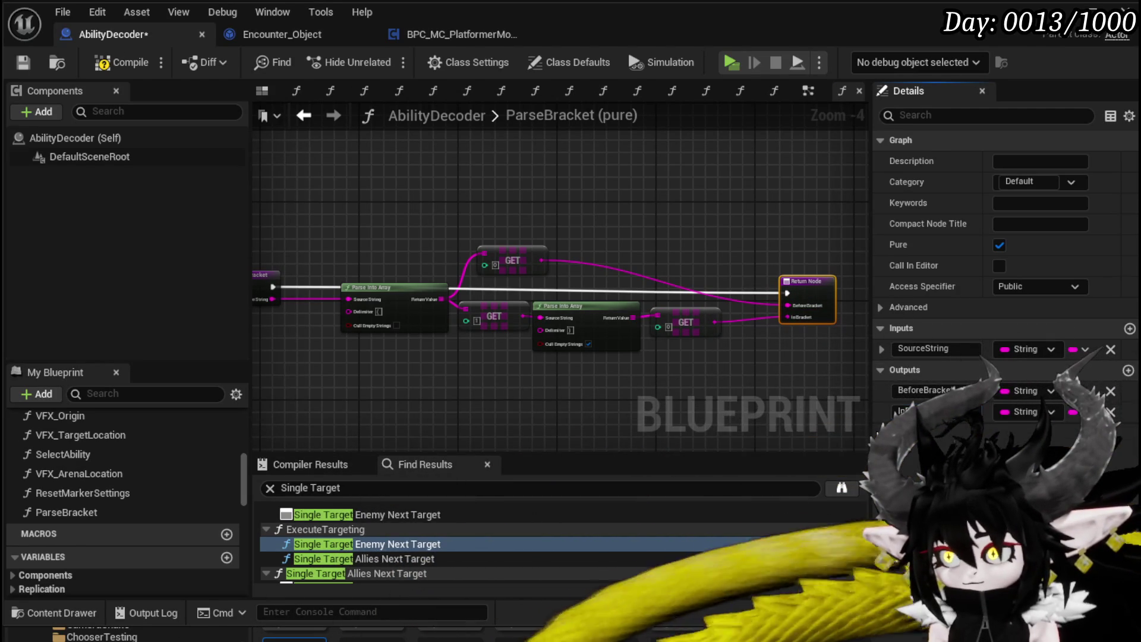
pyautogui.click(588, 344)
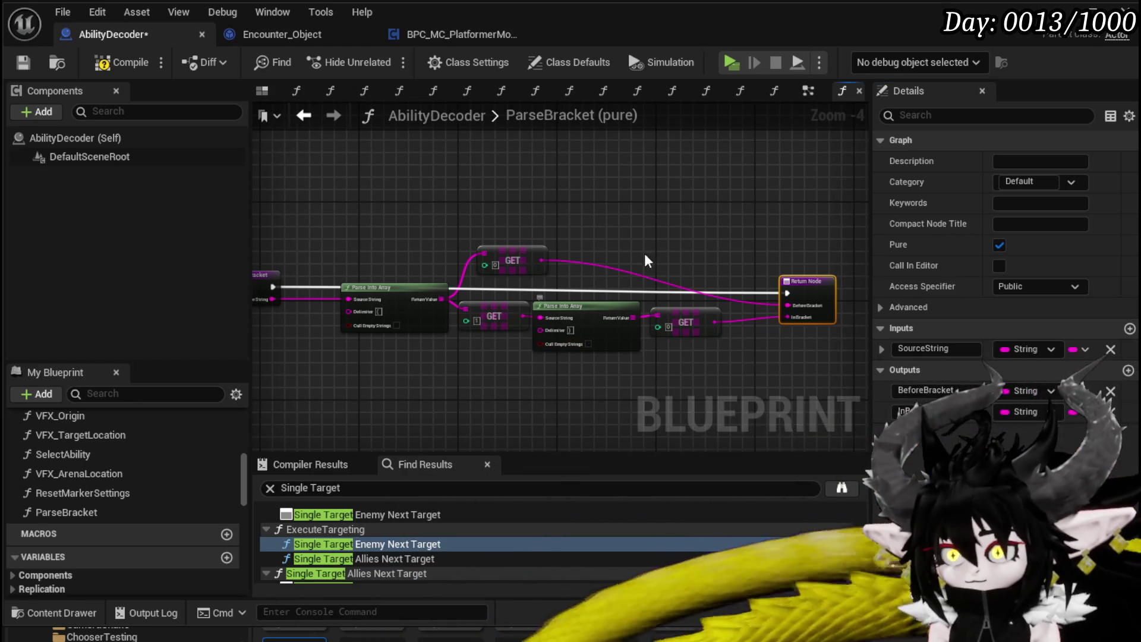
pyautogui.click(640, 262)
pyautogui.click(116, 61)
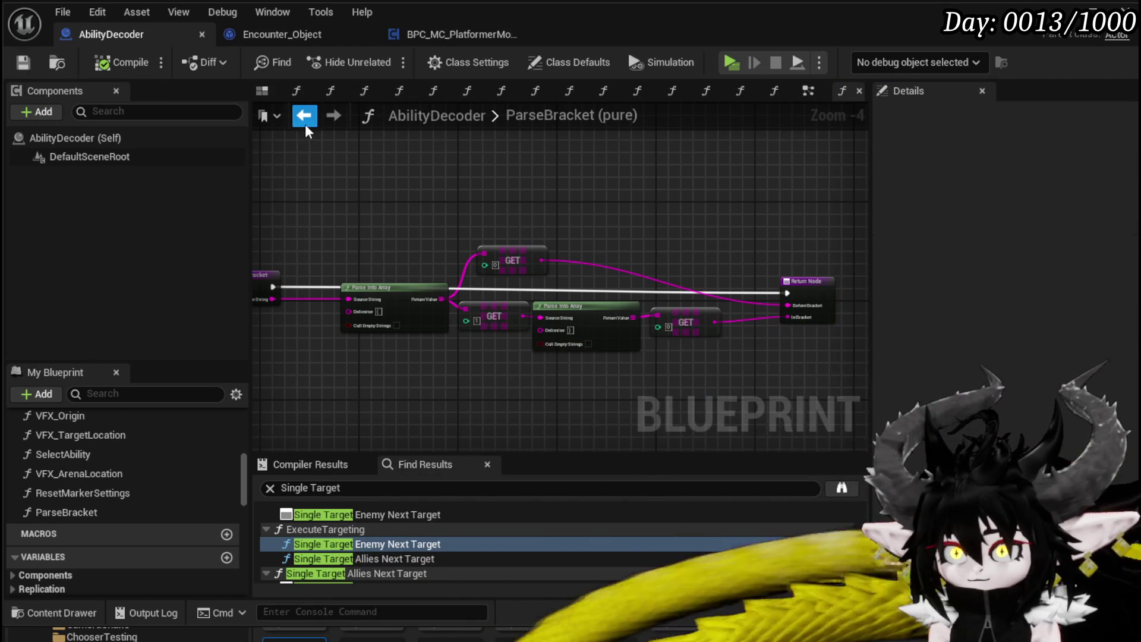
# Back in ParseAbilityData, add a Targeting Type output fed by Parse Bracket's Before Bracket.
pyautogui.click(304, 115)
pyautogui.moveTo(470, 236)
pyautogui.mouseDown()
pyautogui.moveTo(345, 333)
pyautogui.moveTo(500, 337)
pyautogui.moveTo(571, 193)
pyautogui.moveTo(684, 163)
pyautogui.mouseUp()
pyautogui.moveTo(557, 403); pyautogui.dragTo(429, 367)
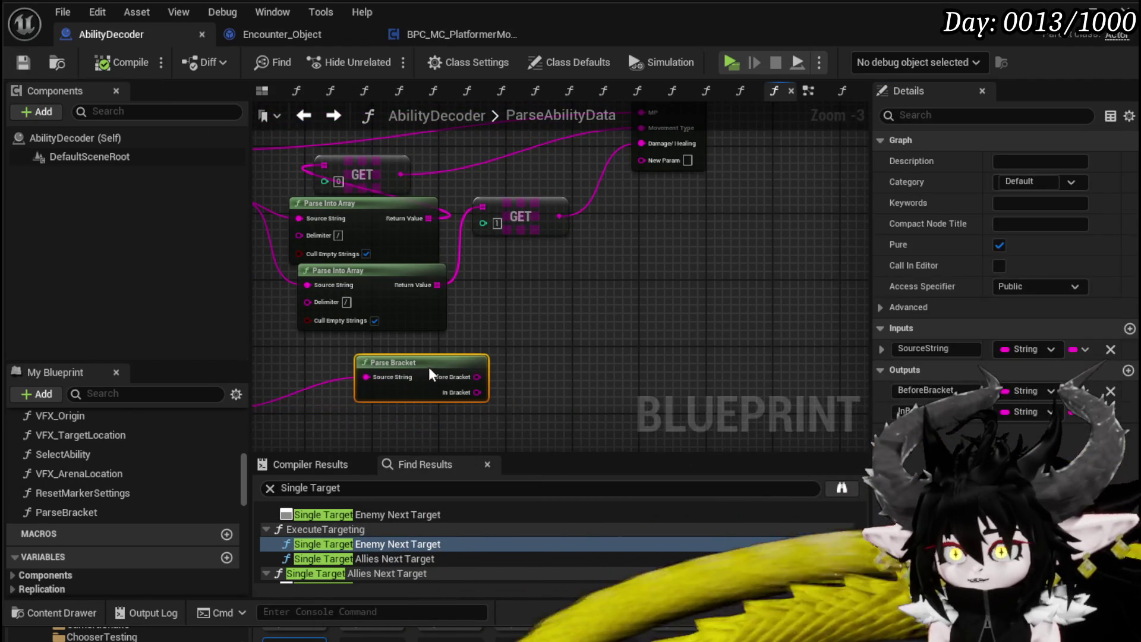
pyautogui.click(700, 153)
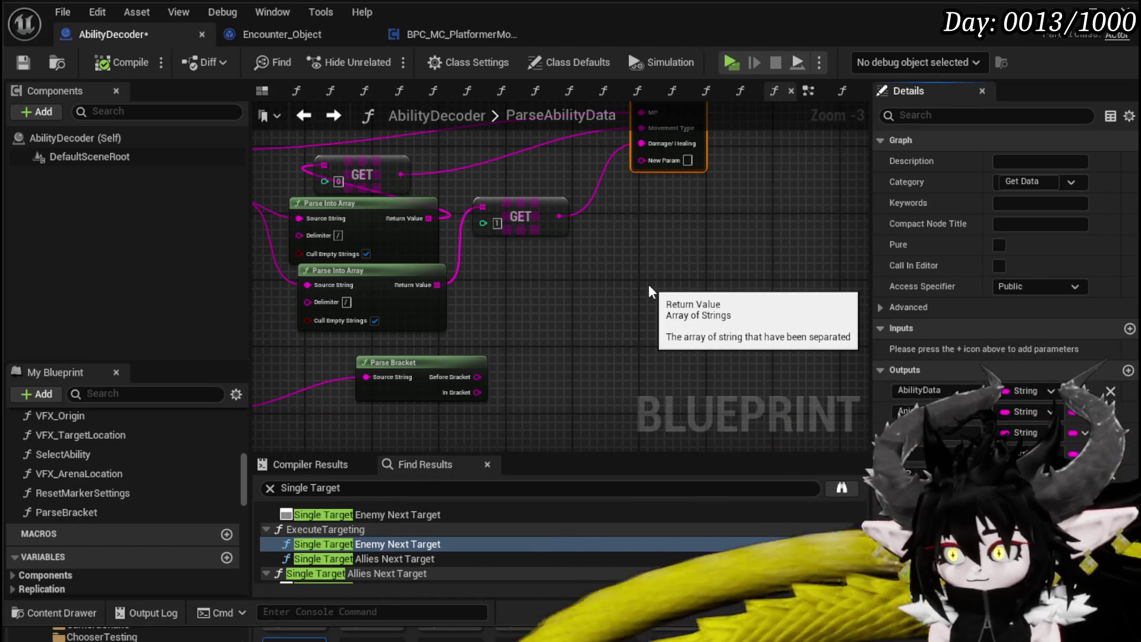
pyautogui.write('Targeting Type')
pyautogui.press('Return')
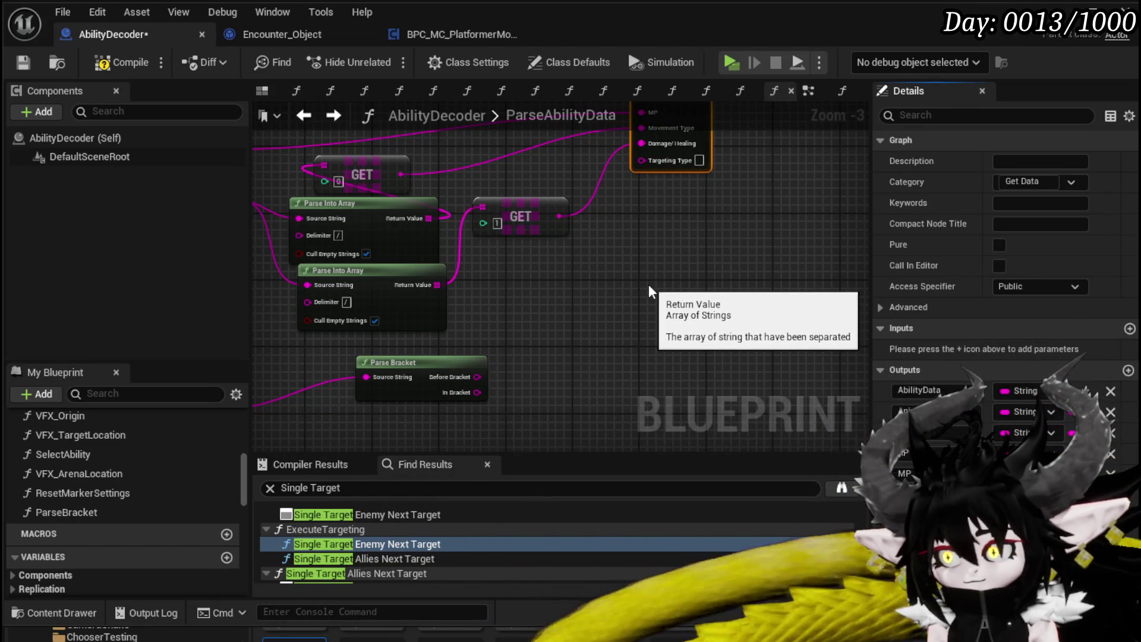
pyautogui.moveTo(477, 376); pyautogui.dragTo(633, 190)
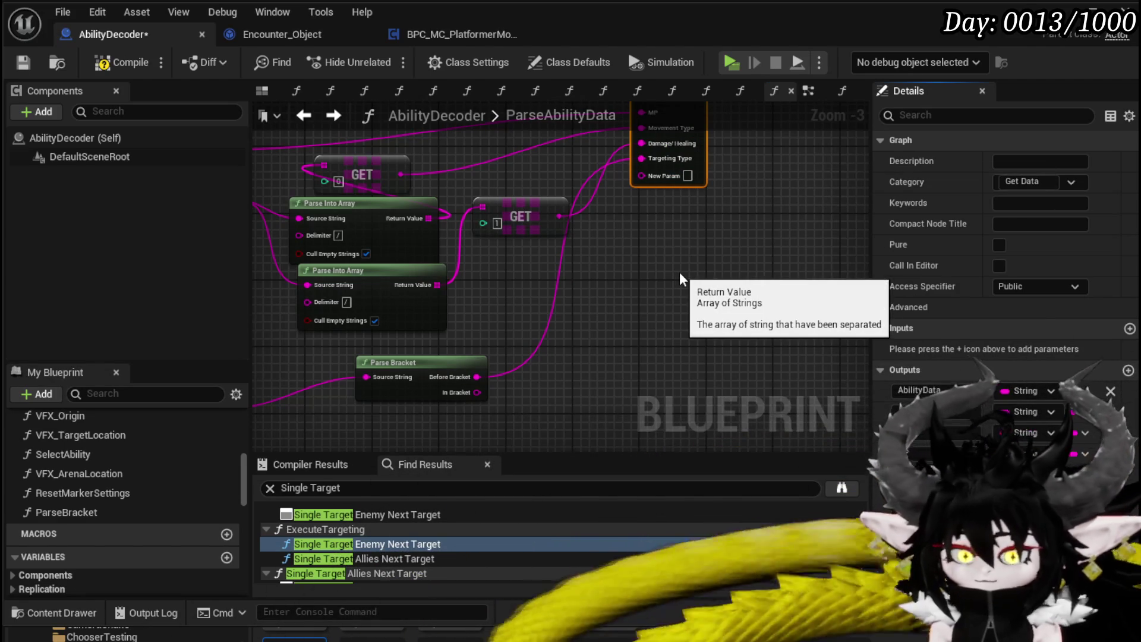
# Add a Targeting Index output fed by In Bracket, and move GET [6] under GET [5].
pyautogui.write('Targeting Index')
pyautogui.press('Return')
pyautogui.moveTo(477, 392)
pyautogui.mouseDown()
pyautogui.moveTo(714, 160)
pyautogui.moveTo(641, 173)
pyautogui.mouseUp()
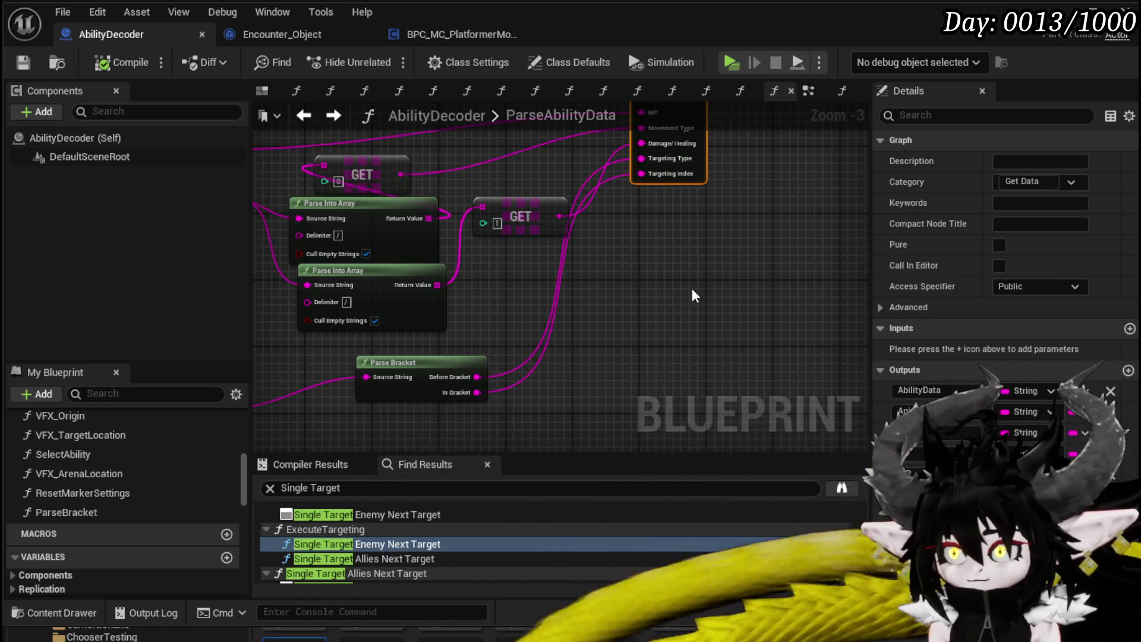
pyautogui.moveTo(250, 438); pyautogui.dragTo(407, 281)
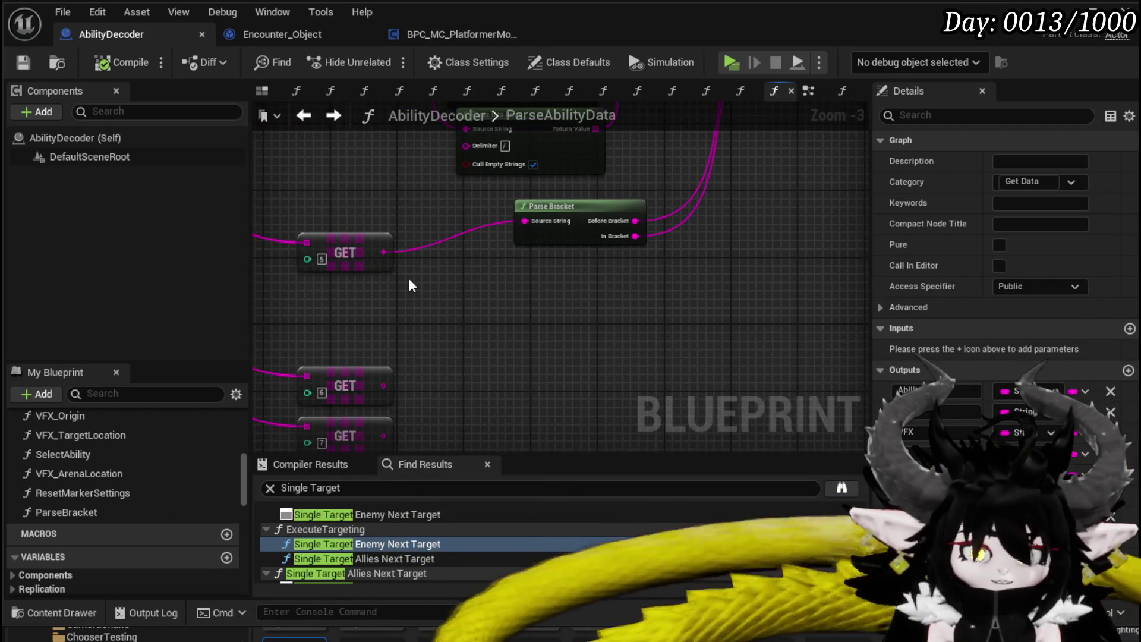
pyautogui.moveTo(356, 384); pyautogui.dragTo(347, 309)
pyautogui.click(612, 224)
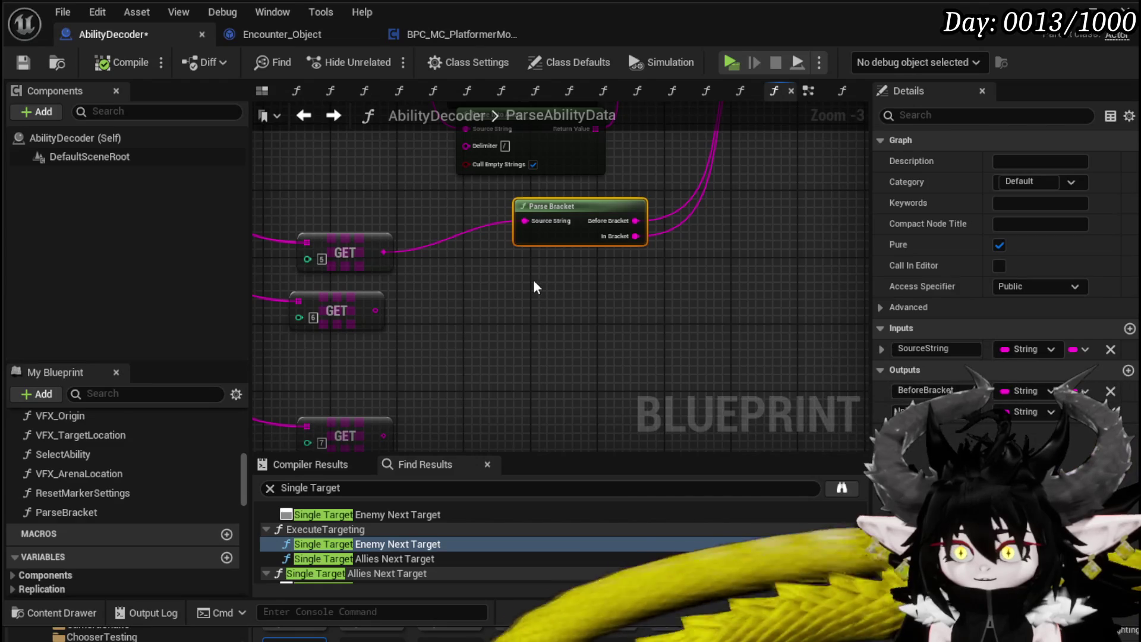
# Duplicate Parse Bracket beside GET 6 and add a new output to the return node.
pyautogui.click(519, 284)
pyautogui.hotkey('ctrl', 'v')
pyautogui.moveTo(375, 309)
pyautogui.mouseDown()
pyautogui.moveTo(397, 320)
pyautogui.moveTo(532, 300)
pyautogui.mouseUp()
pyautogui.moveTo(700, 278); pyautogui.dragTo(616, 277)
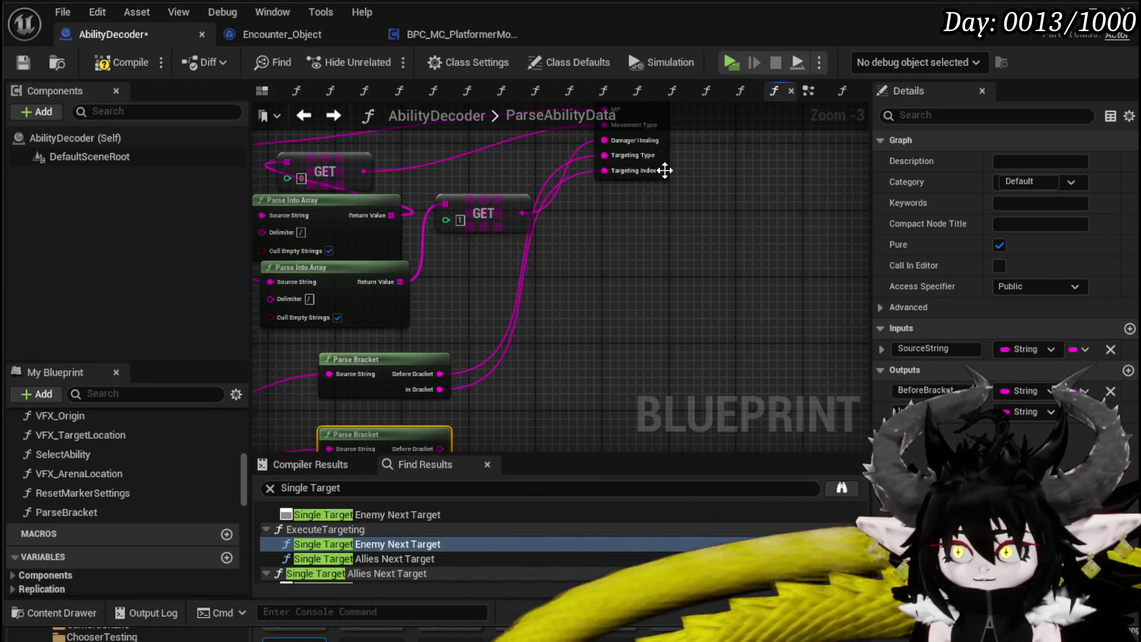
pyautogui.click(633, 151)
pyautogui.click(1127, 370)
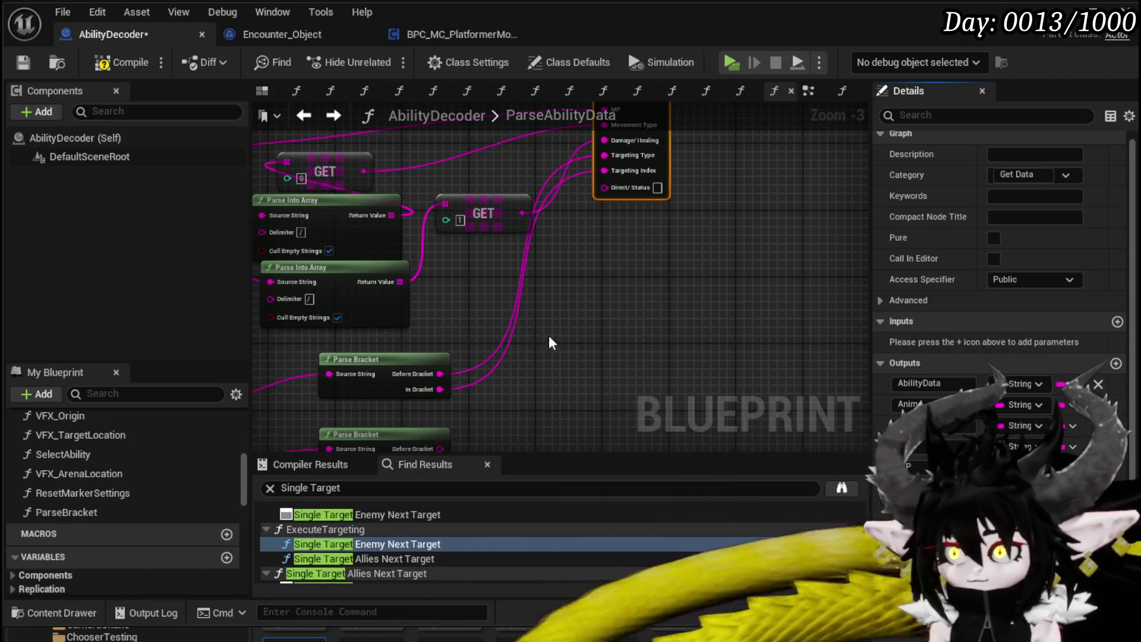
pyautogui.moveTo(458, 404)
pyautogui.mouseDown()
pyautogui.moveTo(633, 166)
pyautogui.moveTo(634, 135)
pyautogui.mouseUp()
# Add a Status Index output fed by the lower In Bracket, plus a Value output.
pyautogui.click(1116, 363)
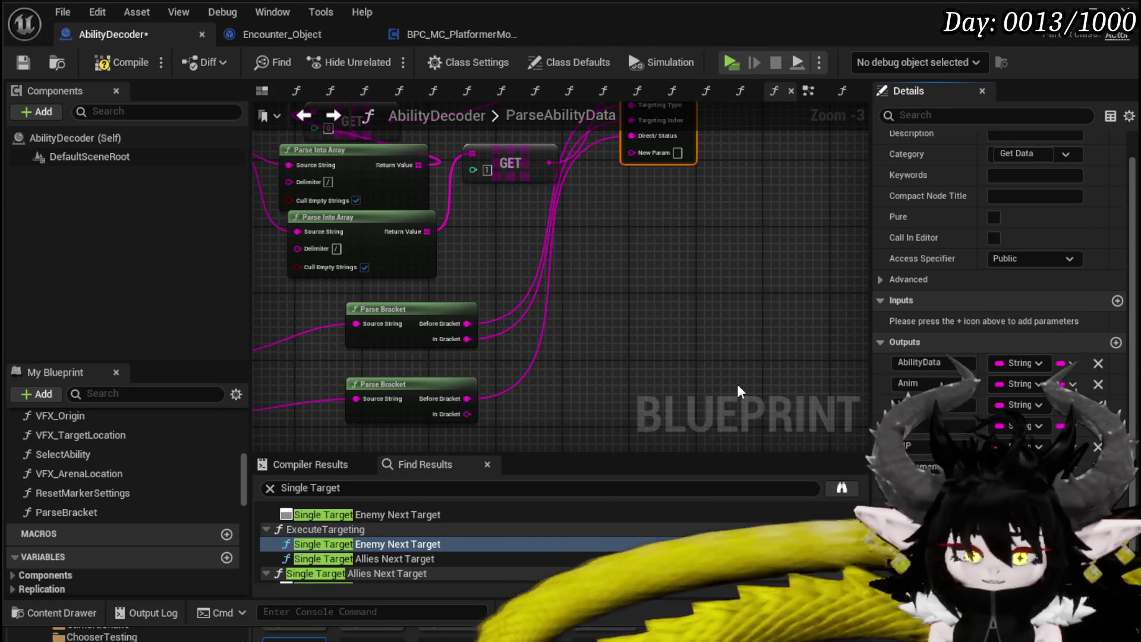
pyautogui.write('Status Index')
pyautogui.press('Return')
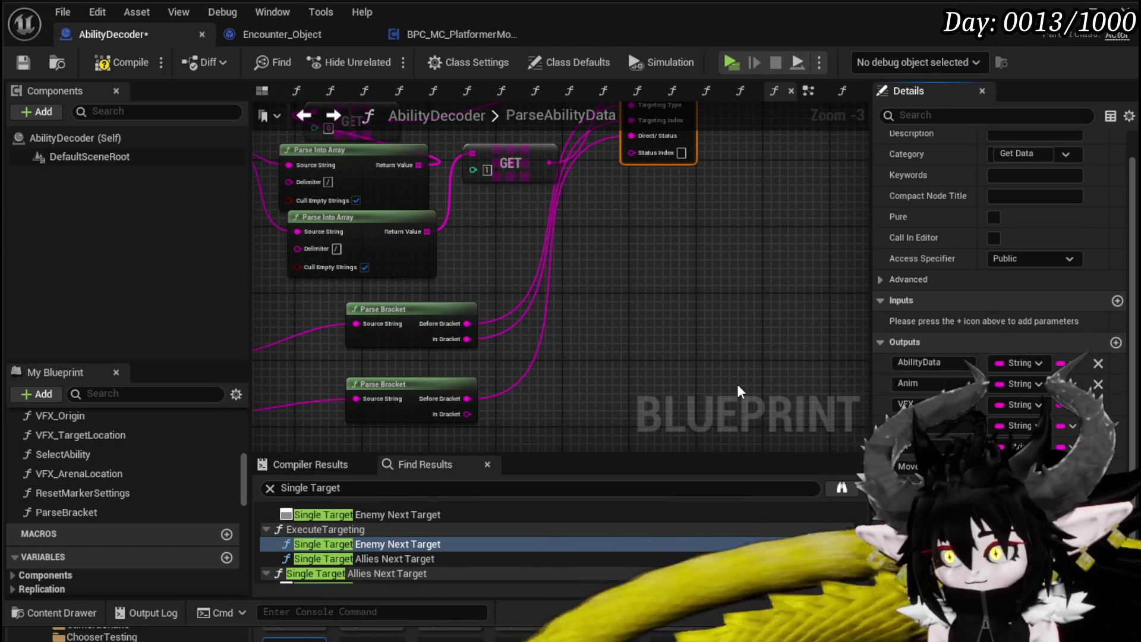
pyautogui.moveTo(456, 413)
pyautogui.mouseDown()
pyautogui.moveTo(644, 280)
pyautogui.moveTo(631, 152)
pyautogui.mouseUp()
pyautogui.click(1116, 342)
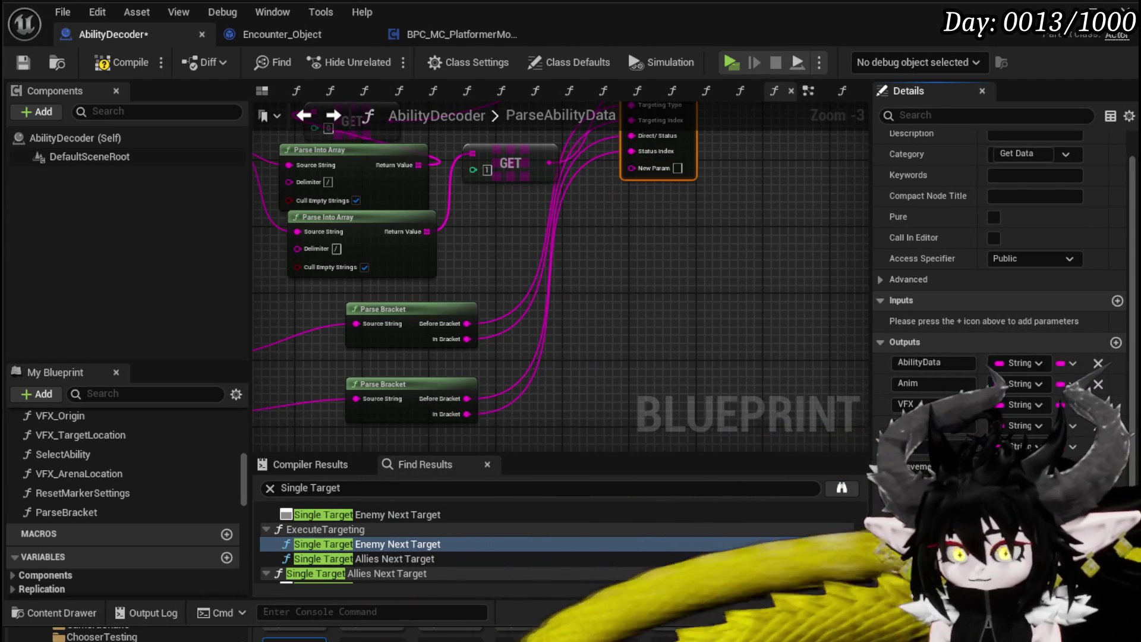
pyautogui.scroll(-1, 902, 564)
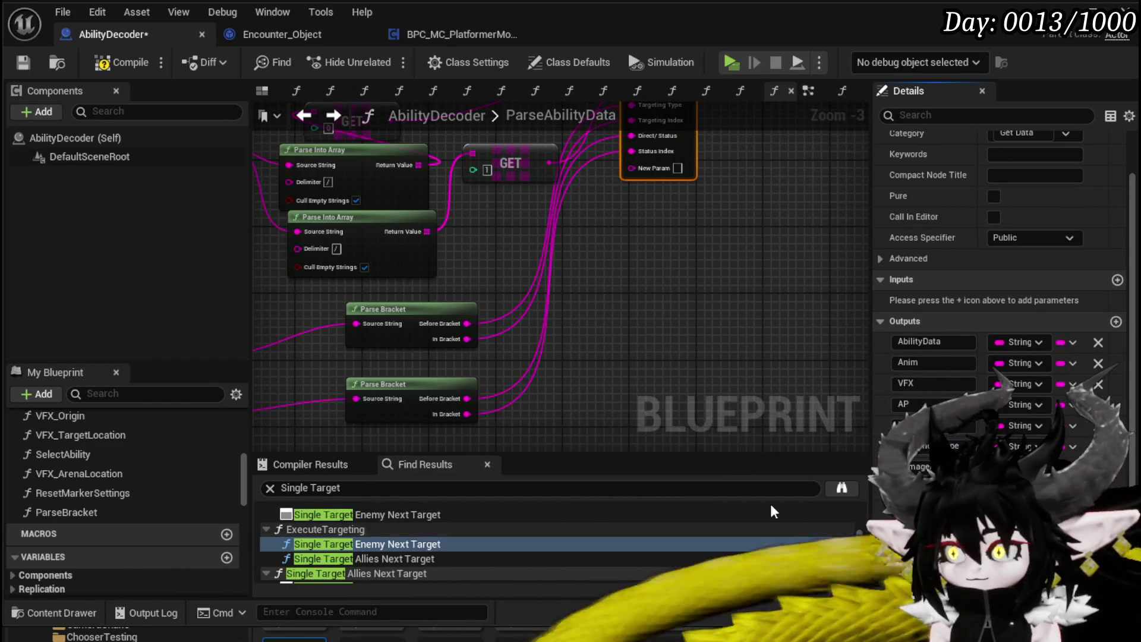
pyautogui.write('Value')
pyautogui.press('Return')
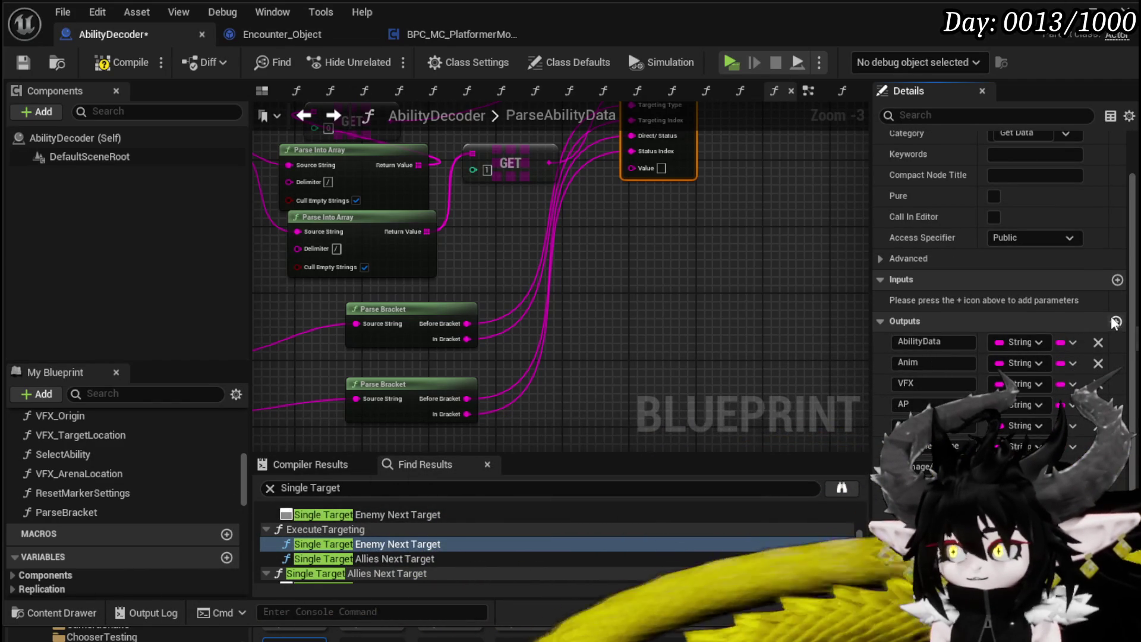
# Add Element and Status Effect outputs, then copy the Parse Bracket node.
pyautogui.click(1116, 322)
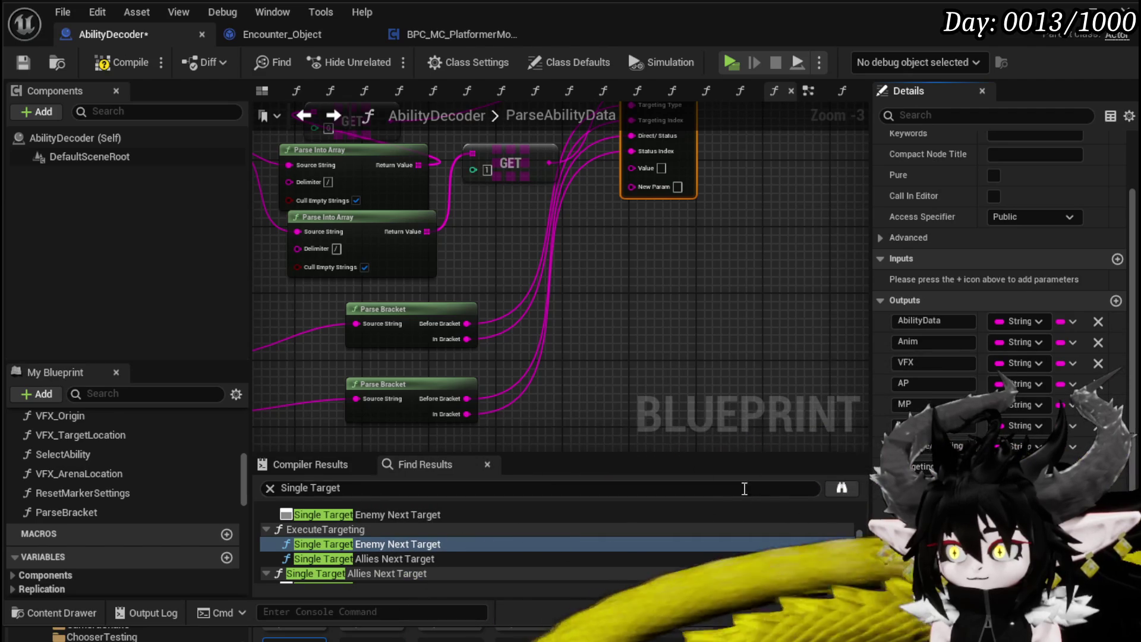
pyautogui.write('Element')
pyautogui.press('Return')
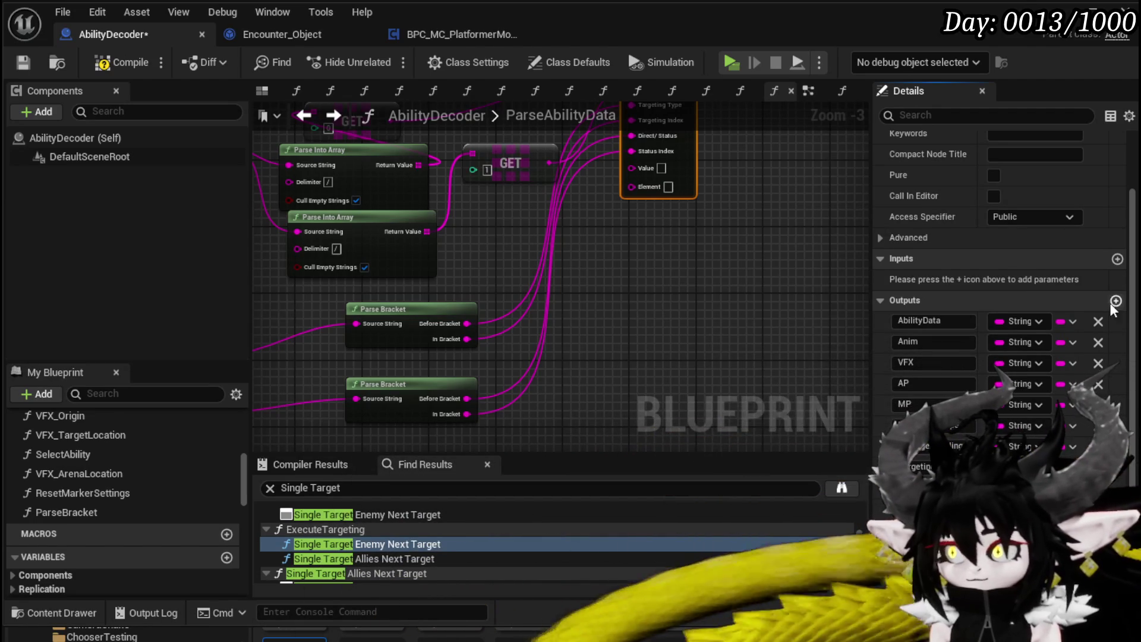
pyautogui.scroll(-1, 998, 279)
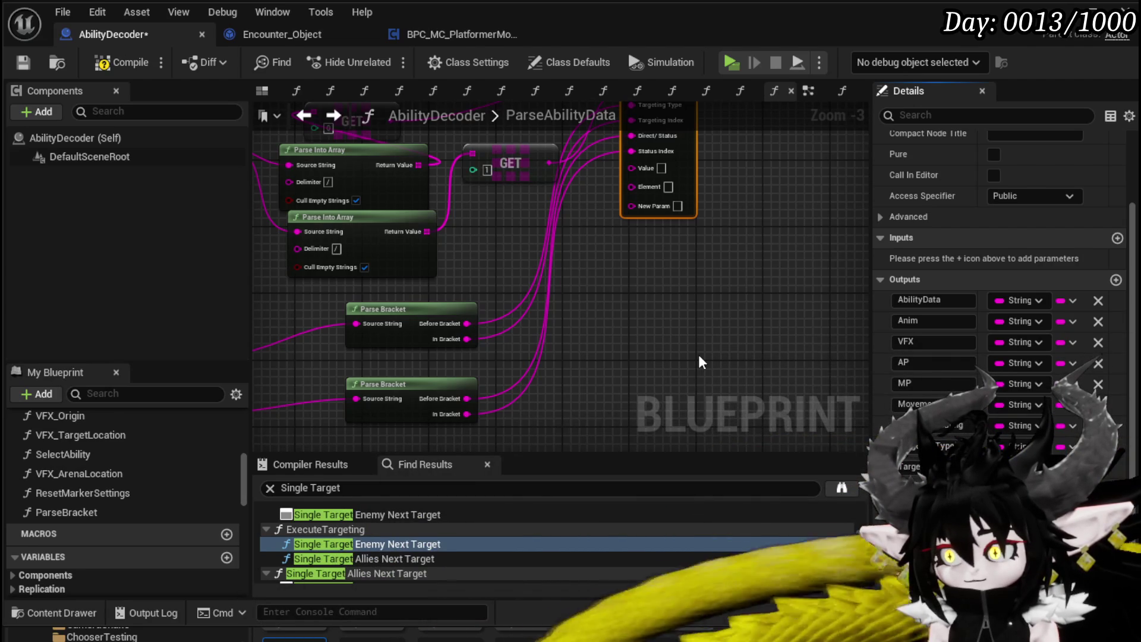
pyautogui.press('Return')
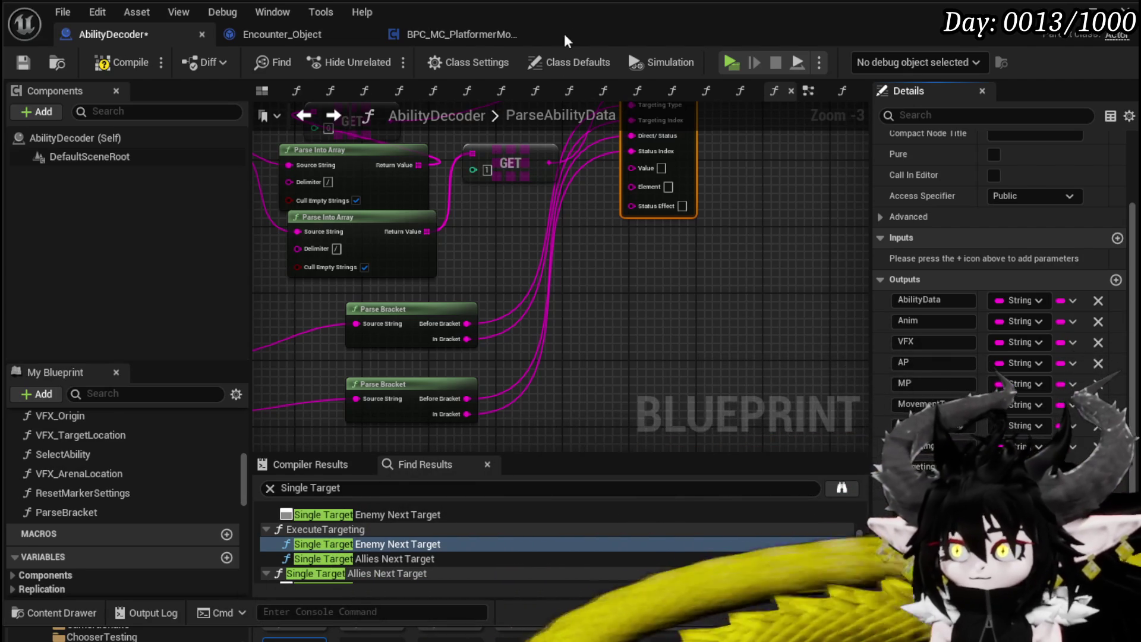
pyautogui.click(612, 309)
pyautogui.hotkey('ctrl', 'c')
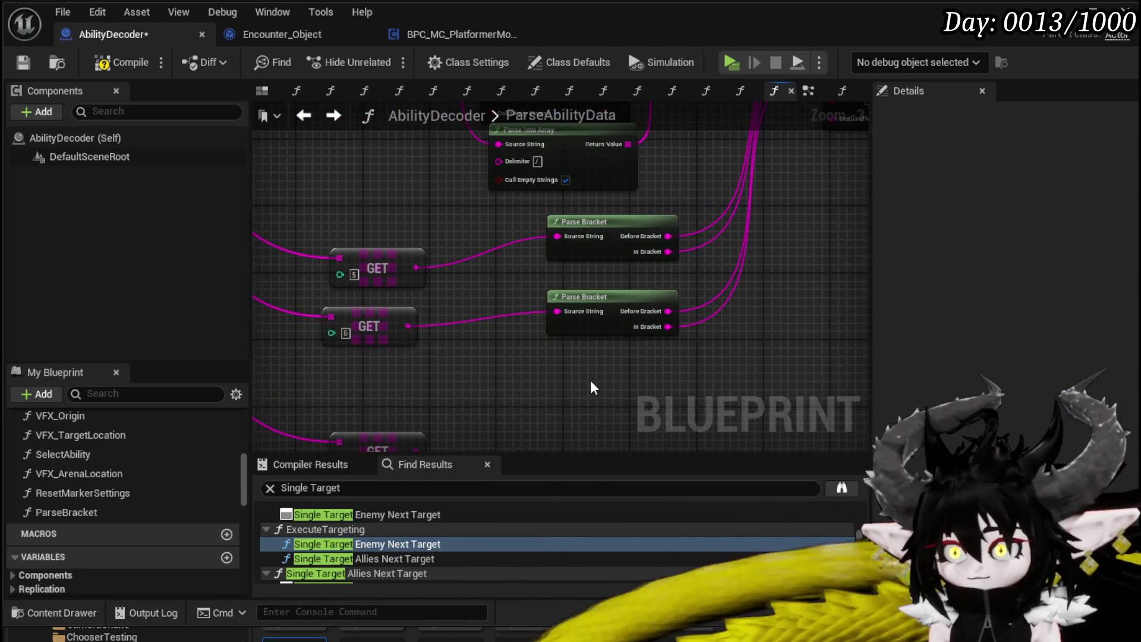
# Paste a spare Parse Bracket copy and connect GET 7 to the Value output.
pyautogui.hotkey('ctrl', 'v')
pyautogui.moveTo(375, 353)
pyautogui.mouseDown()
pyautogui.moveTo(381, 278)
pyautogui.moveTo(743, 280)
pyautogui.moveTo(740, 264)
pyautogui.mouseUp()
pyautogui.moveTo(517, 202); pyautogui.dragTo(517, 200)
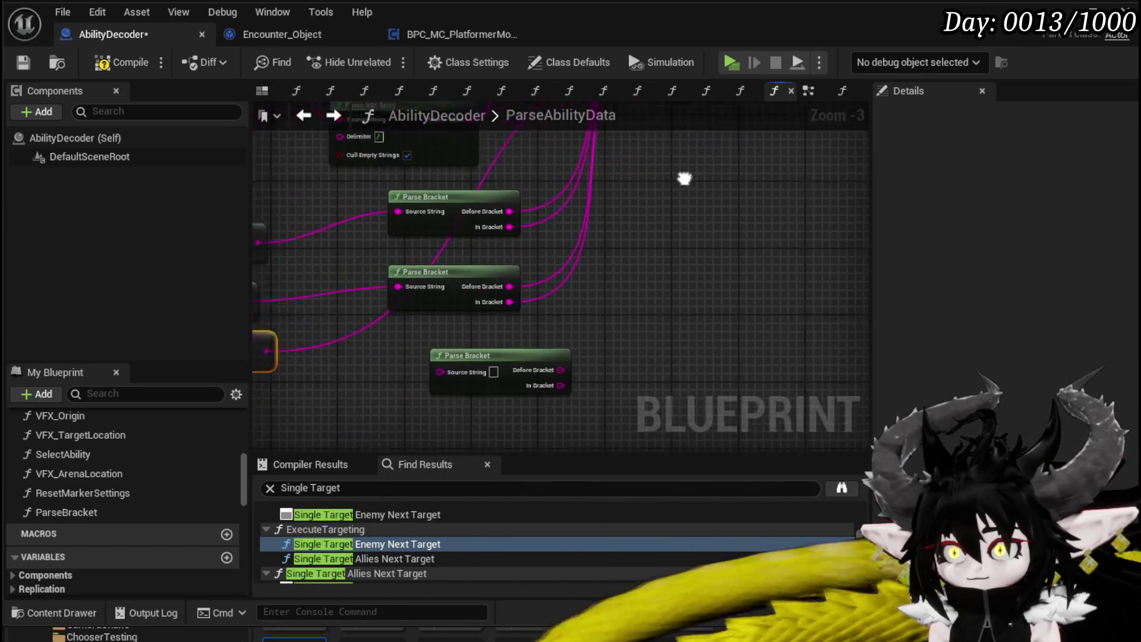
# Duplicate the GET 5, 6 and 7 nodes and set the copies' indices to 8 and 9.
pyautogui.moveTo(395, 345); pyautogui.dragTo(422, 211)
pyautogui.hotkey('ctrl', 'c')
pyautogui.hotkey('ctrl', 'v')
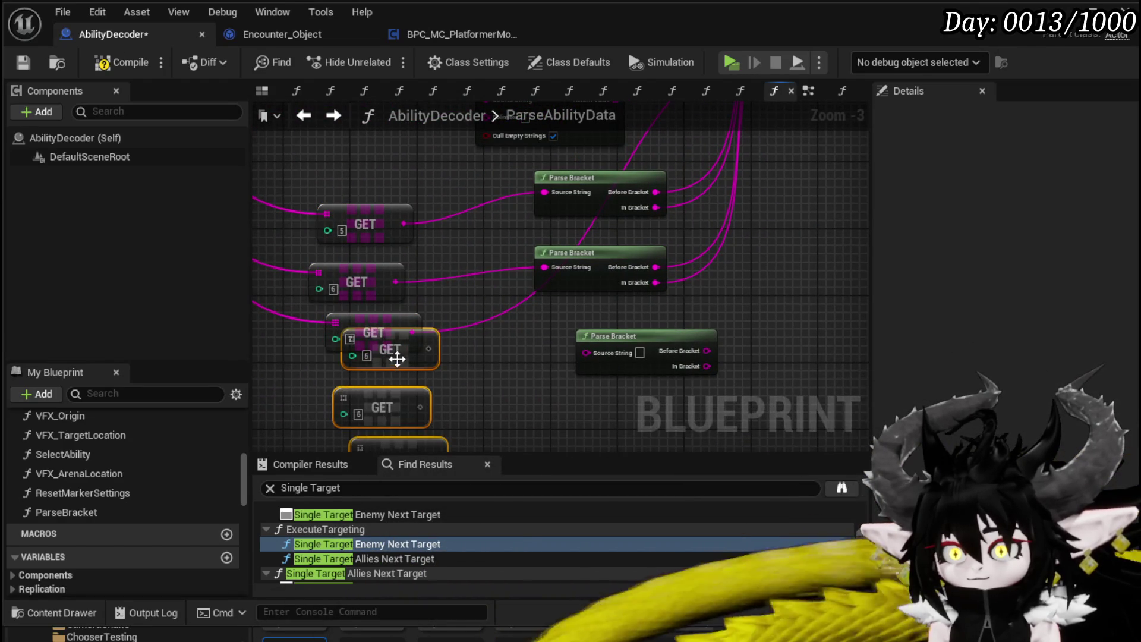
pyautogui.click(342, 389)
pyautogui.write('8')
pyautogui.moveTo(487, 408); pyautogui.dragTo(530, 299)
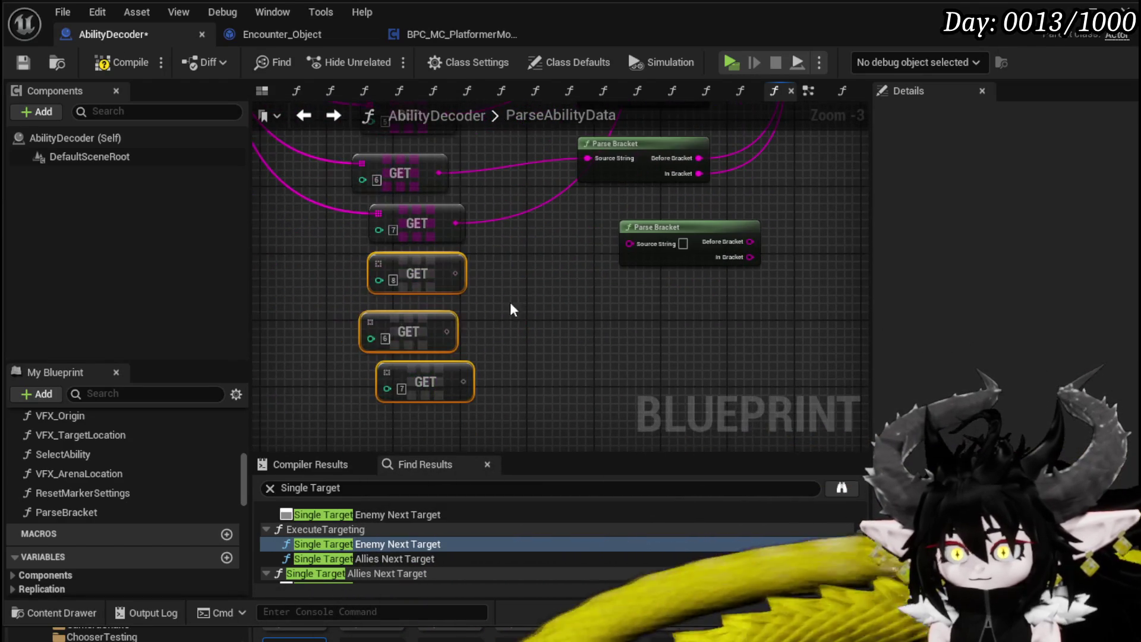
pyautogui.write('9')
pyautogui.click(401, 389)
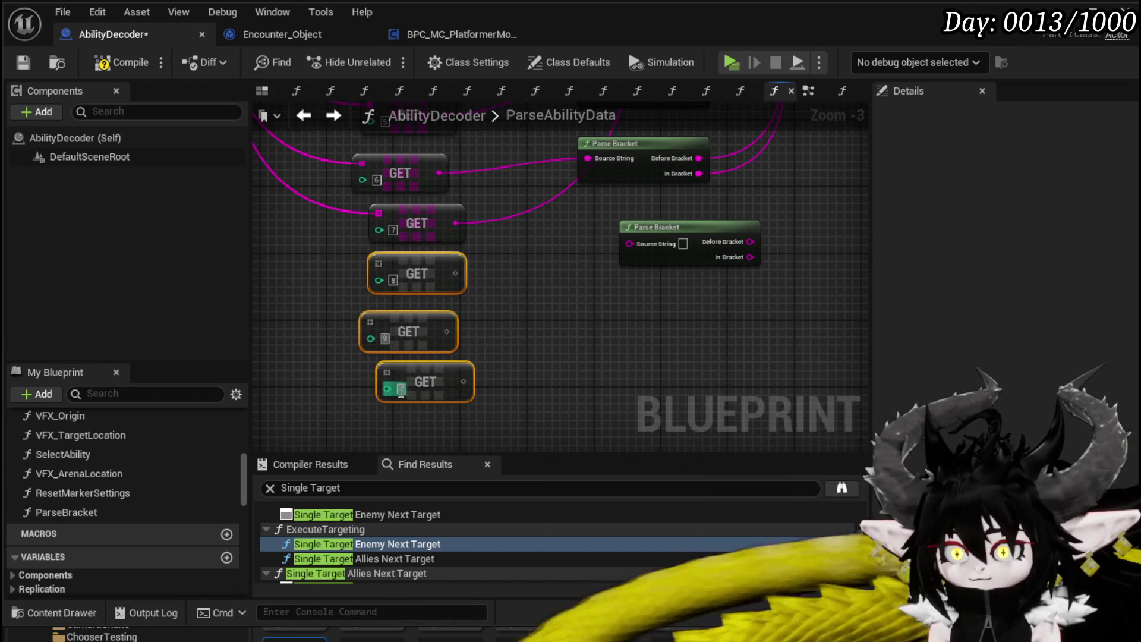
pyautogui.write('10')
# Feed GET 8 into the spare Parse Bracket and wire its In Bracket to the Status Effect output on the return node.
pyautogui.moveTo(554, 305)
pyautogui.mouseDown()
pyautogui.moveTo(530, 390)
pyautogui.moveTo(587, 360)
pyautogui.mouseUp()
pyautogui.click(403, 389)
pyautogui.moveTo(486, 384)
pyautogui.mouseDown()
pyautogui.moveTo(503, 229)
pyautogui.moveTo(477, 271)
pyautogui.mouseUp()
pyautogui.moveTo(481, 225)
pyautogui.mouseDown()
pyautogui.moveTo(466, 319)
pyautogui.moveTo(500, 385)
pyautogui.moveTo(394, 412)
pyautogui.moveTo(569, 352)
pyautogui.moveTo(721, 178)
pyautogui.moveTo(723, 197)
pyautogui.mouseUp()
pyautogui.click(514, 341)
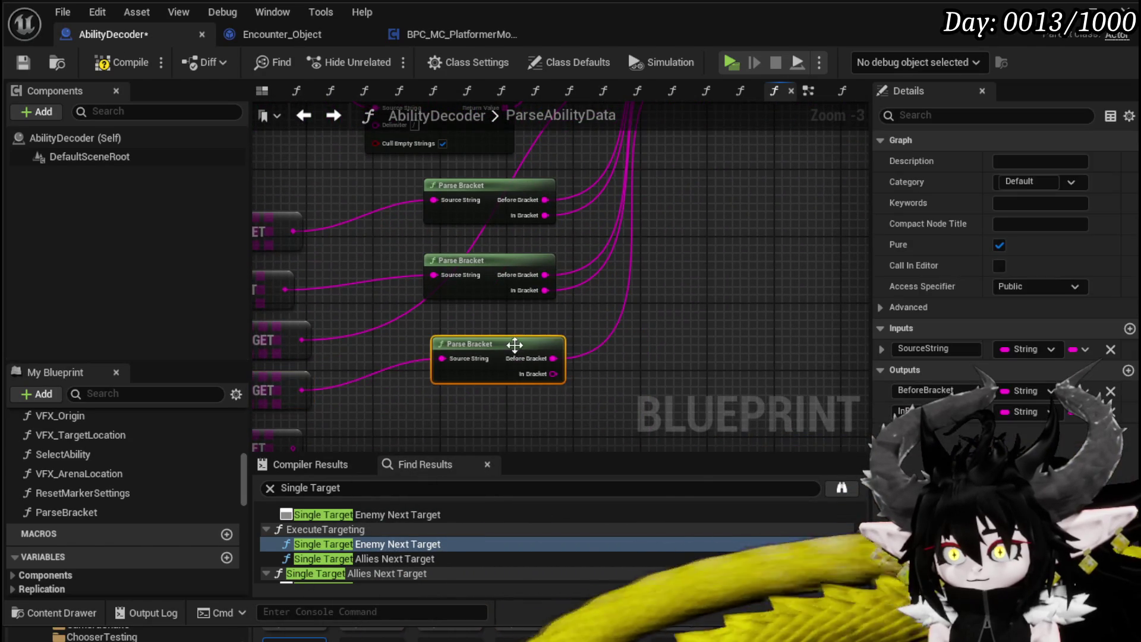
pyautogui.moveTo(552, 374); pyautogui.dragTo(714, 251)
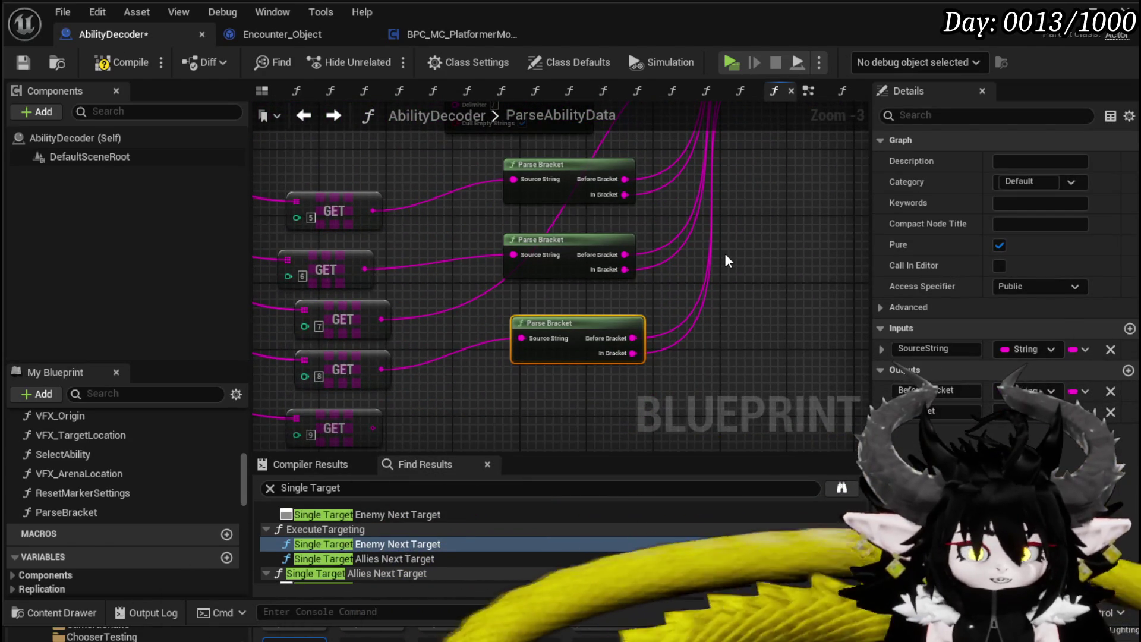
# Add a Parse Into Array on the In Bracket with delimiter $ and Cull Empty Strings off.
pyautogui.moveTo(642, 304); pyautogui.dragTo(461, 302)
pyautogui.moveTo(451, 354); pyautogui.dragTo(537, 358)
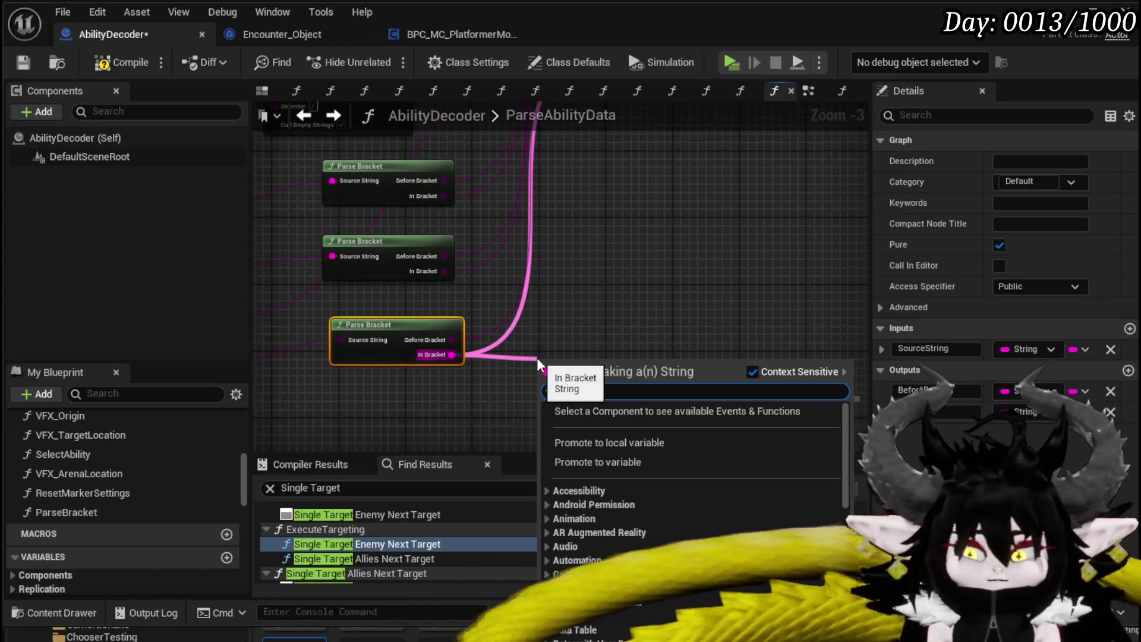
pyautogui.write('parse')
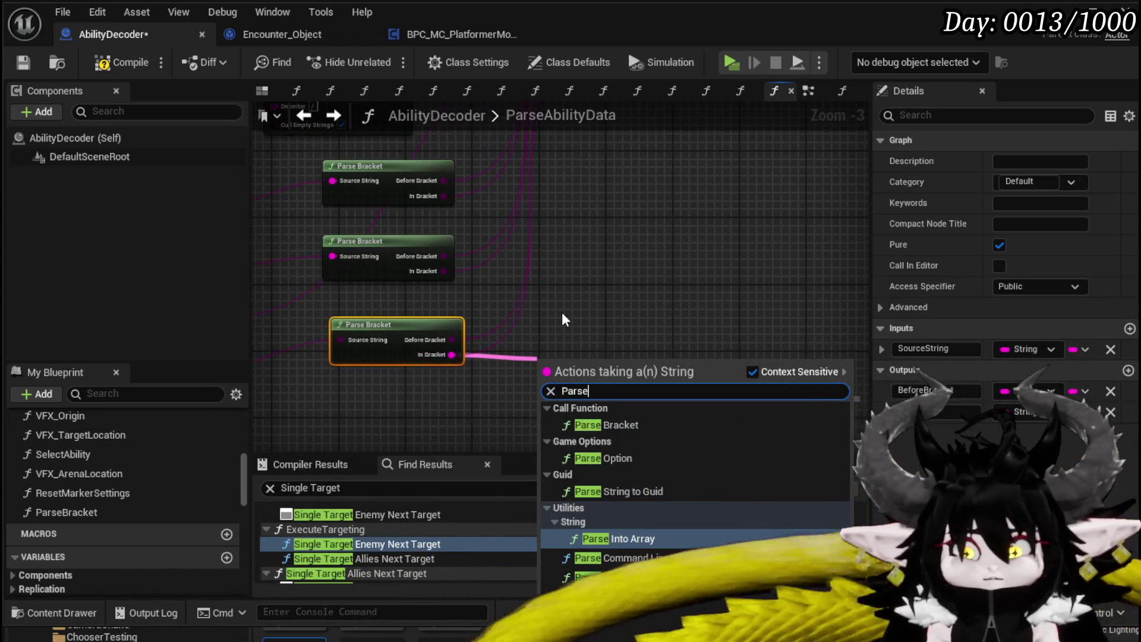
pyautogui.press('Return')
pyautogui.moveTo(573, 401)
pyautogui.mouseDown()
pyautogui.moveTo(566, 375)
pyautogui.moveTo(548, 374)
pyautogui.mouseUp()
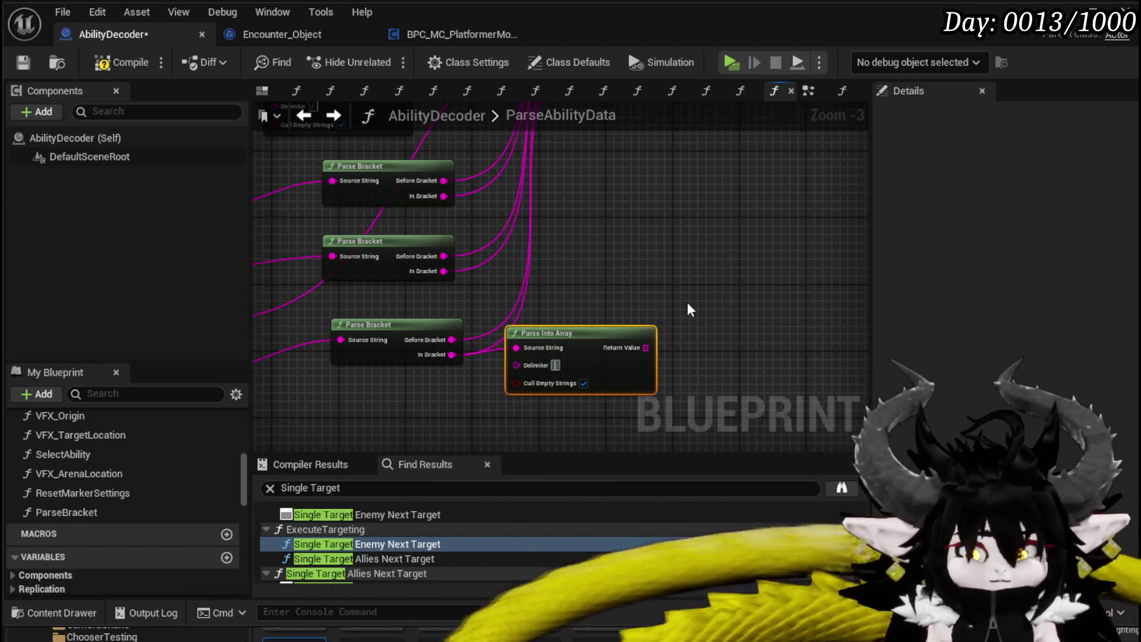
pyautogui.write('$')
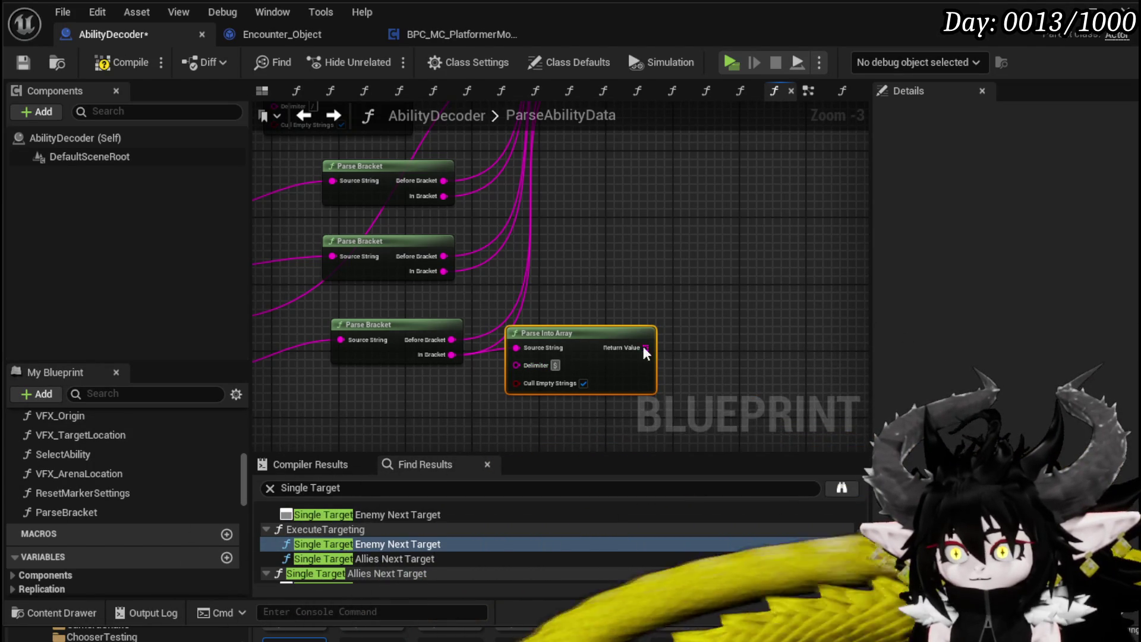
pyautogui.click(581, 383)
# Attach a GET node reading element 0 to the array's Return Value, then look over the GET nodes.
pyautogui.moveTo(645, 347); pyautogui.dragTo(597, 280)
pyautogui.write('get')
pyautogui.click(675, 386)
pyautogui.moveTo(674, 299)
pyautogui.mouseDown()
pyautogui.moveTo(585, 251)
pyautogui.moveTo(624, 364)
pyautogui.moveTo(675, 254)
pyautogui.mouseUp()
pyautogui.moveTo(678, 234); pyautogui.dragTo(760, 212)
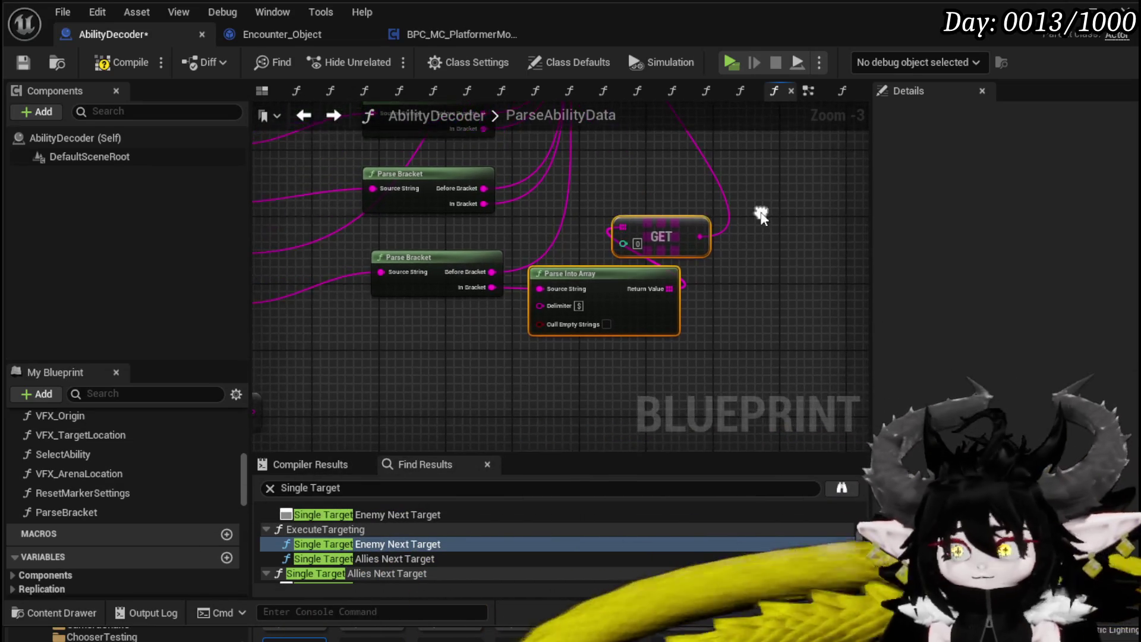
pyautogui.moveTo(596, 223); pyautogui.dragTo(790, 170)
pyautogui.moveTo(775, 306); pyautogui.dragTo(719, 307)
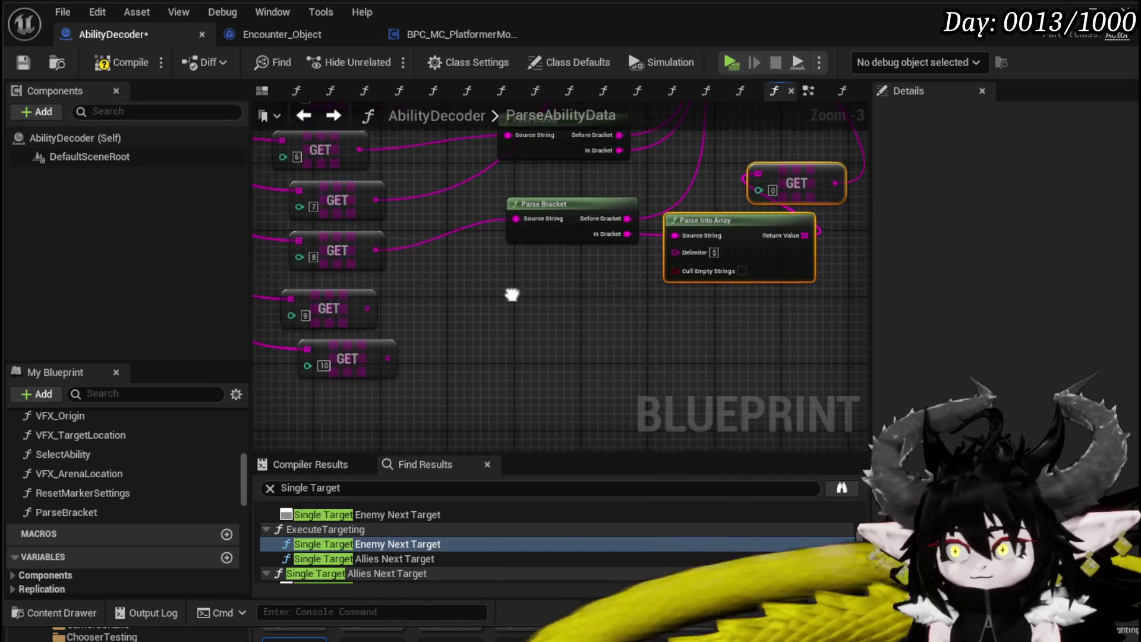
pyautogui.moveTo(369, 318); pyautogui.dragTo(412, 343)
pyautogui.moveTo(634, 351)
pyautogui.mouseDown()
pyautogui.moveTo(473, 355)
pyautogui.moveTo(637, 342)
pyautogui.mouseUp()
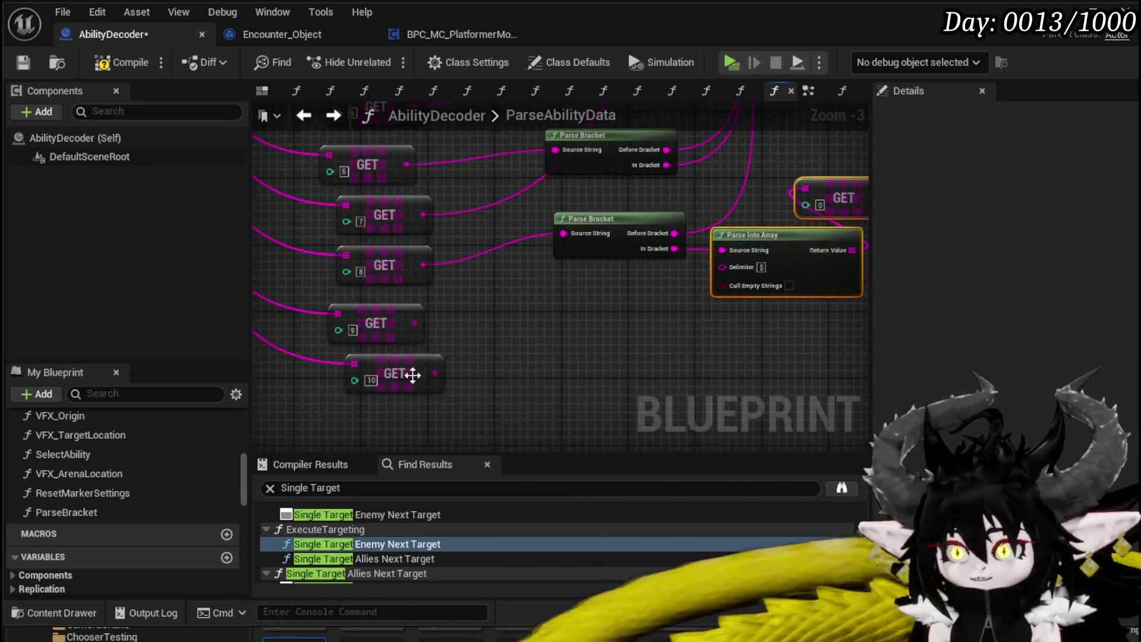
pyautogui.scroll(-3, 508, 326)
pyautogui.scroll(3, 540, 319)
pyautogui.moveTo(539, 318)
pyautogui.mouseDown()
pyautogui.moveTo(416, 346)
pyautogui.moveTo(425, 284)
pyautogui.mouseUp()
pyautogui.scroll(3, 438, 364)
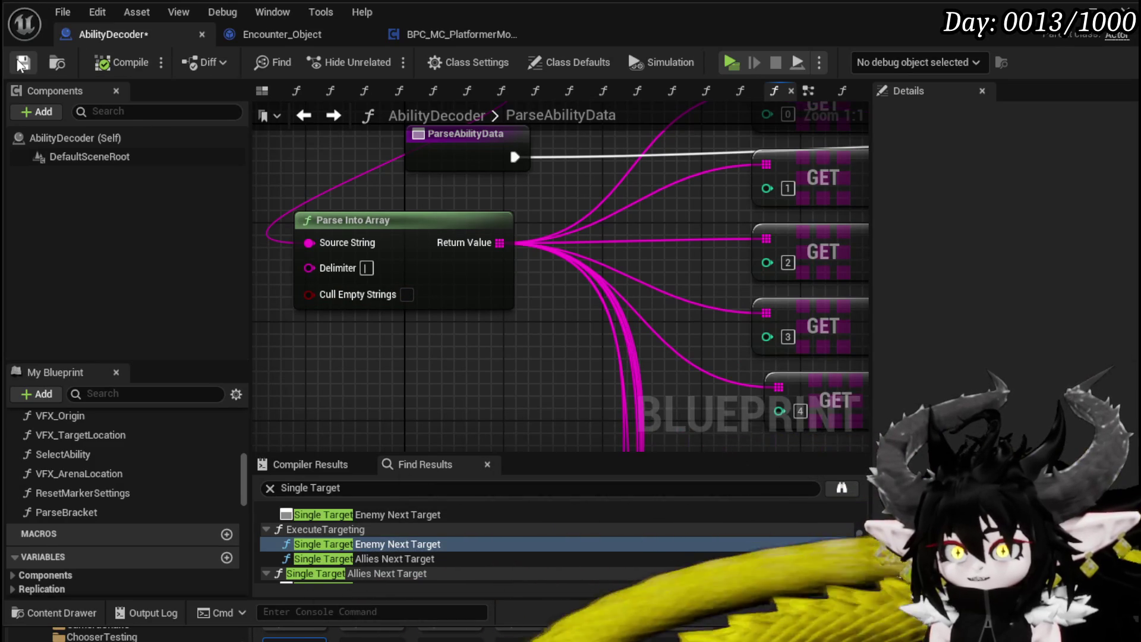
# Duplicate the Parse Into Array node and feed Ability Data into its Source String.
pyautogui.scroll(-6, 374, 250)
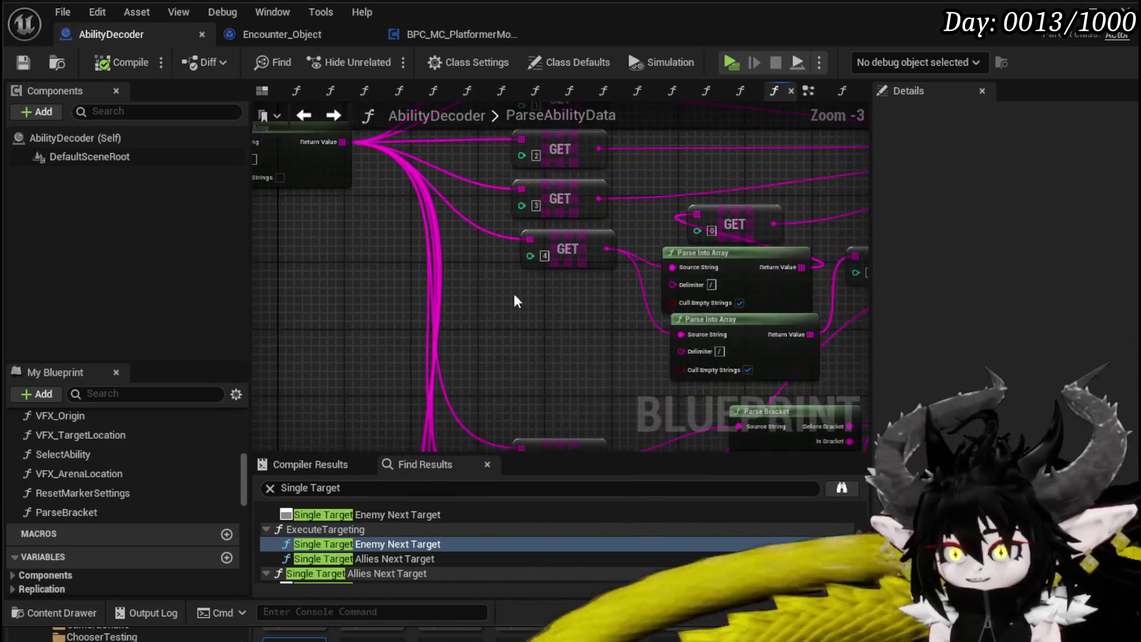
pyautogui.scroll(2, 483, 231)
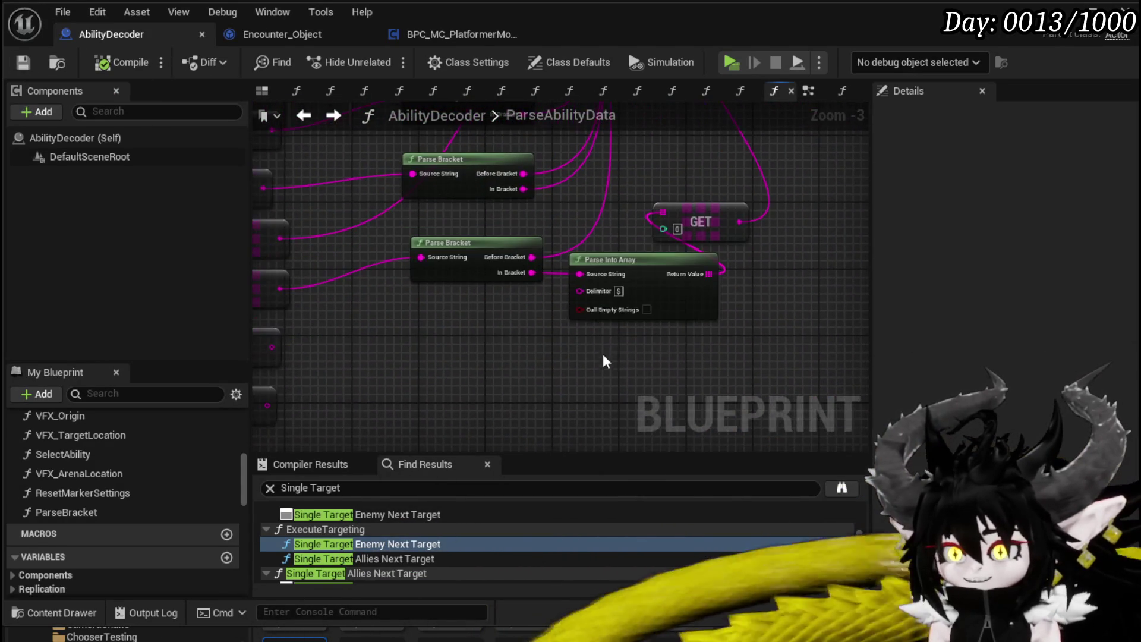
pyautogui.hotkey('ctrl', 'c')
pyautogui.hotkey('ctrl', 'v')
pyautogui.scroll(-2, 404, 350)
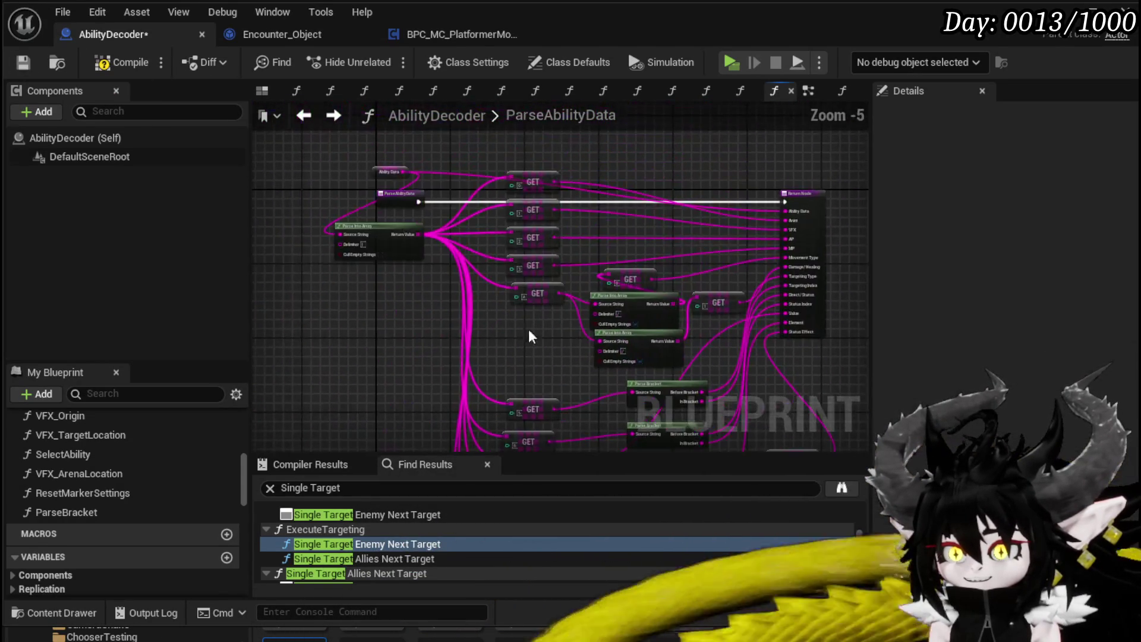
pyautogui.scroll(2, 425, 254)
pyautogui.click(392, 202)
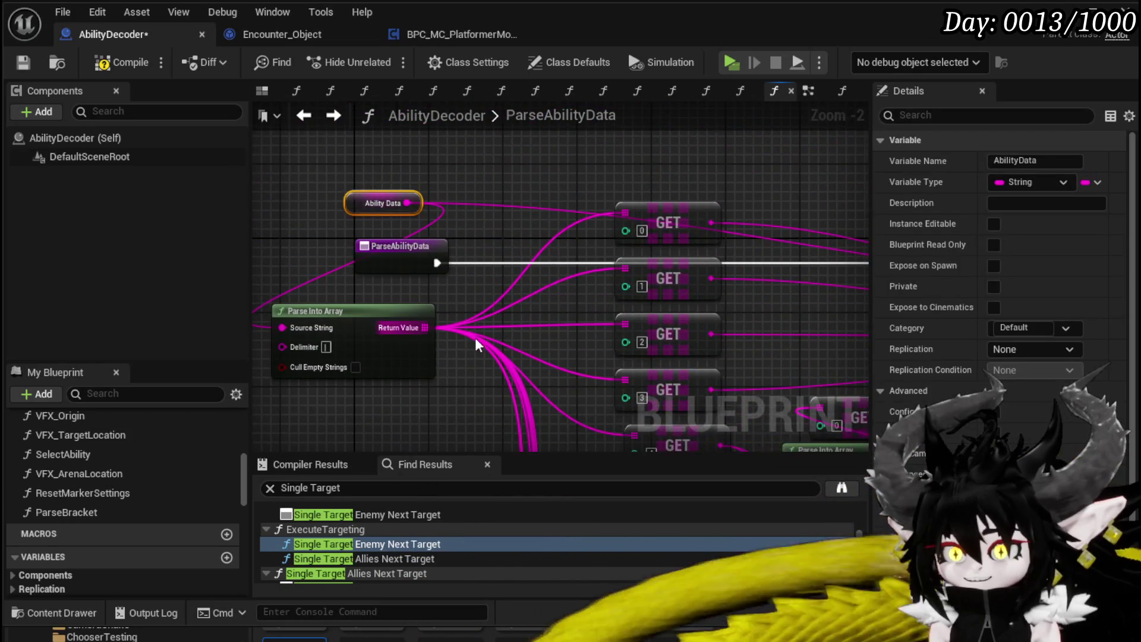
pyautogui.scroll(-1, 471, 334)
pyautogui.scroll(3, 434, 284)
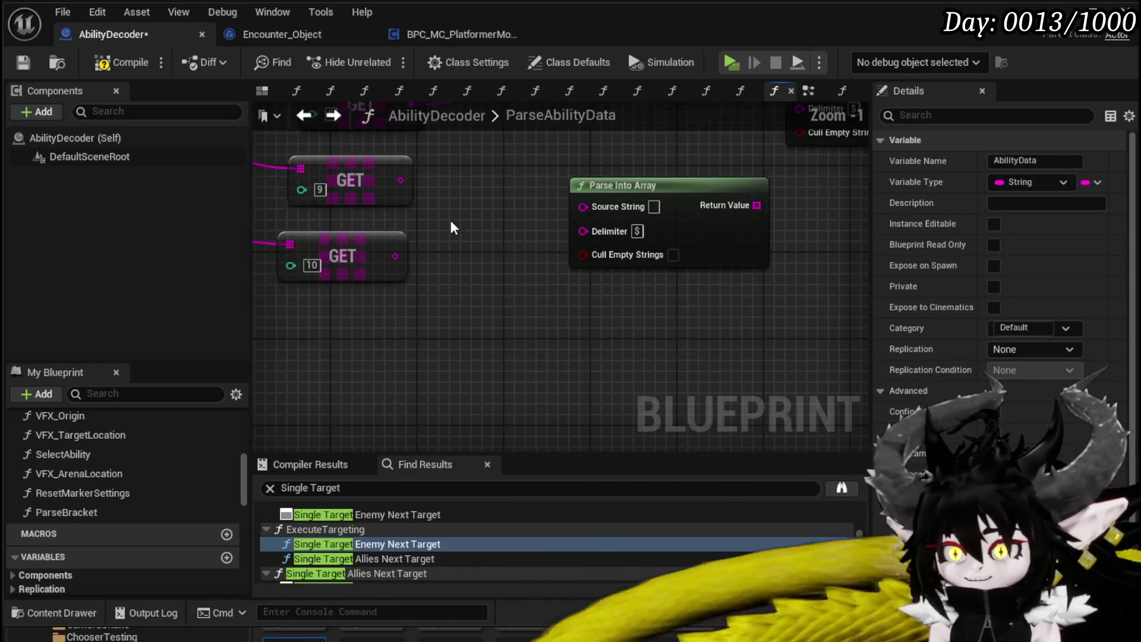
pyautogui.moveTo(523, 232); pyautogui.dragTo(596, 204)
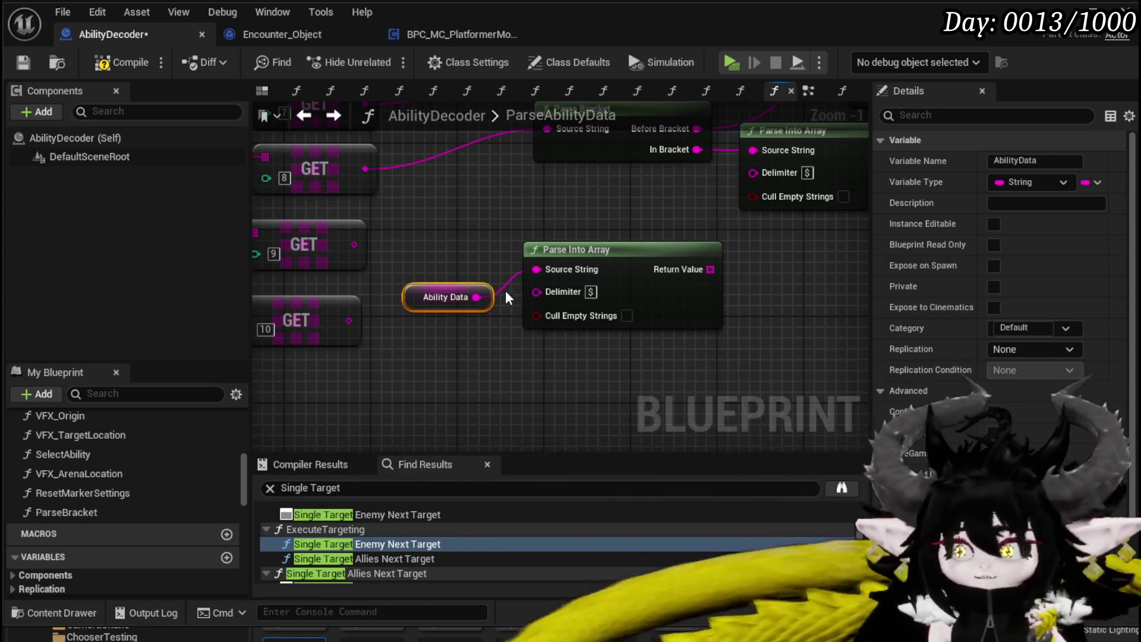
# Place the new Parse Into Array beside Ability Data and wire its array into a GET set to index 1.
pyautogui.moveTo(649, 252)
pyautogui.mouseDown()
pyautogui.moveTo(385, 300)
pyautogui.moveTo(594, 300)
pyautogui.moveTo(400, 301)
pyautogui.moveTo(827, 329)
pyautogui.mouseUp()
pyautogui.click(345, 288)
pyautogui.moveTo(482, 326); pyautogui.dragTo(345, 338)
pyautogui.moveTo(467, 301); pyautogui.dragTo(312, 304)
pyautogui.moveTo(453, 320); pyautogui.dragTo(777, 305)
pyautogui.moveTo(818, 311)
pyautogui.mouseDown()
pyautogui.moveTo(579, 289)
pyautogui.moveTo(529, 309)
pyautogui.mouseUp()
pyautogui.click(557, 304)
pyautogui.write('1')
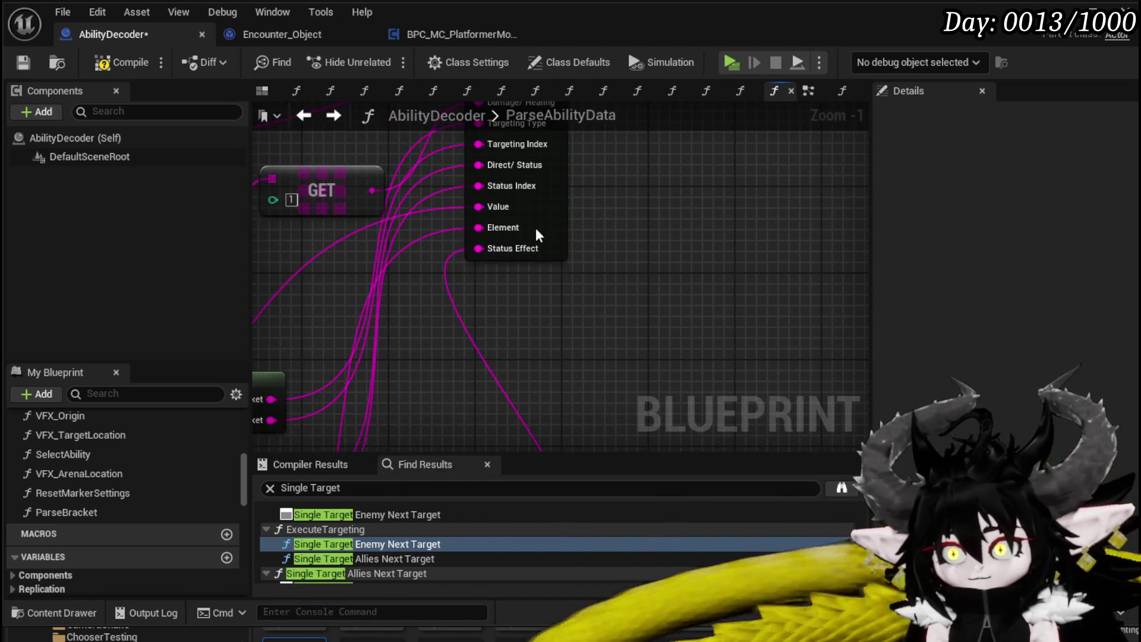
# Add a new function output named AbilityName on the return node.
pyautogui.click(535, 230)
pyautogui.click(1117, 370)
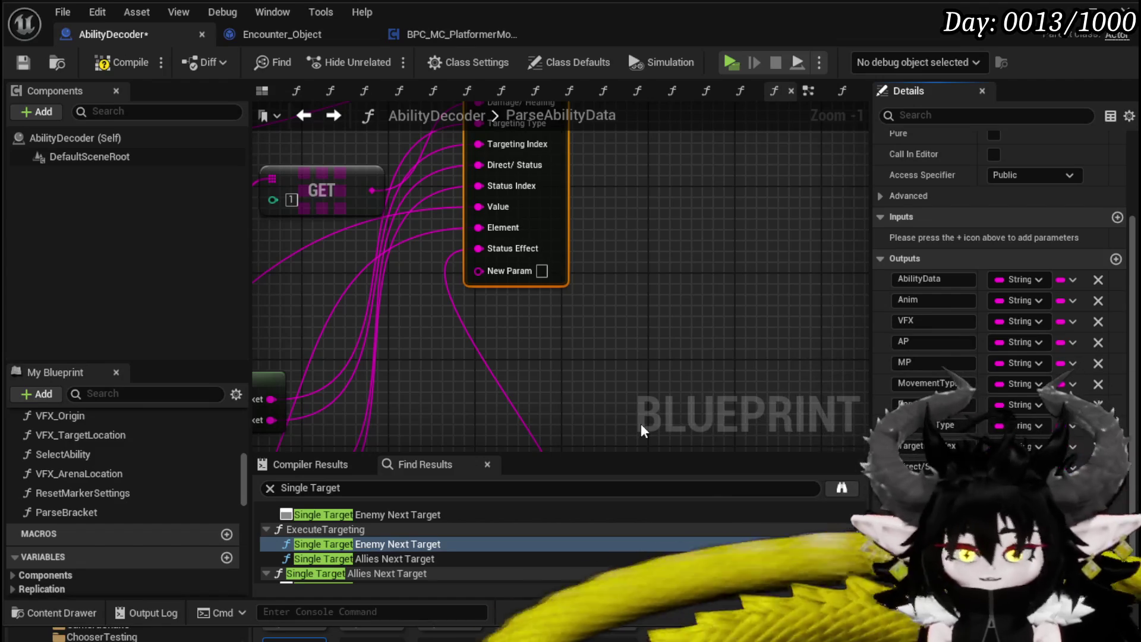
pyautogui.write('AbilityName')
pyautogui.press('Return')
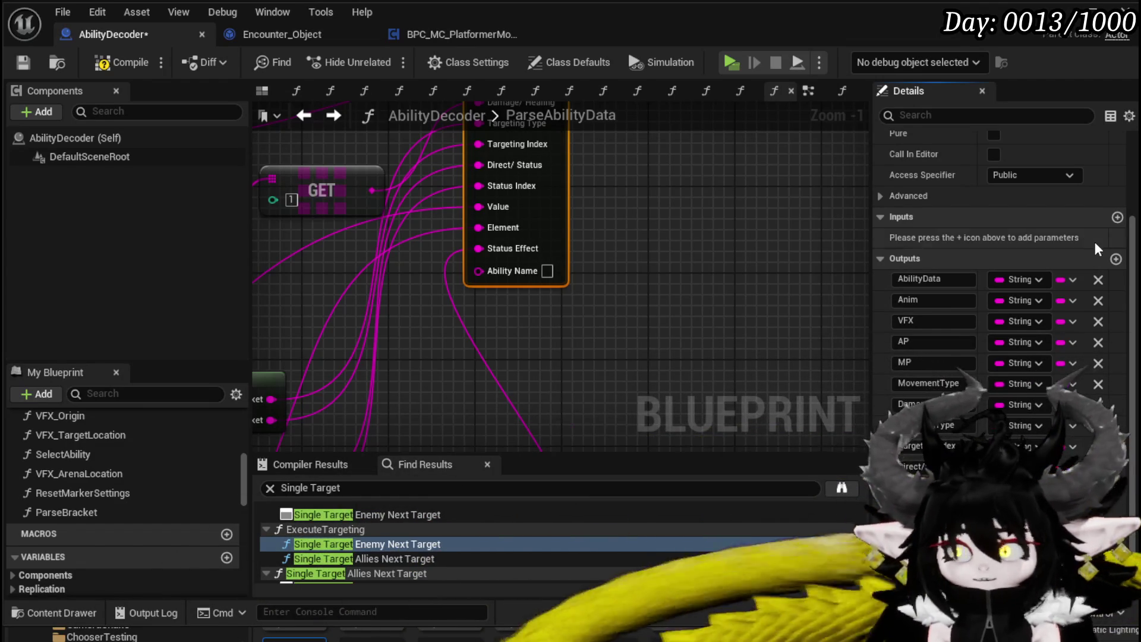
# Add a string output named AbilitySpecial after Ability Name on the return node.
pyautogui.click(1116, 259)
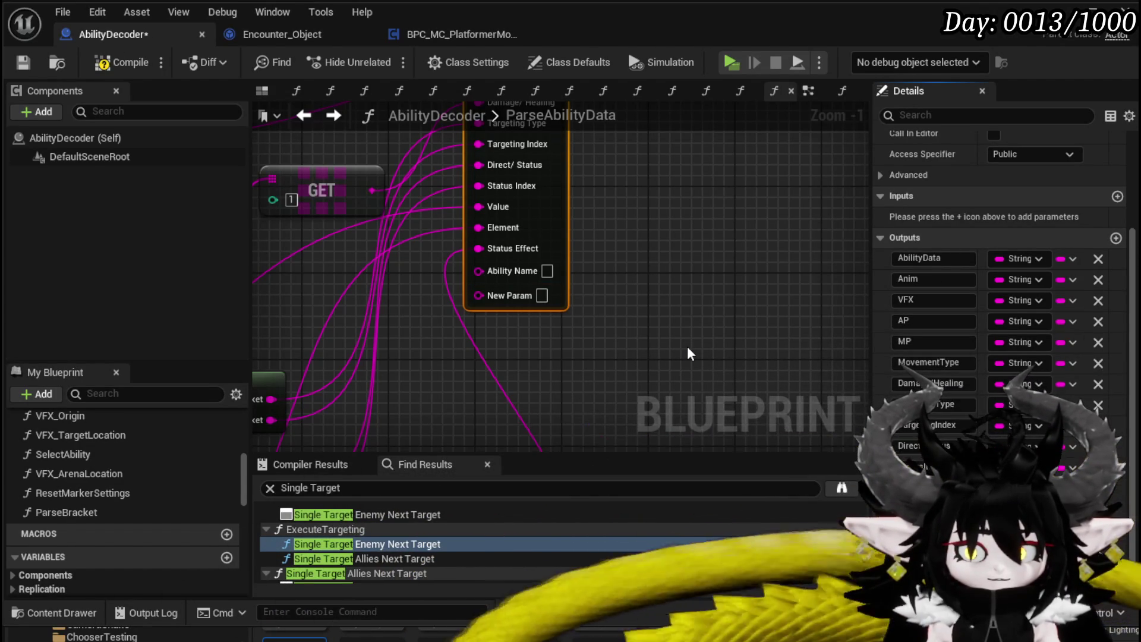
pyautogui.write('Ability Special')
pyautogui.press('Return')
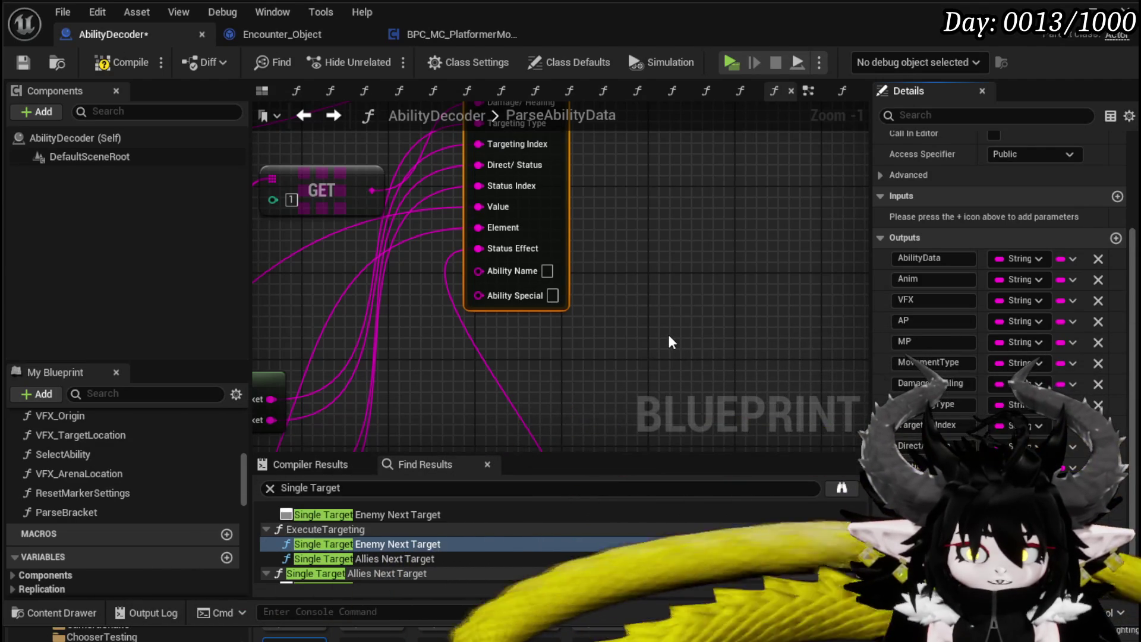
pyautogui.scroll(-3, 667, 342)
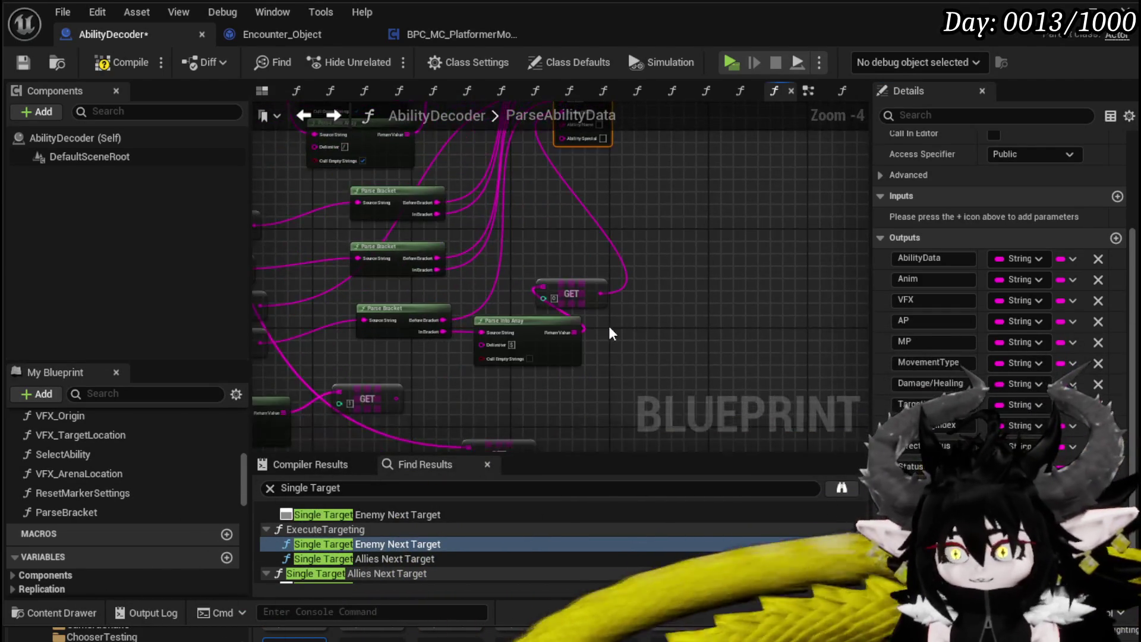
# Wire the parsed array into the GET node with index 10.
pyautogui.scroll(3, 594, 339)
pyautogui.click(595, 316)
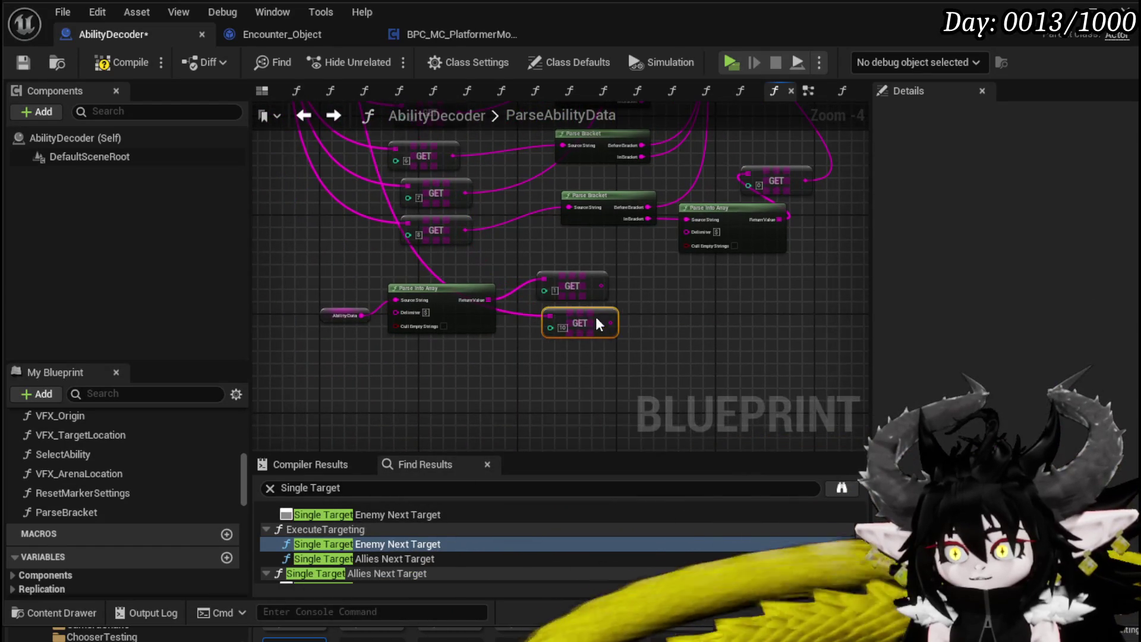
pyautogui.moveTo(441, 287); pyautogui.dragTo(458, 308)
pyautogui.moveTo(527, 315)
pyautogui.mouseDown()
pyautogui.moveTo(708, 283)
pyautogui.moveTo(455, 359)
pyautogui.moveTo(791, 88)
pyautogui.moveTo(742, 265)
pyautogui.moveTo(698, 290)
pyautogui.moveTo(732, 297)
pyautogui.moveTo(505, 385)
pyautogui.moveTo(686, 257)
pyautogui.moveTo(672, 284)
pyautogui.mouseUp()
pyautogui.scroll(-3, 458, 357)
pyautogui.scroll(-3, 769, 234)
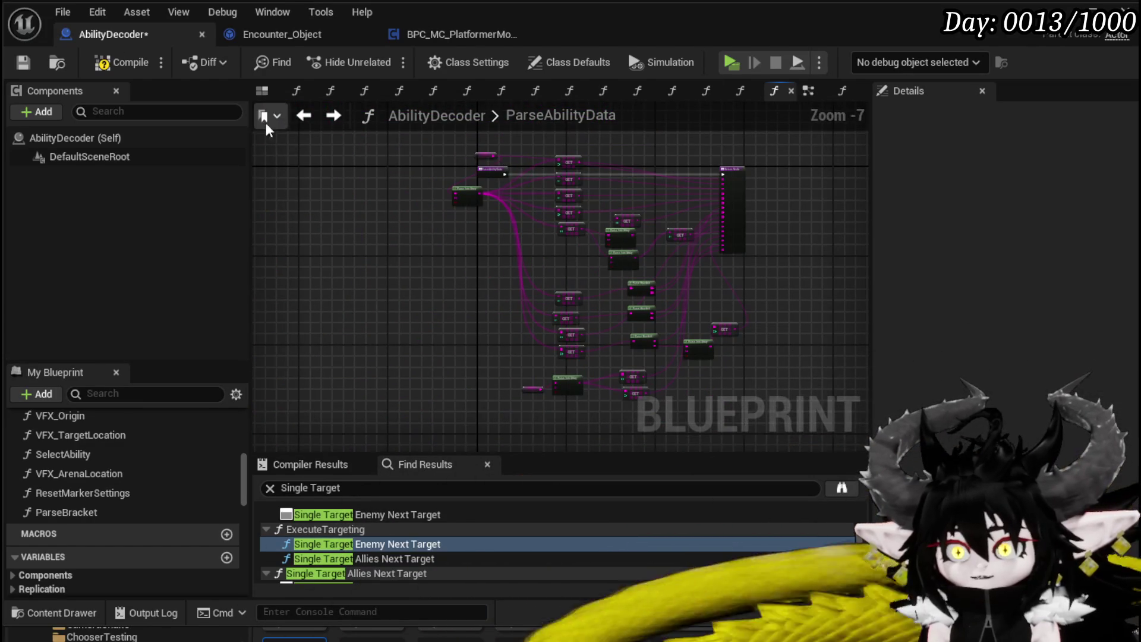
# Compile and save AbilityDecoder, then move the AbilityData getter beside Parse Into Array.
pyautogui.click(122, 63)
pyautogui.click(23, 63)
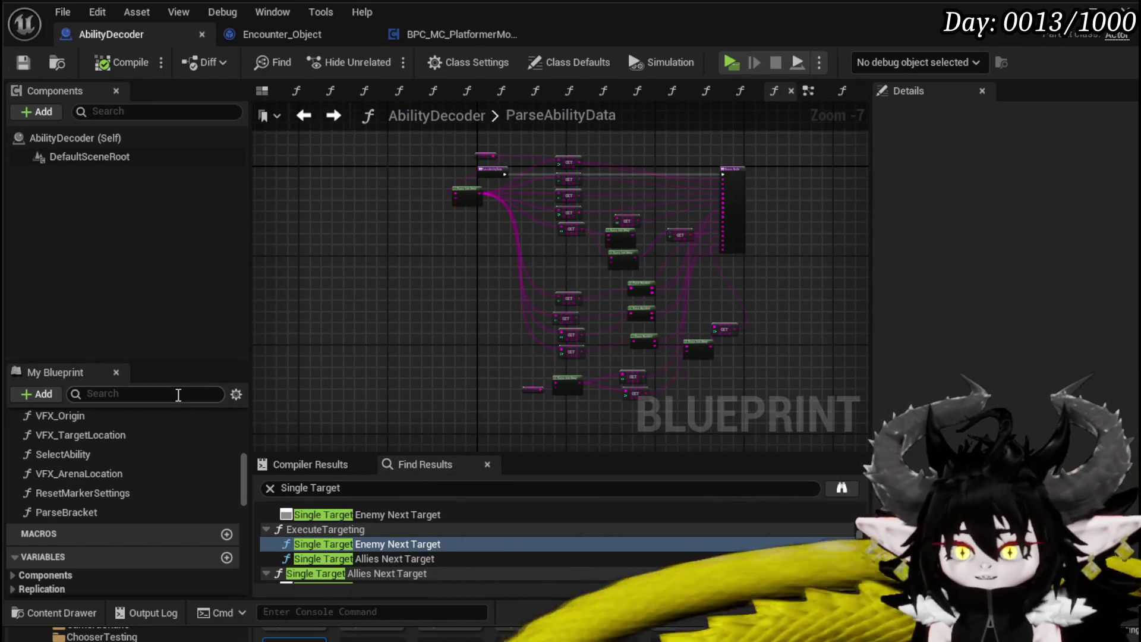
pyautogui.scroll(10, 134, 440)
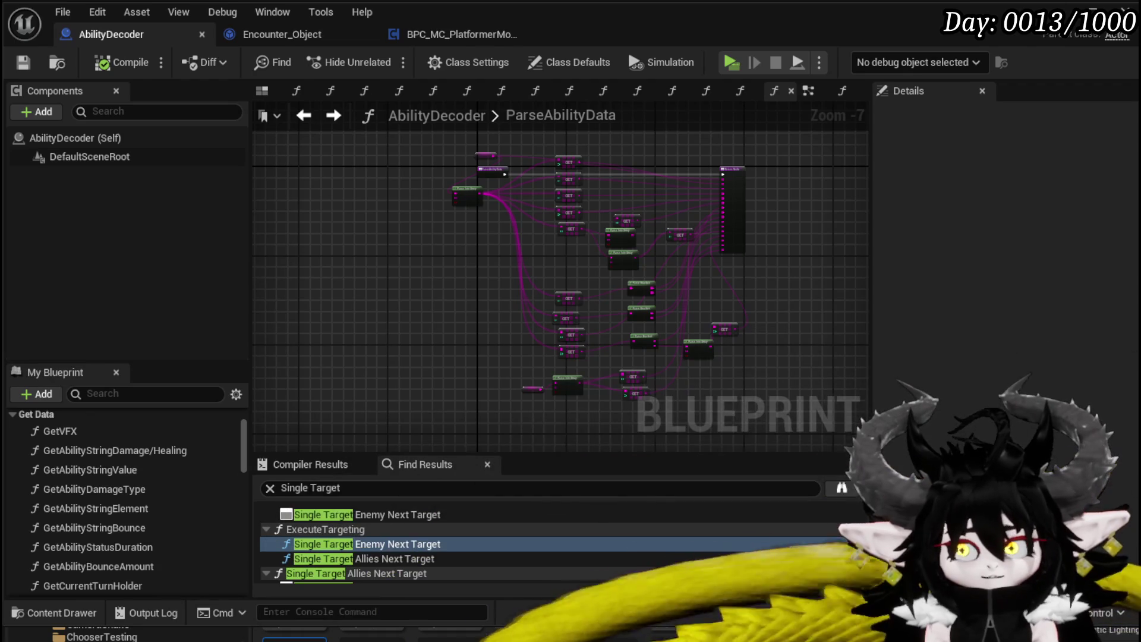
pyautogui.hotkey('ctrl', 's')
pyautogui.scroll(3, 453, 169)
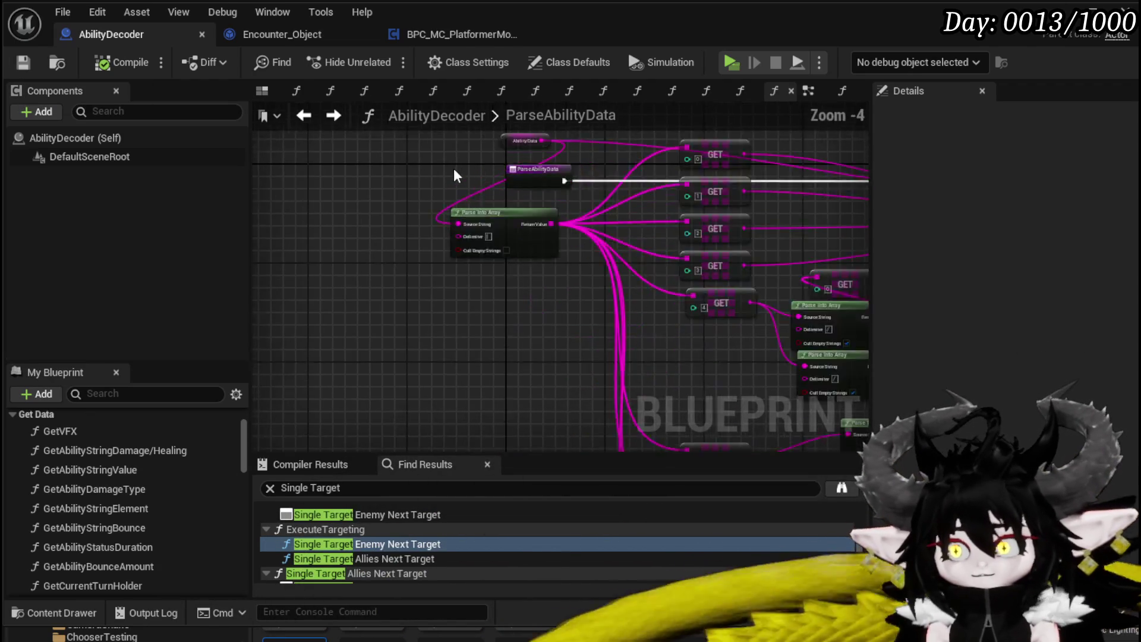
pyautogui.moveTo(461, 273)
pyautogui.mouseDown()
pyautogui.moveTo(387, 269)
pyautogui.moveTo(348, 330)
pyautogui.moveTo(373, 319)
pyautogui.mouseUp()
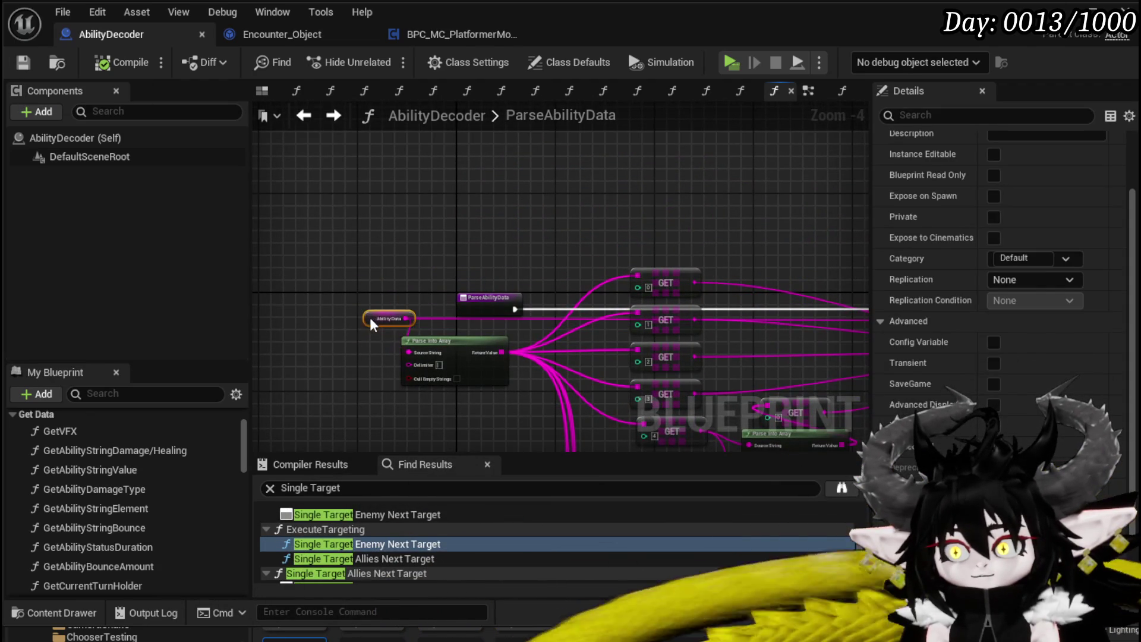
pyautogui.click(360, 278)
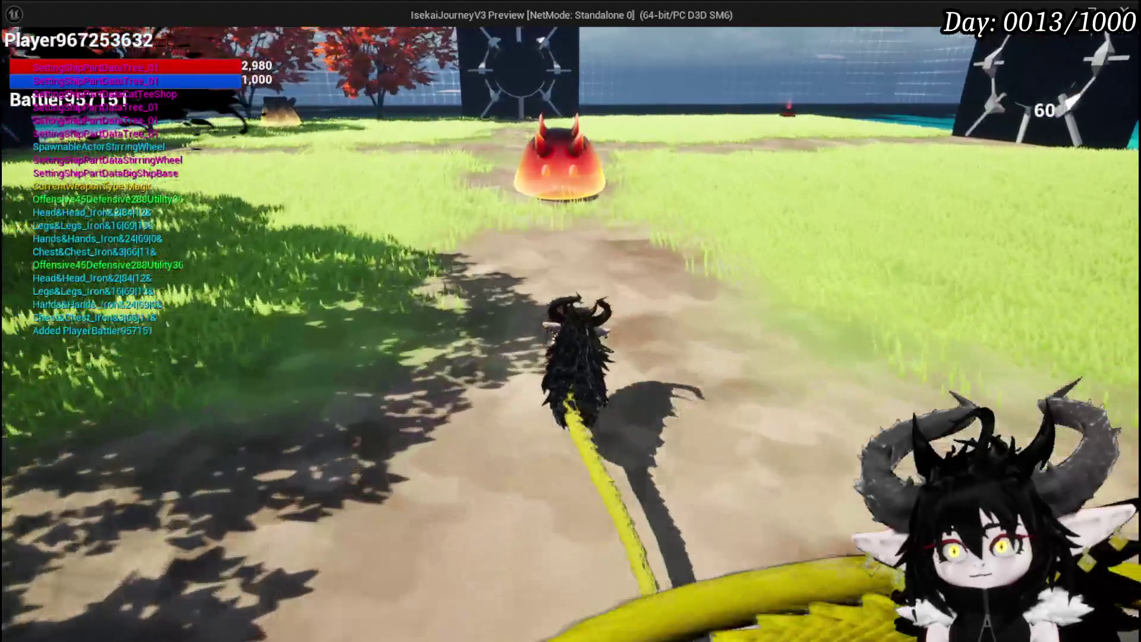
# Approach the red slime, cast MeleeHeal and Splash Move, then exit the preview with Esc.
pyautogui.press('w')
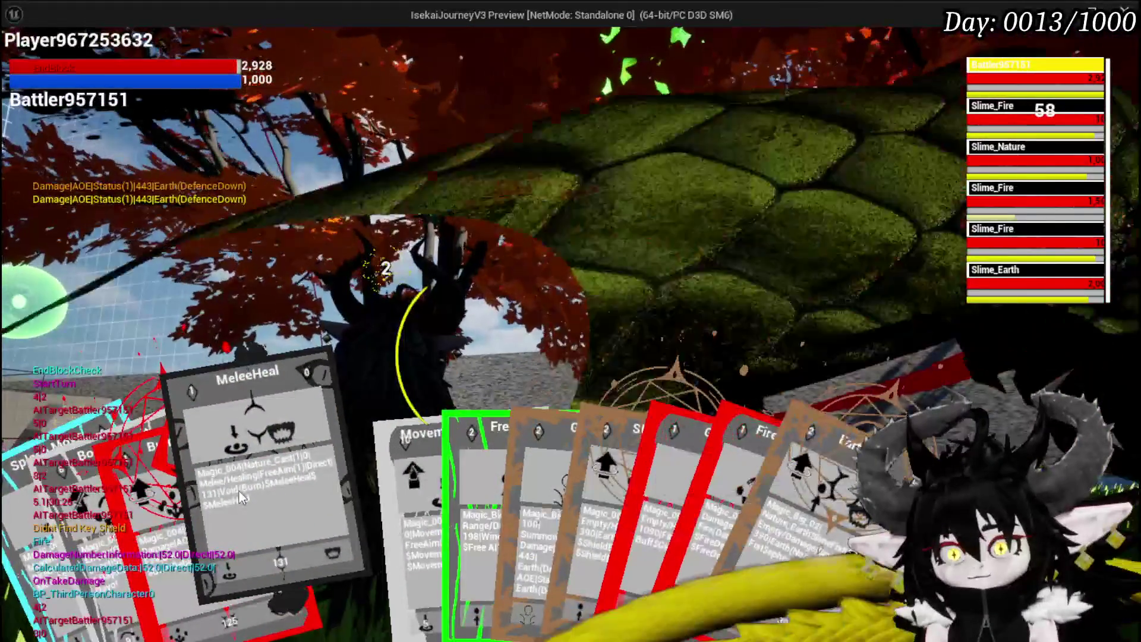
pyautogui.click(239, 491)
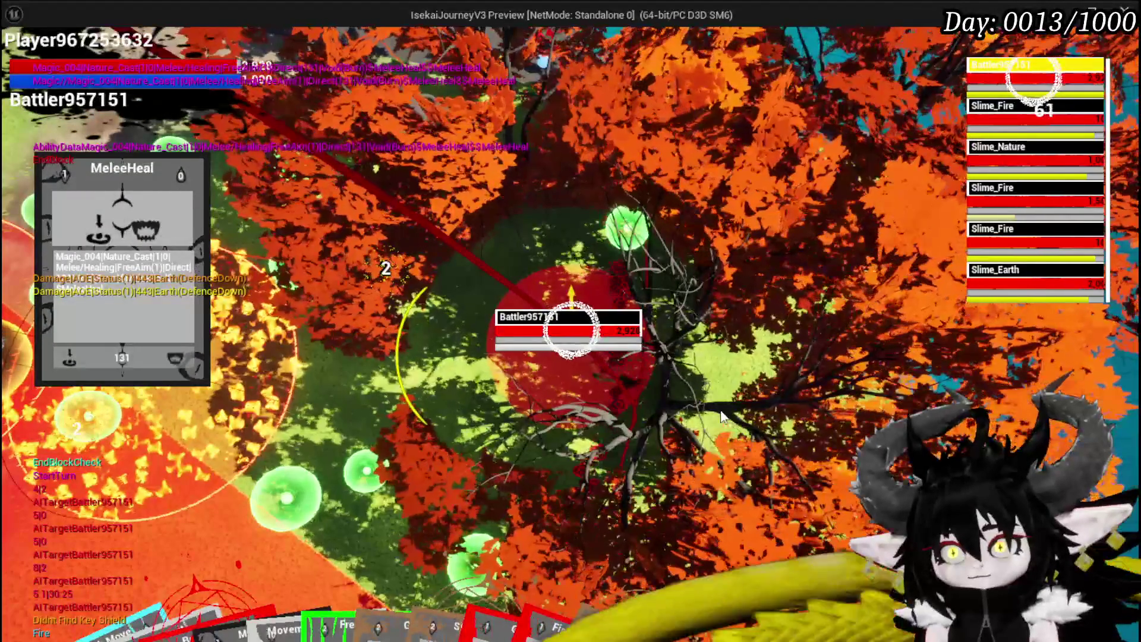
pyautogui.click(720, 416)
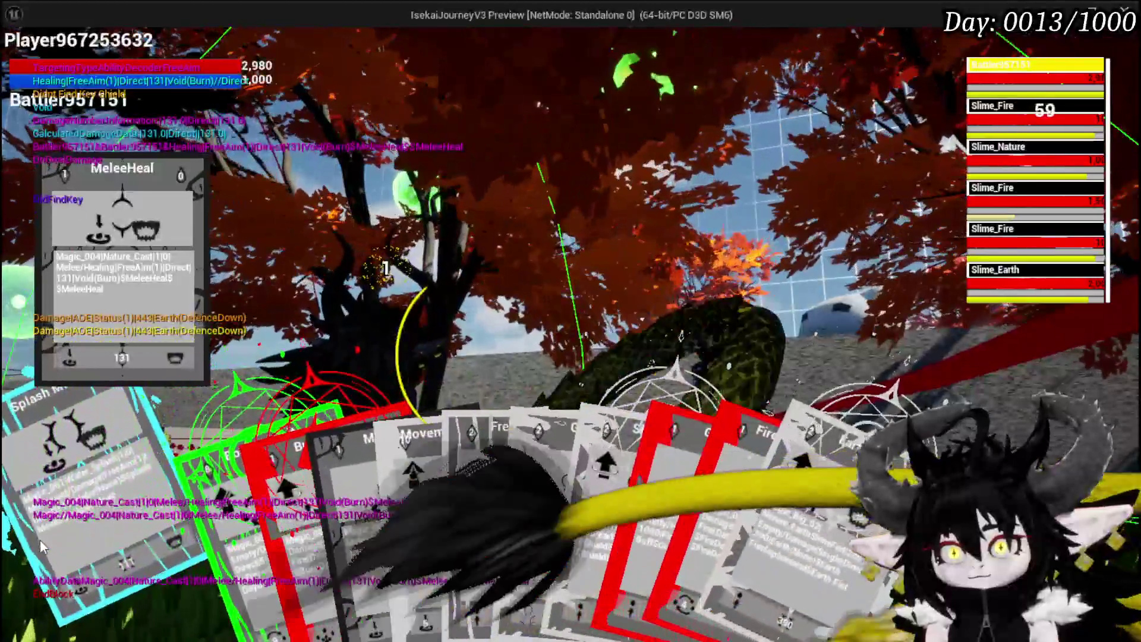
pyautogui.click(79, 561)
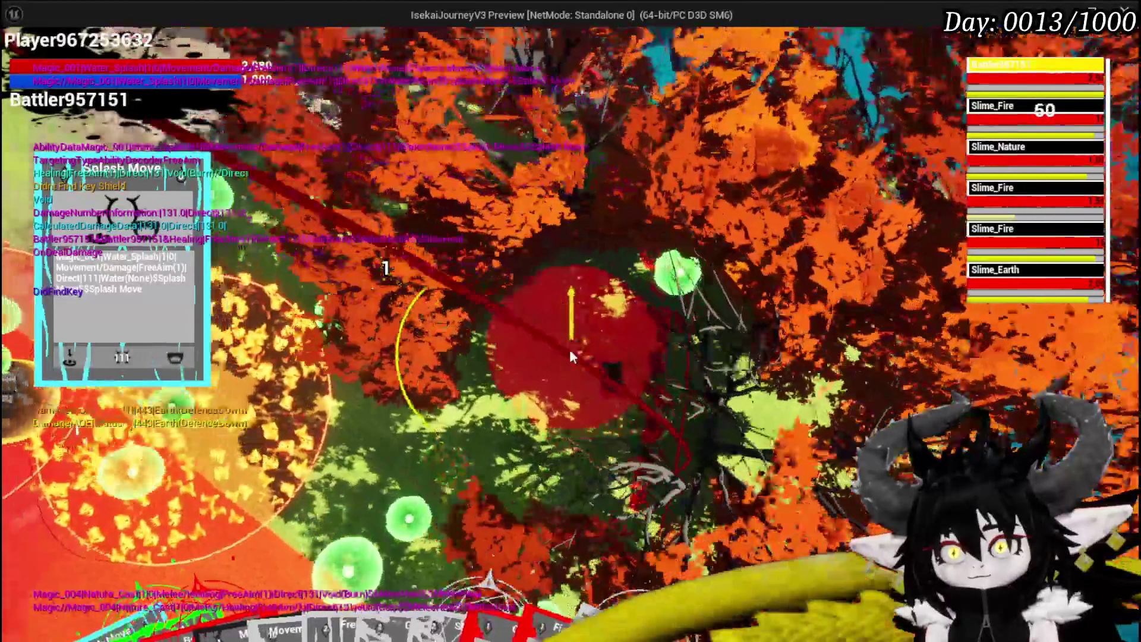
pyautogui.click(566, 358)
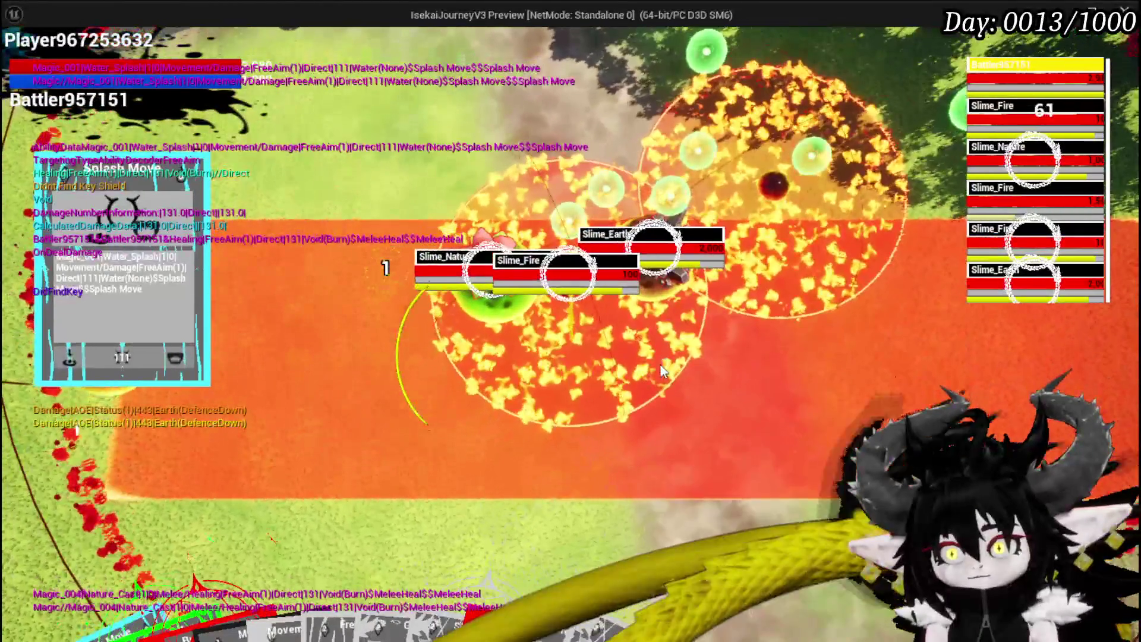
pyautogui.click(662, 371)
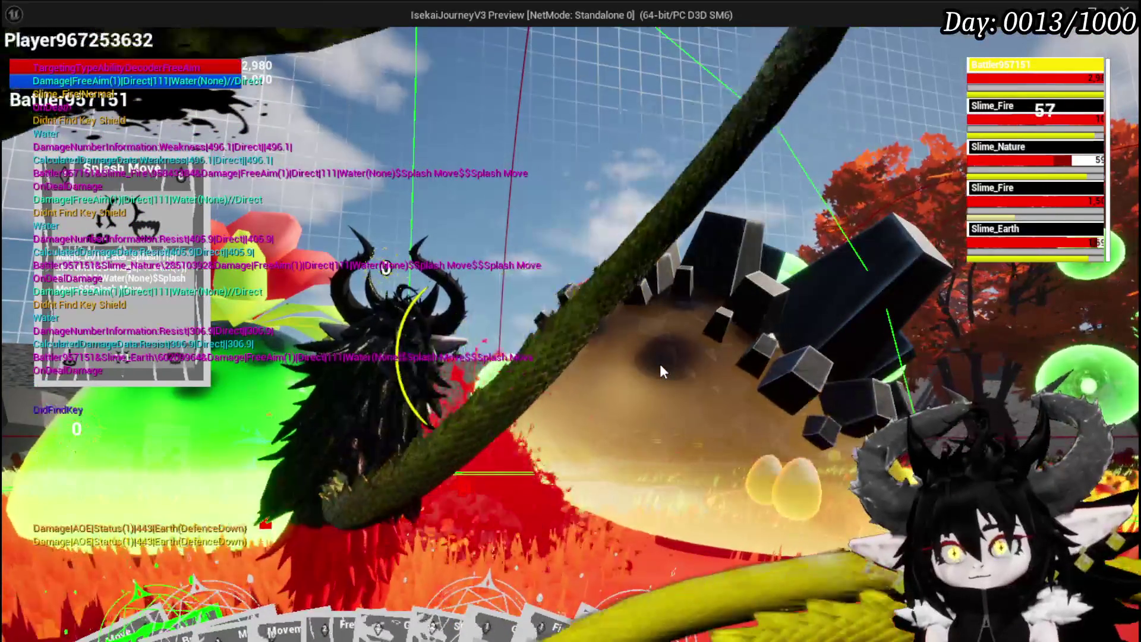
pyautogui.press('Escape')
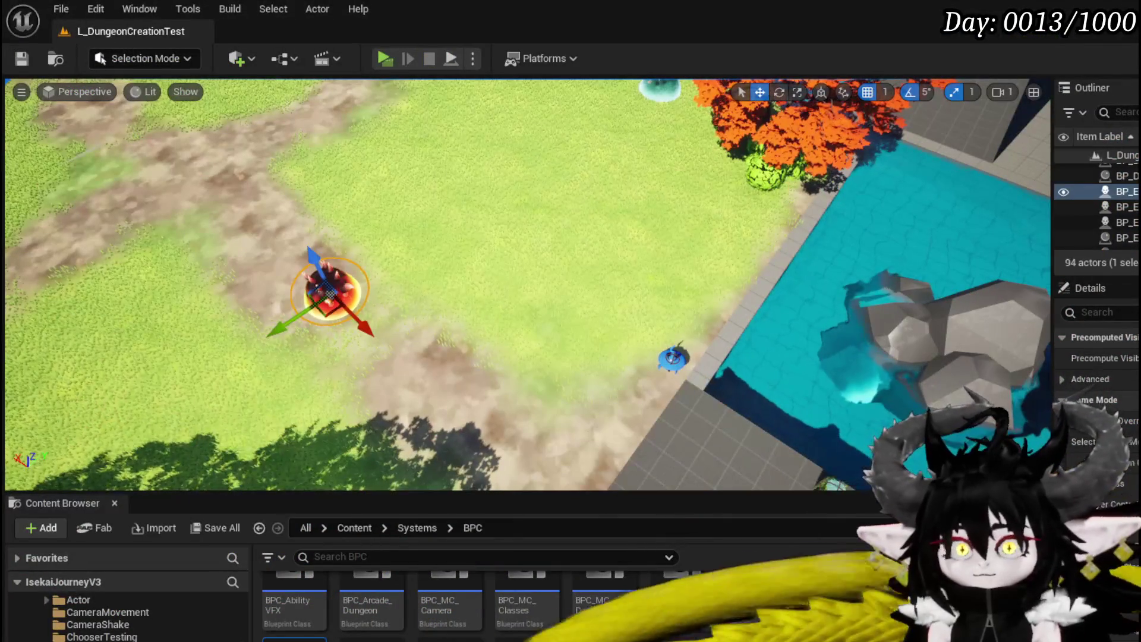
pyautogui.click(22, 58)
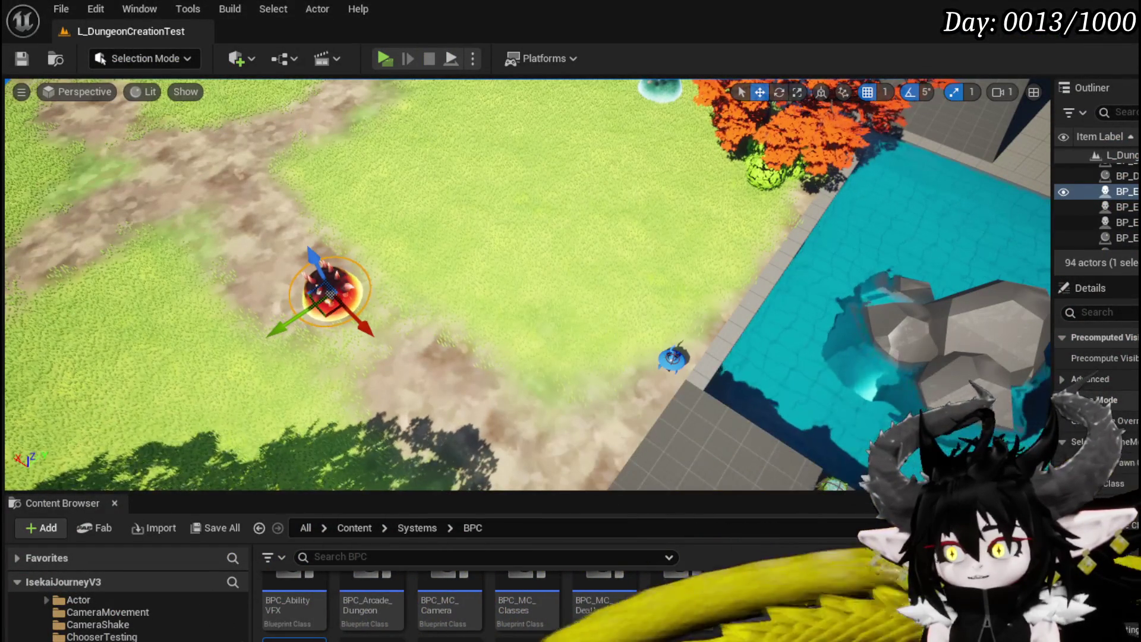
pyautogui.hotkey('alt', 'Tab')
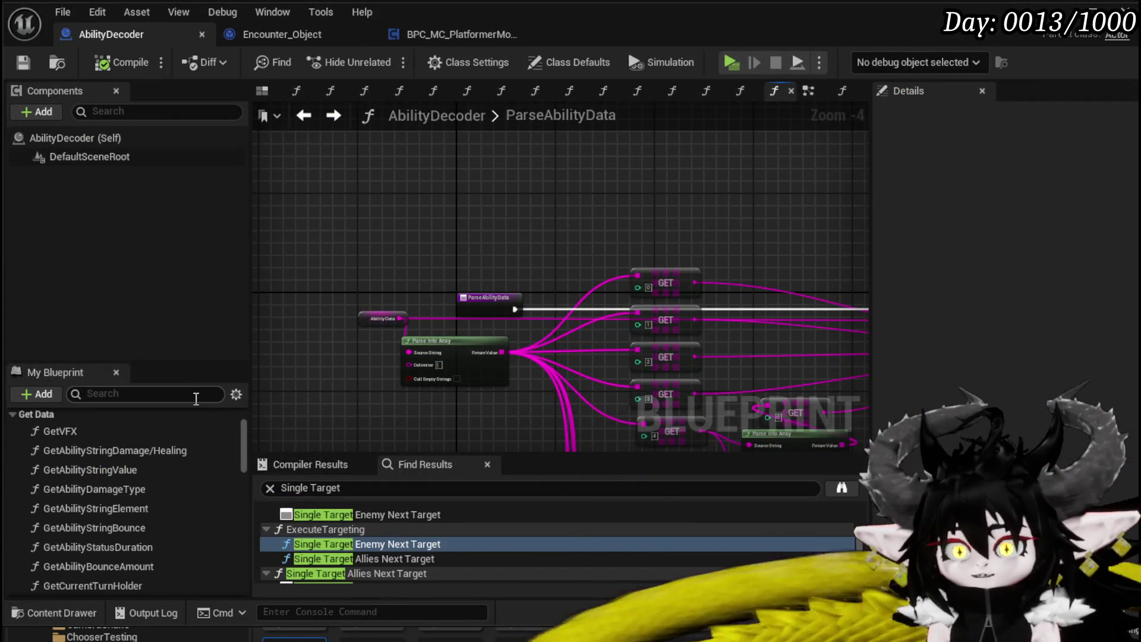
pyautogui.scroll(-4, 493, 186)
pyautogui.moveTo(389, 178)
pyautogui.mouseDown()
pyautogui.moveTo(732, 384)
pyautogui.moveTo(731, 446)
pyautogui.mouseUp()
pyautogui.scroll(4, 357, 287)
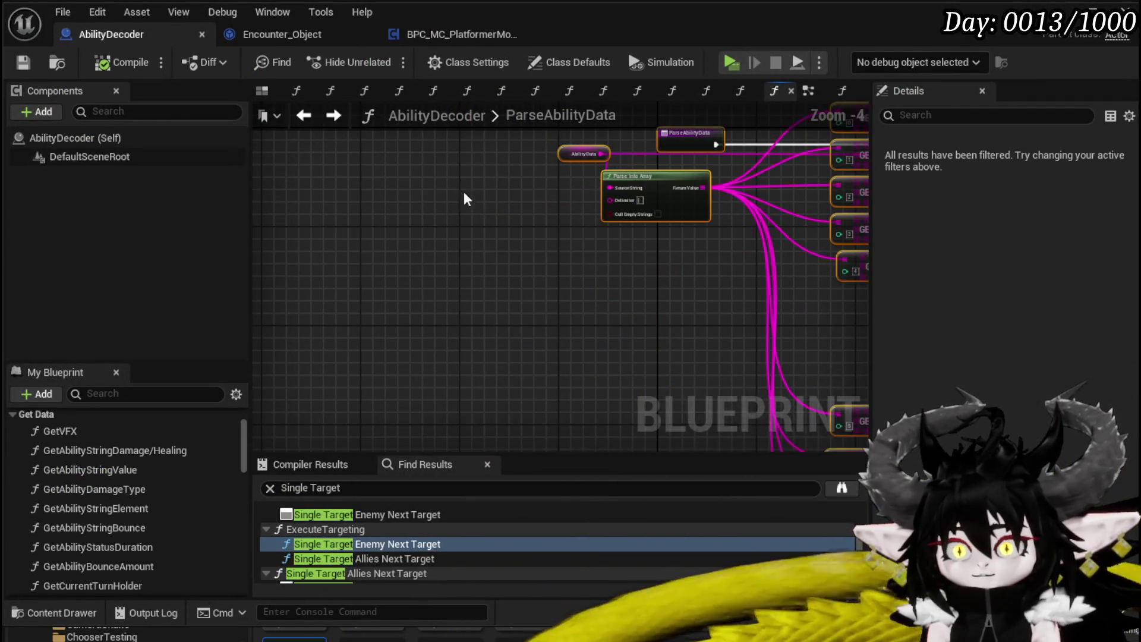
pyautogui.moveTo(458, 177); pyautogui.dragTo(415, 301)
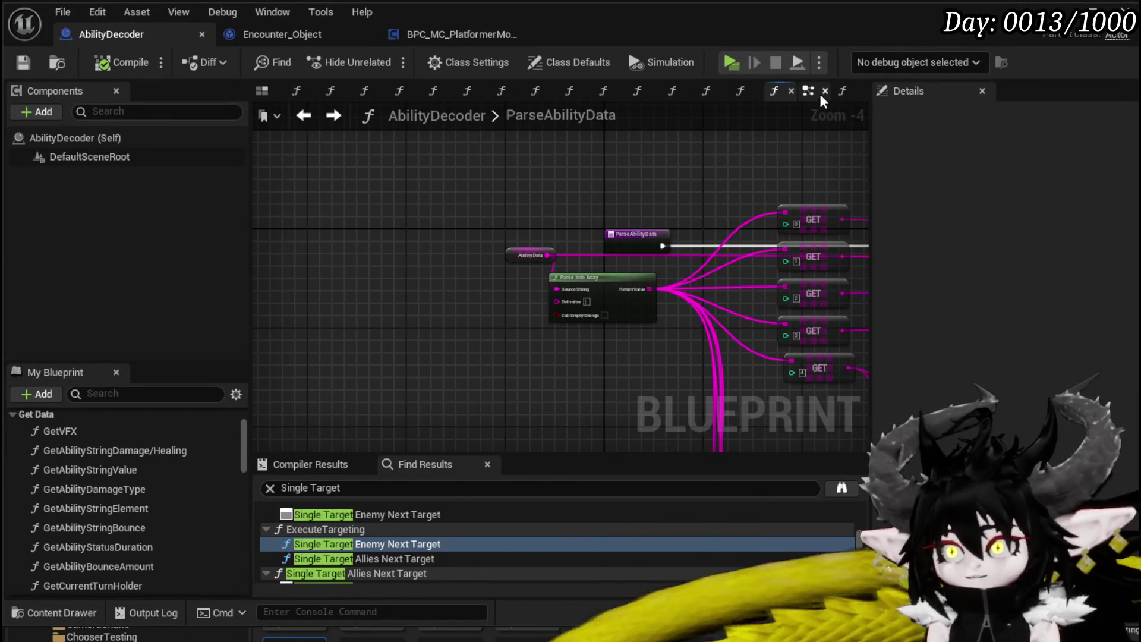
pyautogui.click(810, 92)
pyautogui.scroll(-3, 458, 211)
pyautogui.moveTo(458, 210)
pyautogui.mouseDown()
pyautogui.moveTo(576, 182)
pyautogui.moveTo(563, 178)
pyautogui.moveTo(572, 203)
pyautogui.mouseUp()
pyautogui.moveTo(298, 156); pyautogui.dragTo(807, 286)
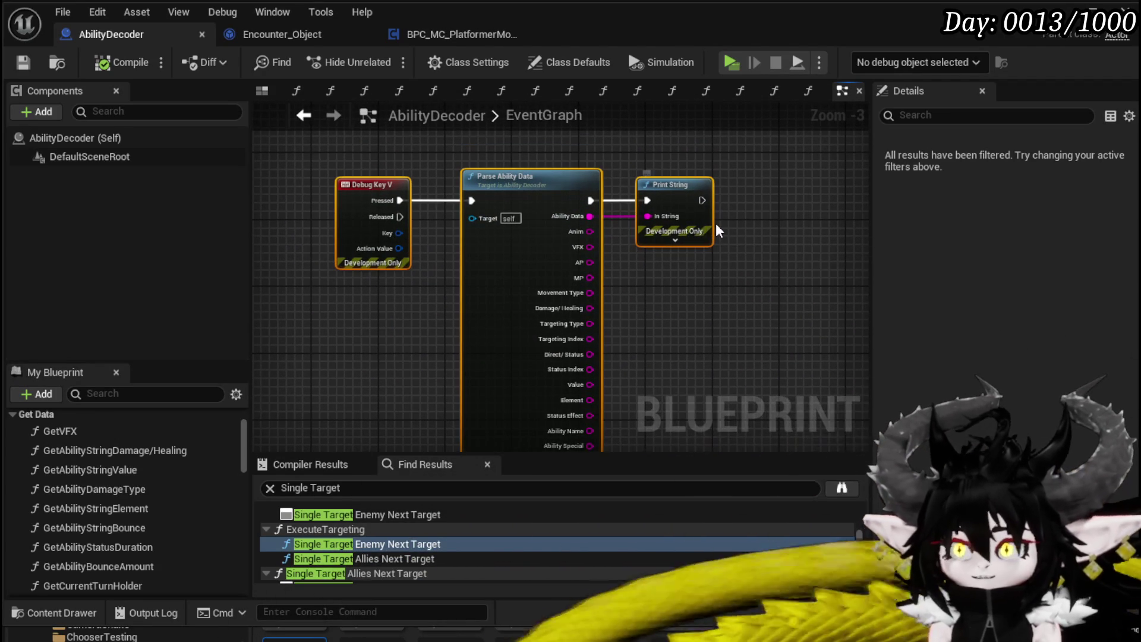
pyautogui.moveTo(427, 133)
pyautogui.mouseDown()
pyautogui.moveTo(392, 139)
pyautogui.moveTo(448, 240)
pyautogui.mouseUp()
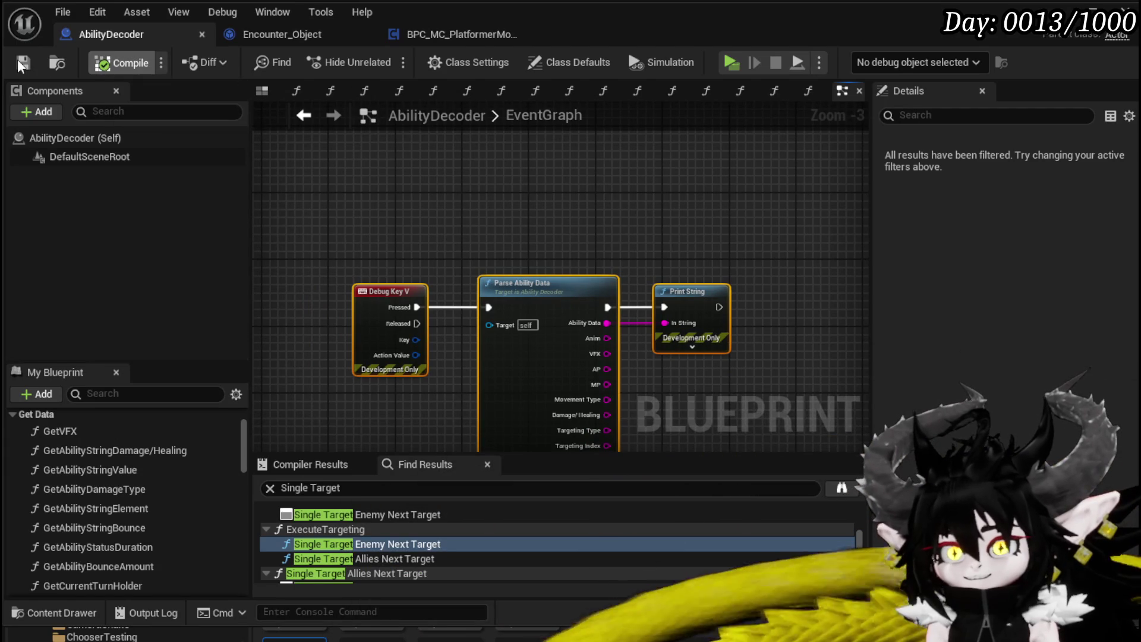
pyautogui.scroll(-4, 525, 230)
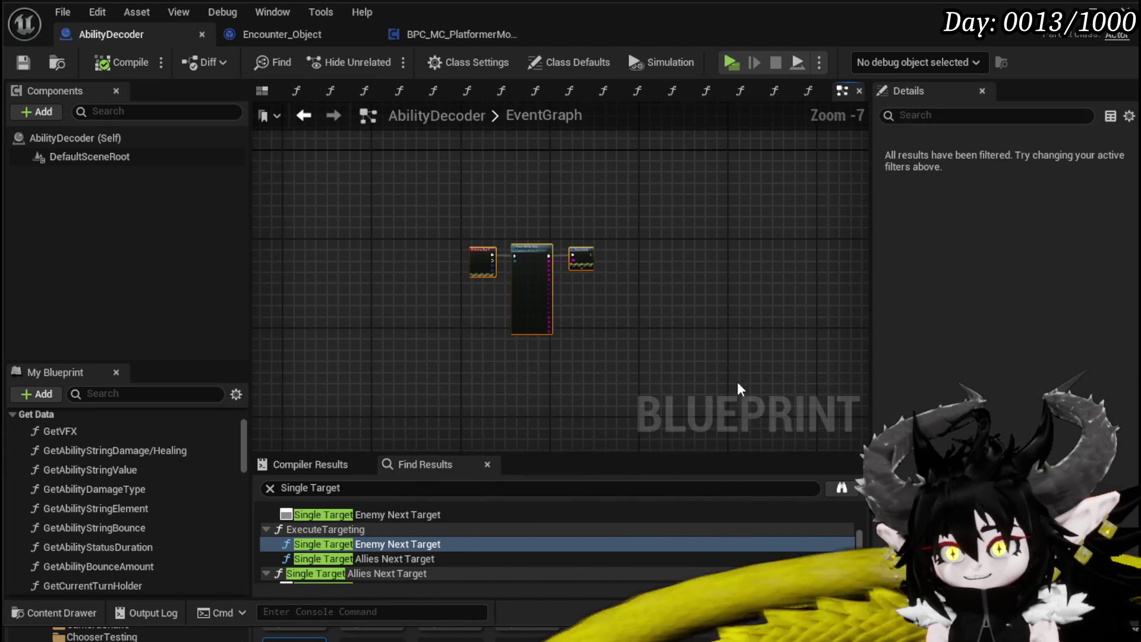
# Delete the three debug test nodes and compile and save AbilityDecoder.
pyautogui.press('Delete')
pyautogui.scroll(-11, 567, 220)
pyautogui.scroll(8, 573, 363)
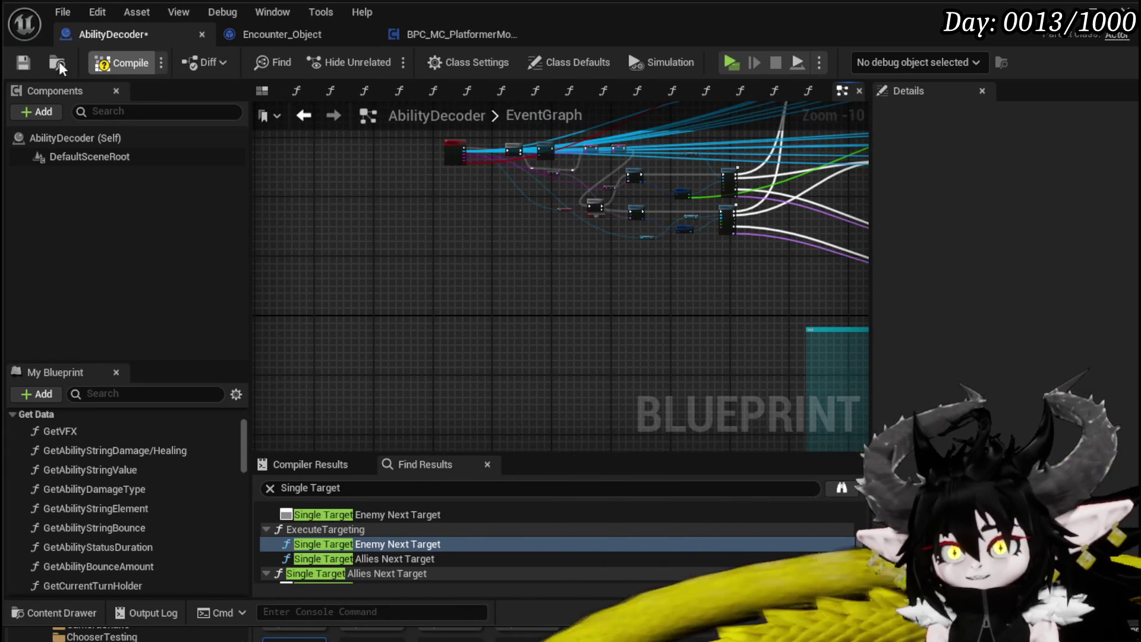
pyautogui.click(24, 62)
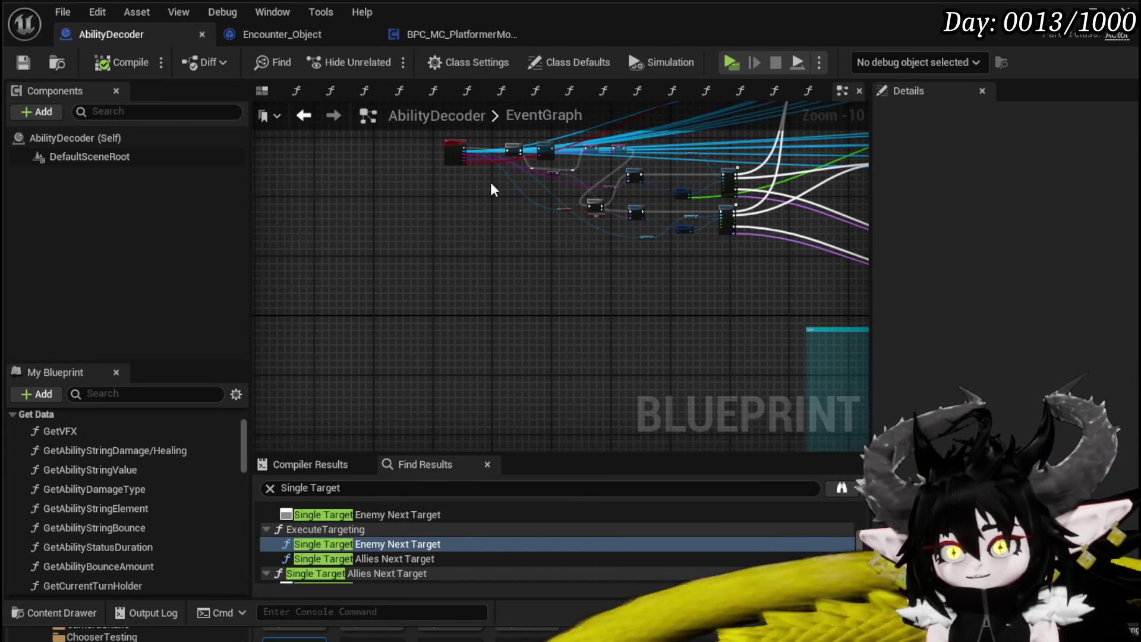
# Collapse the Get Data function category and move the Target Mesh node to a new spot.
pyautogui.scroll(-1, 493, 182)
pyautogui.scroll(3, 477, 204)
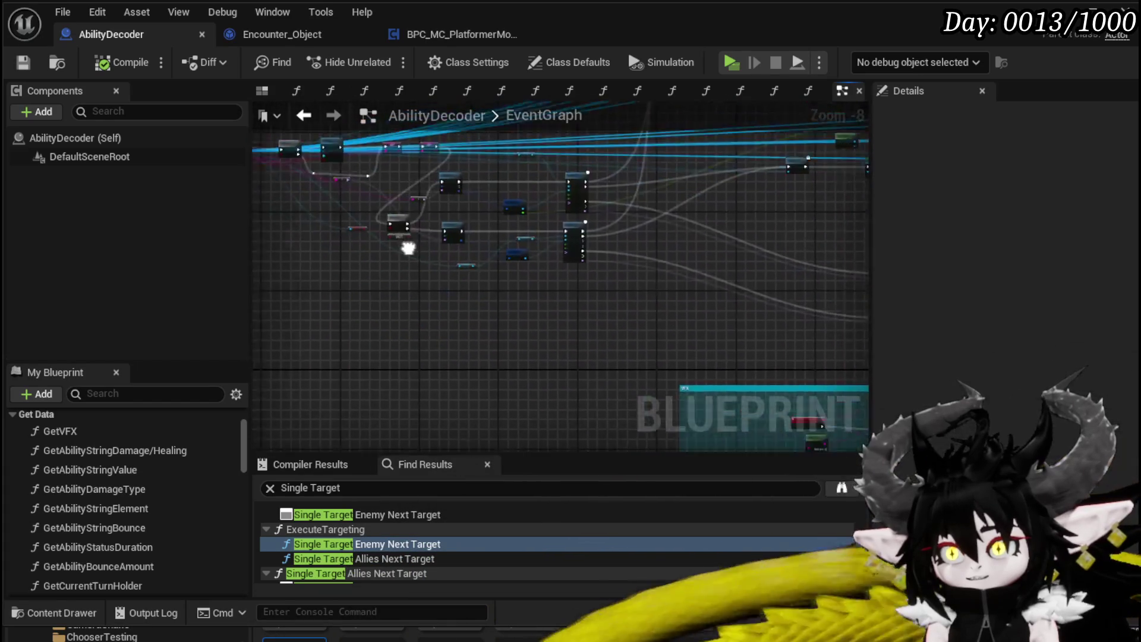
pyautogui.scroll(2, 116, 476)
pyautogui.click(10, 486)
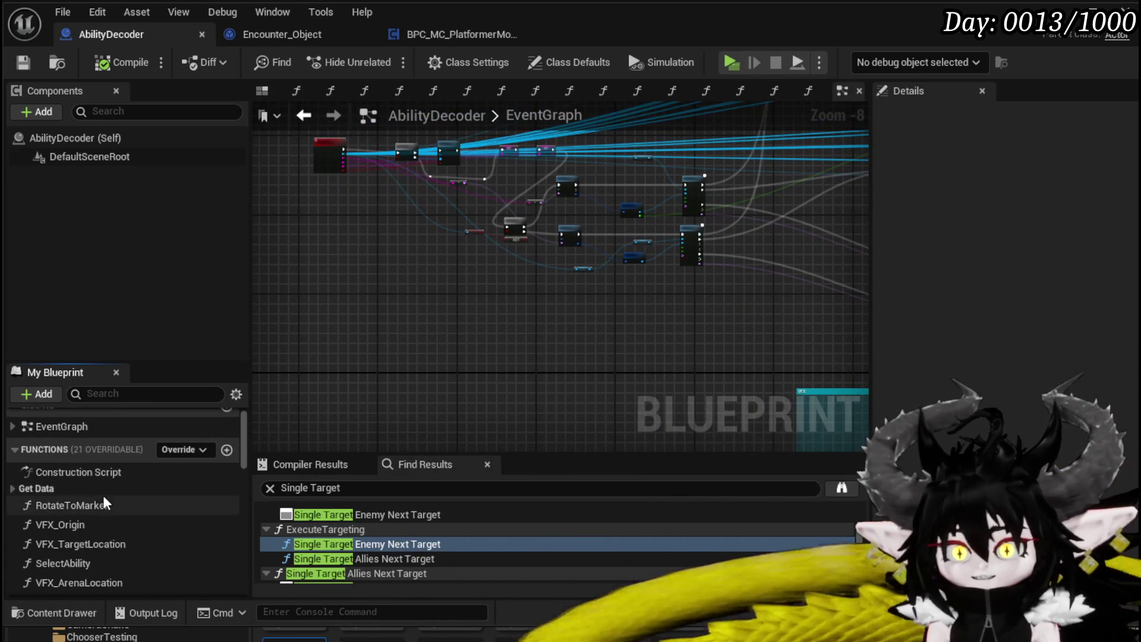
pyautogui.scroll(-2, 106, 492)
pyautogui.scroll(3, 108, 490)
pyautogui.moveTo(438, 315); pyautogui.dragTo(369, 347)
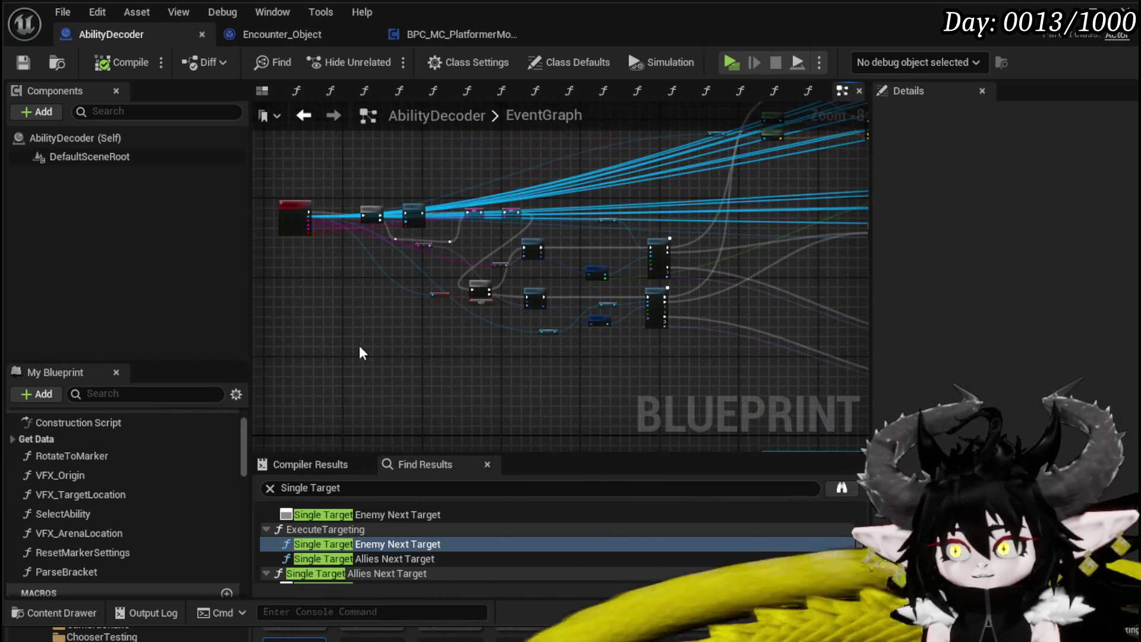
pyautogui.scroll(6, 357, 343)
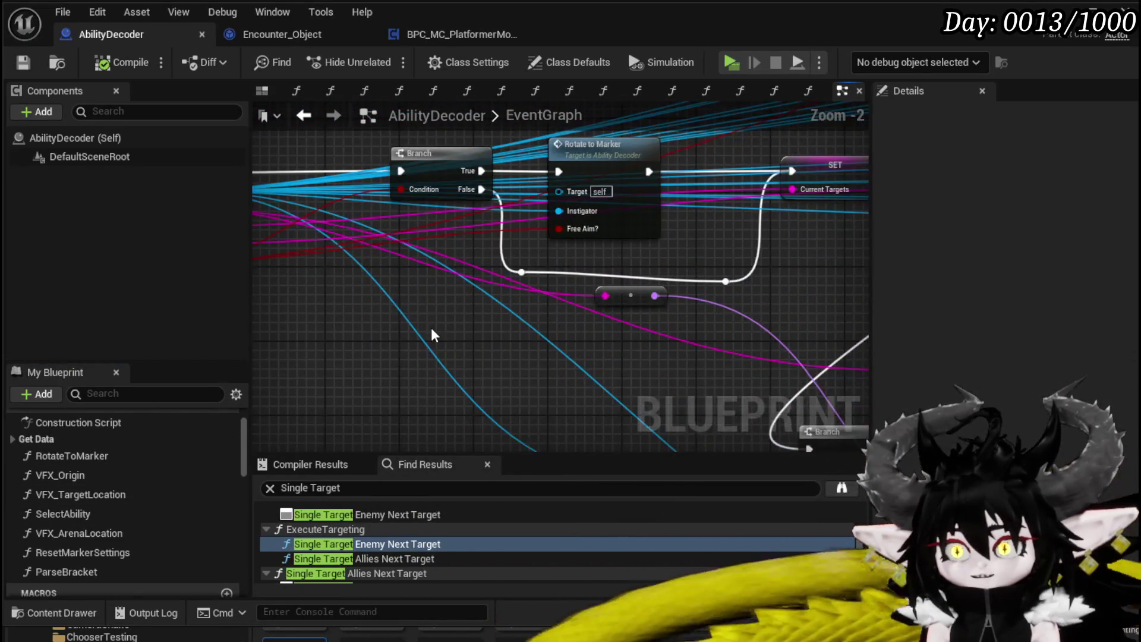
pyautogui.scroll(-1, 540, 344)
pyautogui.scroll(1, 452, 329)
pyautogui.moveTo(475, 332)
pyautogui.mouseDown()
pyautogui.moveTo(297, 363)
pyautogui.moveTo(407, 240)
pyautogui.moveTo(389, 259)
pyautogui.moveTo(400, 285)
pyautogui.mouseUp()
pyautogui.scroll(-3, 511, 317)
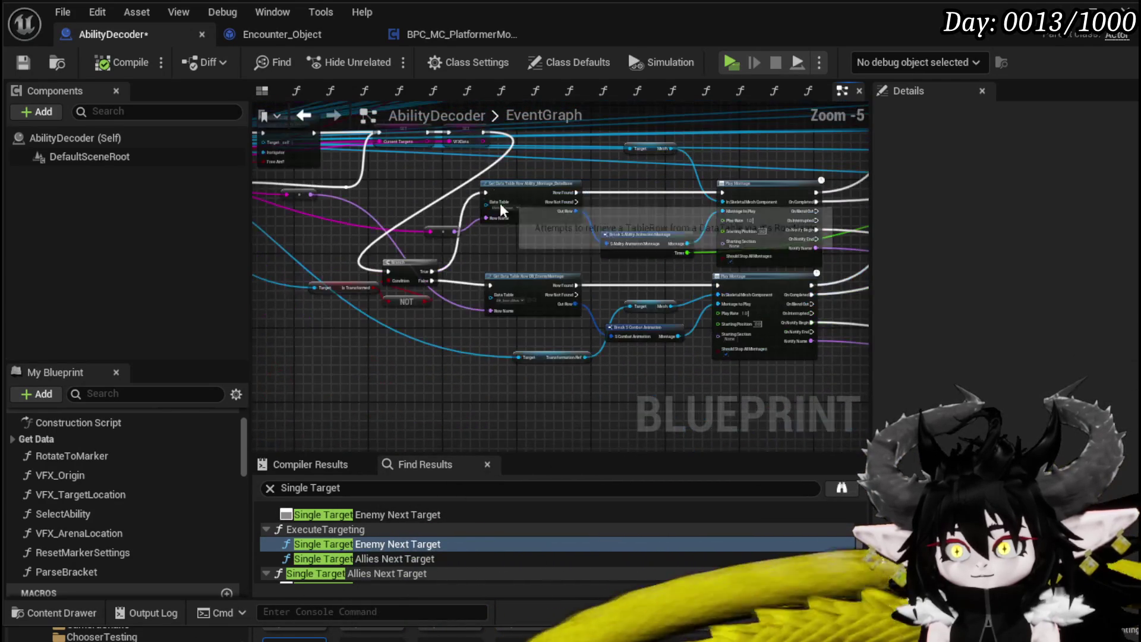
pyautogui.moveTo(332, 386)
pyautogui.mouseDown()
pyautogui.moveTo(675, 191)
pyautogui.moveTo(743, 190)
pyautogui.mouseUp()
pyautogui.moveTo(612, 206)
pyautogui.mouseDown()
pyautogui.moveTo(451, 265)
pyautogui.moveTo(582, 210)
pyautogui.mouseUp()
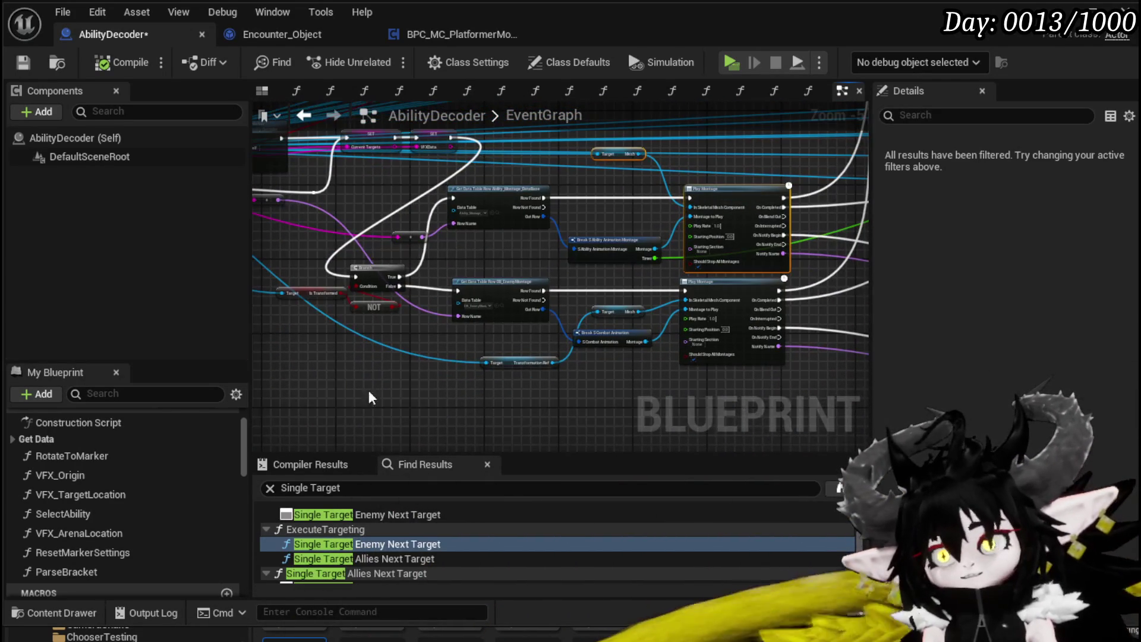
pyautogui.moveTo(530, 216)
pyautogui.mouseDown()
pyautogui.moveTo(325, 232)
pyautogui.moveTo(564, 271)
pyautogui.moveTo(552, 304)
pyautogui.moveTo(714, 273)
pyautogui.mouseUp()
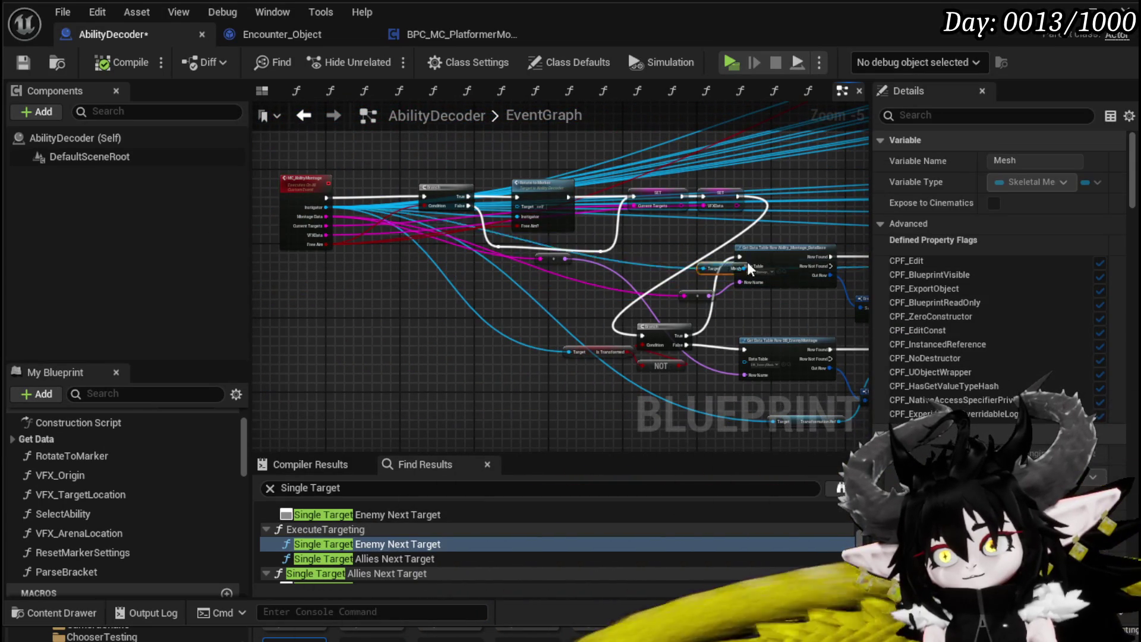
pyautogui.moveTo(776, 232)
pyautogui.mouseDown()
pyautogui.moveTo(551, 233)
pyautogui.moveTo(415, 326)
pyautogui.moveTo(318, 349)
pyautogui.moveTo(543, 327)
pyautogui.mouseUp()
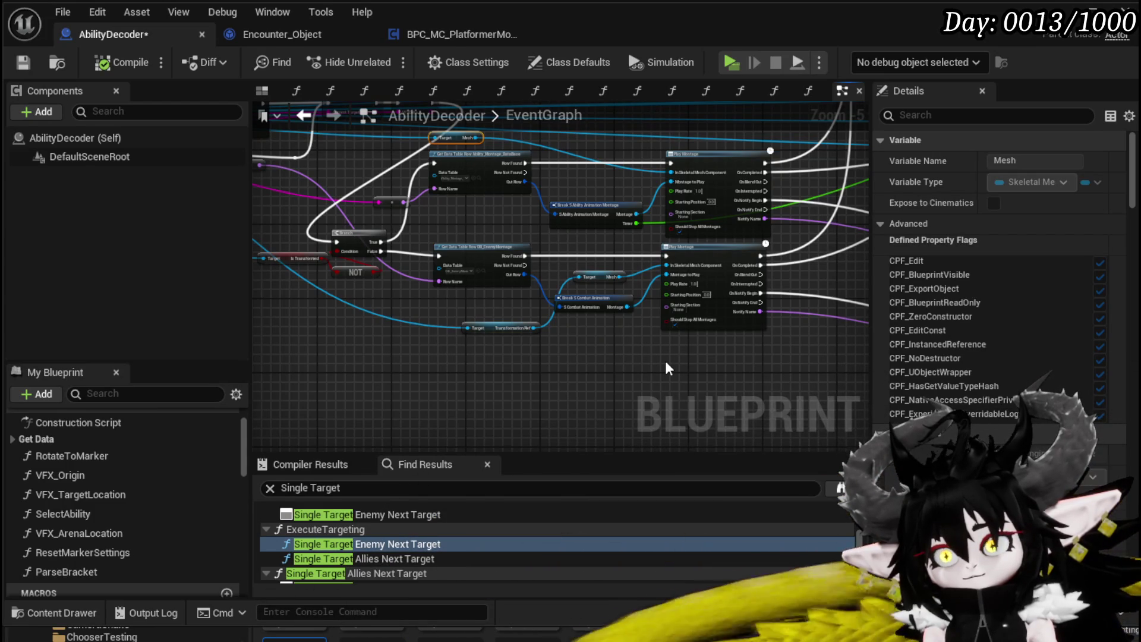
# Copy the transformation check and DB_EnemyMontage lookup nodes and paste them below the originals.
pyautogui.scroll(1, 661, 364)
pyautogui.moveTo(619, 347); pyautogui.dragTo(487, 371)
pyautogui.moveTo(575, 362); pyautogui.dragTo(675, 367)
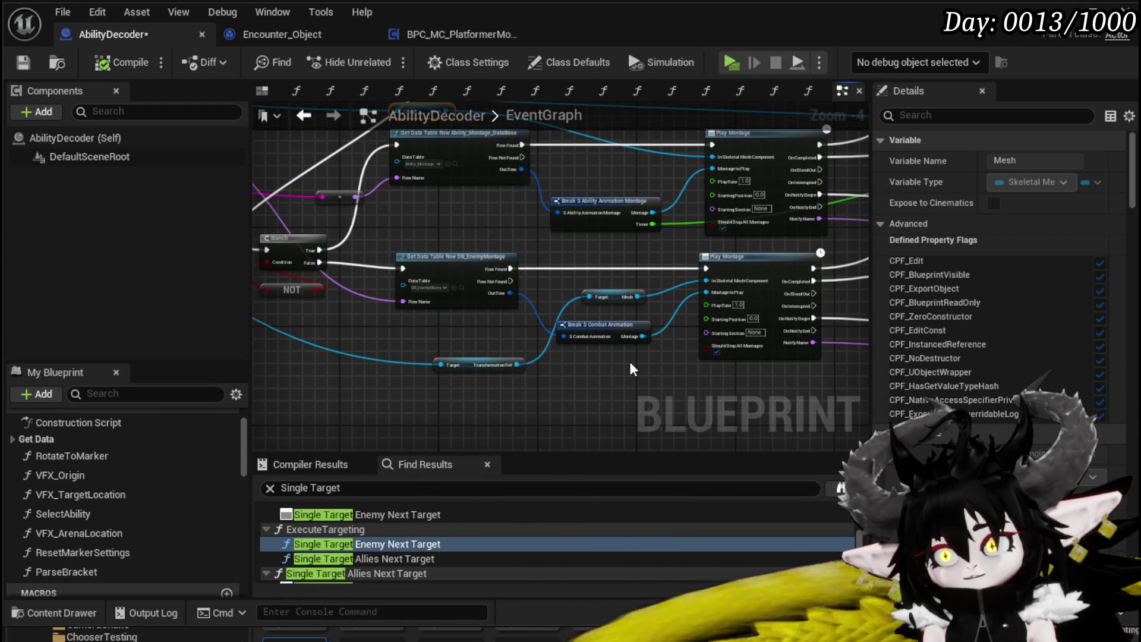
pyautogui.scroll(2, 541, 370)
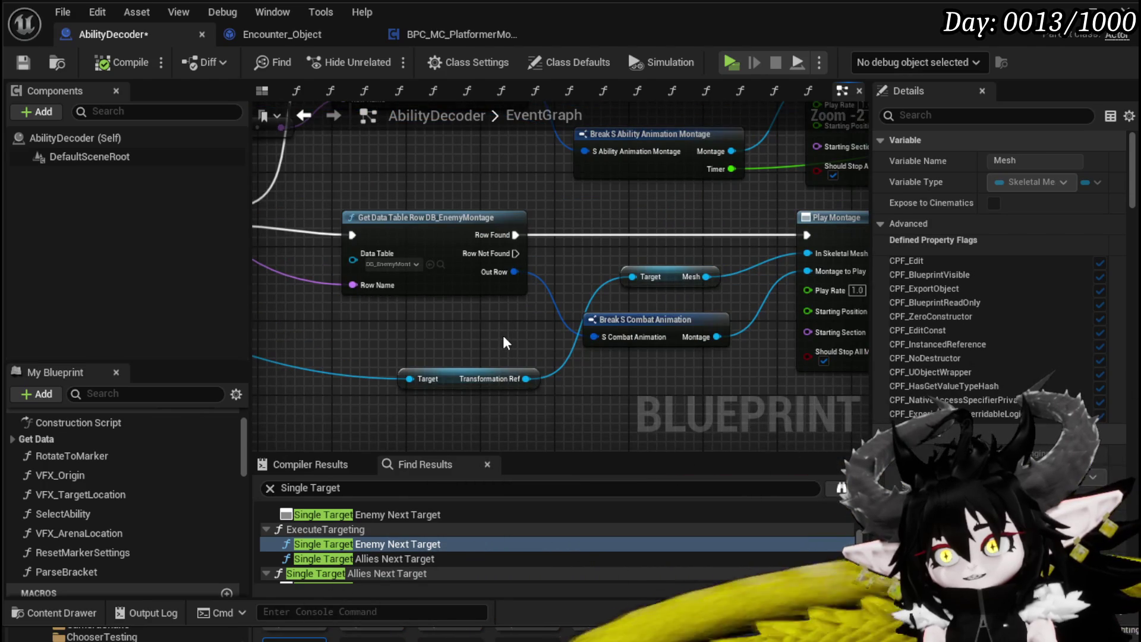
pyautogui.moveTo(502, 335); pyautogui.dragTo(501, 346)
pyautogui.scroll(-1, 501, 346)
pyautogui.moveTo(452, 416)
pyautogui.mouseDown()
pyautogui.moveTo(457, 333)
pyautogui.moveTo(444, 429)
pyautogui.mouseUp()
pyautogui.scroll(-1, 613, 263)
pyautogui.moveTo(527, 308)
pyautogui.mouseDown()
pyautogui.moveTo(568, 312)
pyautogui.moveTo(597, 292)
pyautogui.mouseUp()
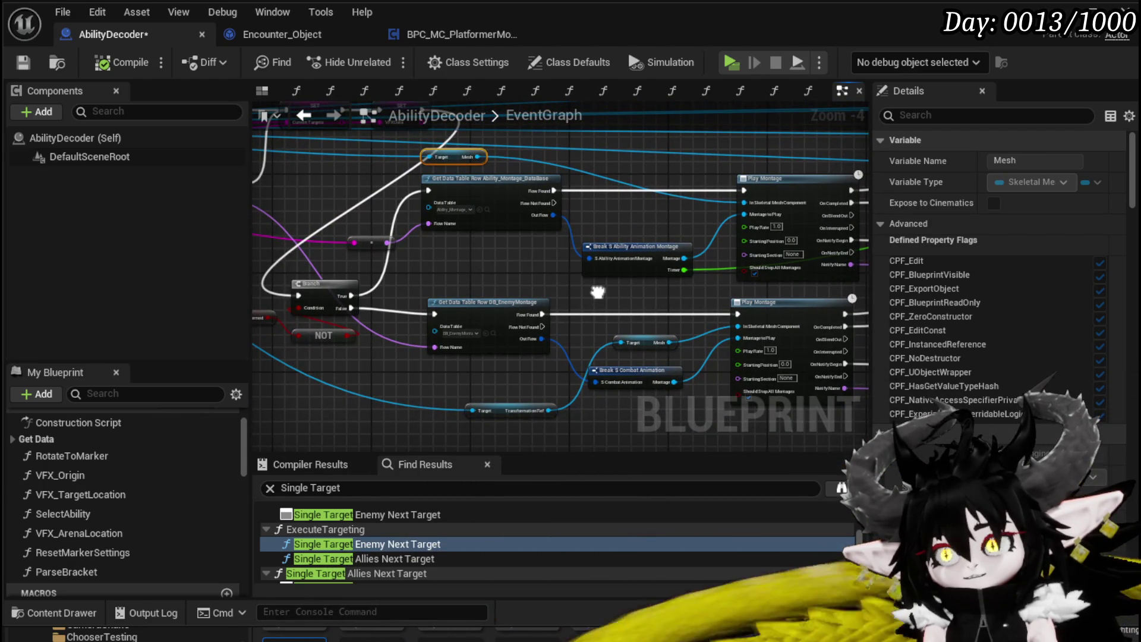
pyautogui.moveTo(390, 363)
pyautogui.mouseDown()
pyautogui.moveTo(418, 347)
pyautogui.moveTo(422, 371)
pyautogui.mouseUp()
pyautogui.scroll(-2, 356, 395)
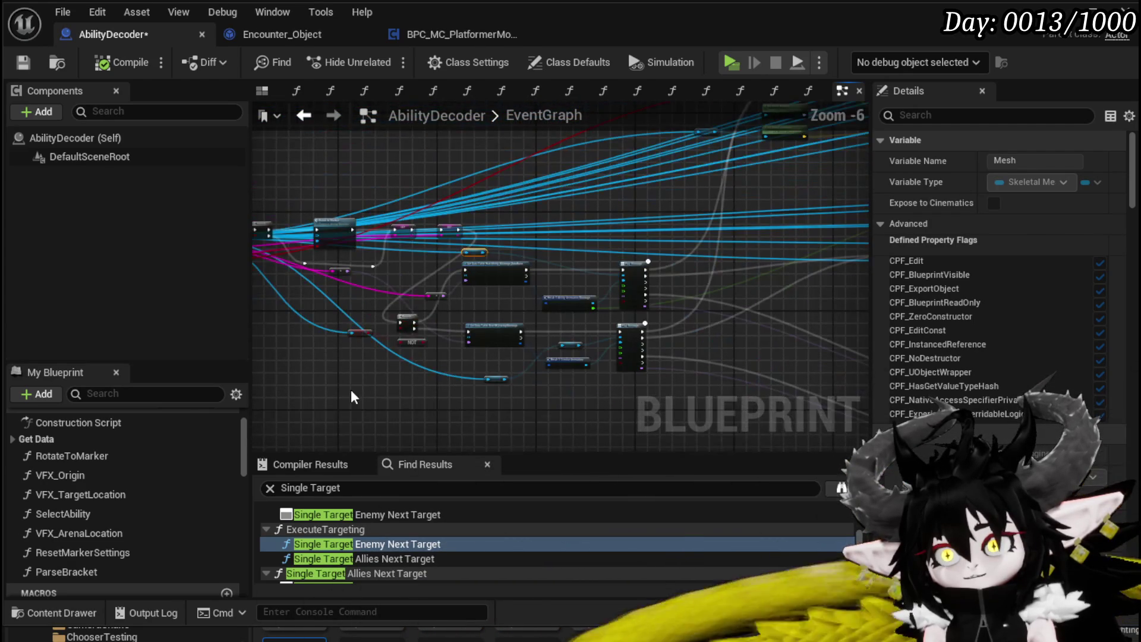
pyautogui.moveTo(542, 290)
pyautogui.mouseDown()
pyautogui.moveTo(569, 275)
pyautogui.moveTo(568, 253)
pyautogui.mouseUp()
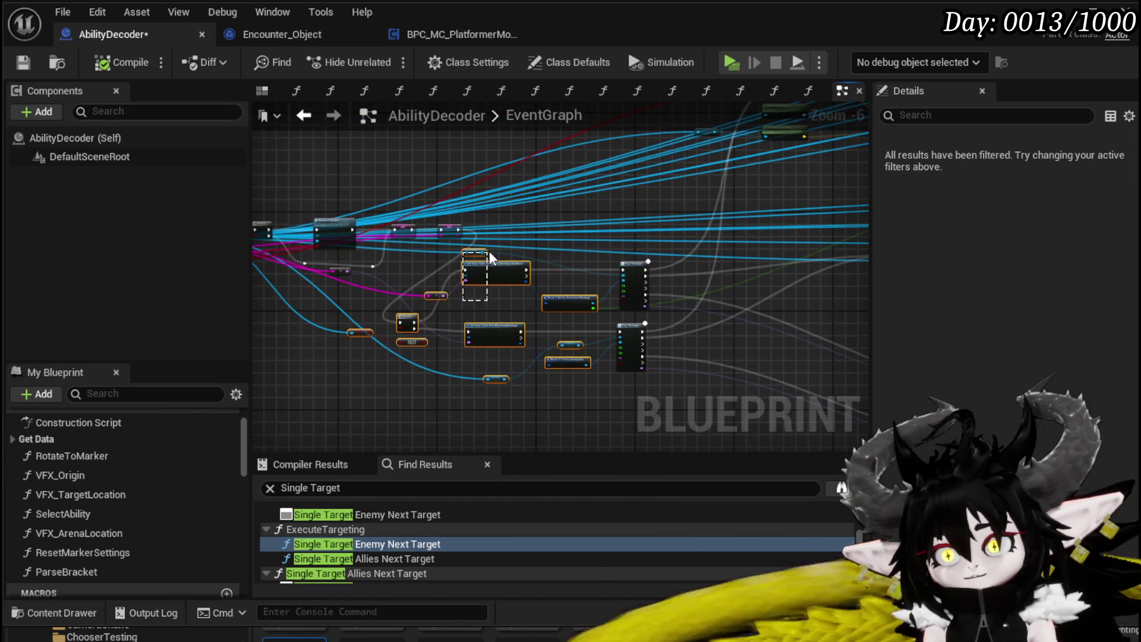
pyautogui.hotkey('ctrl', 'c')
pyautogui.moveTo(392, 400)
pyautogui.mouseDown()
pyautogui.moveTo(444, 258)
pyautogui.moveTo(474, 283)
pyautogui.mouseUp()
pyautogui.hotkey('ctrl', 'v')
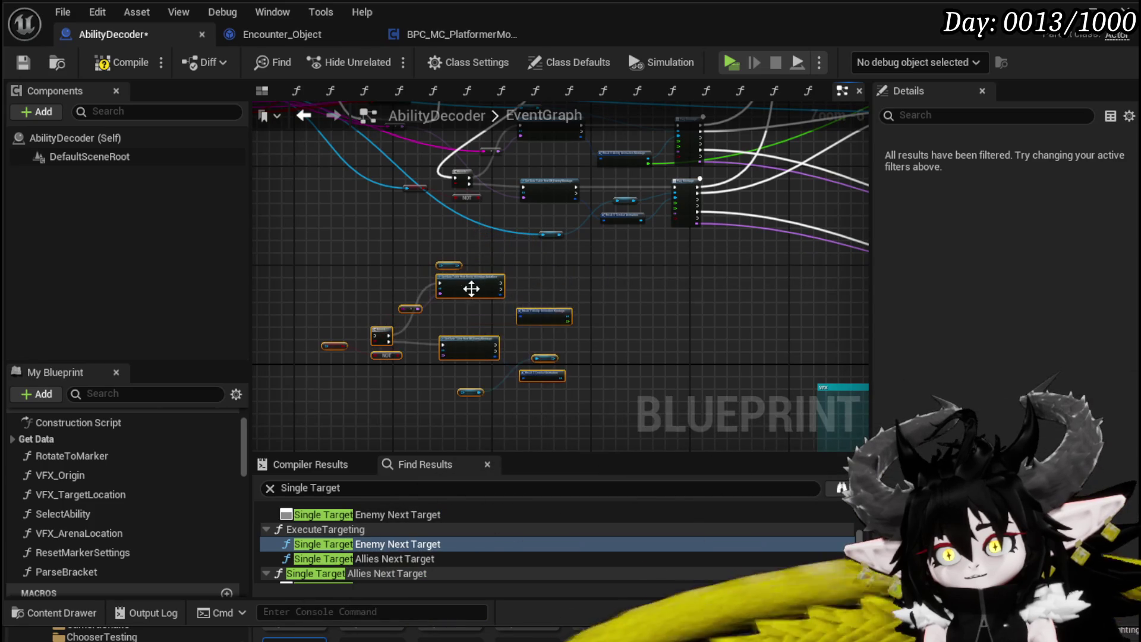
# Collapse the pasted nodes to a function named CheckForTransformation and open its graph.
pyautogui.rightClick(474, 284)
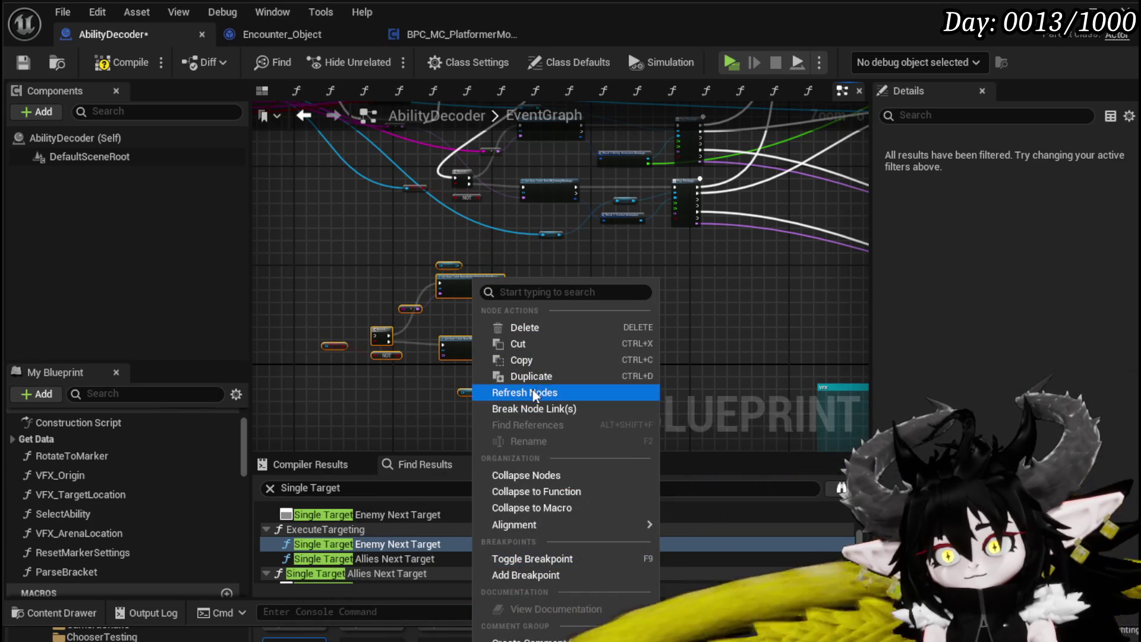
pyautogui.click(527, 493)
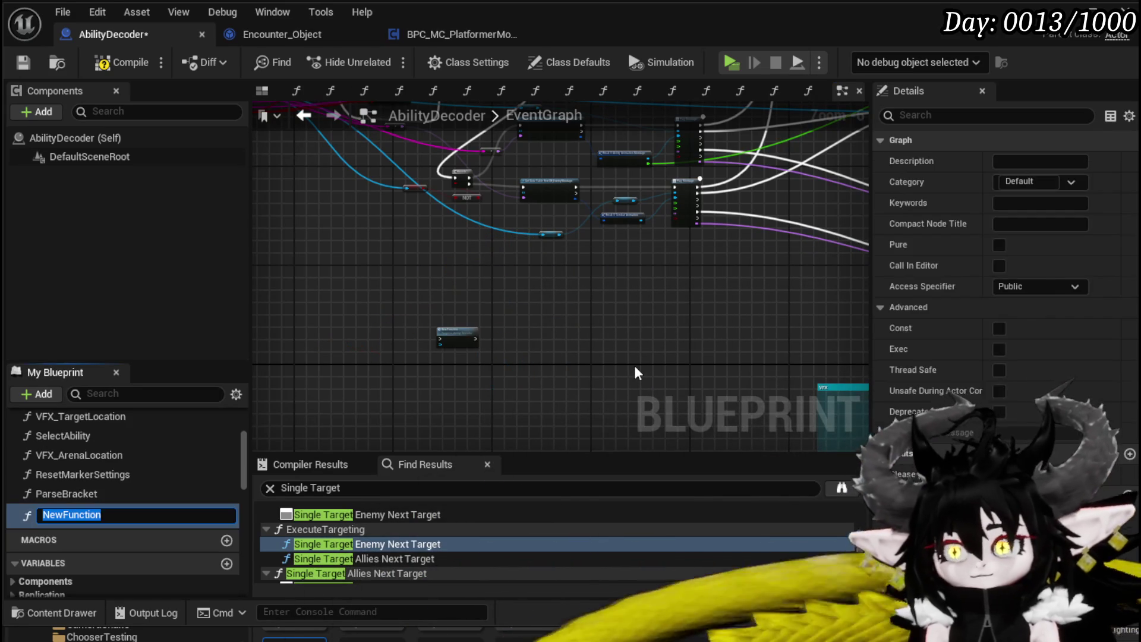
pyautogui.write('CheckF')
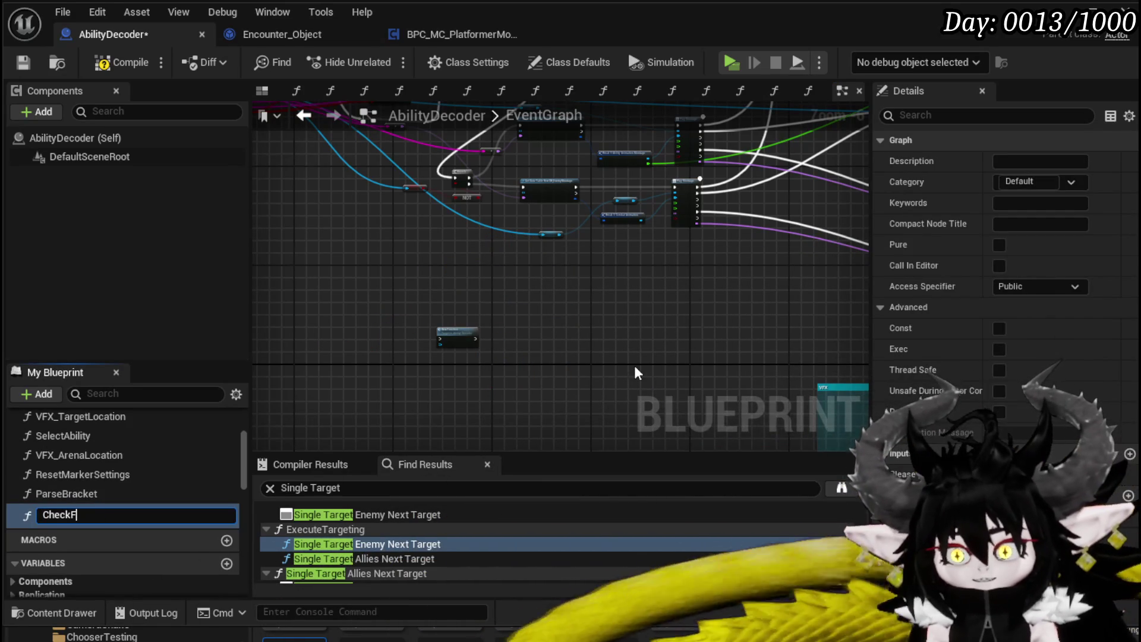
pyautogui.write('orTransfor')
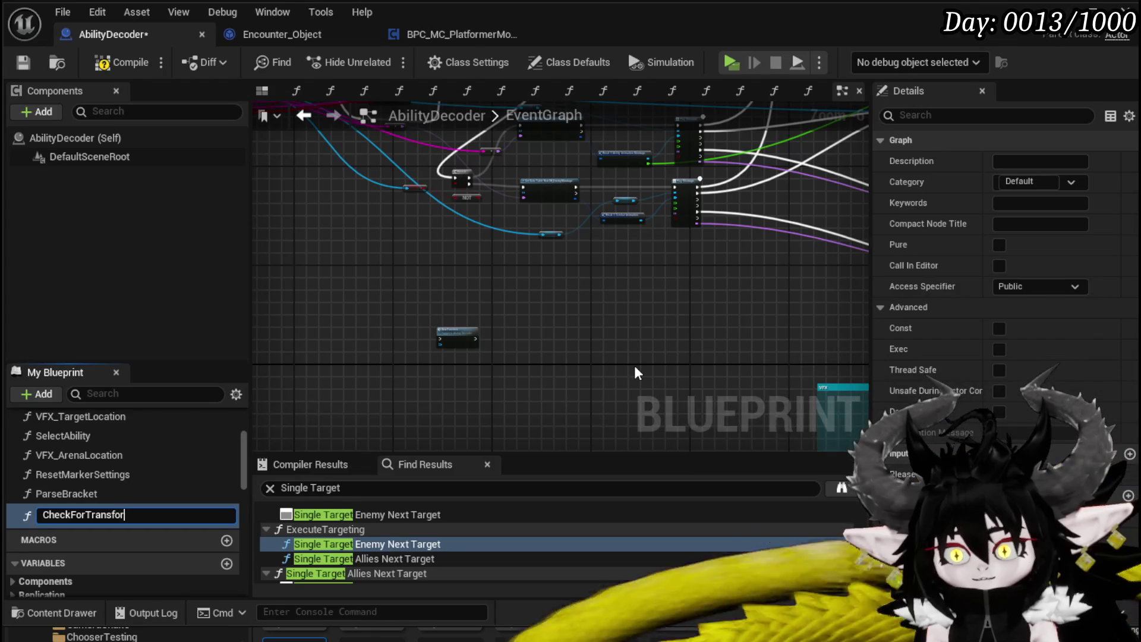
pyautogui.write('mation')
pyautogui.press('Return')
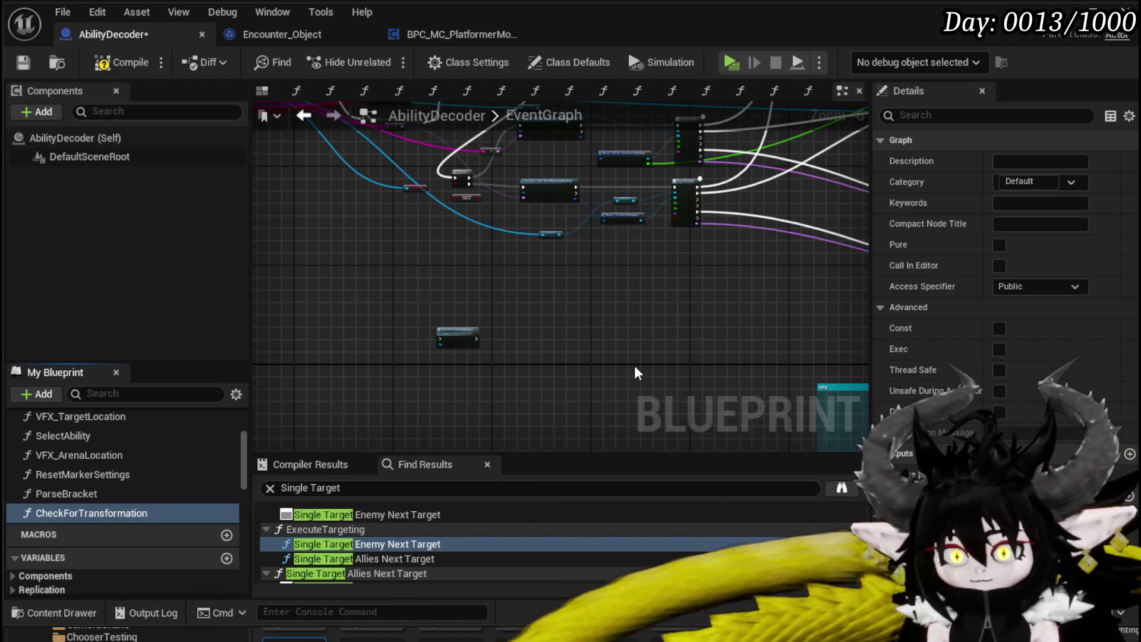
pyautogui.doubleClick(472, 336)
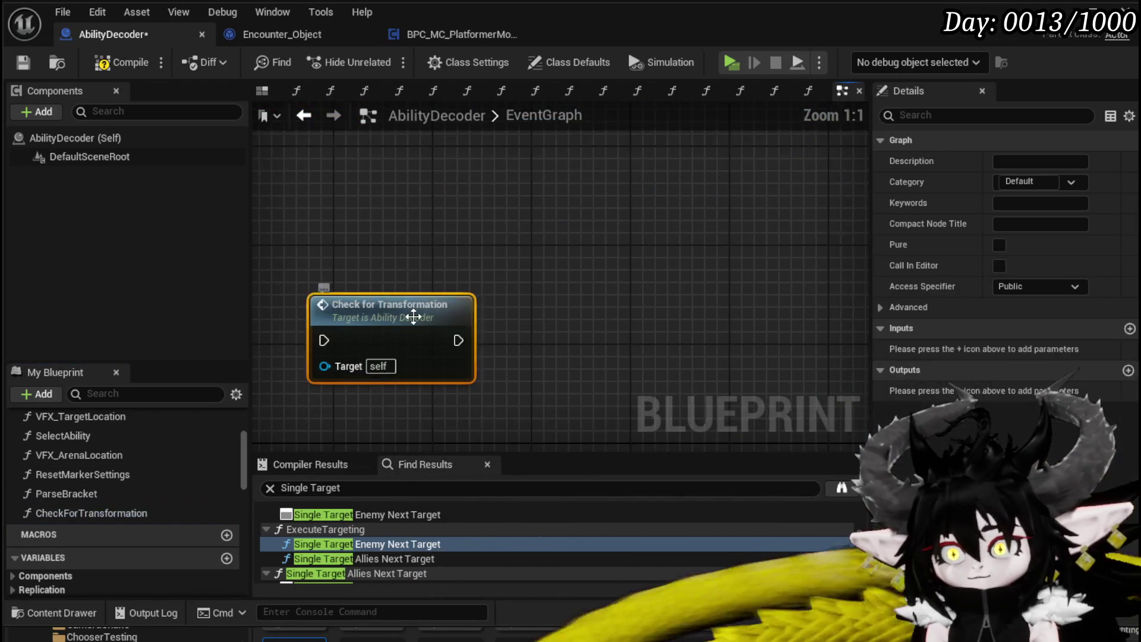
pyautogui.scroll(3, 497, 320)
pyautogui.scroll(-3, 416, 344)
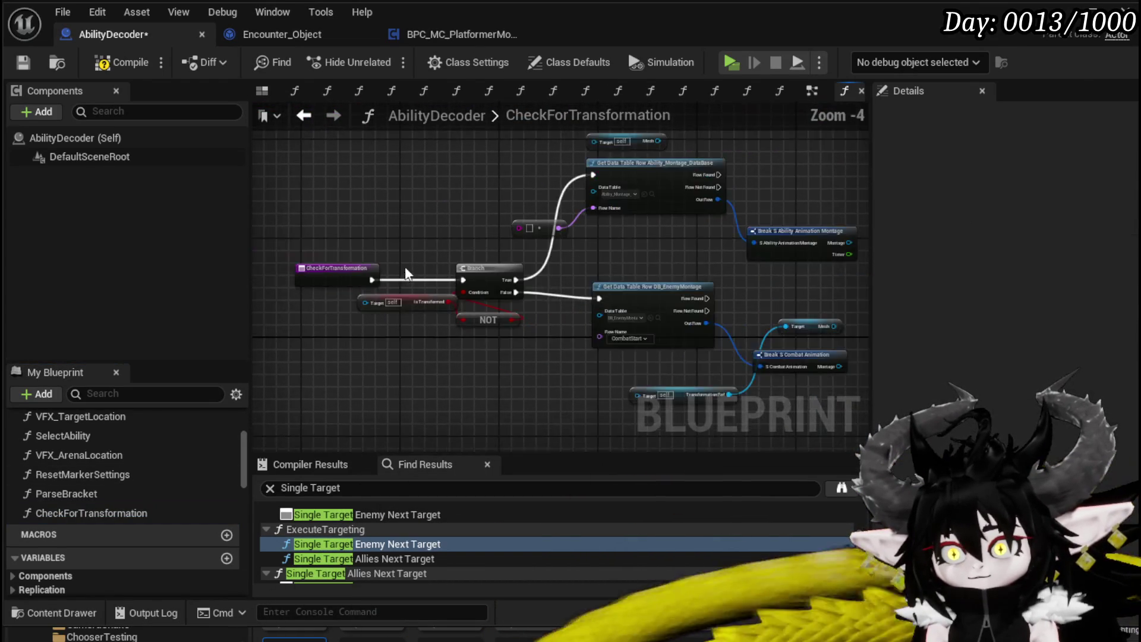
# Rename the function's Target input to Instrigator and compile the blueprint.
pyautogui.scroll(2, 498, 279)
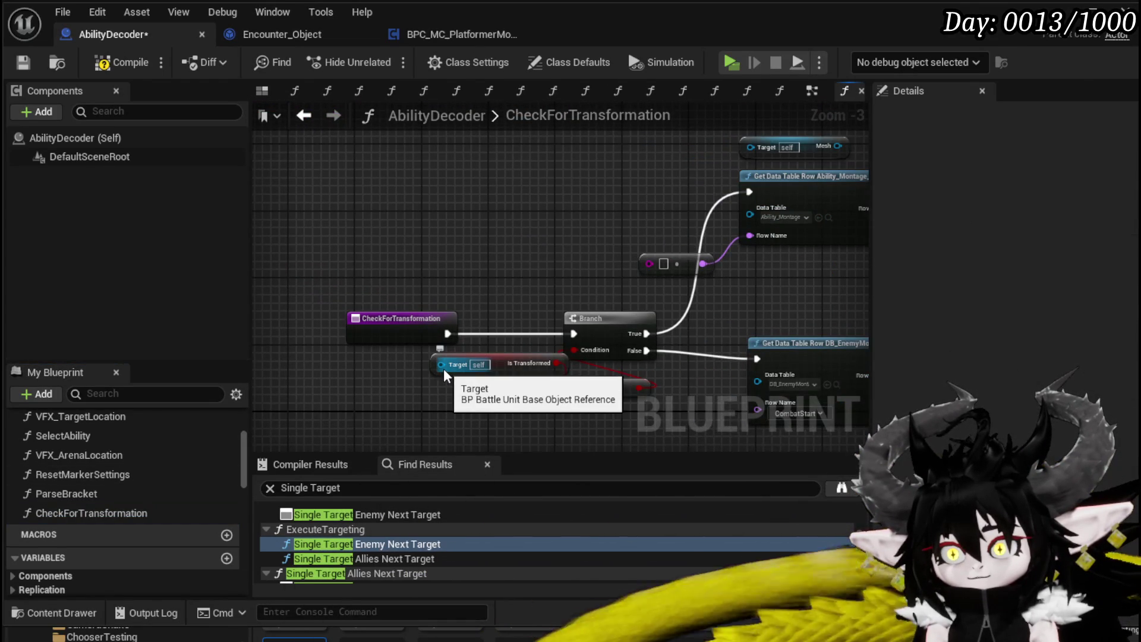
pyautogui.scroll(-1, 550, 284)
pyautogui.moveTo(550, 284); pyautogui.dragTo(482, 305)
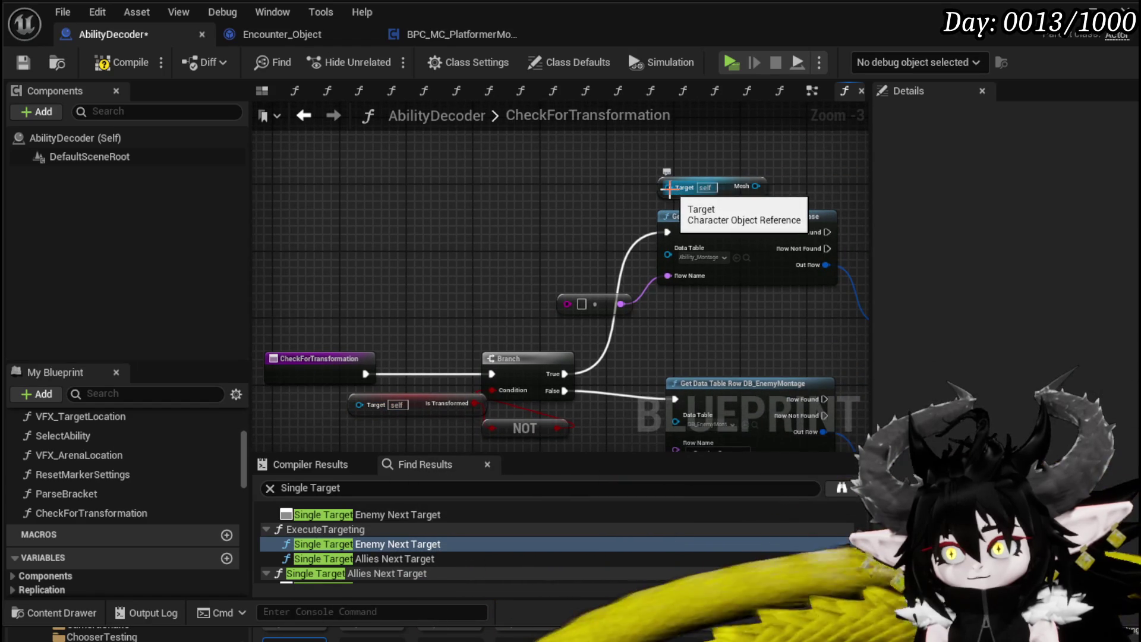
pyautogui.moveTo(628, 193)
pyautogui.mouseDown()
pyautogui.moveTo(270, 166)
pyautogui.moveTo(368, 363)
pyautogui.moveTo(401, 365)
pyautogui.moveTo(368, 322)
pyautogui.moveTo(249, 320)
pyautogui.mouseUp()
pyautogui.doubleClick(929, 376)
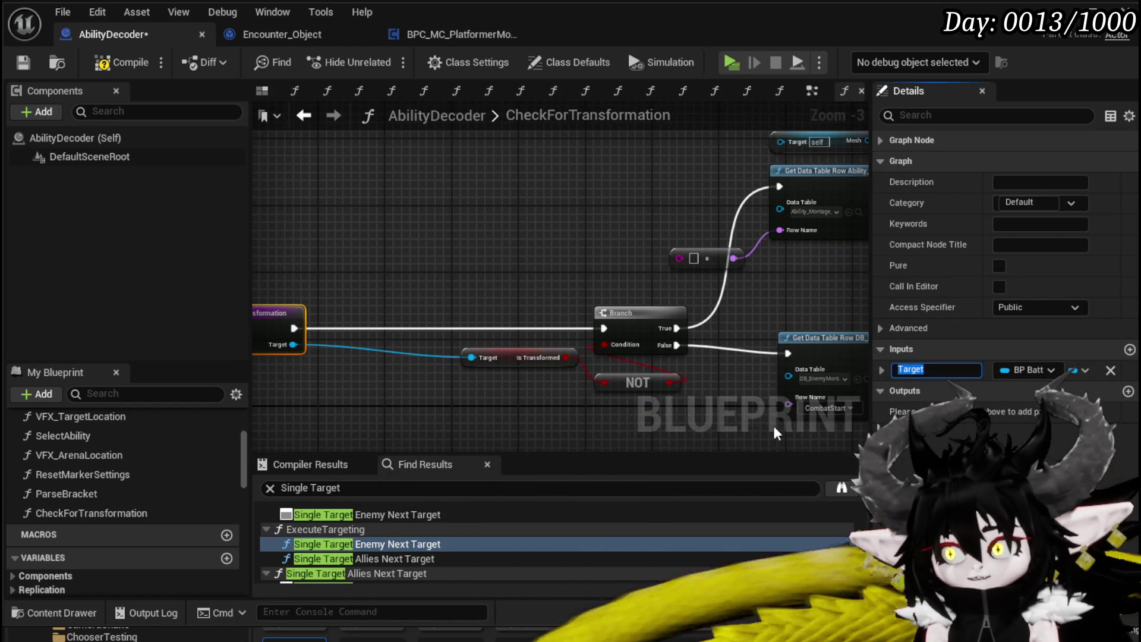
pyautogui.press('BackSpace')
pyautogui.write('Instri')
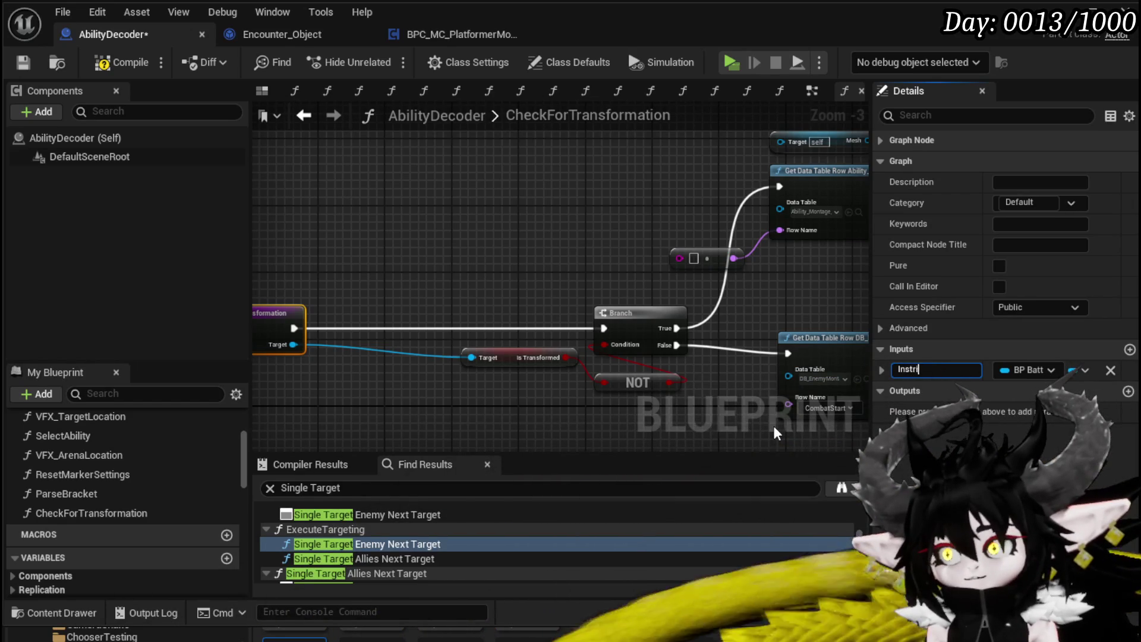
pyautogui.write('gator')
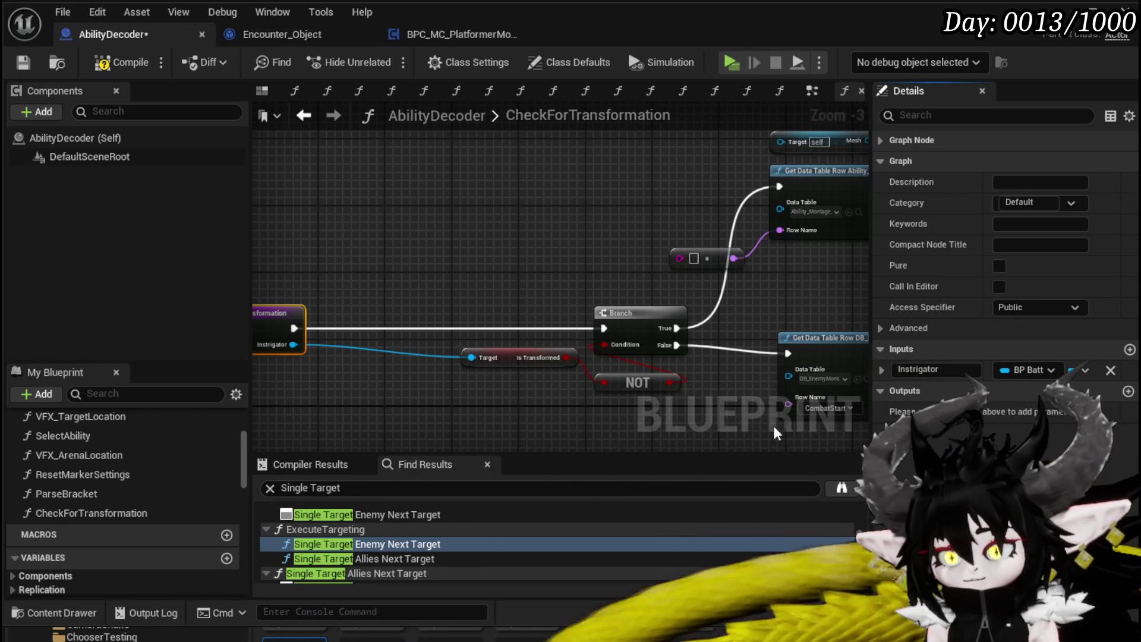
pyautogui.press('Return')
pyautogui.click(109, 63)
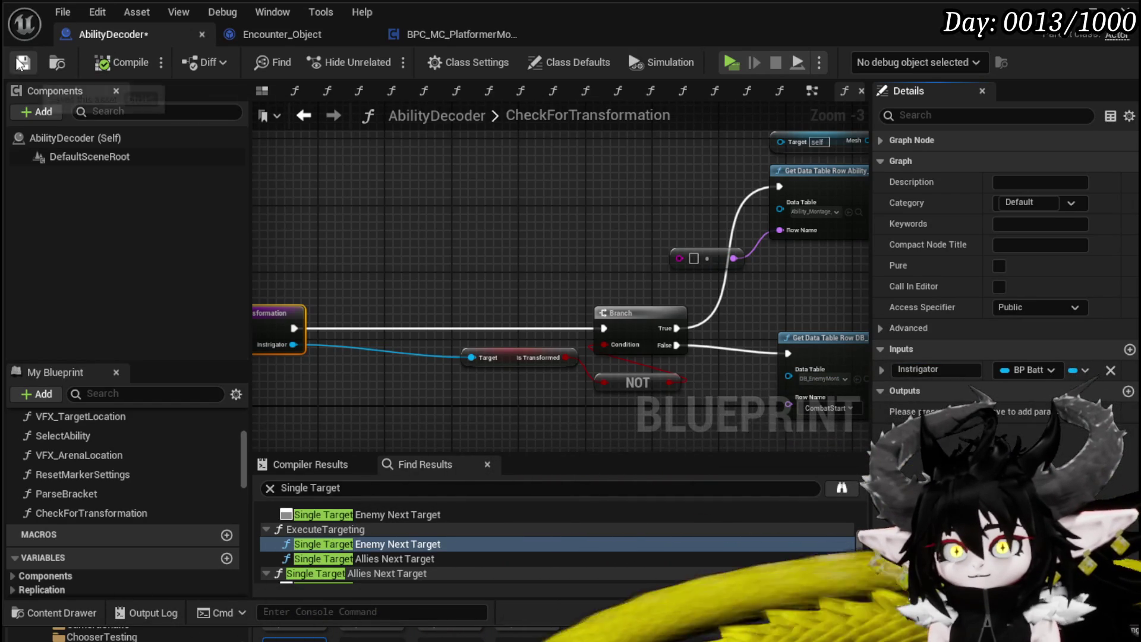
pyautogui.moveTo(650, 219)
pyautogui.mouseDown()
pyautogui.moveTo(499, 228)
pyautogui.moveTo(467, 200)
pyautogui.moveTo(484, 119)
pyautogui.moveTo(481, 204)
pyautogui.moveTo(448, 168)
pyautogui.moveTo(599, 198)
pyautogui.mouseUp()
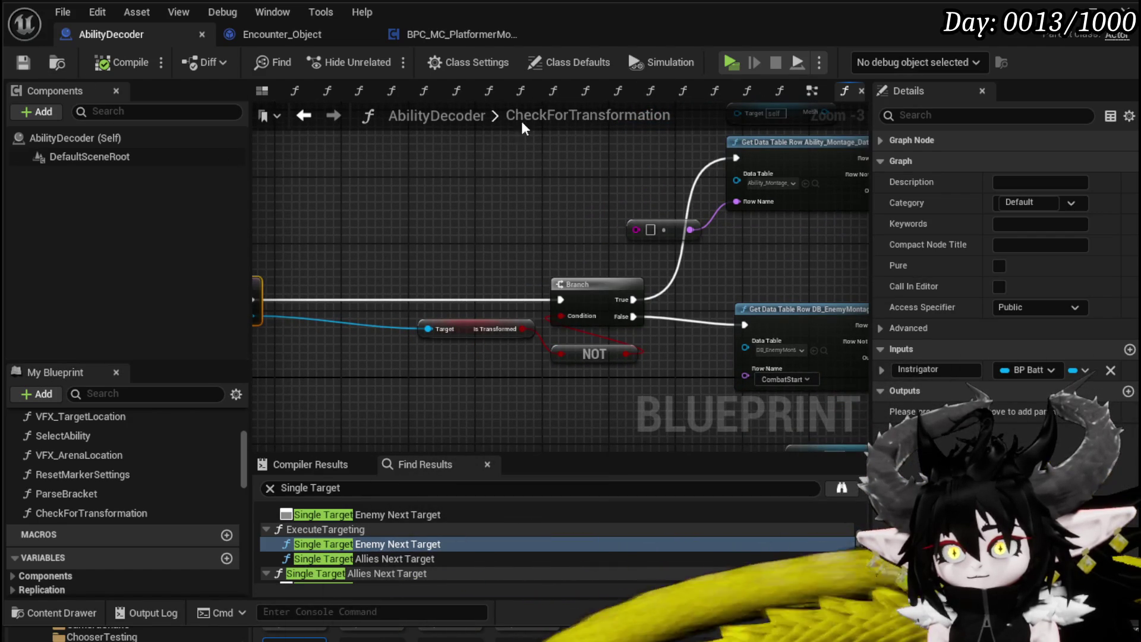
# In the EventGraph, reposition the Check for Transformation call beside the Is Transformed, Branch and NOT nodes.
pyautogui.click(304, 116)
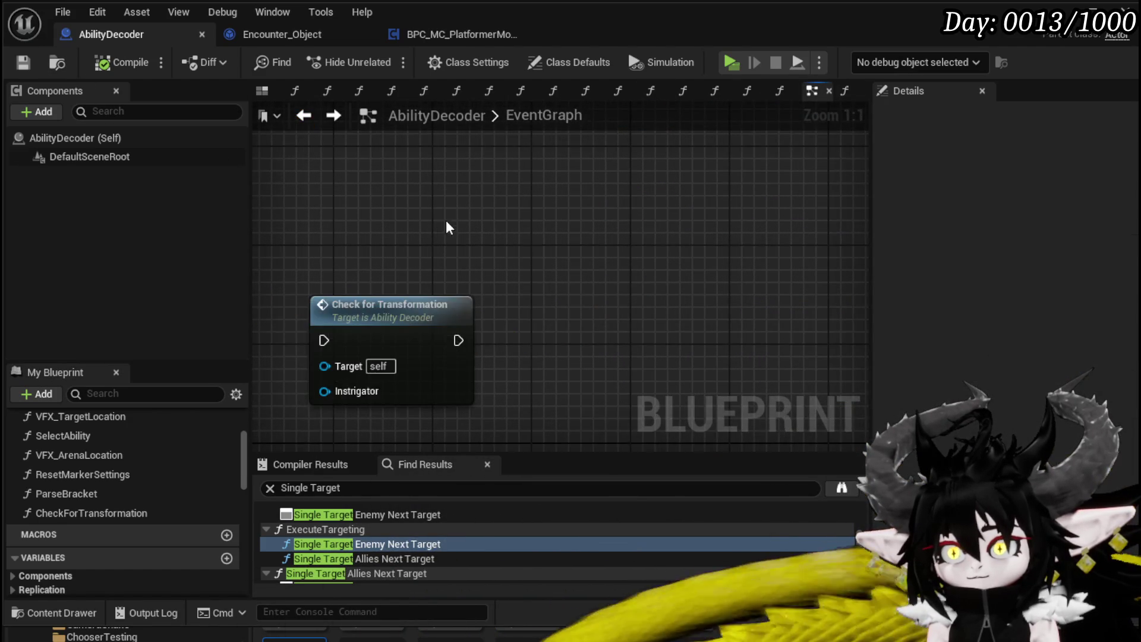
pyautogui.moveTo(446, 261)
pyautogui.mouseDown()
pyautogui.moveTo(500, 74)
pyautogui.moveTo(448, 354)
pyautogui.moveTo(484, 326)
pyautogui.moveTo(529, 321)
pyautogui.mouseUp()
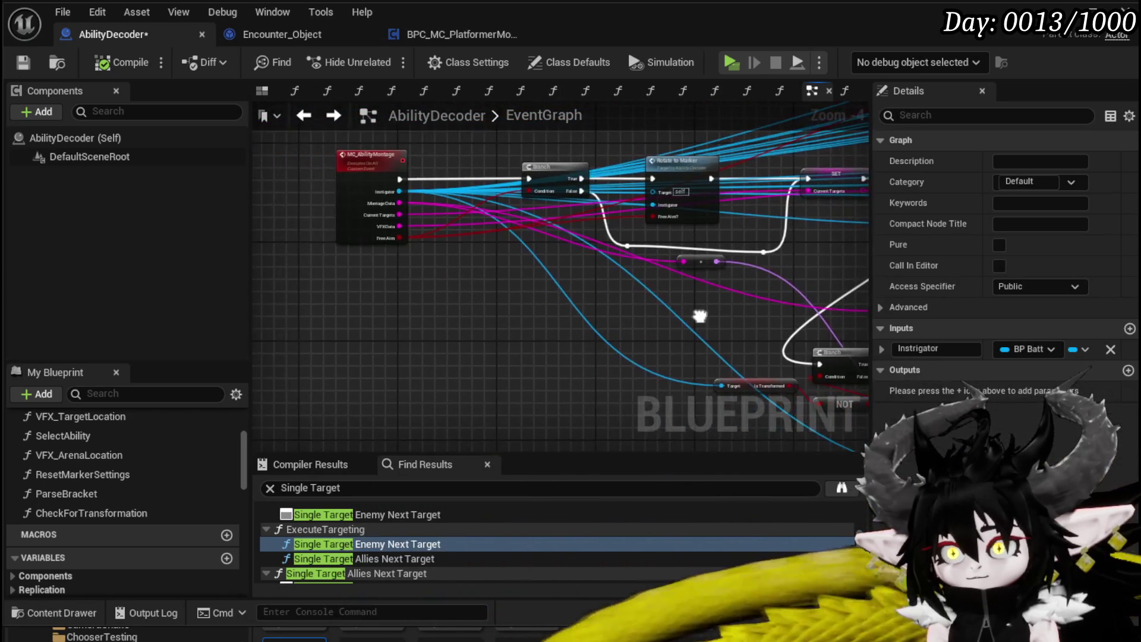
pyautogui.scroll(3, 361, 205)
pyautogui.moveTo(398, 205)
pyautogui.mouseDown()
pyautogui.moveTo(561, 226)
pyautogui.moveTo(331, 179)
pyautogui.moveTo(286, 146)
pyautogui.mouseUp()
# Add a string input named MontageData to CheckForTransformation's entry node and compile.
pyautogui.doubleClick(559, 295)
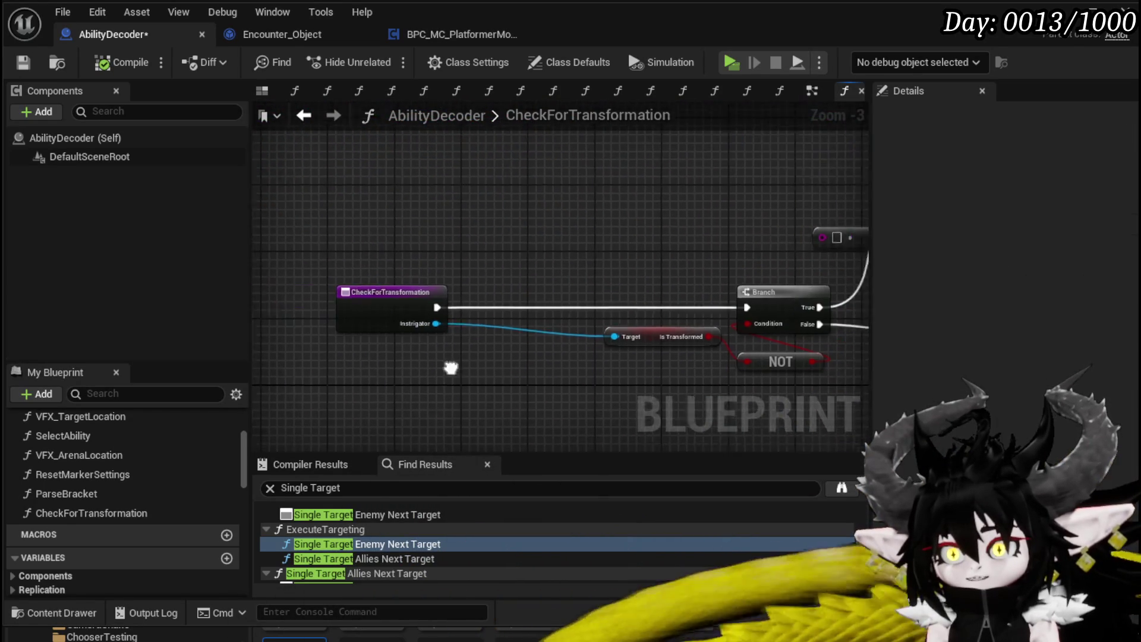
pyautogui.moveTo(789, 219)
pyautogui.mouseDown()
pyautogui.moveTo(734, 216)
pyautogui.moveTo(276, 272)
pyautogui.moveTo(390, 327)
pyautogui.mouseUp()
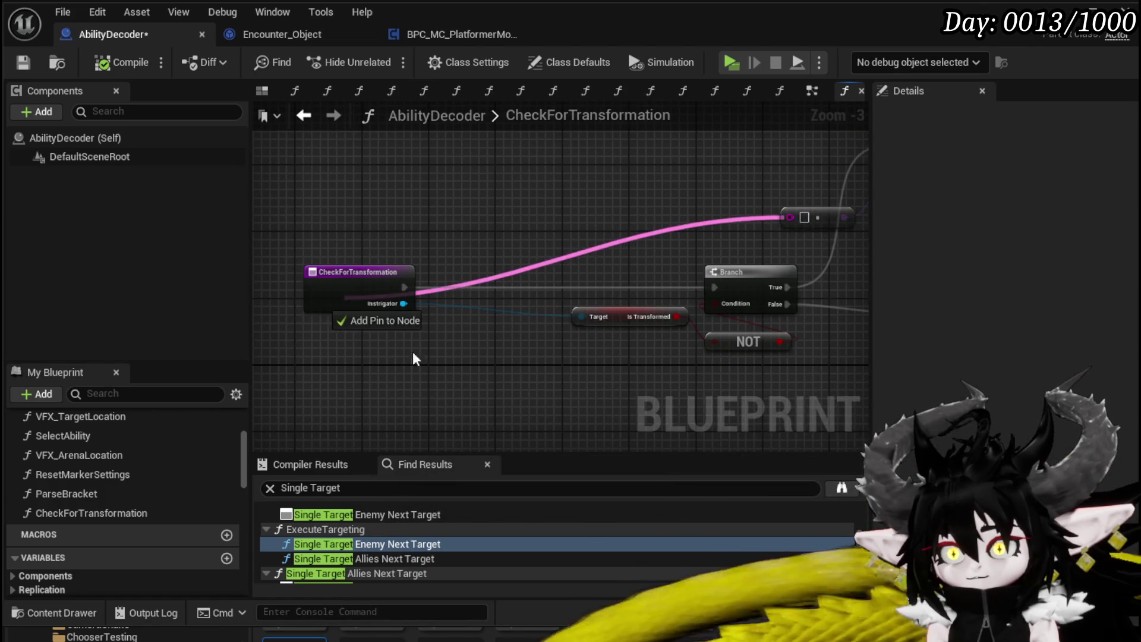
pyautogui.click(353, 321)
pyautogui.click(914, 390)
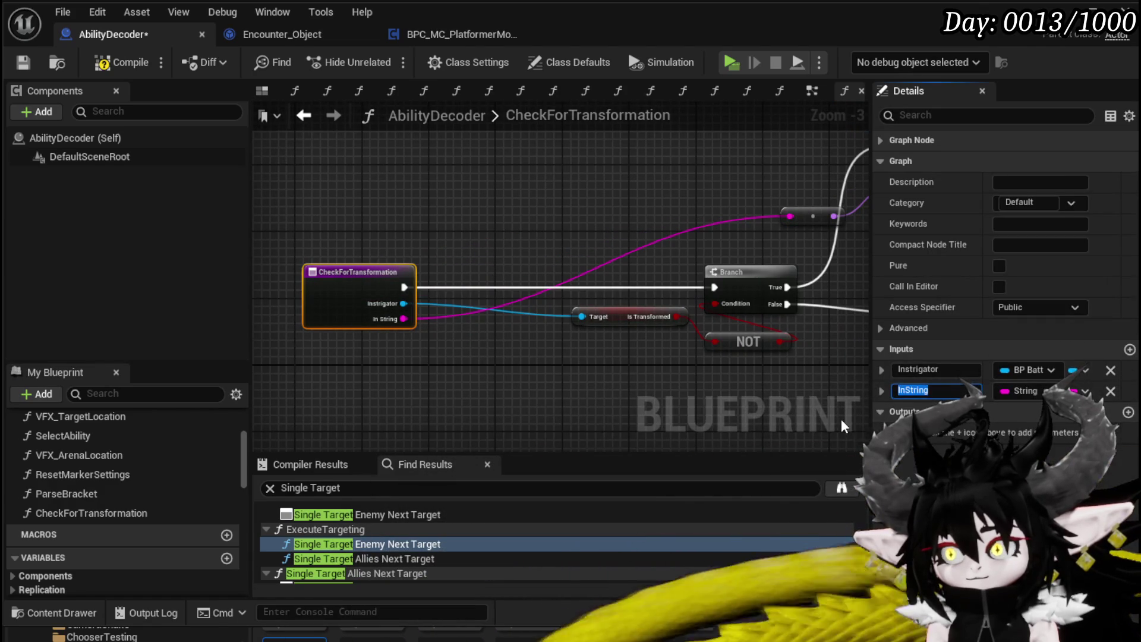
pyautogui.write('MontageData')
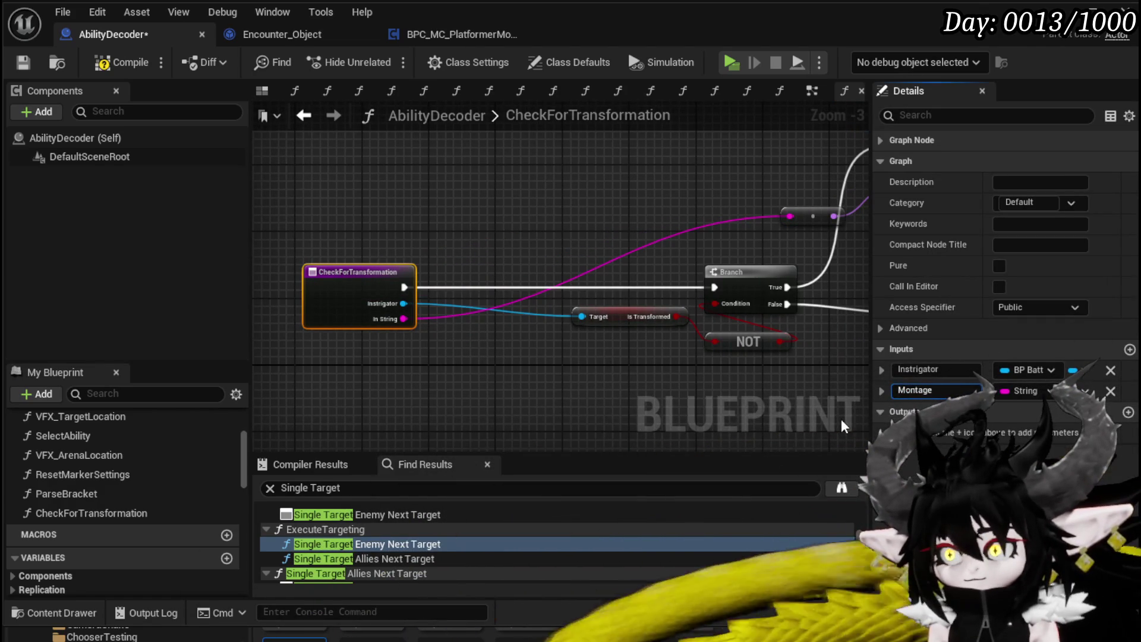
pyautogui.press('Return')
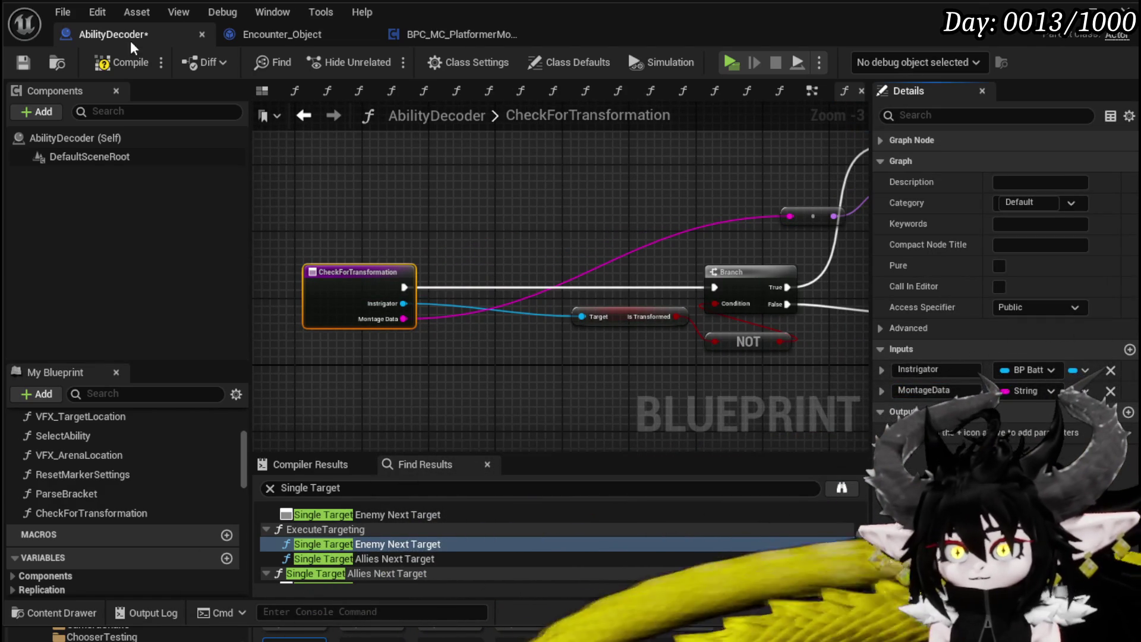
pyautogui.click(103, 62)
# Review the EventGraph's table lookup, Branch and SET nodes, then reopen the CheckForTransformation graph.
pyautogui.click(306, 114)
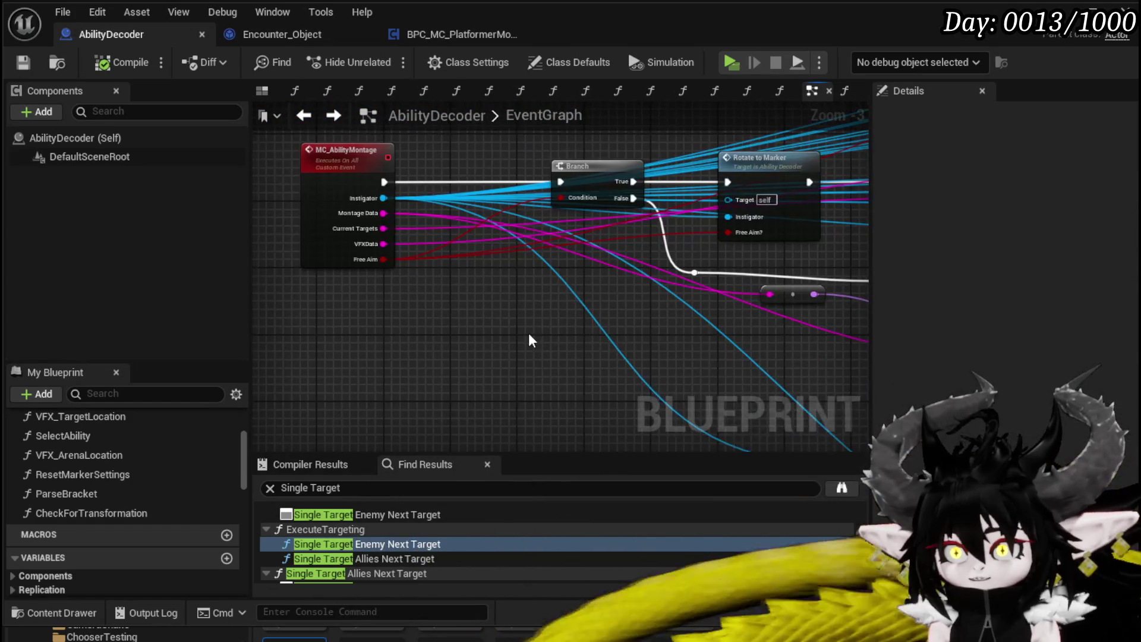
pyautogui.moveTo(725, 291)
pyautogui.mouseDown()
pyautogui.moveTo(827, 287)
pyautogui.moveTo(633, 261)
pyautogui.mouseUp()
pyautogui.moveTo(627, 208)
pyautogui.mouseDown()
pyautogui.moveTo(388, 338)
pyautogui.moveTo(404, 368)
pyautogui.moveTo(747, 393)
pyautogui.moveTo(325, 187)
pyautogui.moveTo(292, 184)
pyautogui.mouseUp()
pyautogui.press('Escape')
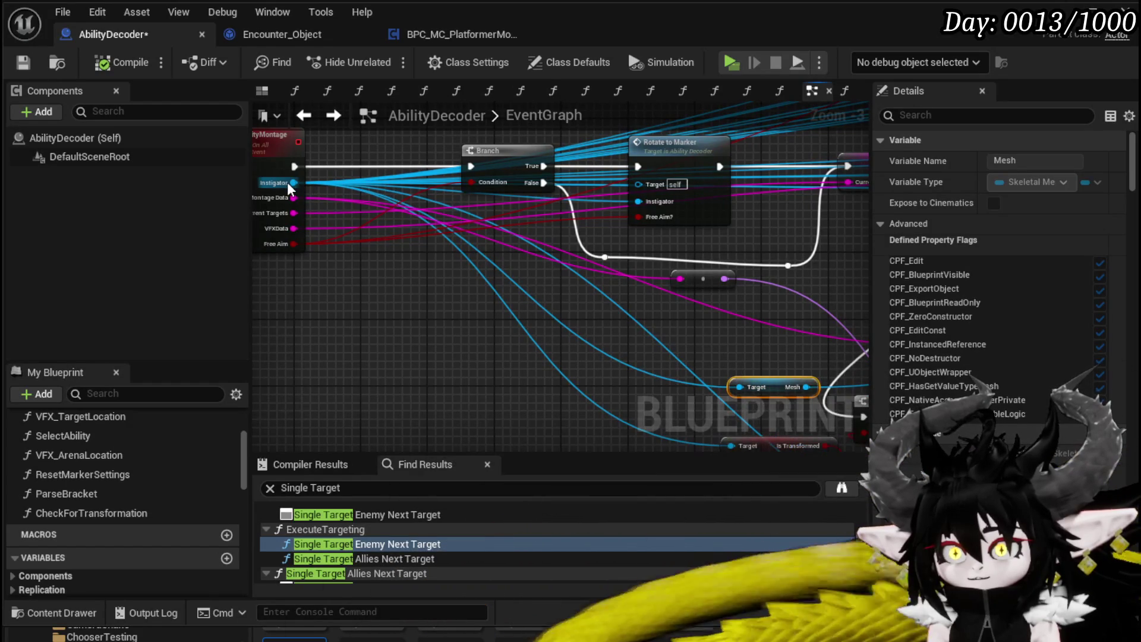
pyautogui.moveTo(854, 591)
pyautogui.mouseDown()
pyautogui.moveTo(479, 344)
pyautogui.moveTo(366, 285)
pyautogui.mouseUp()
pyautogui.doubleClick(366, 285)
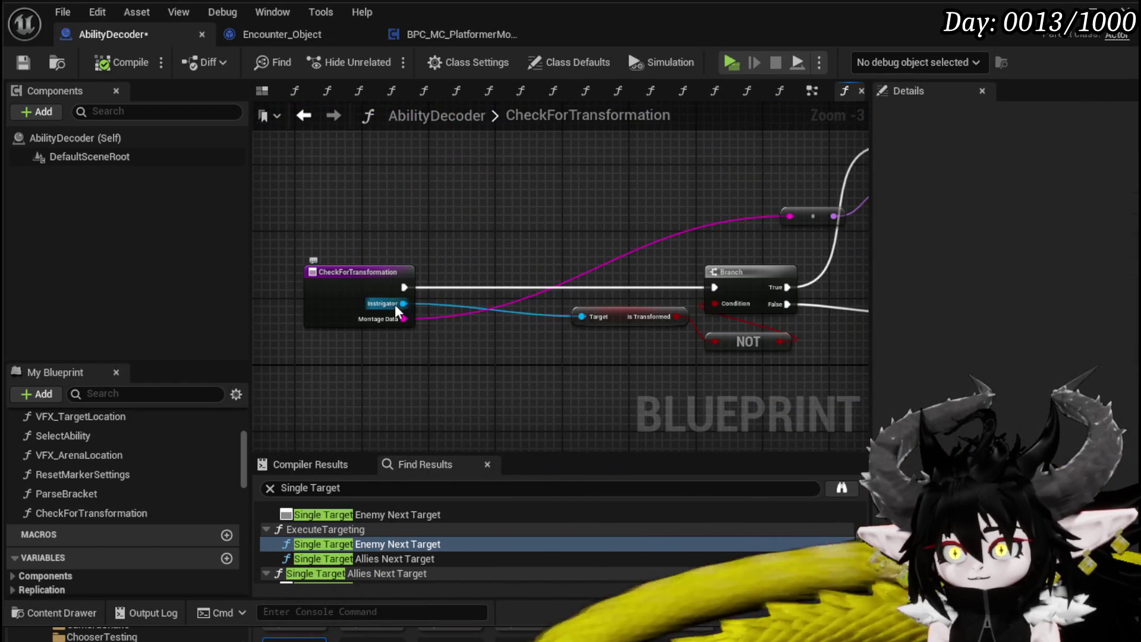
# Feed Instrigator into the Mesh getter's Target and the Transformation Ref Target.
pyautogui.moveTo(1010, 145); pyautogui.dragTo(490, 170)
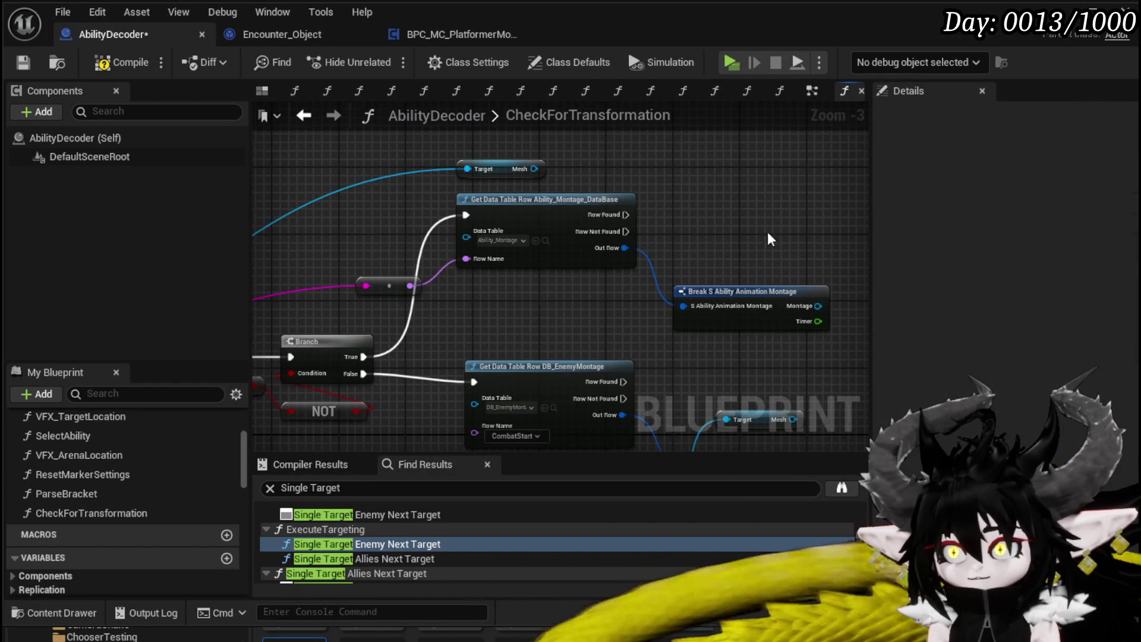
pyautogui.scroll(-2, 800, 244)
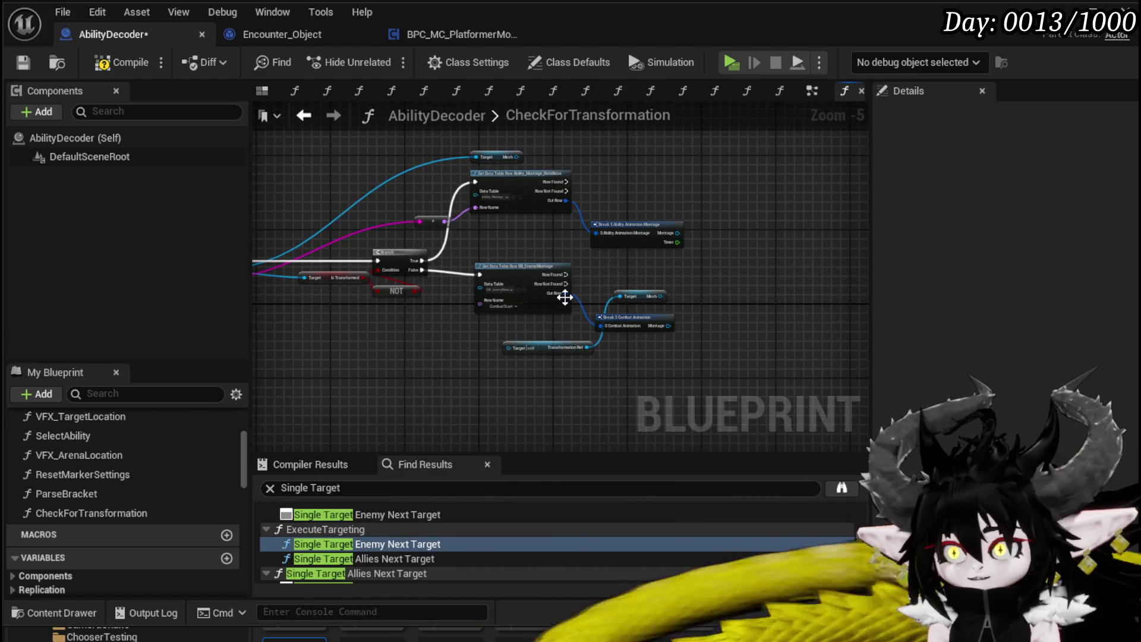
pyautogui.scroll(3, 564, 297)
pyautogui.scroll(-1, 698, 286)
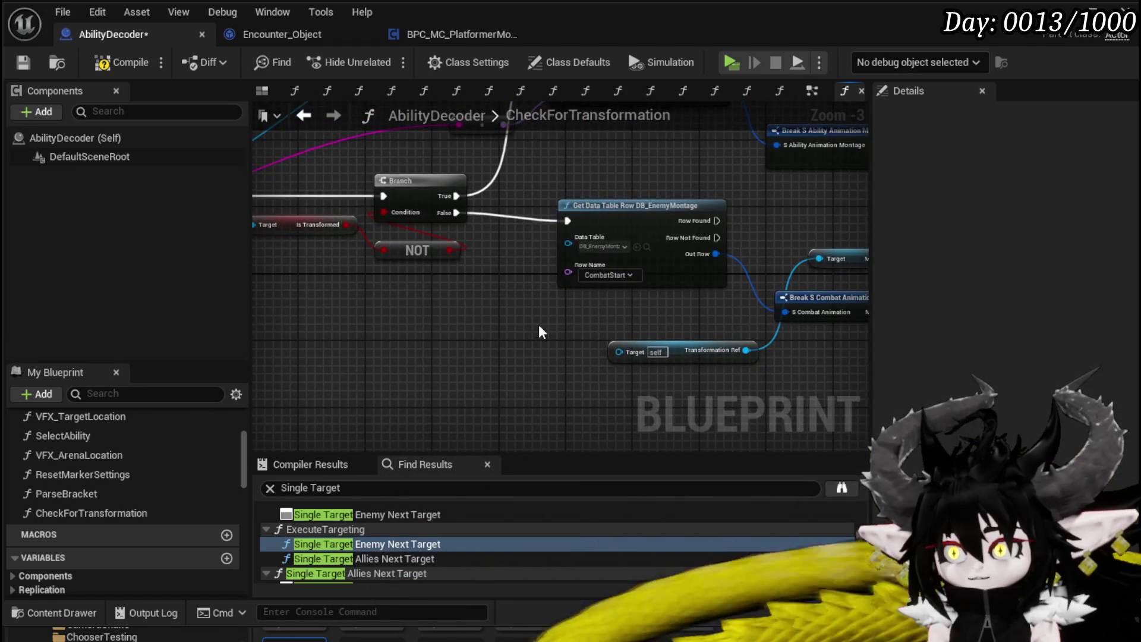
pyautogui.scroll(-1, 541, 328)
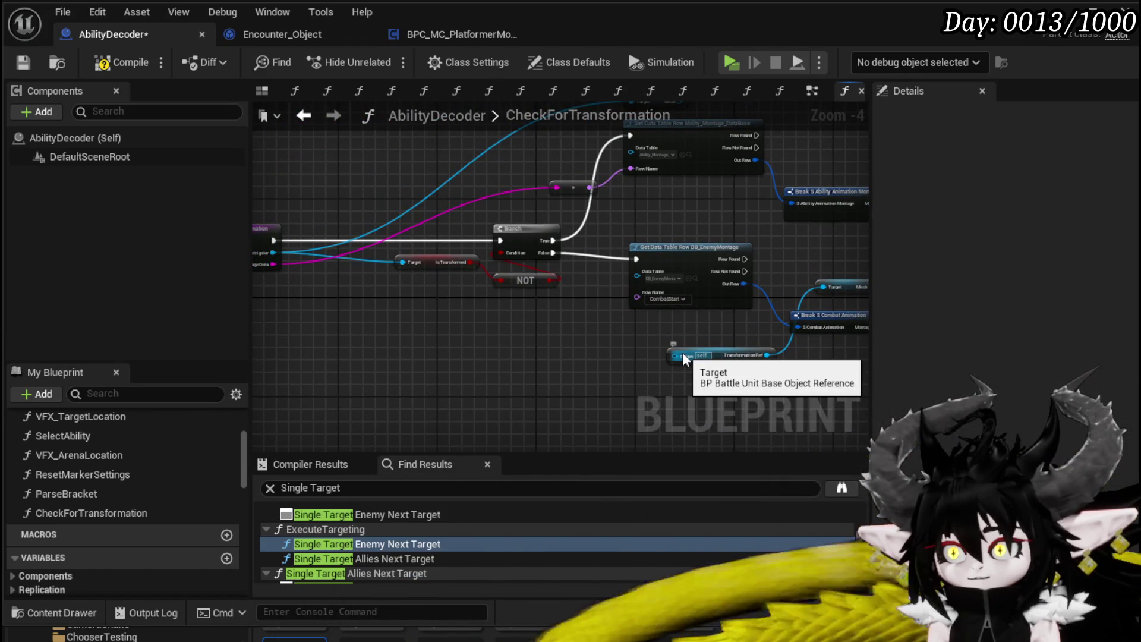
pyautogui.moveTo(682, 356)
pyautogui.mouseDown()
pyautogui.moveTo(534, 297)
pyautogui.moveTo(330, 260)
pyautogui.moveTo(730, 362)
pyautogui.mouseUp()
# Wire Montage Data into the DB_EnemyMontage Row Name through a string-to-name conversion, then save.
pyautogui.scroll(1, 672, 323)
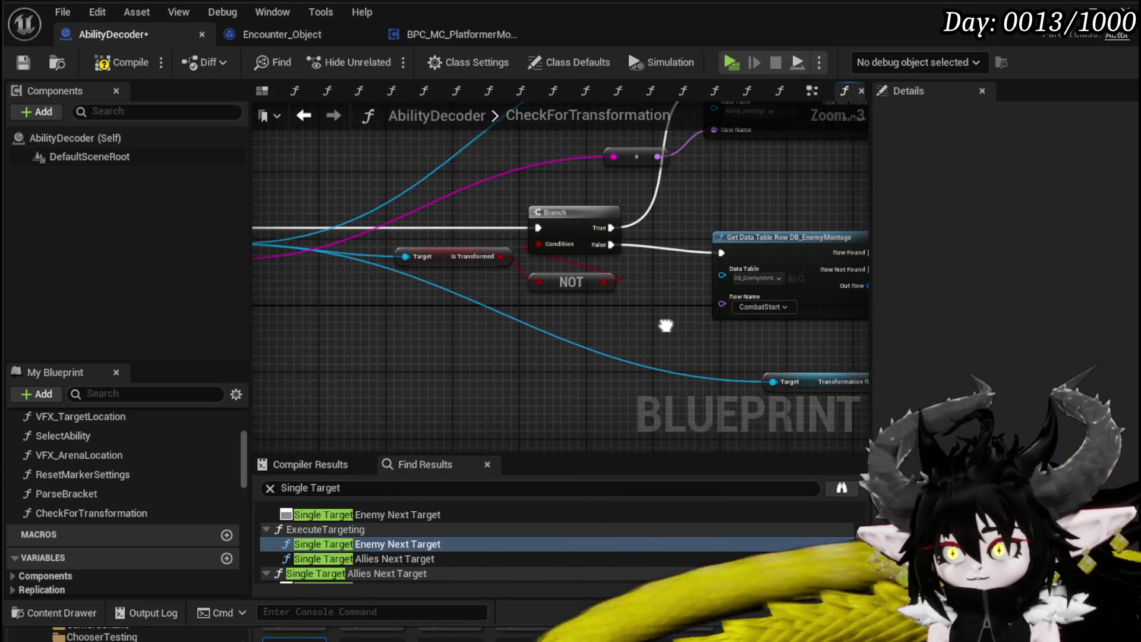
pyautogui.moveTo(665, 325); pyautogui.dragTo(495, 349)
pyautogui.scroll(-1, 494, 348)
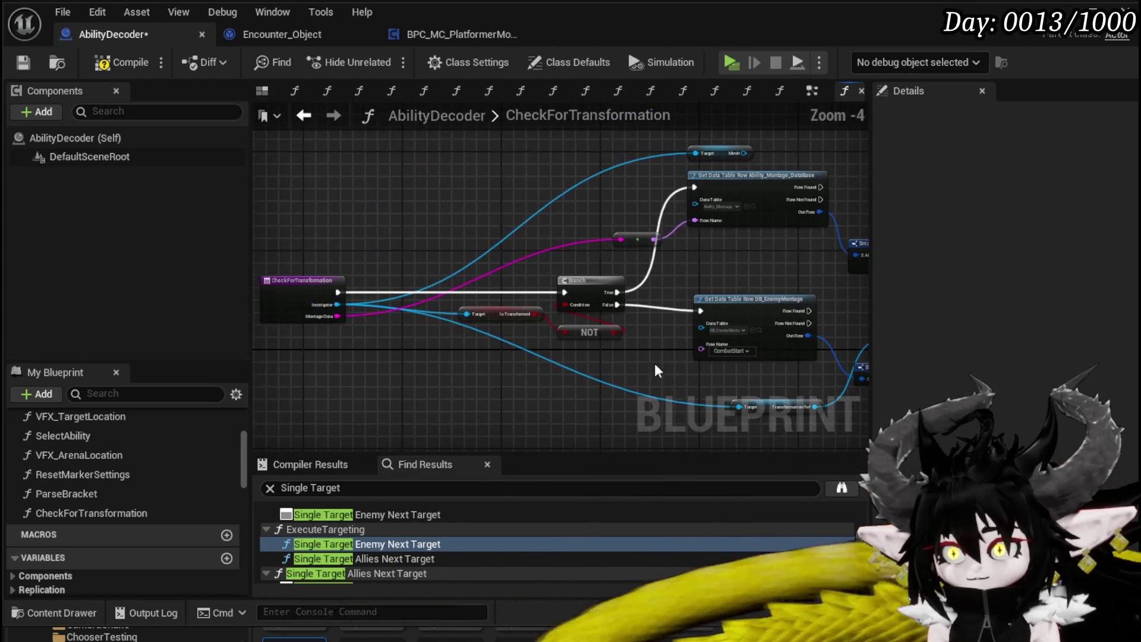
pyautogui.moveTo(336, 316); pyautogui.dragTo(713, 352)
pyautogui.moveTo(486, 289)
pyautogui.mouseDown()
pyautogui.moveTo(597, 368)
pyautogui.moveTo(561, 319)
pyautogui.mouseUp()
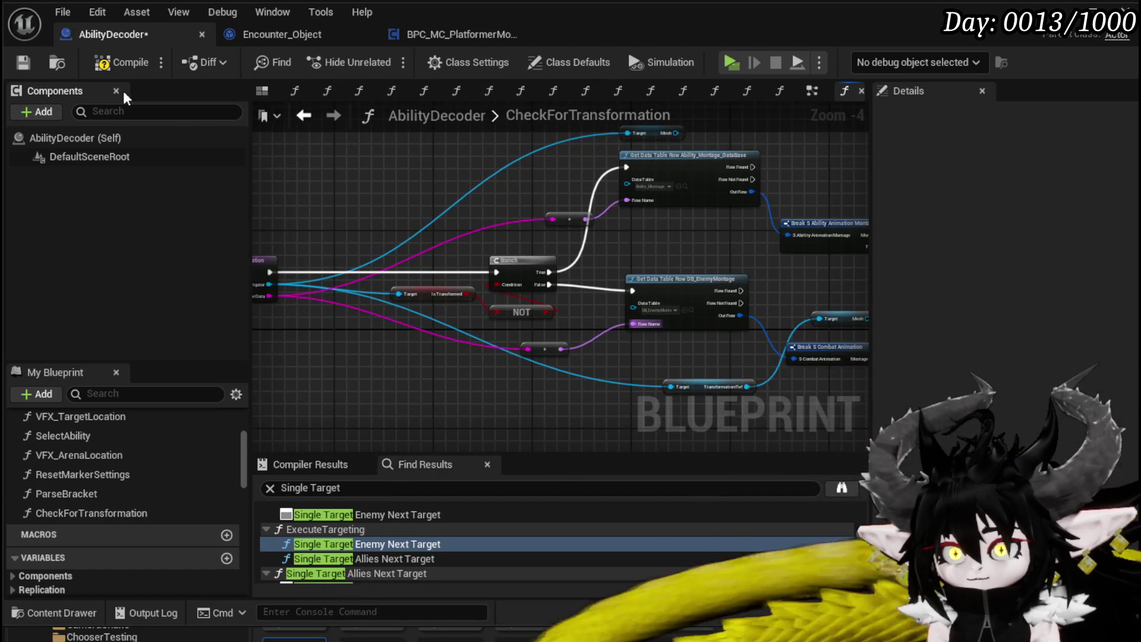
pyautogui.click(23, 64)
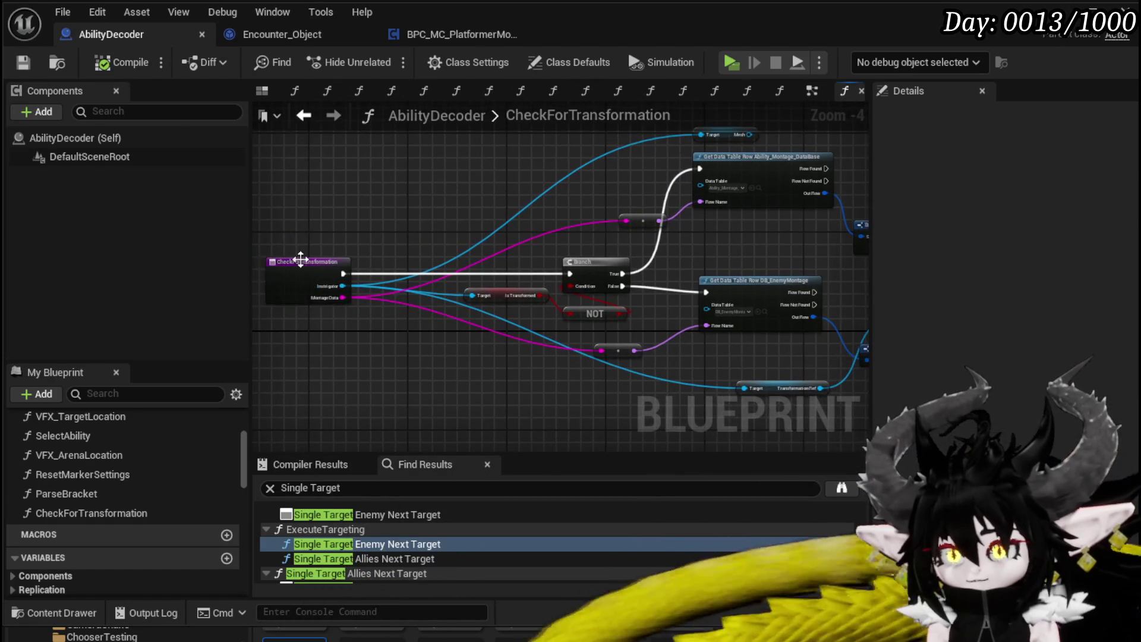
pyautogui.click(309, 279)
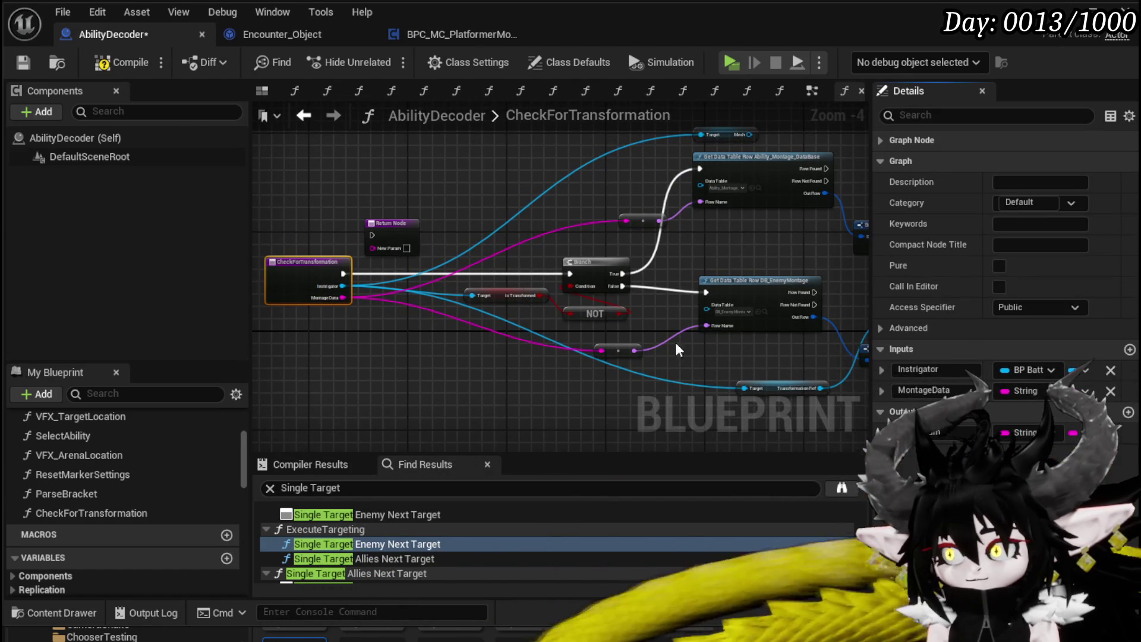
# Add a Return Node fed by both Row Found paths, with the Mesh value as an output.
pyautogui.click(1128, 412)
pyautogui.moveTo(687, 265); pyautogui.dragTo(798, 277)
pyautogui.moveTo(506, 169)
pyautogui.mouseDown()
pyautogui.moveTo(779, 278)
pyautogui.moveTo(772, 273)
pyautogui.mouseUp()
pyautogui.moveTo(494, 292); pyautogui.dragTo(771, 273)
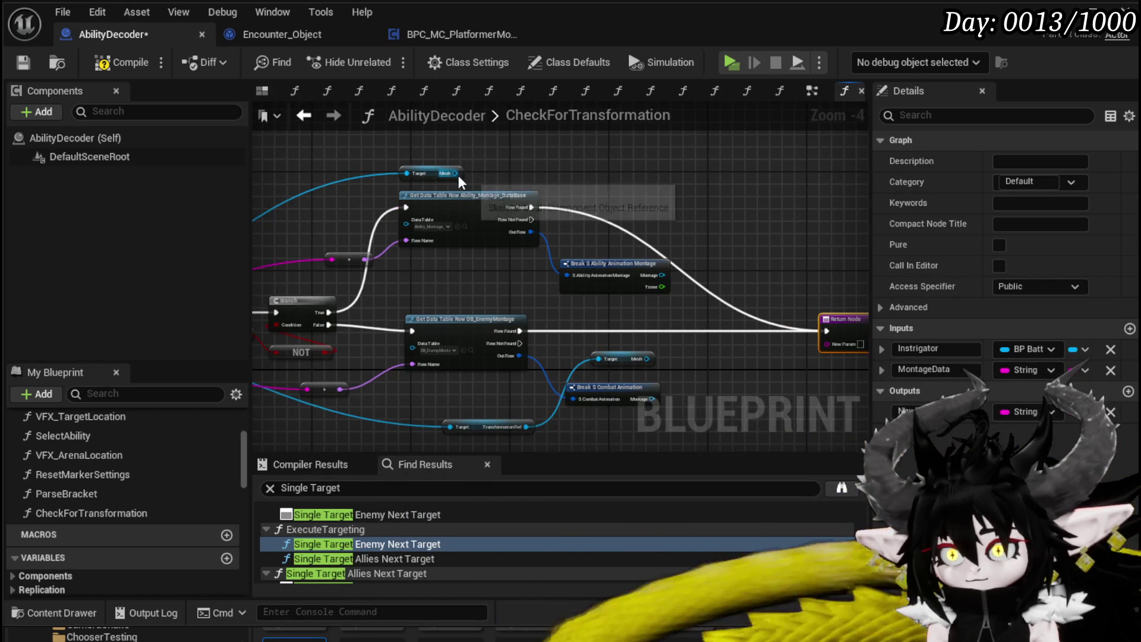
pyautogui.moveTo(458, 175)
pyautogui.mouseDown()
pyautogui.moveTo(277, 129)
pyautogui.moveTo(391, 159)
pyautogui.moveTo(793, 326)
pyautogui.mouseUp()
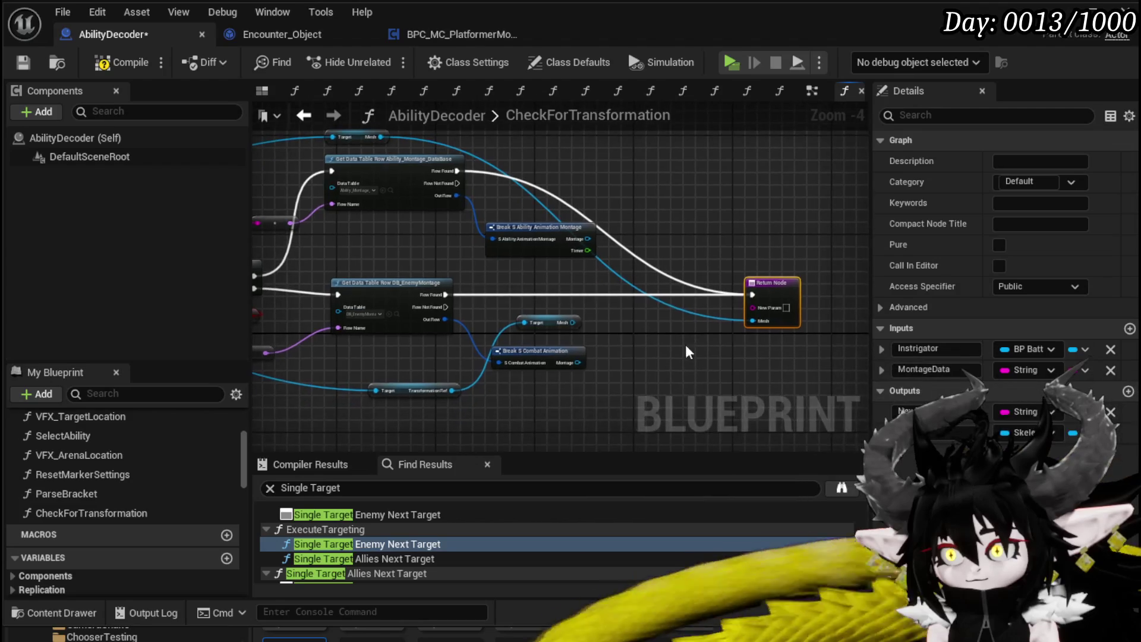
# Promote the Mesh value to a local variable named SelectedMesh.
pyautogui.rightClick(400, 208)
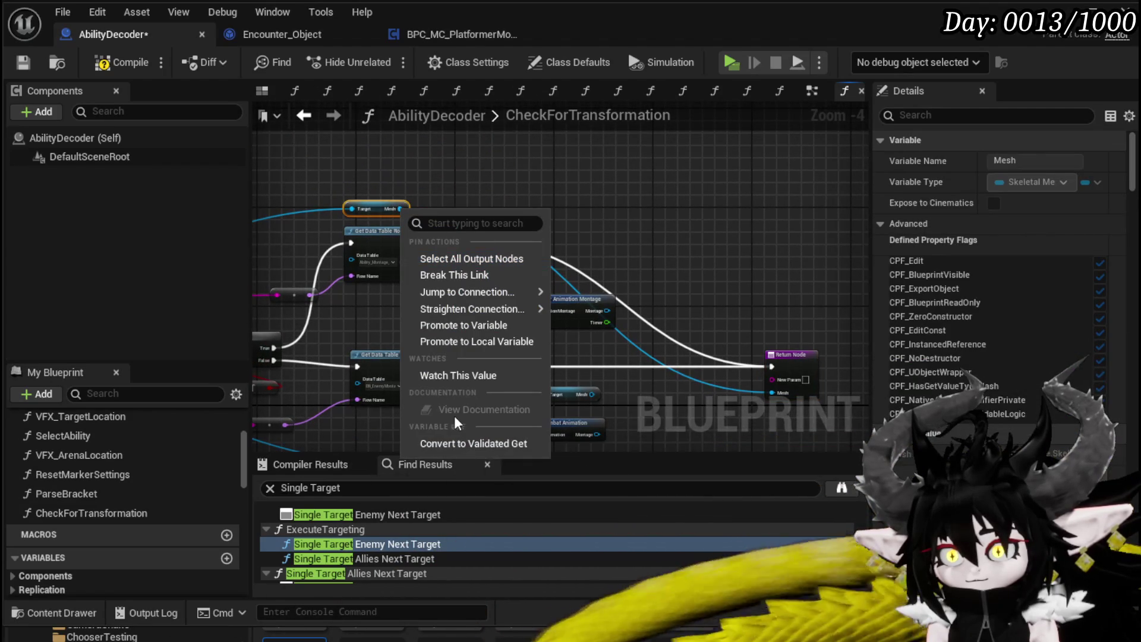
pyautogui.click(466, 343)
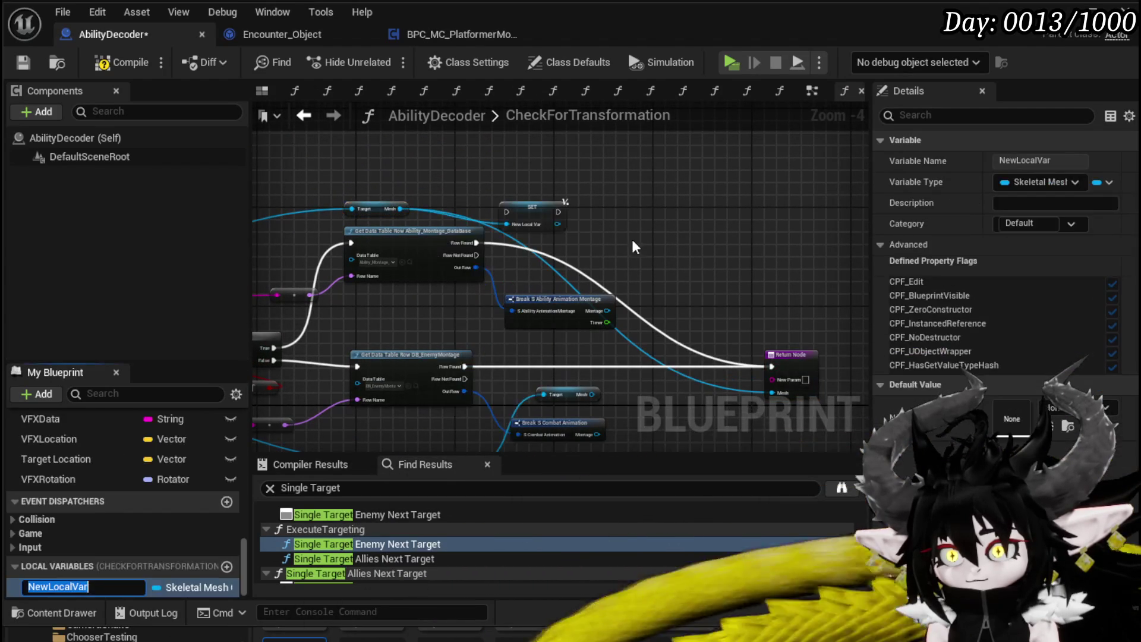
pyautogui.write('Sele')
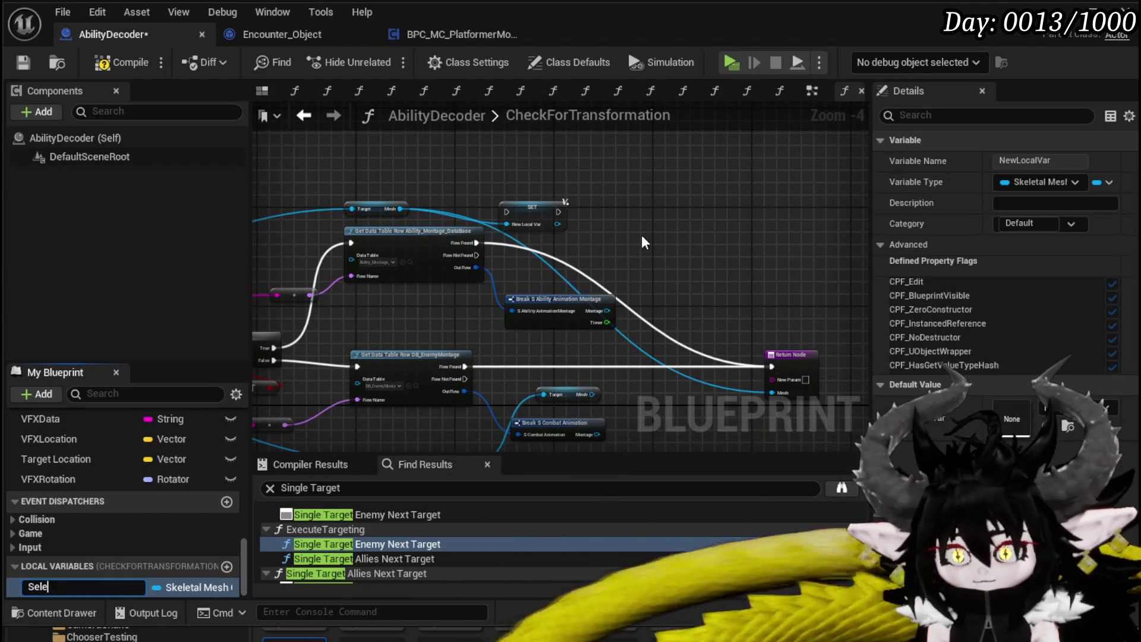
pyautogui.write('ctedMesh')
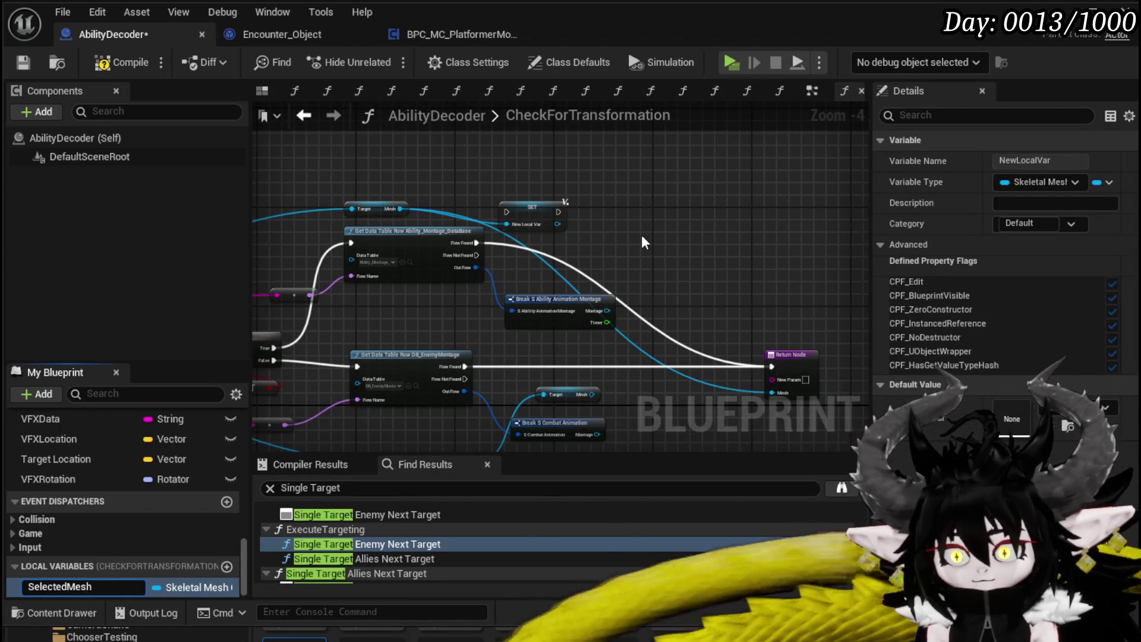
pyautogui.press('Return')
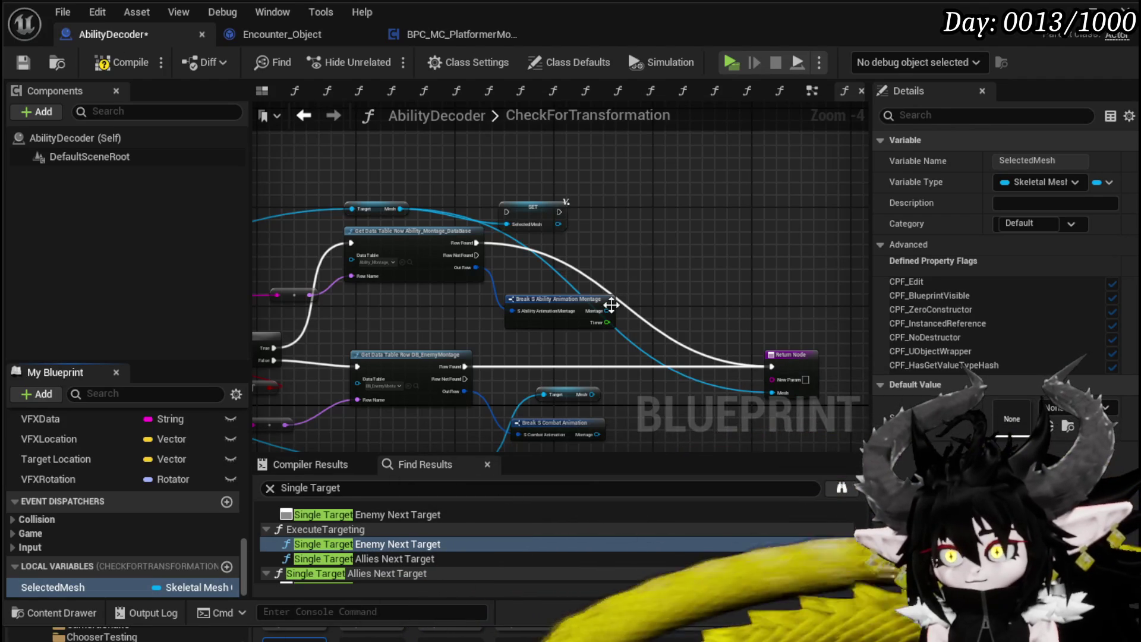
# Promote the Break node's Montage output to a local variable named SelectedMontage.
pyautogui.rightClick(606, 310)
pyautogui.click(669, 379)
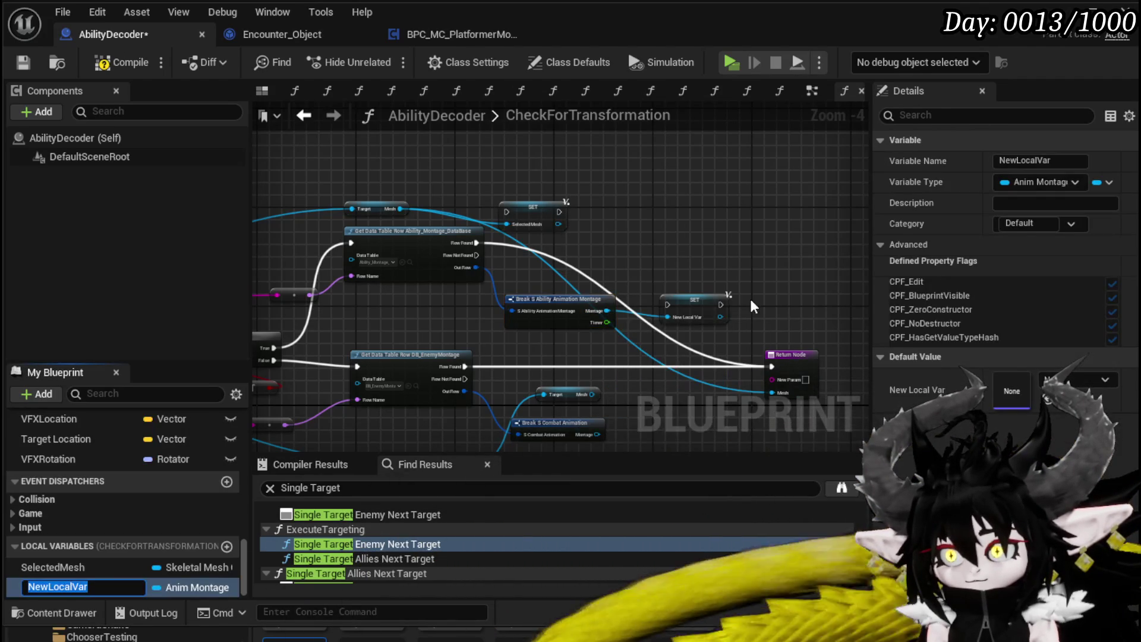
pyautogui.write('Selecte')
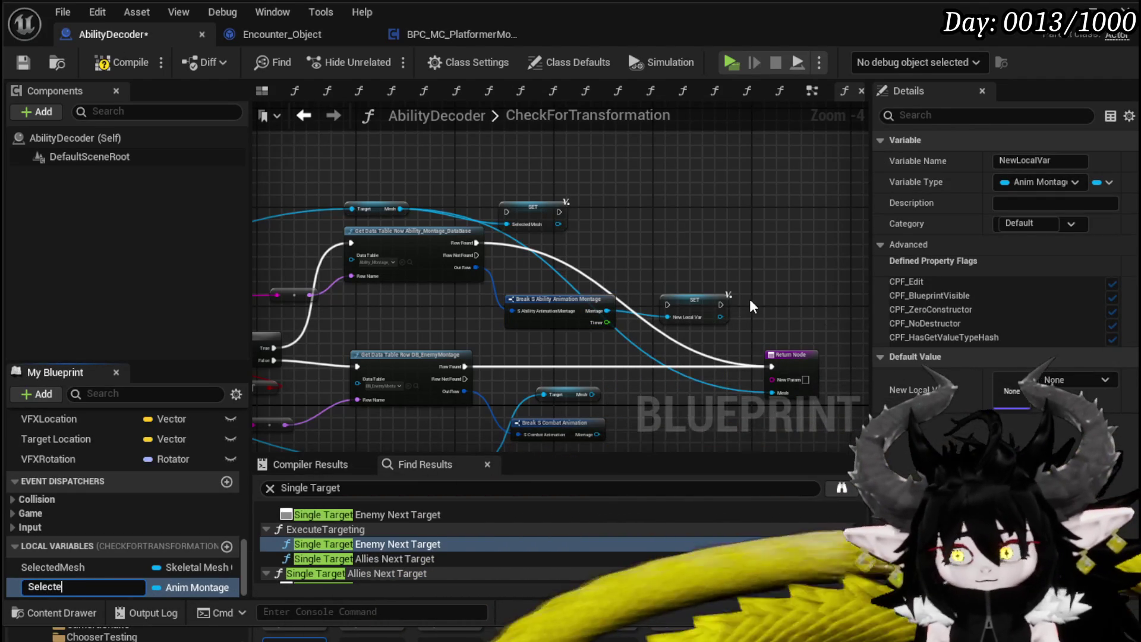
pyautogui.write('dMontage')
pyautogui.press('Return')
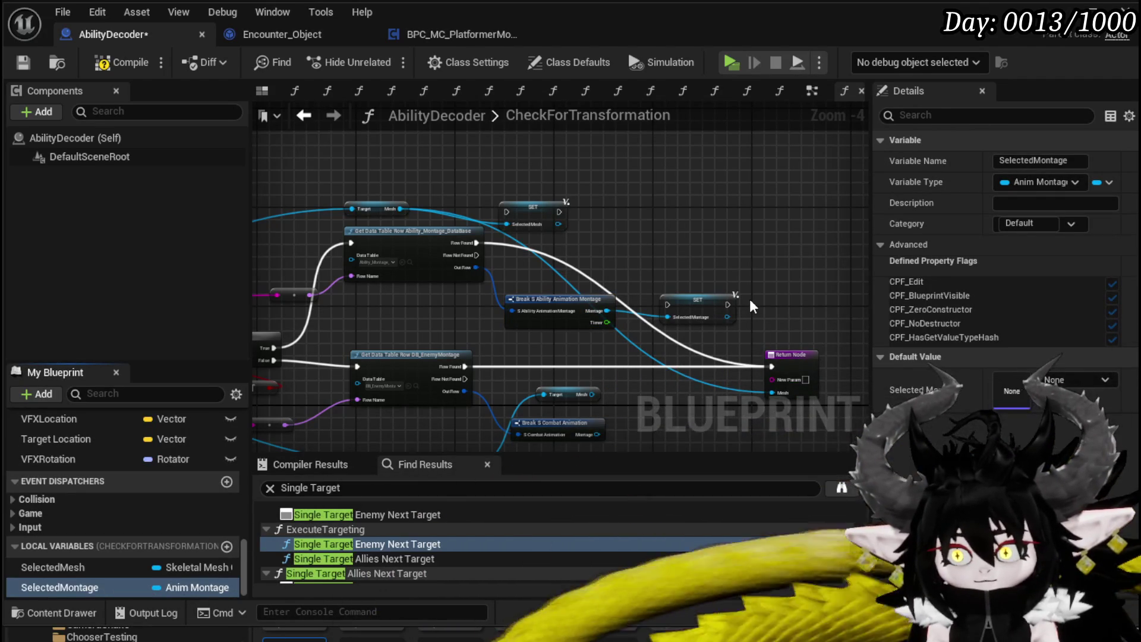
pyautogui.scroll(2, 588, 293)
pyautogui.click(499, 210)
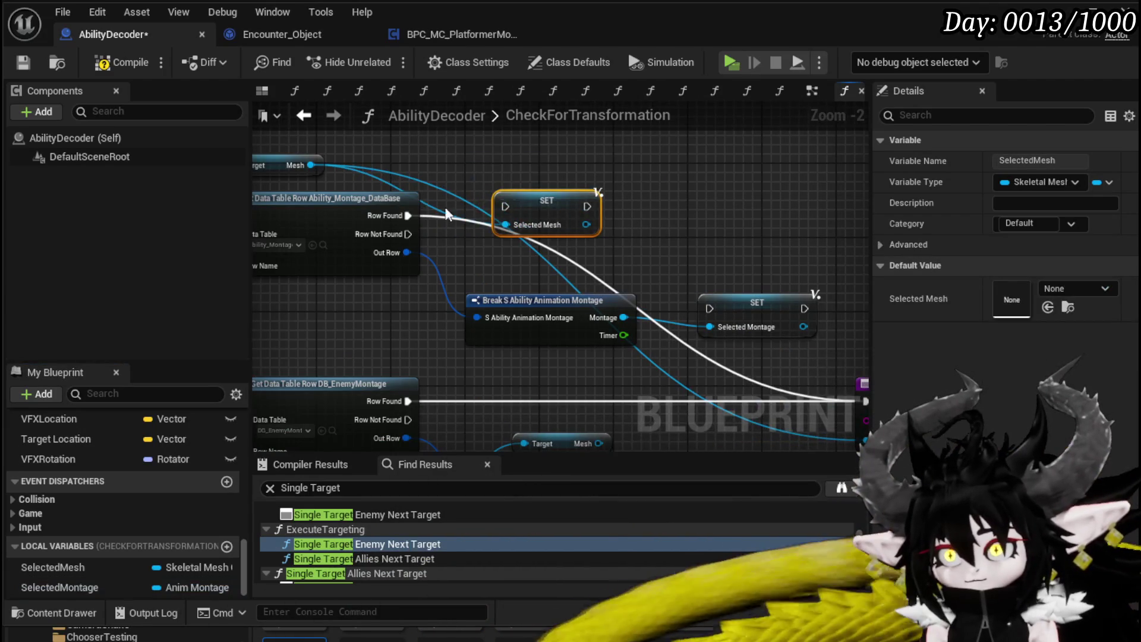
# Chain Row Found into SET Selected Mesh, then SET Selected Montage, then the Return Node.
pyautogui.moveTo(406, 215); pyautogui.dragTo(549, 215)
pyautogui.moveTo(406, 215); pyautogui.dragTo(505, 205)
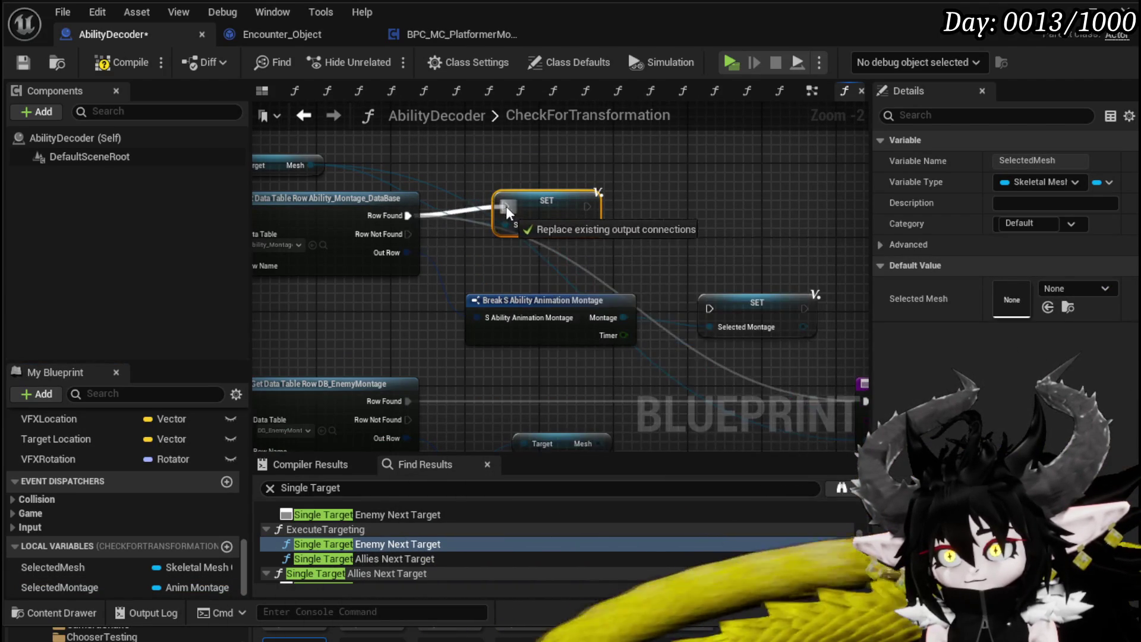
pyautogui.moveTo(812, 326); pyautogui.dragTo(737, 233)
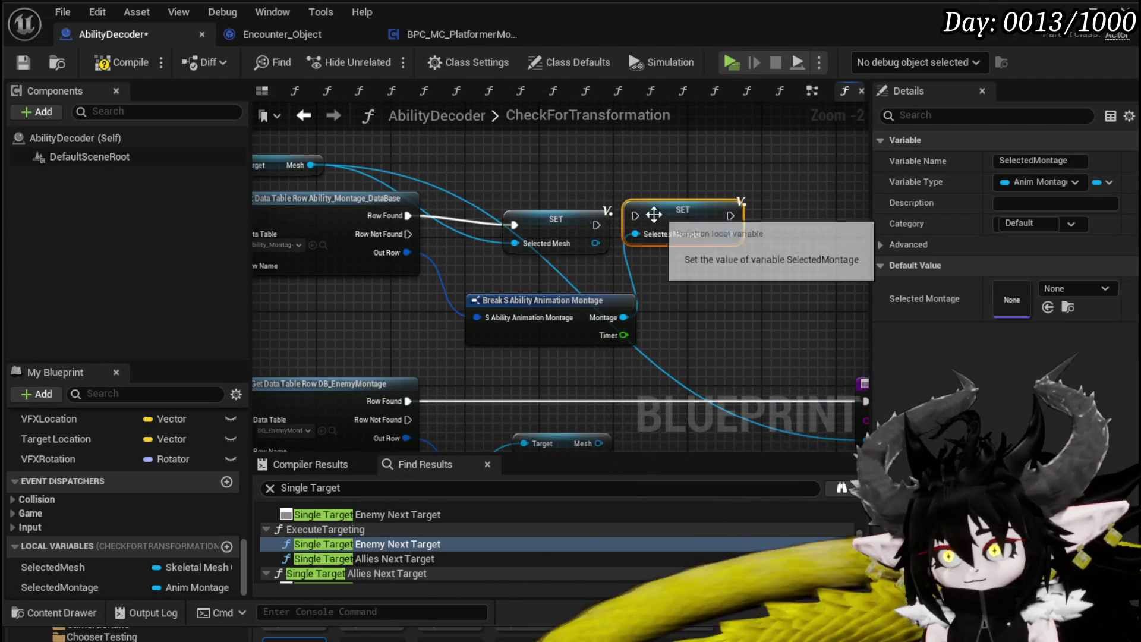
pyautogui.moveTo(580, 231)
pyautogui.mouseDown()
pyautogui.moveTo(633, 219)
pyautogui.moveTo(583, 187)
pyautogui.moveTo(697, 358)
pyautogui.moveTo(675, 351)
pyautogui.mouseUp()
pyautogui.moveTo(431, 354)
pyautogui.mouseDown()
pyautogui.moveTo(520, 274)
pyautogui.moveTo(624, 289)
pyautogui.moveTo(598, 301)
pyautogui.moveTo(597, 422)
pyautogui.moveTo(566, 333)
pyautogui.mouseUp()
# Place both SET nodes in the enemy montage branch, chain them to the Return Node, and return SelectedMesh as Mesh.
pyautogui.keyDown('shift'); pyautogui.click(502, 196); pyautogui.keyUp('shift')
pyautogui.moveTo(616, 305)
pyautogui.mouseDown()
pyautogui.moveTo(537, 313)
pyautogui.moveTo(568, 337)
pyautogui.mouseUp()
pyautogui.moveTo(544, 375)
pyautogui.mouseDown()
pyautogui.moveTo(693, 332)
pyautogui.moveTo(615, 267)
pyautogui.mouseUp()
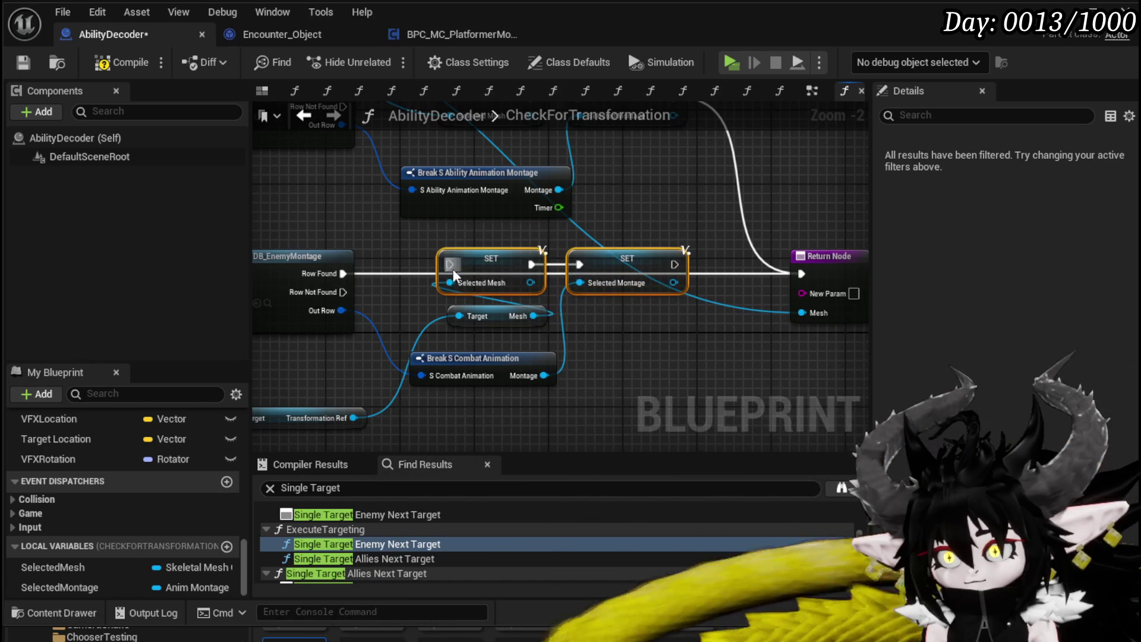
pyautogui.moveTo(347, 270); pyautogui.dragTo(450, 264)
pyautogui.moveTo(675, 263)
pyautogui.mouseDown()
pyautogui.moveTo(661, 262)
pyautogui.moveTo(694, 275)
pyautogui.mouseUp()
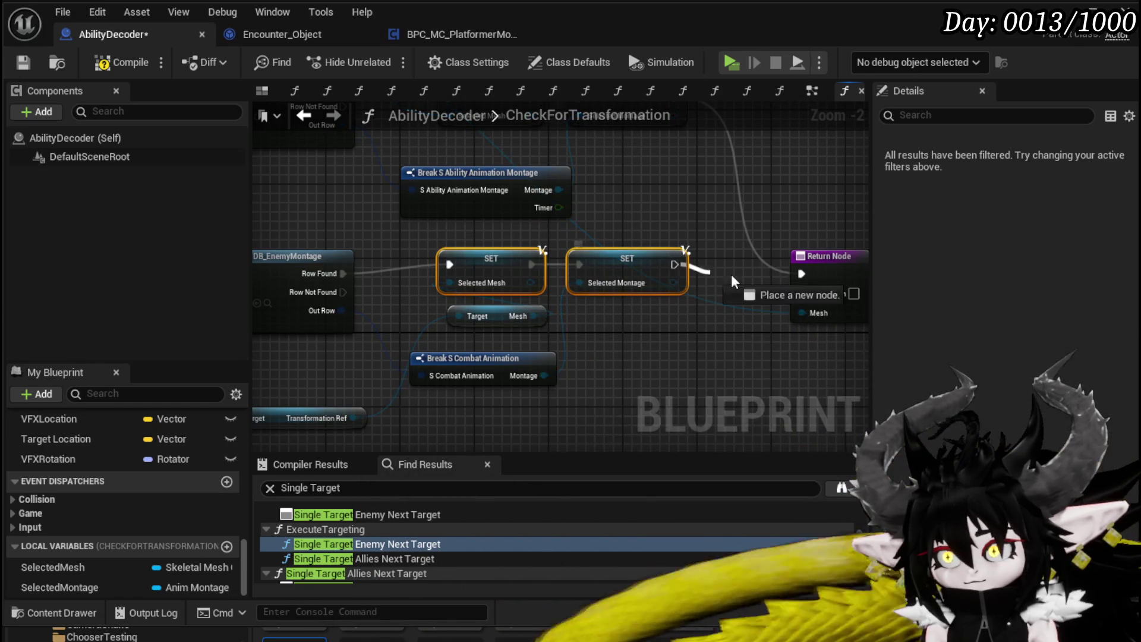
pyautogui.moveTo(811, 274); pyautogui.dragTo(804, 273)
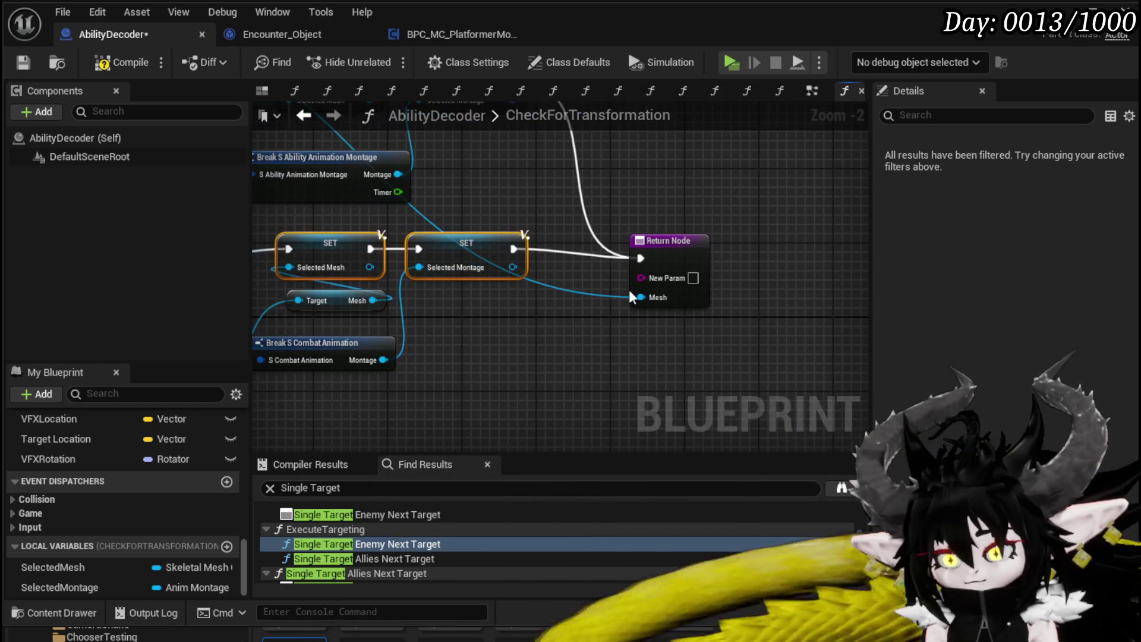
pyautogui.moveTo(53, 567); pyautogui.dragTo(640, 297)
pyautogui.moveTo(60, 587)
pyautogui.mouseDown()
pyautogui.moveTo(231, 518)
pyautogui.moveTo(674, 246)
pyautogui.moveTo(686, 263)
pyautogui.mouseUp()
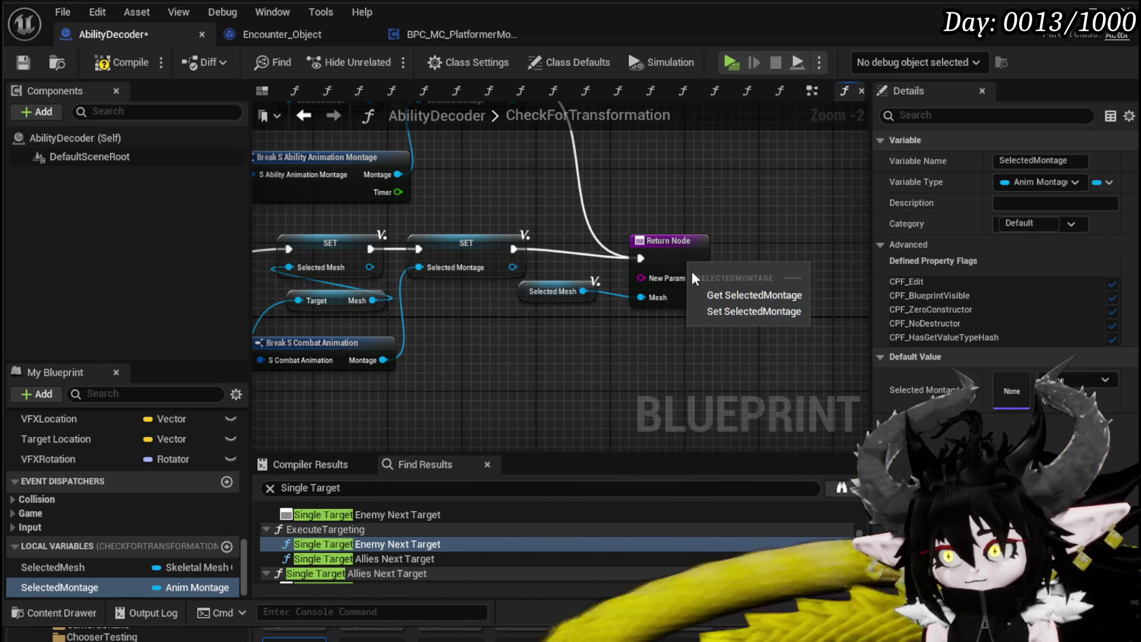
# Feed a SelectedMontage getter into the Return Node and delete the Instrigator input and NewParam output.
pyautogui.moveTo(59, 587)
pyautogui.mouseDown()
pyautogui.moveTo(123, 530)
pyautogui.moveTo(180, 543)
pyautogui.moveTo(518, 332)
pyautogui.moveTo(665, 285)
pyautogui.mouseUp()
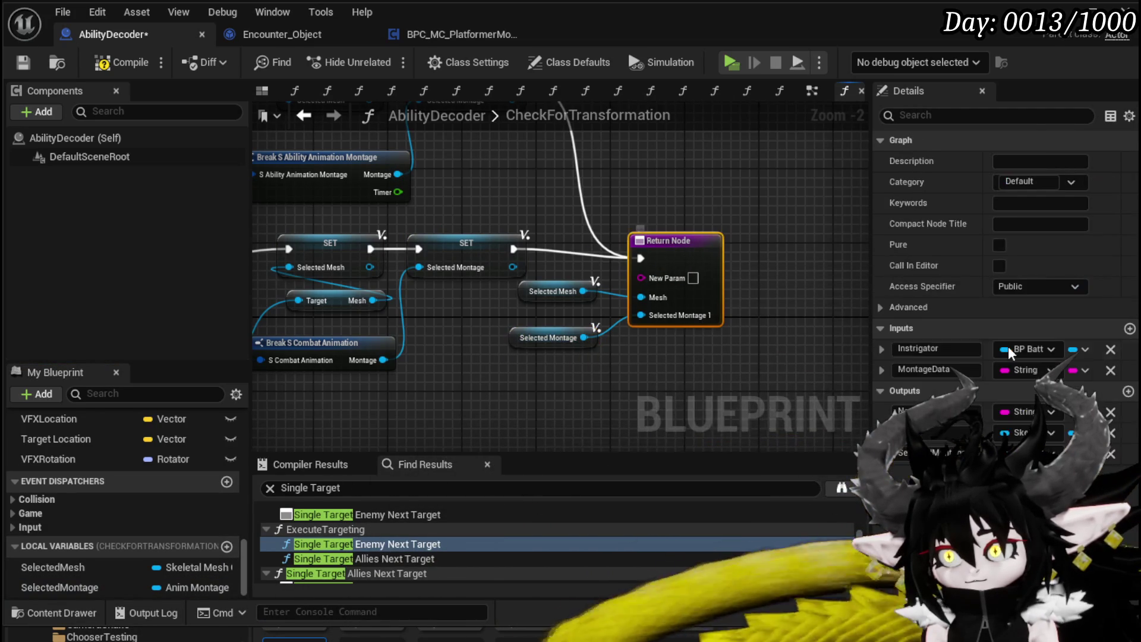
pyautogui.click(1110, 349)
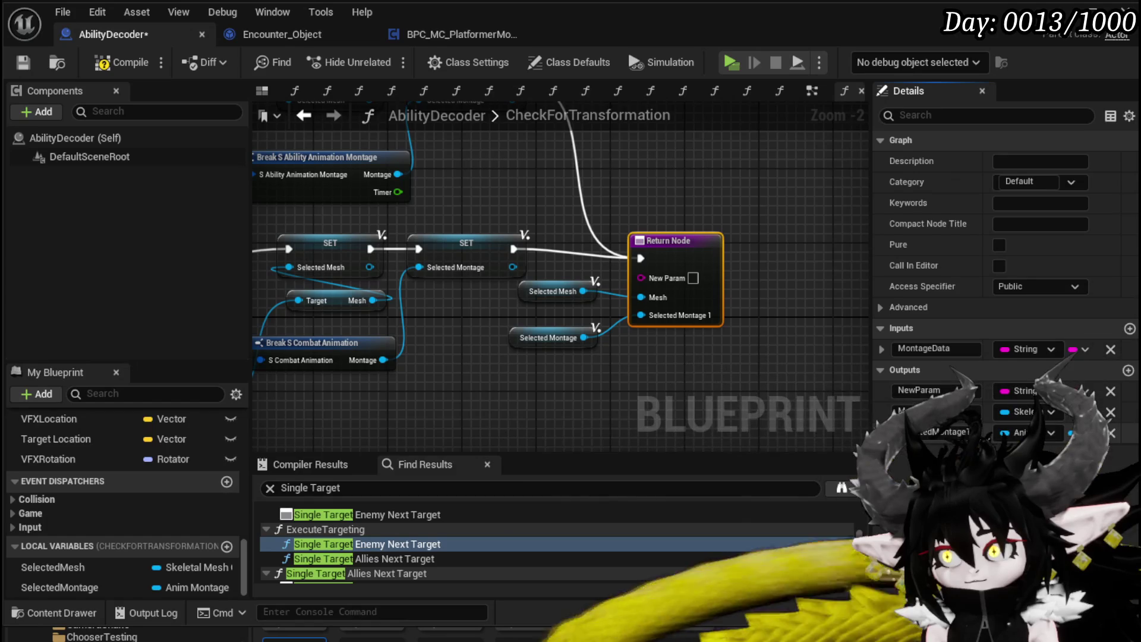
pyautogui.click(942, 431)
pyautogui.write('Montage')
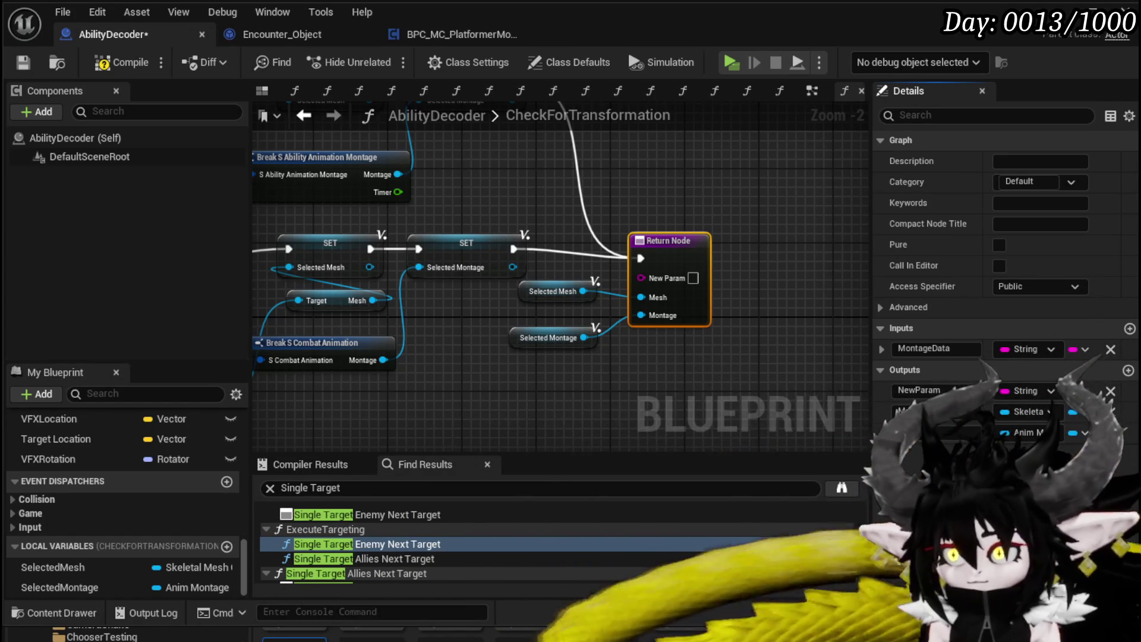
pyautogui.click(1109, 391)
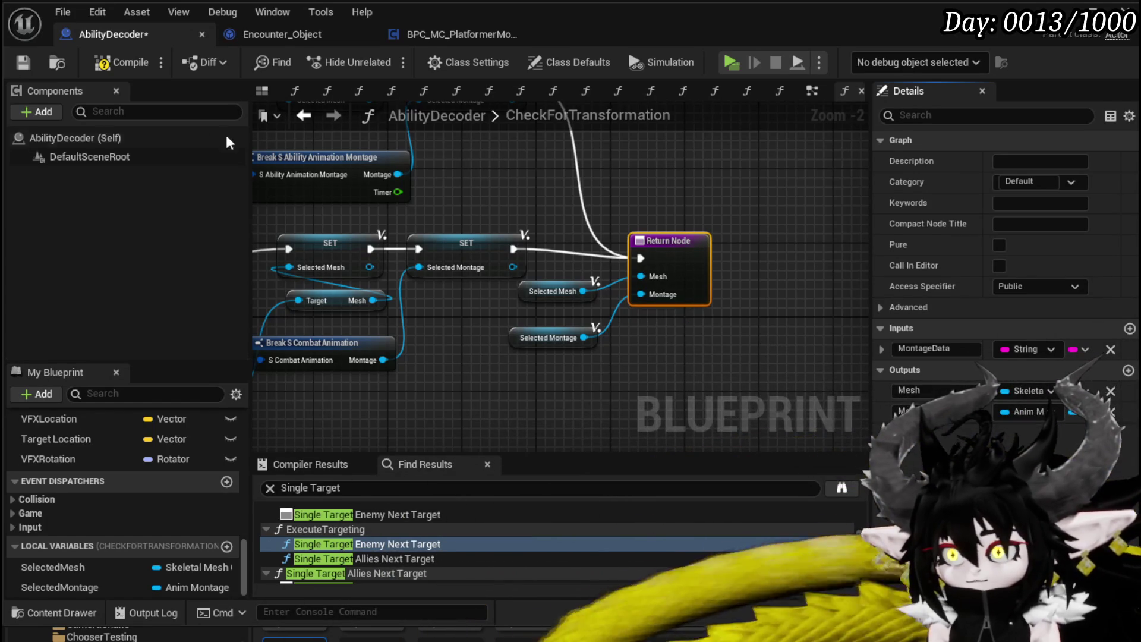
# Add a function input named Instigator from the Target pin, placed above MontageData.
pyautogui.scroll(-3, 518, 197)
pyautogui.scroll(3, 499, 208)
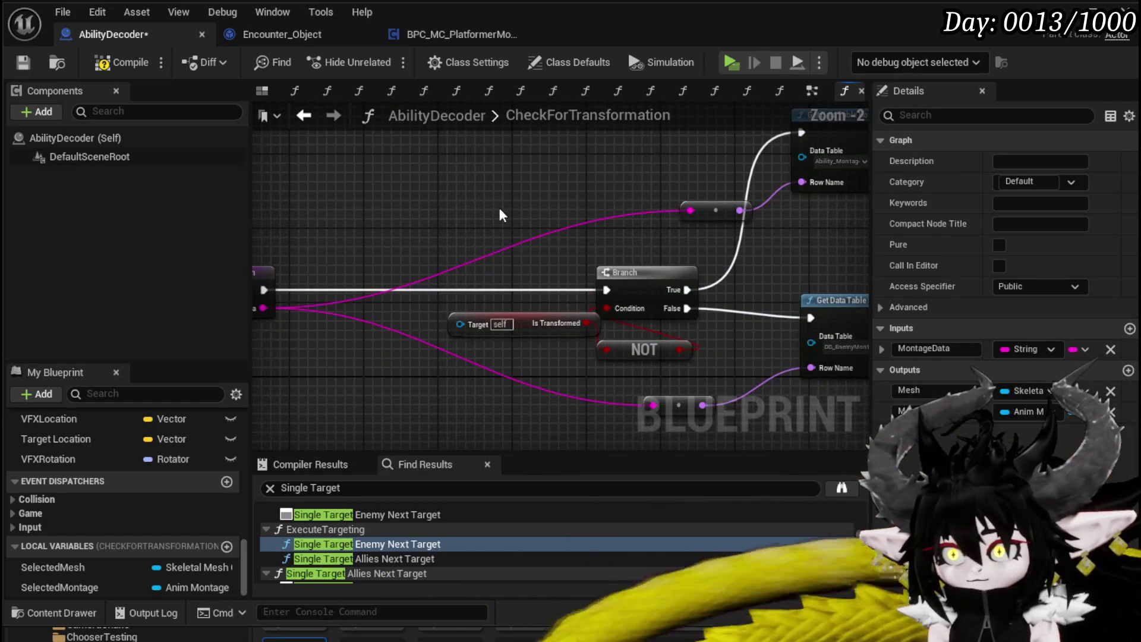
pyautogui.click(589, 321)
pyautogui.moveTo(601, 315); pyautogui.dragTo(358, 298)
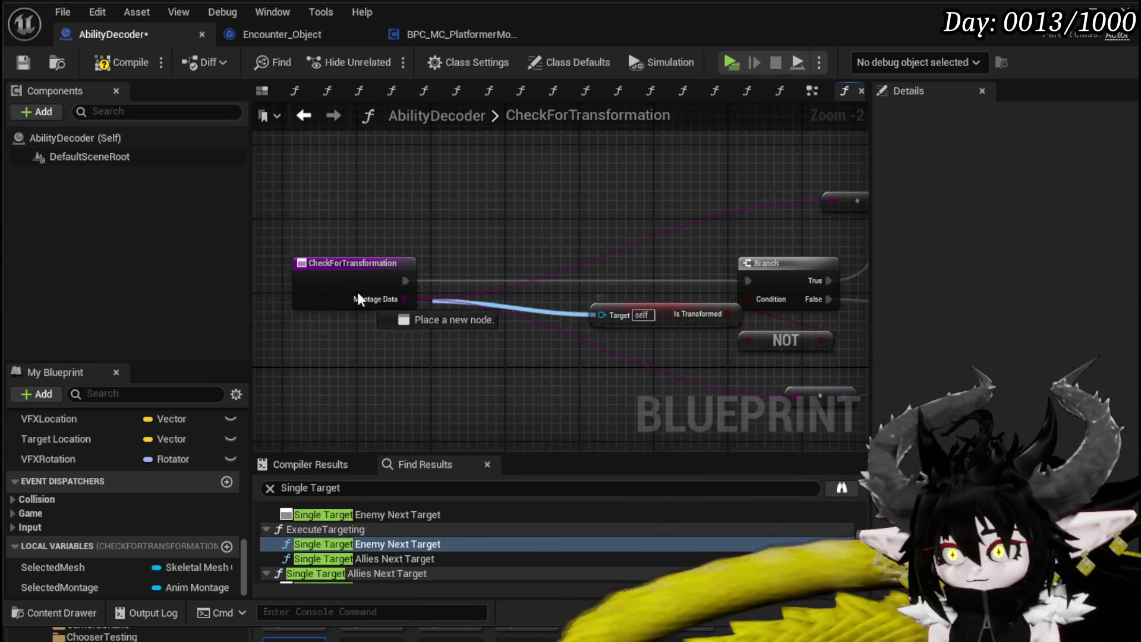
pyautogui.click(320, 300)
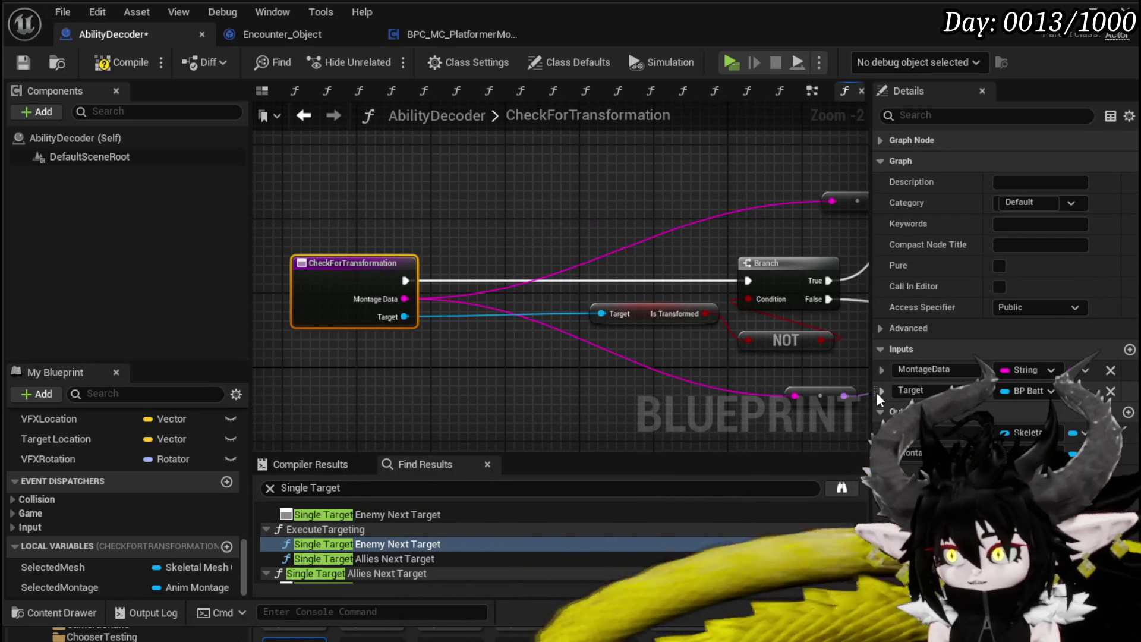
pyautogui.moveTo(872, 390); pyautogui.dragTo(901, 356)
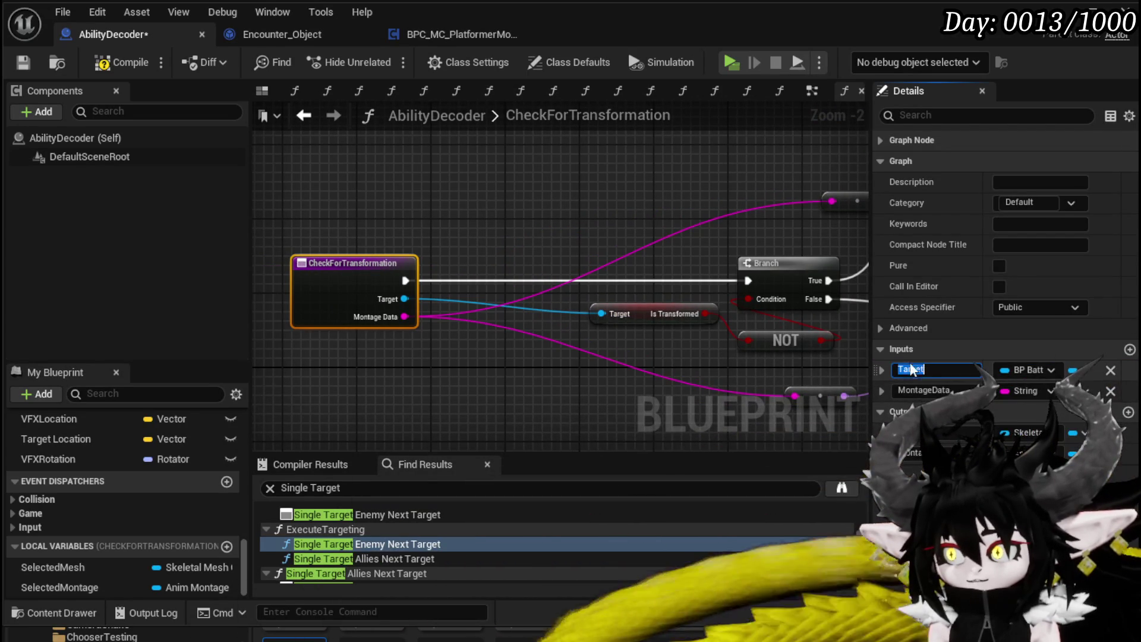
pyautogui.write('Inst')
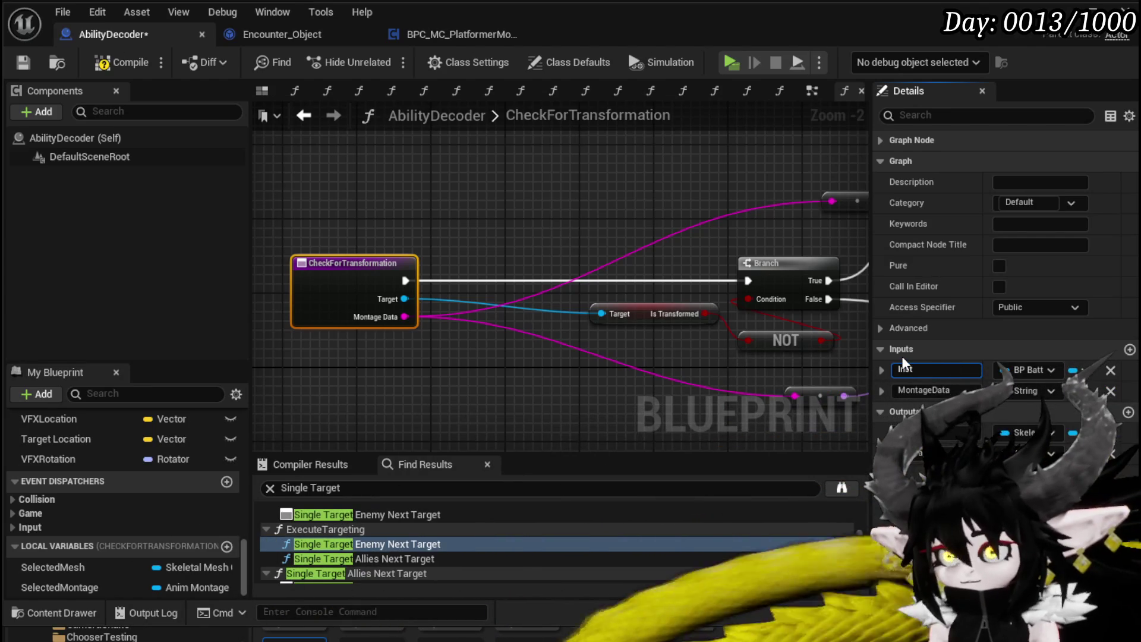
pyautogui.write('igator')
pyautogui.press('Return')
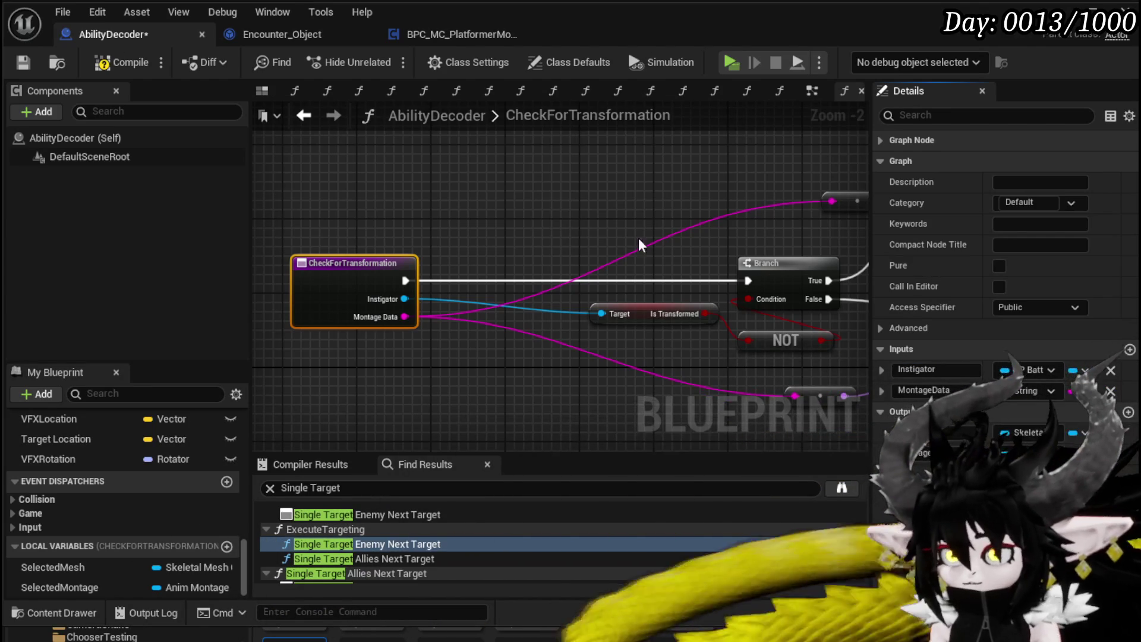
# Wire Instigator into the Is Transformed and Transformation Ref Targets, then compile, save and return to the EventGraph.
pyautogui.scroll(-3, 459, 324)
pyautogui.scroll(2, 401, 334)
pyautogui.moveTo(342, 344)
pyautogui.mouseDown()
pyautogui.moveTo(625, 235)
pyautogui.moveTo(566, 225)
pyautogui.mouseUp()
pyautogui.scroll(-1, 565, 226)
pyautogui.scroll(1, 618, 355)
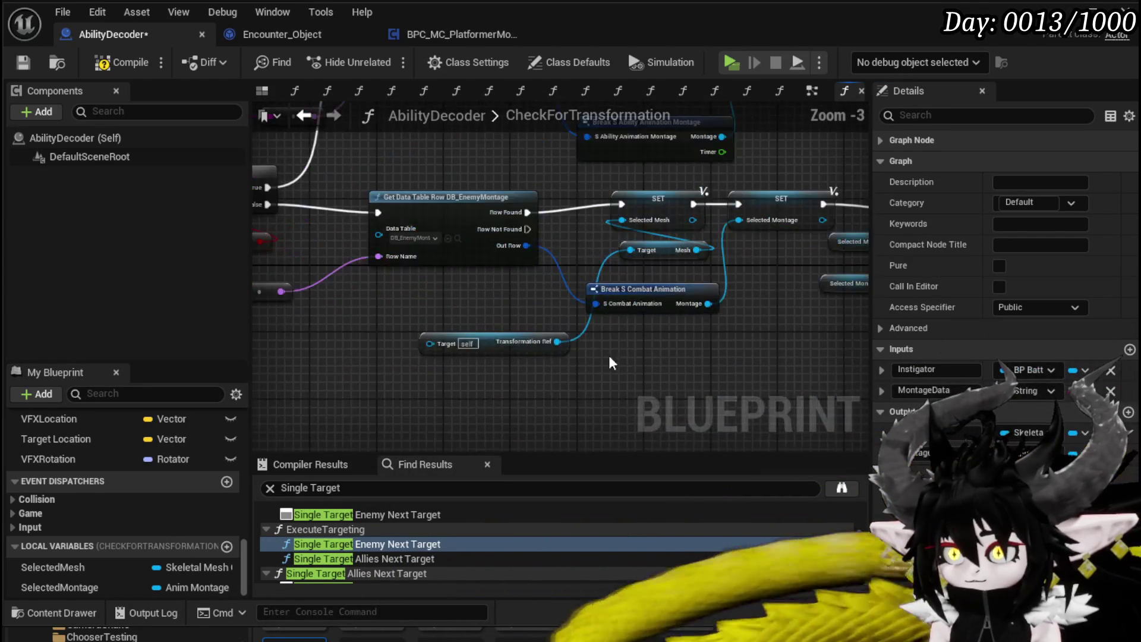
pyautogui.moveTo(306, 231)
pyautogui.mouseDown()
pyautogui.moveTo(357, 268)
pyautogui.moveTo(653, 363)
pyautogui.mouseUp()
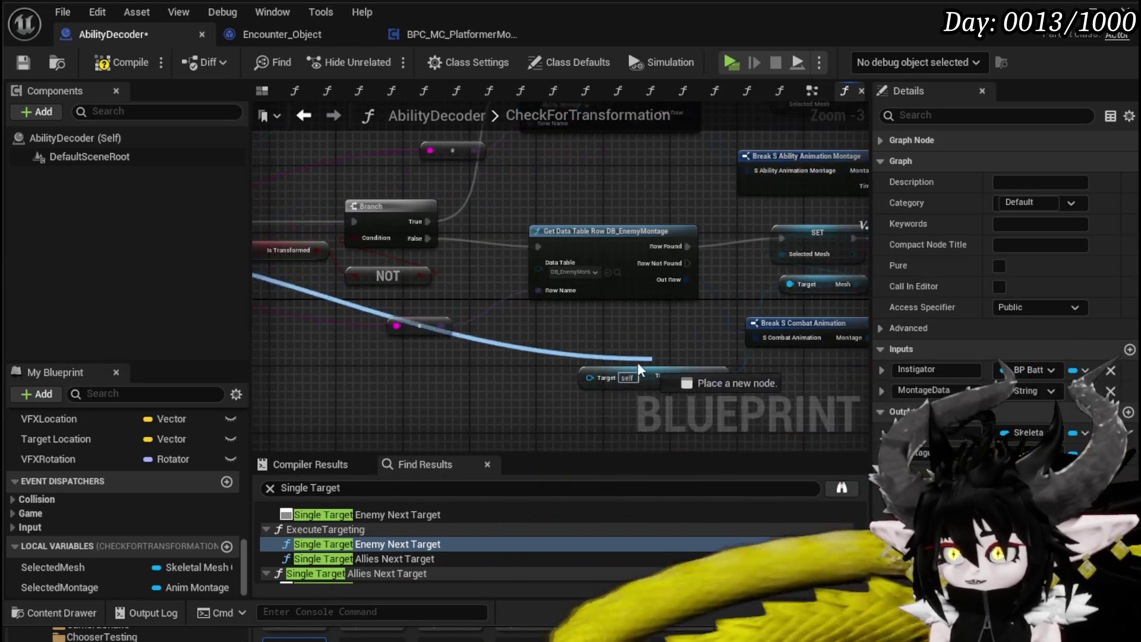
pyautogui.scroll(-4, 561, 350)
pyautogui.scroll(2, 466, 324)
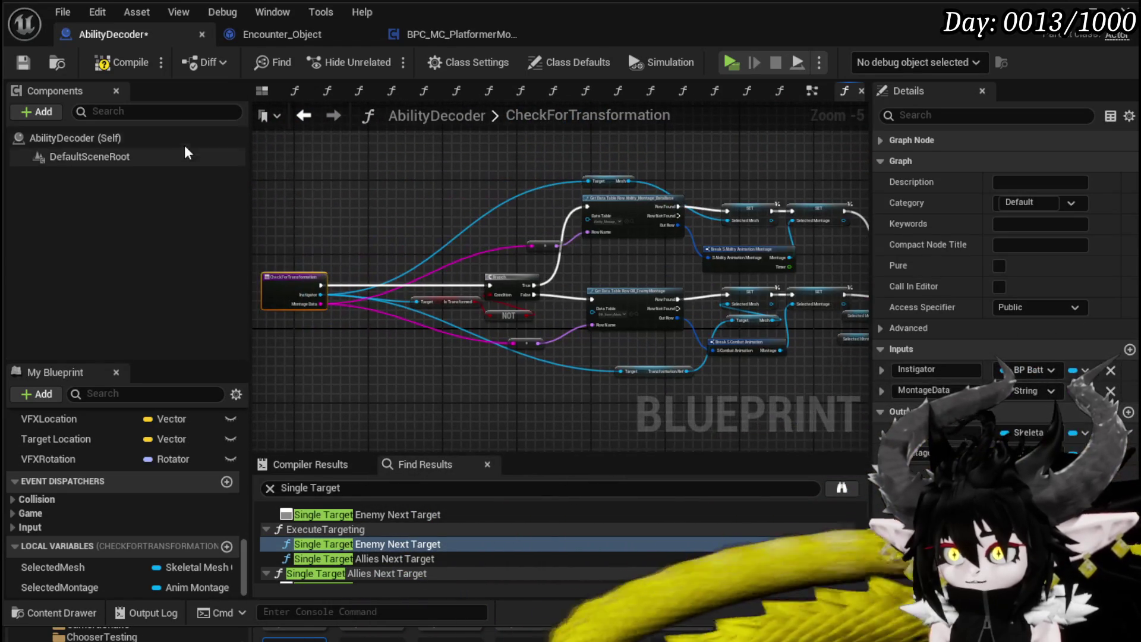
pyautogui.click(117, 64)
pyautogui.click(23, 63)
pyautogui.click(303, 116)
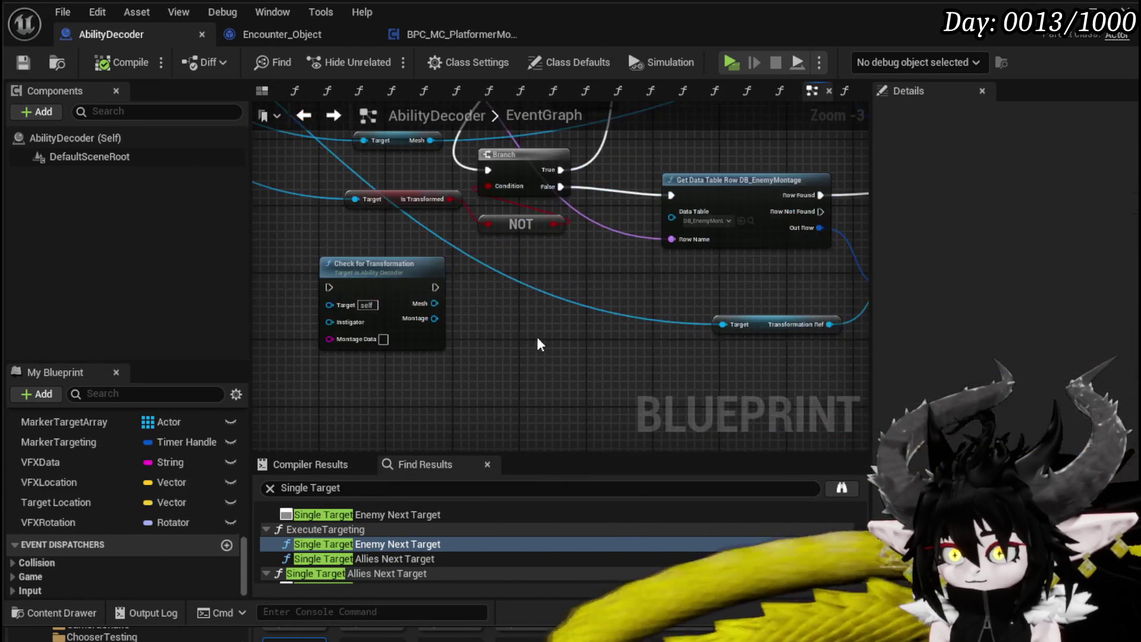
# Connect the execution flow, the event's Instigator and MontageData into the Check for Transformation call.
pyautogui.scroll(-1, 472, 255)
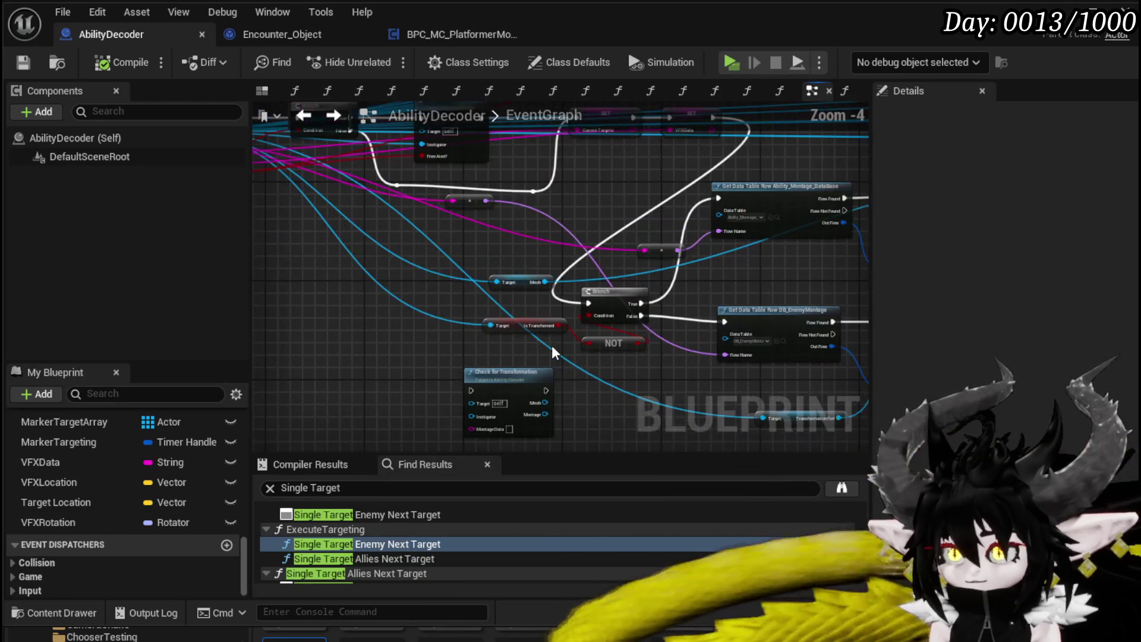
pyautogui.moveTo(412, 285)
pyautogui.mouseDown()
pyautogui.moveTo(459, 383)
pyautogui.moveTo(511, 434)
pyautogui.mouseUp()
pyautogui.moveTo(580, 362); pyautogui.dragTo(458, 379)
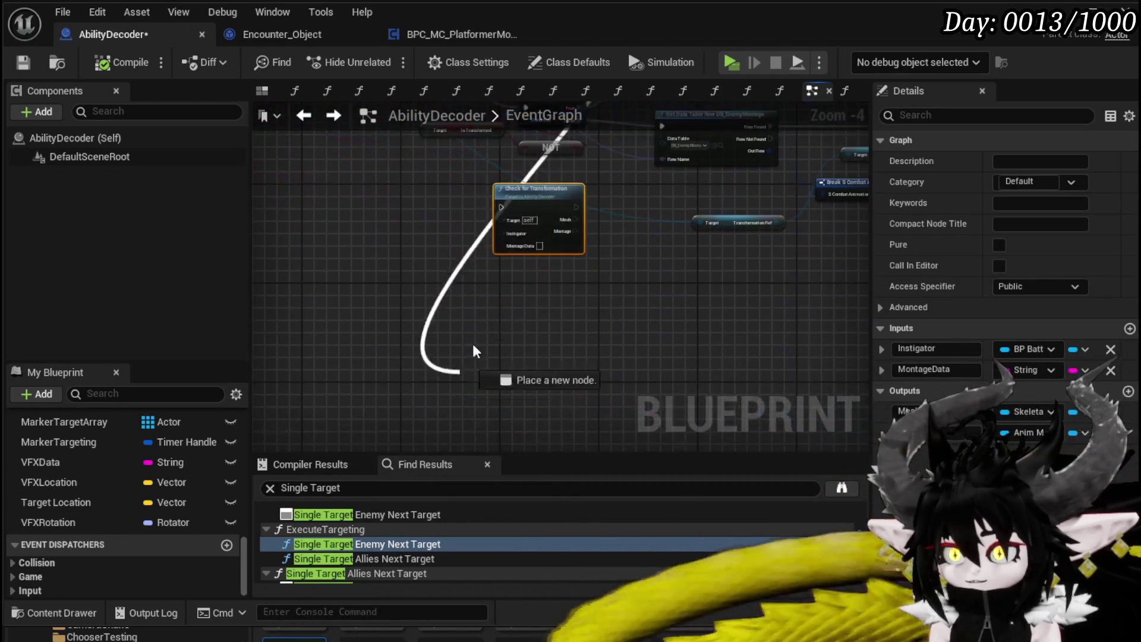
pyautogui.moveTo(502, 214); pyautogui.dragTo(502, 208)
pyautogui.moveTo(626, 240); pyautogui.dragTo(557, 339)
pyautogui.moveTo(304, 144); pyautogui.dragTo(645, 404)
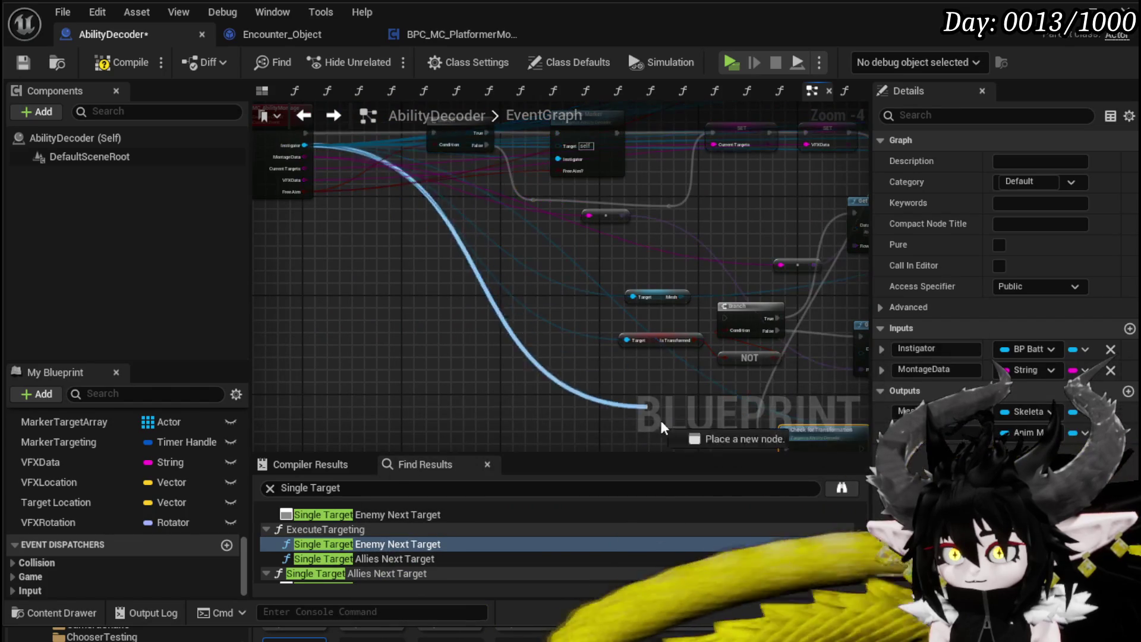
pyautogui.moveTo(660, 447)
pyautogui.mouseDown()
pyautogui.moveTo(834, 231)
pyautogui.moveTo(697, 208)
pyautogui.moveTo(447, 255)
pyautogui.mouseUp()
pyautogui.moveTo(408, 200)
pyautogui.mouseDown()
pyautogui.moveTo(784, 338)
pyautogui.moveTo(736, 306)
pyautogui.moveTo(790, 354)
pyautogui.moveTo(304, 408)
pyautogui.mouseUp()
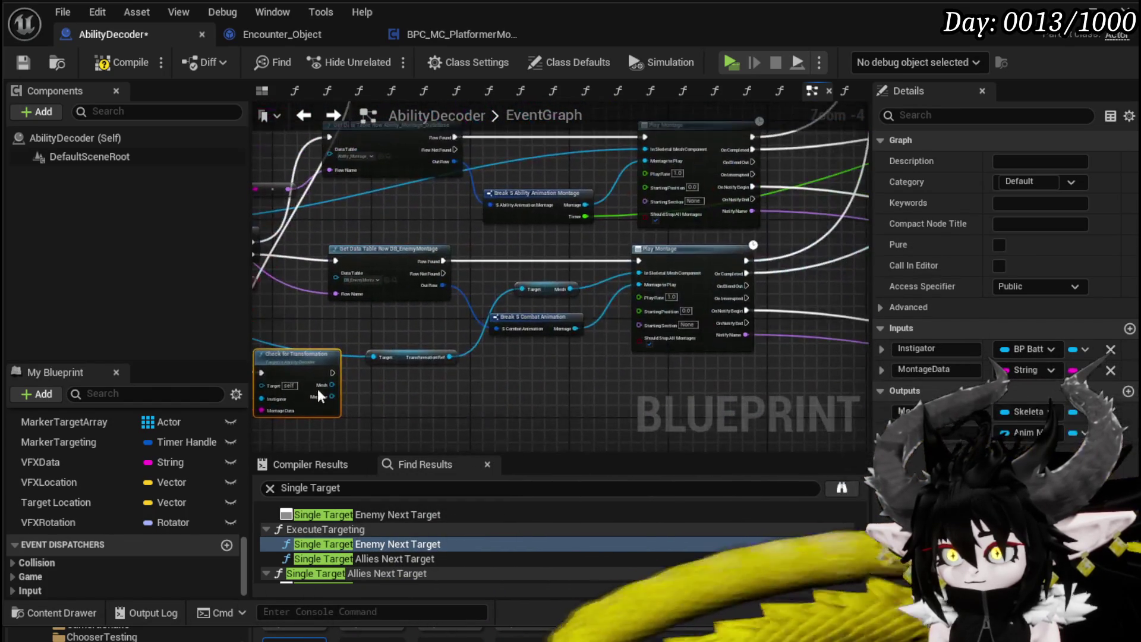
# Paste a Play Montage node beside the call and run it after Check for Transformation.
pyautogui.moveTo(569, 390); pyautogui.dragTo(335, 461)
pyautogui.scroll(-4, 817, 248)
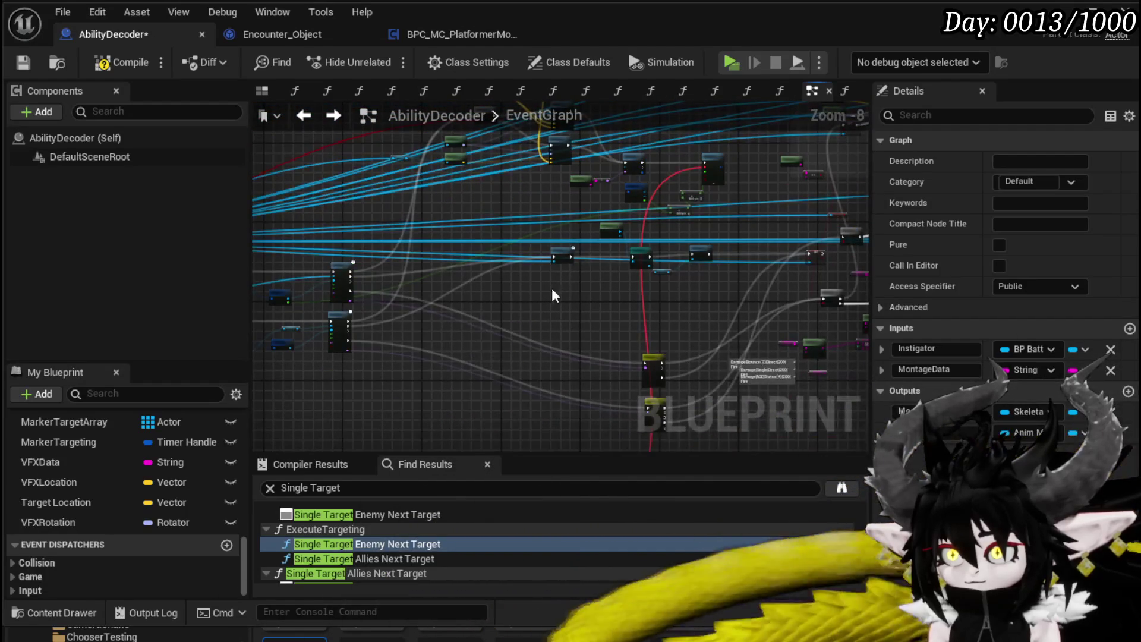
pyautogui.scroll(2, 501, 398)
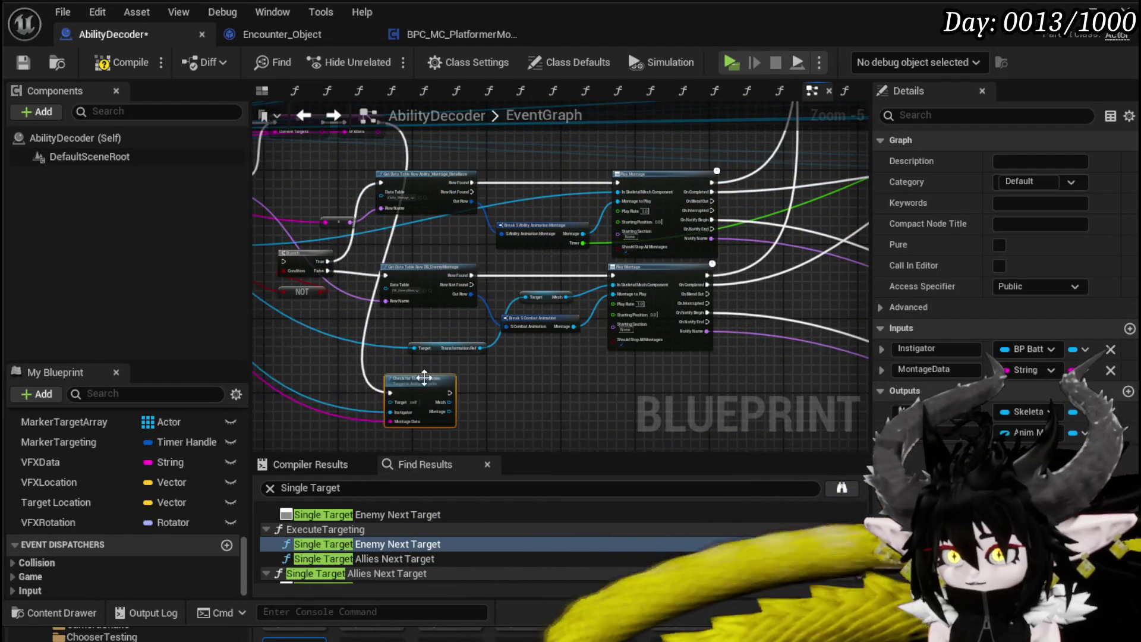
pyautogui.scroll(1, 539, 393)
pyautogui.moveTo(616, 333); pyautogui.dragTo(523, 312)
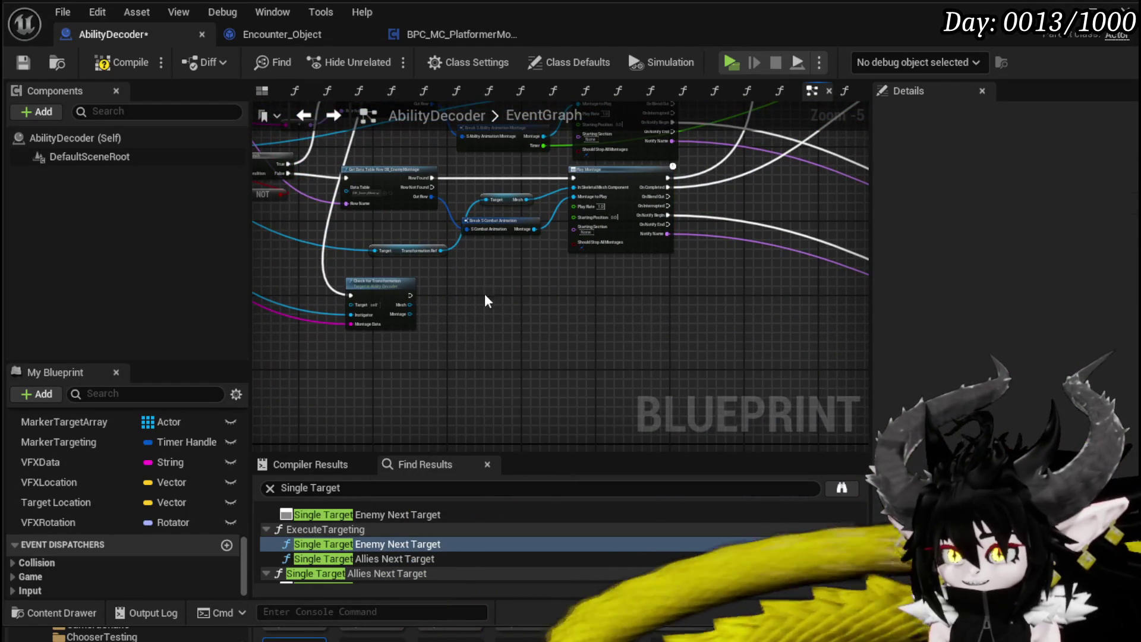
pyautogui.hotkey('ctrl', 'v')
pyautogui.scroll(3, 409, 296)
pyautogui.moveTo(435, 296)
pyautogui.mouseDown()
pyautogui.moveTo(641, 330)
pyautogui.moveTo(535, 285)
pyautogui.moveTo(526, 294)
pyautogui.mouseUp()
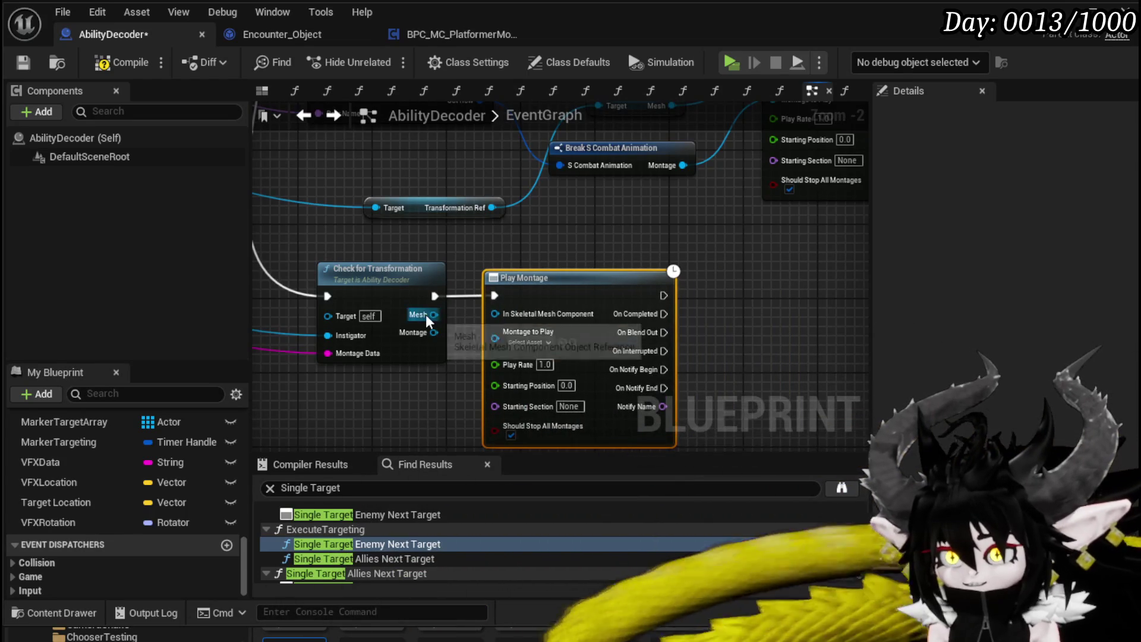
# Connect the call's Montage result to Play Montage's Montage to Play and compile.
pyautogui.moveTo(434, 332); pyautogui.dragTo(494, 338)
pyautogui.scroll(-2, 640, 261)
pyautogui.click(639, 254)
pyautogui.moveTo(639, 258); pyautogui.dragTo(440, 318)
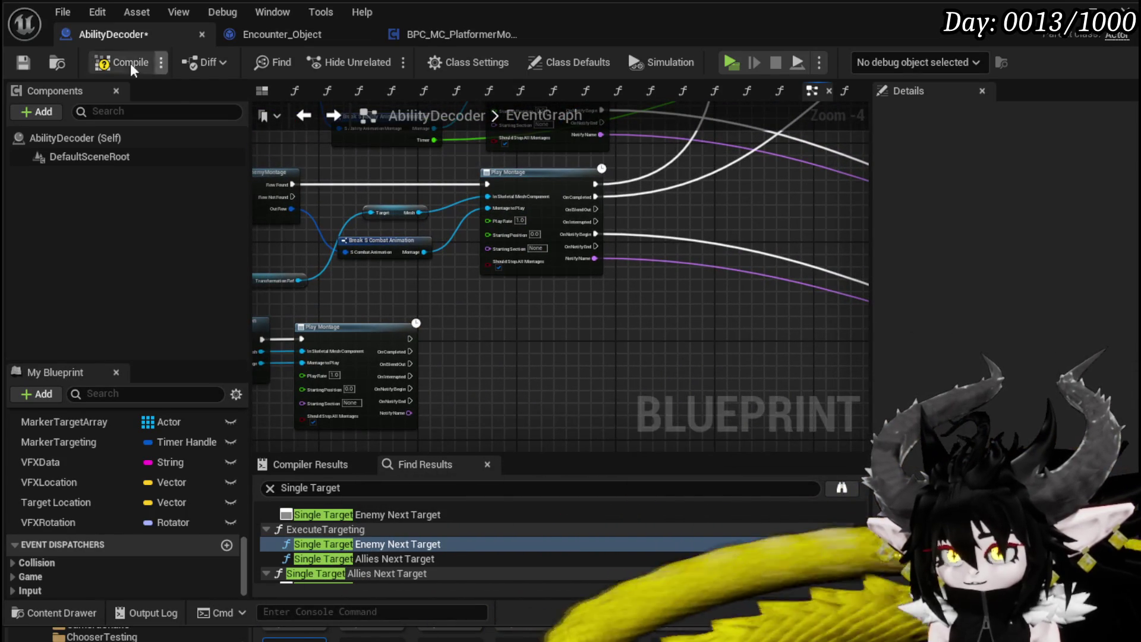
pyautogui.click(21, 63)
# Pan and zoom around the EventGraph to review the transformation call and both Play Montage nodes.
pyautogui.moveTo(255, 294)
pyautogui.mouseDown()
pyautogui.moveTo(400, 290)
pyautogui.moveTo(522, 357)
pyautogui.moveTo(641, 368)
pyautogui.mouseUp()
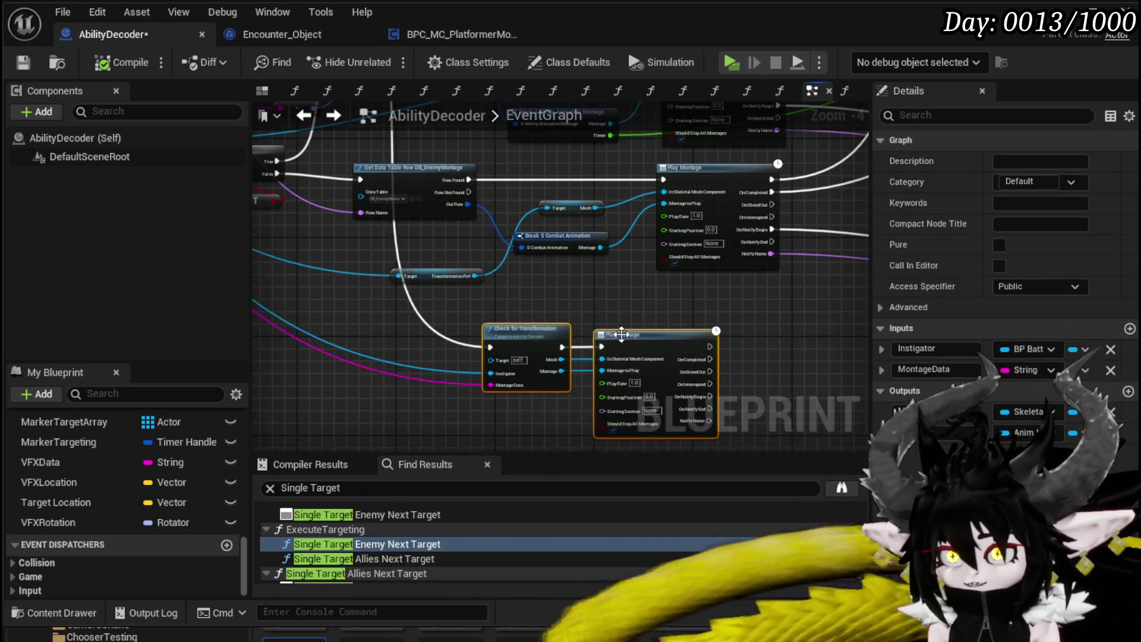
pyautogui.scroll(-1, 502, 392)
pyautogui.click(633, 322)
pyautogui.scroll(-1, 633, 322)
pyautogui.moveTo(633, 322)
pyautogui.mouseDown()
pyautogui.moveTo(560, 253)
pyautogui.moveTo(537, 426)
pyautogui.mouseUp()
pyautogui.moveTo(467, 318)
pyautogui.mouseDown()
pyautogui.moveTo(551, 238)
pyautogui.moveTo(535, 280)
pyautogui.moveTo(495, 301)
pyautogui.moveTo(458, 402)
pyautogui.moveTo(551, 229)
pyautogui.moveTo(441, 311)
pyautogui.moveTo(319, 310)
pyautogui.moveTo(505, 255)
pyautogui.moveTo(715, 238)
pyautogui.moveTo(550, 287)
pyautogui.moveTo(624, 214)
pyautogui.mouseUp()
pyautogui.scroll(2, 553, 244)
pyautogui.scroll(-1, 505, 255)
pyautogui.scroll(1, 523, 284)
pyautogui.scroll(2, 523, 284)
pyautogui.scroll(-3, 522, 284)
pyautogui.scroll(1, 515, 289)
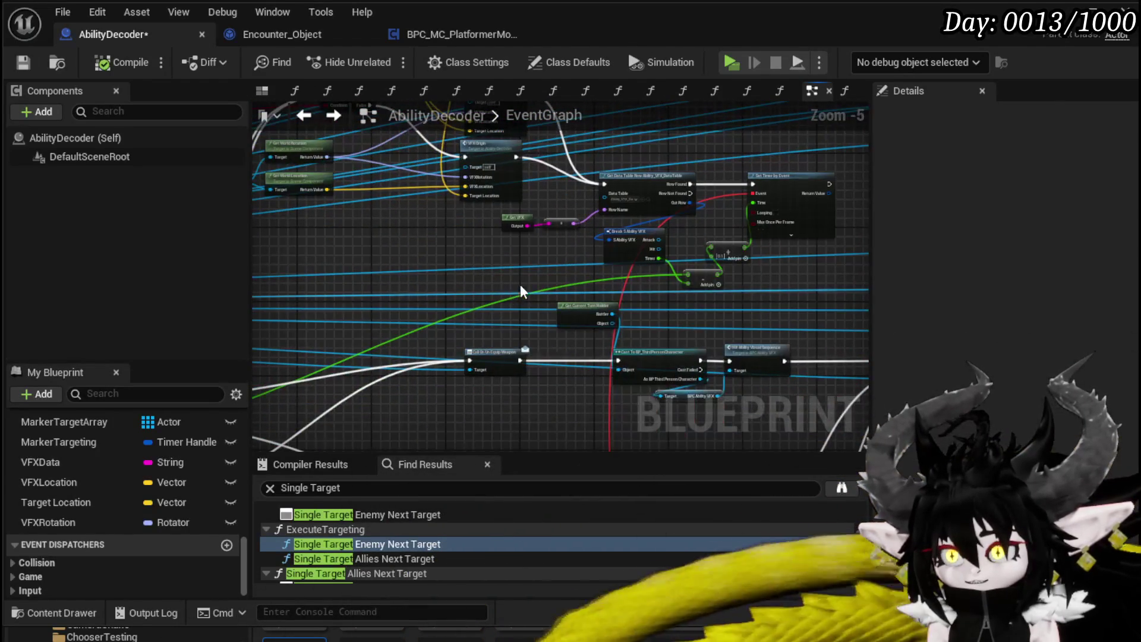
pyautogui.scroll(2, 671, 287)
pyautogui.moveTo(671, 286)
pyautogui.mouseDown()
pyautogui.moveTo(501, 411)
pyautogui.moveTo(514, 439)
pyautogui.mouseUp()
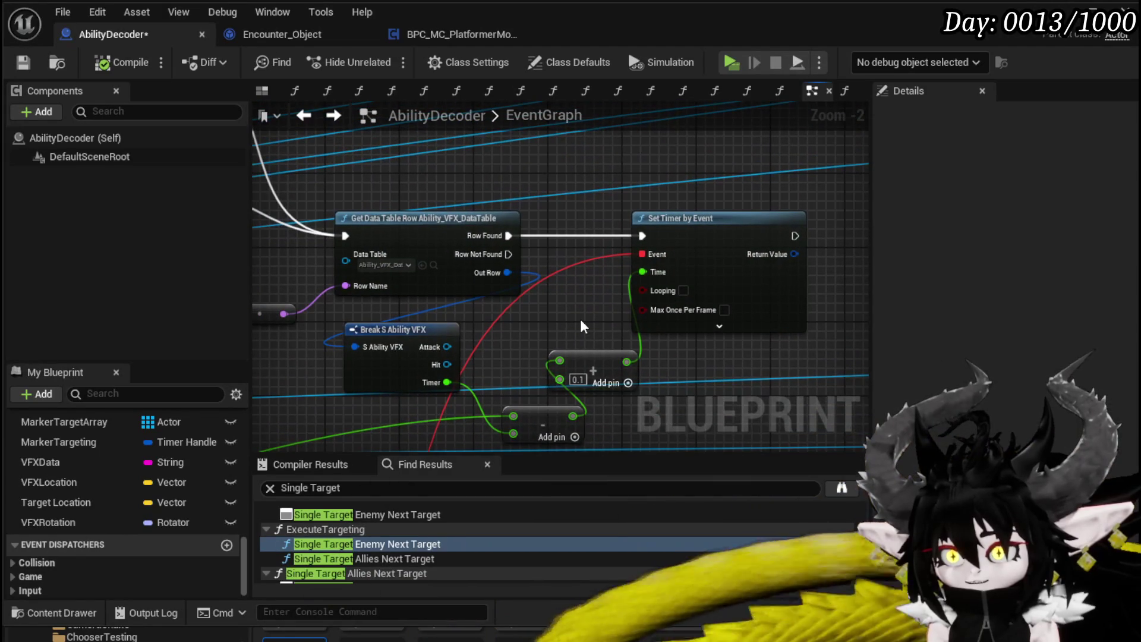
pyautogui.scroll(-3, 580, 323)
pyautogui.moveTo(580, 324)
pyautogui.mouseDown()
pyautogui.moveTo(817, 274)
pyautogui.moveTo(452, 321)
pyautogui.moveTo(335, 283)
pyautogui.mouseUp()
pyautogui.scroll(2, 438, 325)
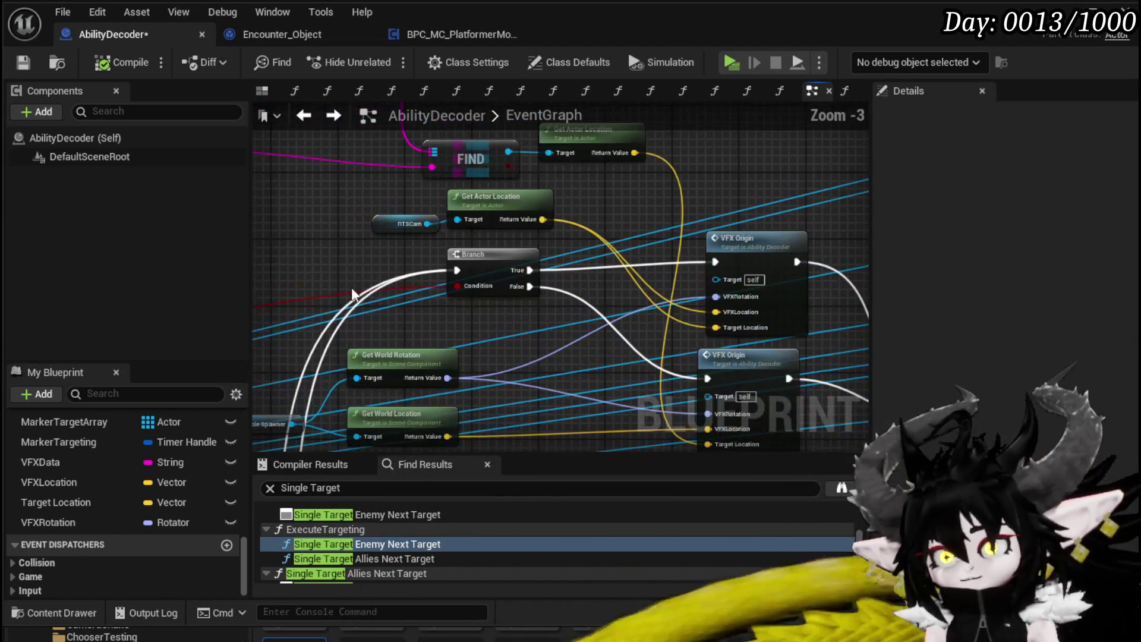
pyautogui.scroll(-1, 501, 312)
pyautogui.moveTo(501, 313)
pyautogui.mouseDown()
pyautogui.moveTo(463, 297)
pyautogui.moveTo(469, 345)
pyautogui.moveTo(490, 177)
pyautogui.moveTo(522, 311)
pyautogui.moveTo(255, 260)
pyautogui.moveTo(705, 318)
pyautogui.moveTo(324, 343)
pyautogui.mouseUp()
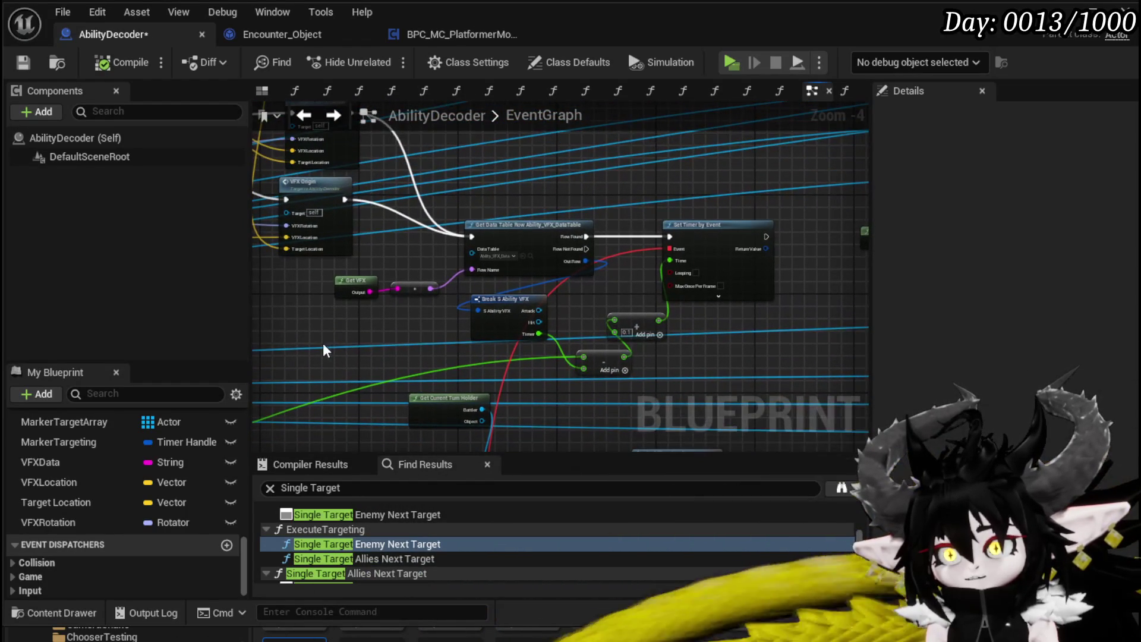
pyautogui.scroll(-2, 683, 234)
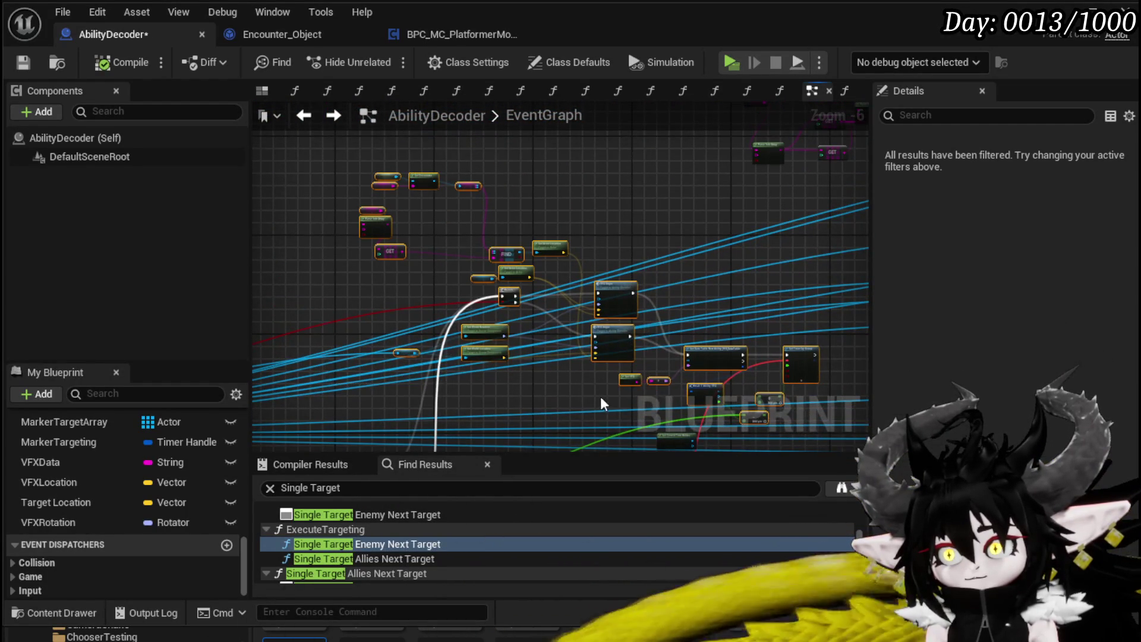
pyautogui.scroll(3, 694, 328)
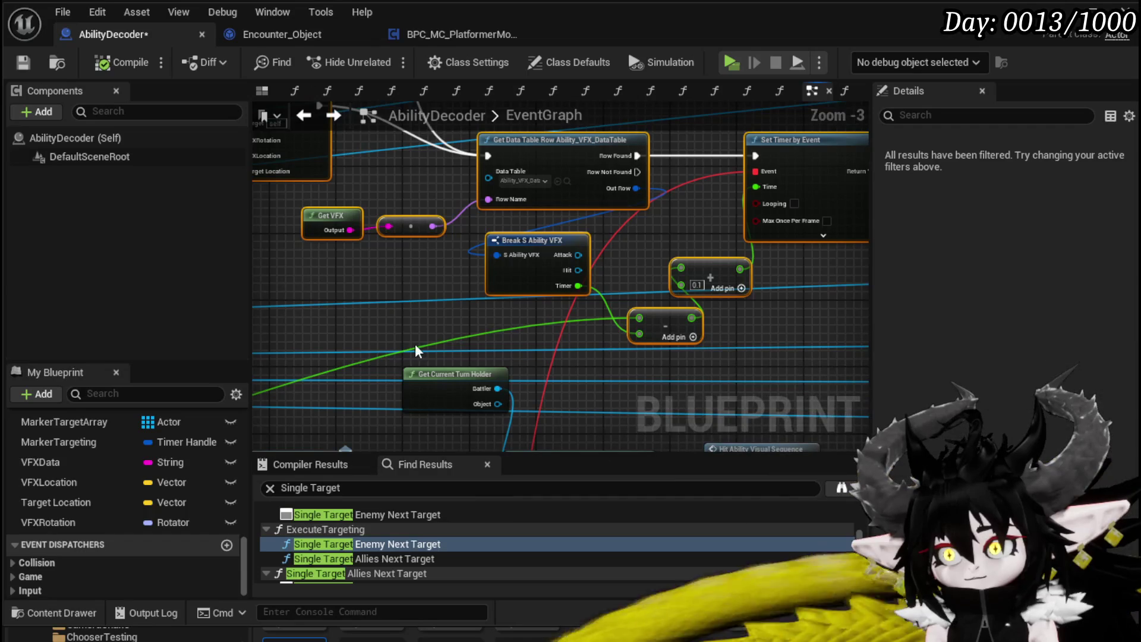
pyautogui.scroll(-3, 421, 322)
pyautogui.moveTo(422, 319)
pyautogui.mouseDown()
pyautogui.moveTo(642, 244)
pyautogui.moveTo(609, 371)
pyautogui.moveTo(658, 246)
pyautogui.mouseUp()
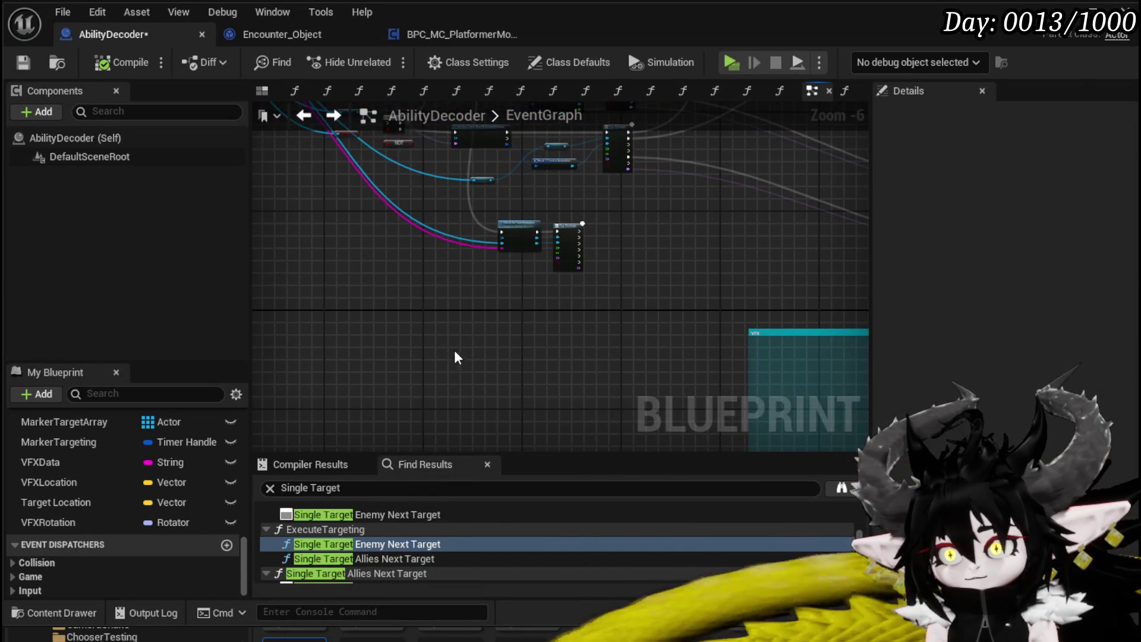
pyautogui.scroll(4, 578, 250)
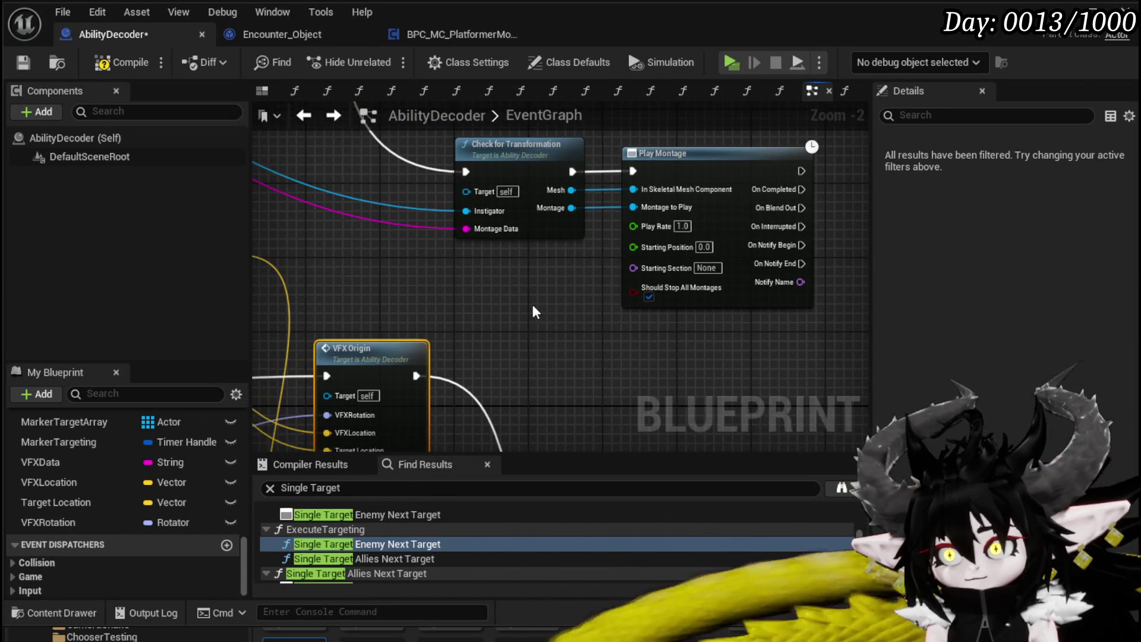
# Add the montage's Timer as a VFXTimer output on the Return Node, then compile and save AbilityDecoder.
pyautogui.doubleClick(541, 225)
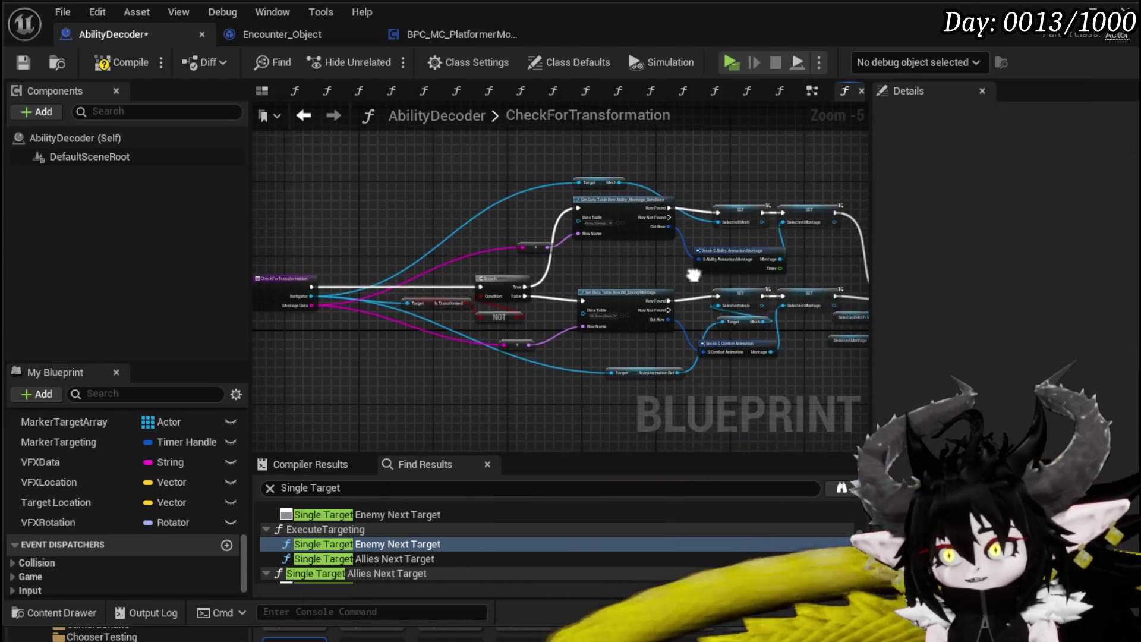
pyautogui.moveTo(547, 202)
pyautogui.mouseDown()
pyautogui.moveTo(828, 280)
pyautogui.moveTo(795, 273)
pyautogui.mouseUp()
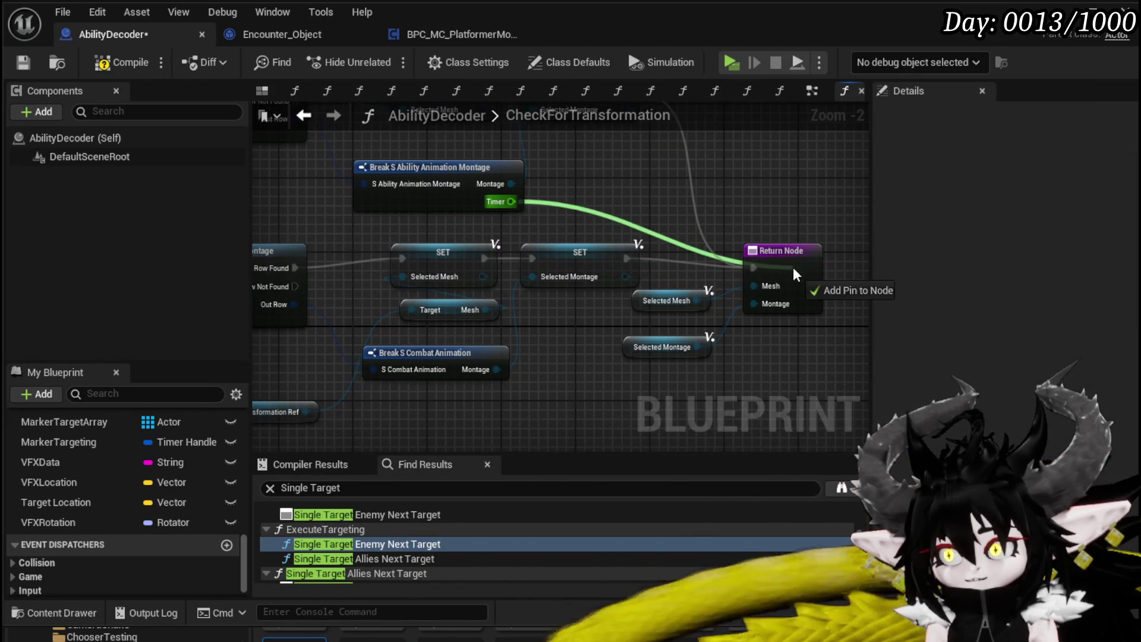
pyautogui.click(792, 270)
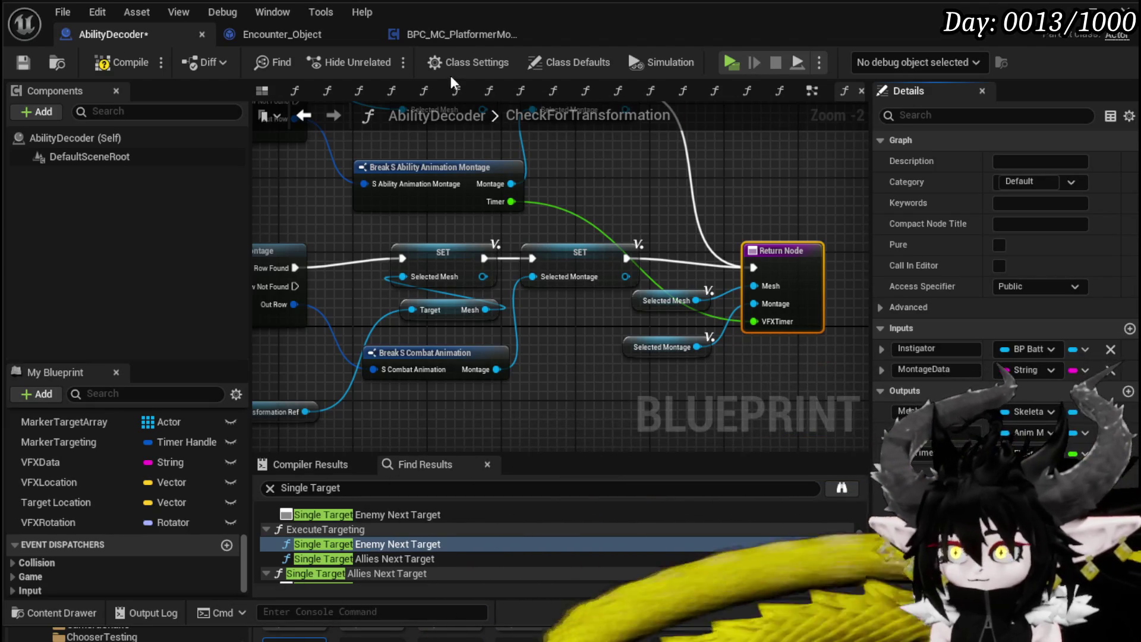
pyautogui.click(131, 65)
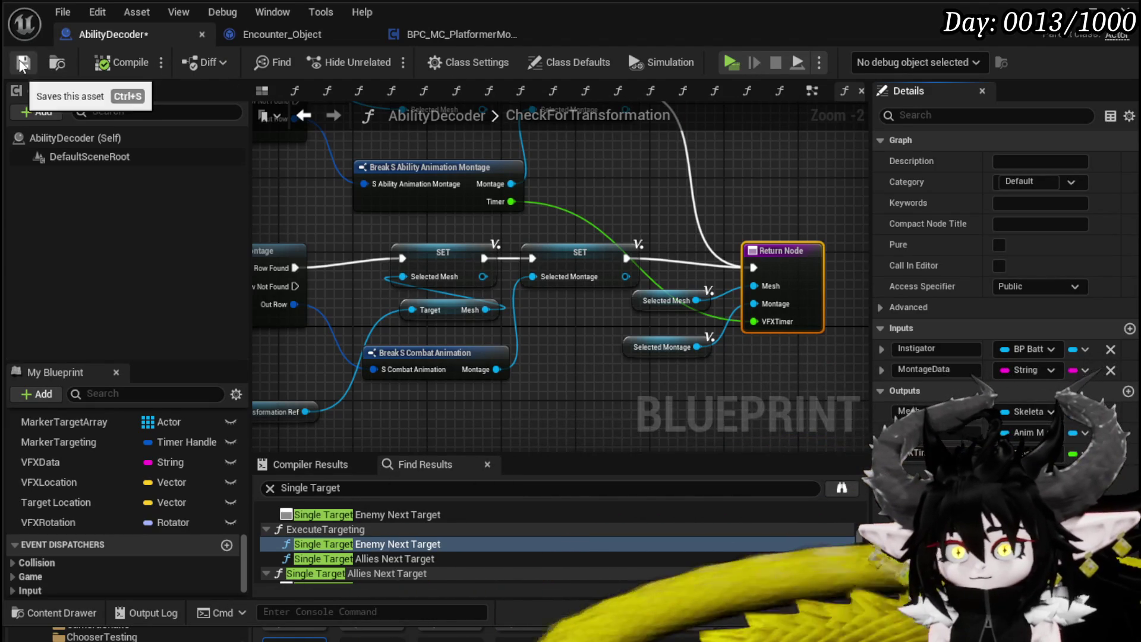
pyautogui.click(23, 62)
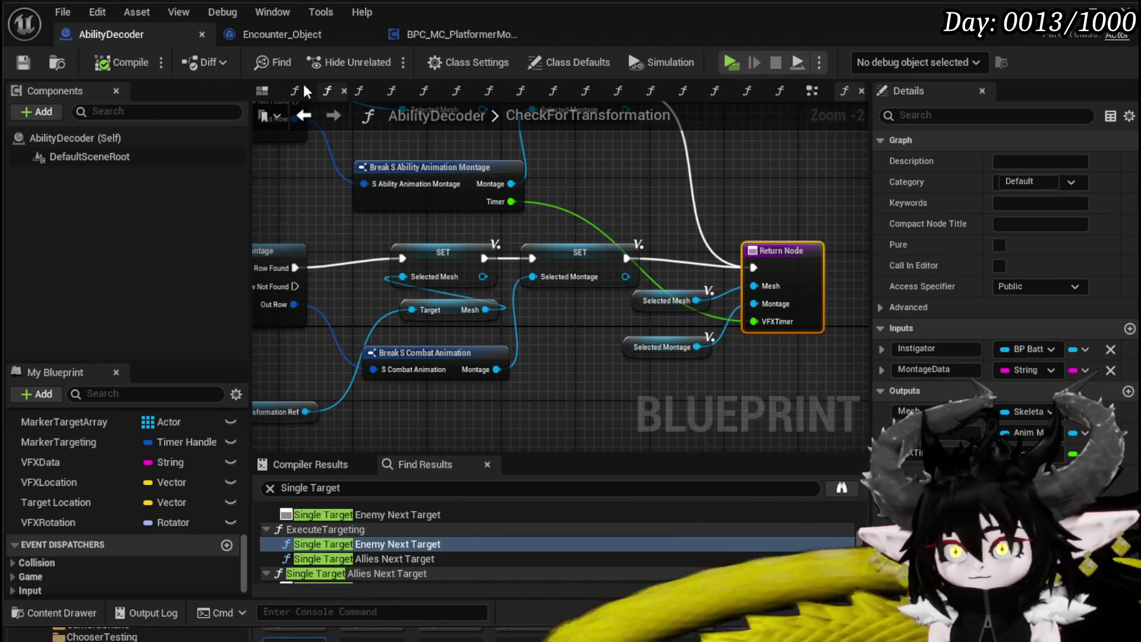
# Peek at the Encounter_Object blueprint, then go back to AbilityDecoder's EventGraph.
pyautogui.click(268, 36)
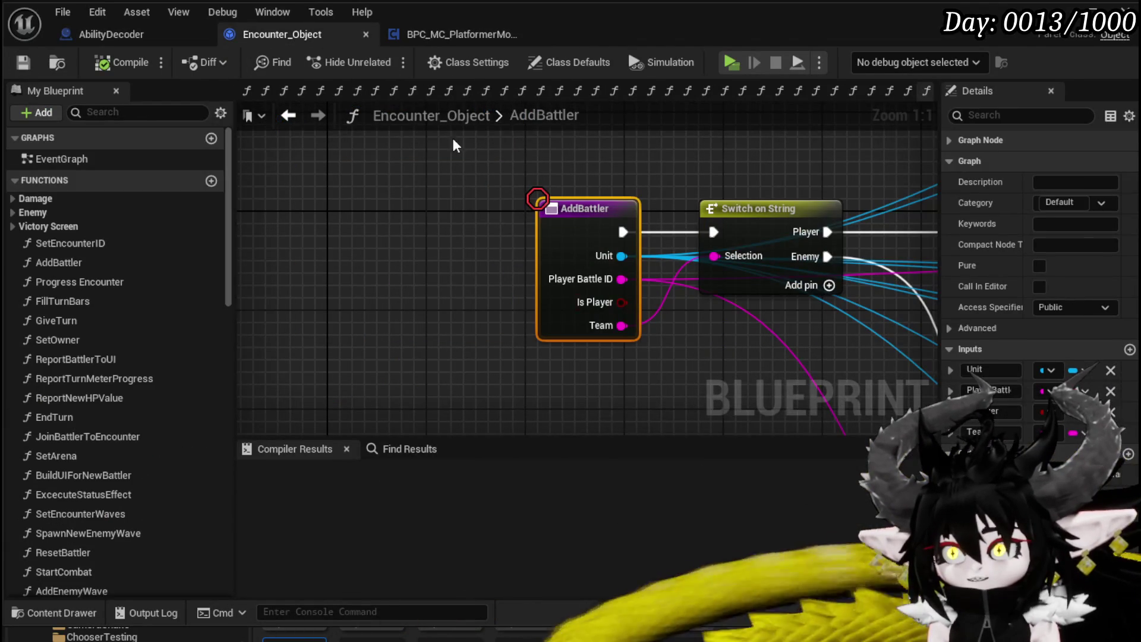
pyautogui.click(109, 34)
pyautogui.doubleClick(644, 113)
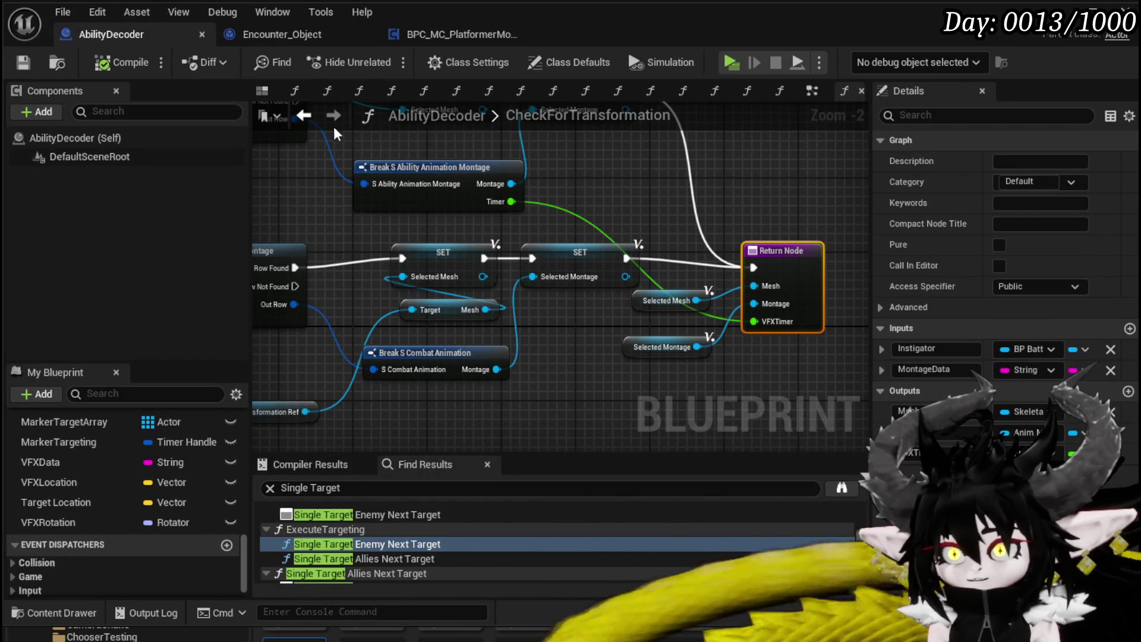
pyautogui.click(304, 115)
# Survey the VFX data table and timer nodes, selecting VFX Origin and Get Data Table Row.
pyautogui.moveTo(536, 320)
pyautogui.mouseDown()
pyautogui.moveTo(509, 180)
pyautogui.moveTo(600, 145)
pyautogui.moveTo(658, 194)
pyautogui.mouseUp()
pyautogui.scroll(-4, 618, 253)
pyautogui.moveTo(617, 253); pyautogui.dragTo(674, 346)
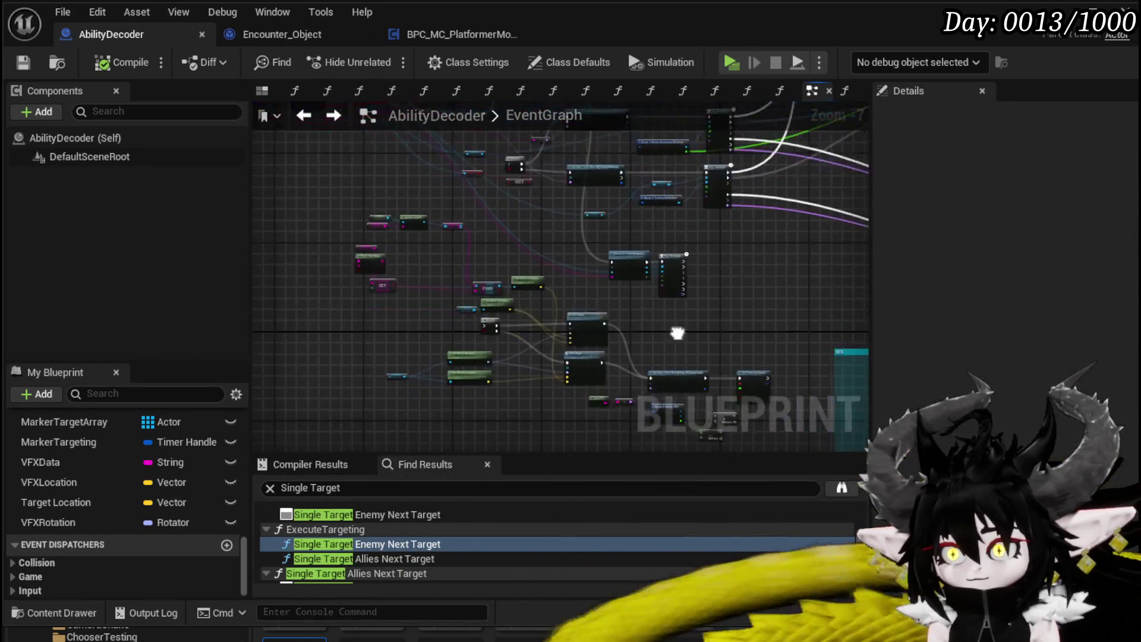
pyautogui.scroll(3, 396, 262)
pyautogui.moveTo(577, 402)
pyautogui.mouseDown()
pyautogui.moveTo(405, 240)
pyautogui.moveTo(478, 237)
pyautogui.mouseUp()
pyautogui.scroll(-2, 470, 237)
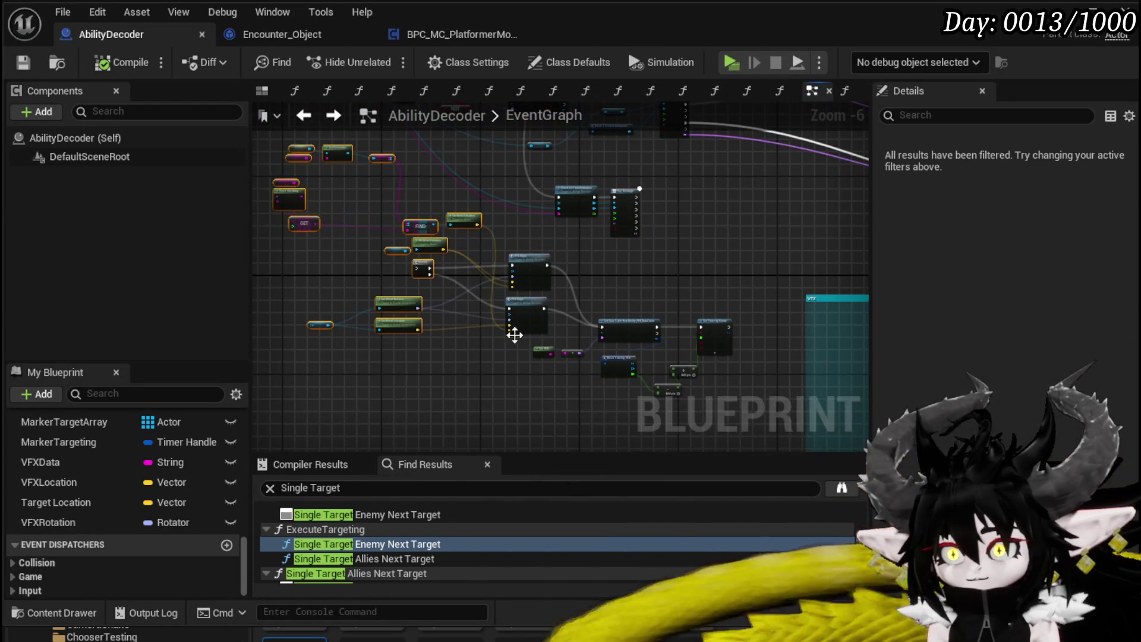
pyautogui.moveTo(533, 380); pyautogui.dragTo(728, 261)
pyautogui.scroll(4, 611, 284)
pyautogui.scroll(-1, 611, 284)
pyautogui.moveTo(611, 284)
pyautogui.mouseDown()
pyautogui.moveTo(725, 288)
pyautogui.moveTo(535, 134)
pyautogui.moveTo(709, 231)
pyautogui.moveTo(801, 250)
pyautogui.moveTo(864, 357)
pyautogui.moveTo(846, 395)
pyautogui.mouseUp()
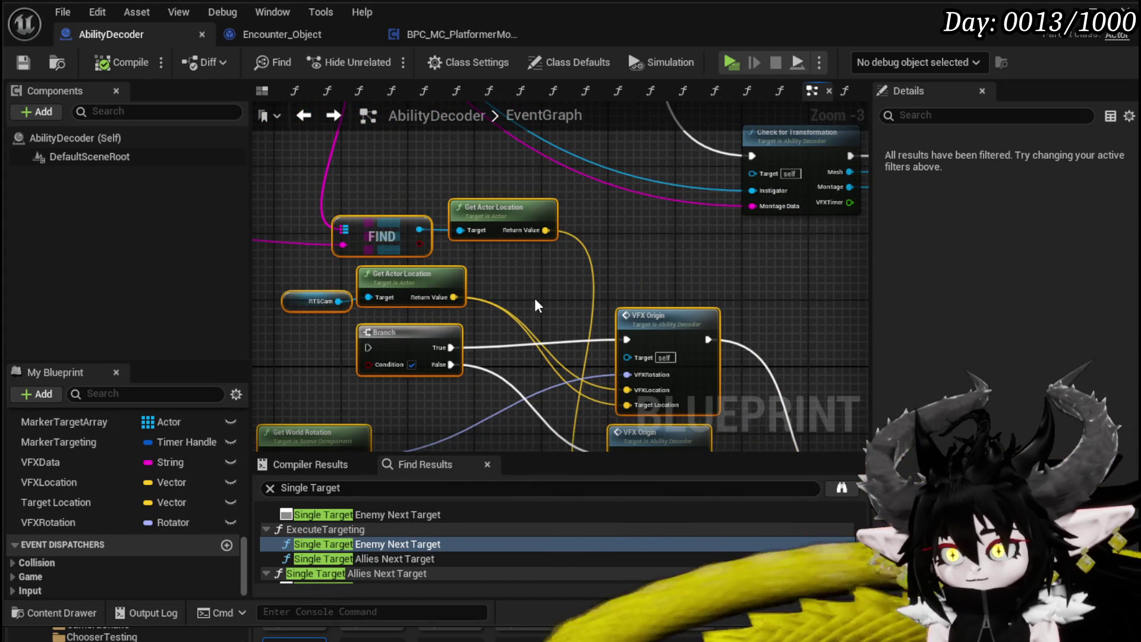
# Pan past the second VFX Origin node and Branch node to the MC_AbilityMontage event.
pyautogui.moveTo(536, 305); pyautogui.dragTo(525, 191)
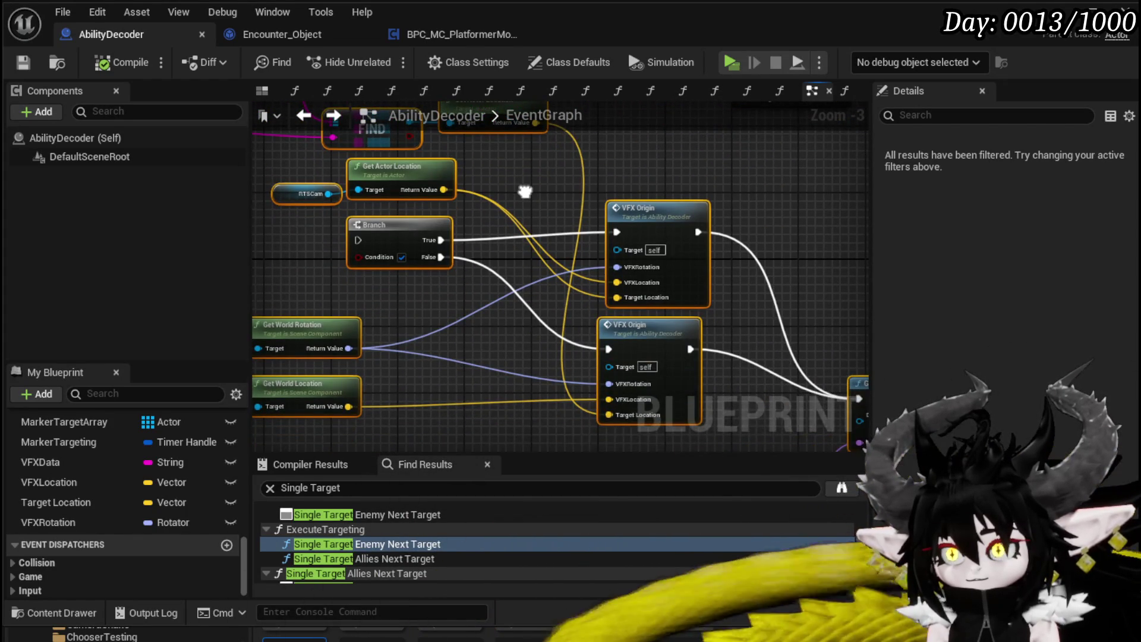
pyautogui.scroll(-3, 528, 237)
pyautogui.moveTo(498, 186); pyautogui.dragTo(533, 422)
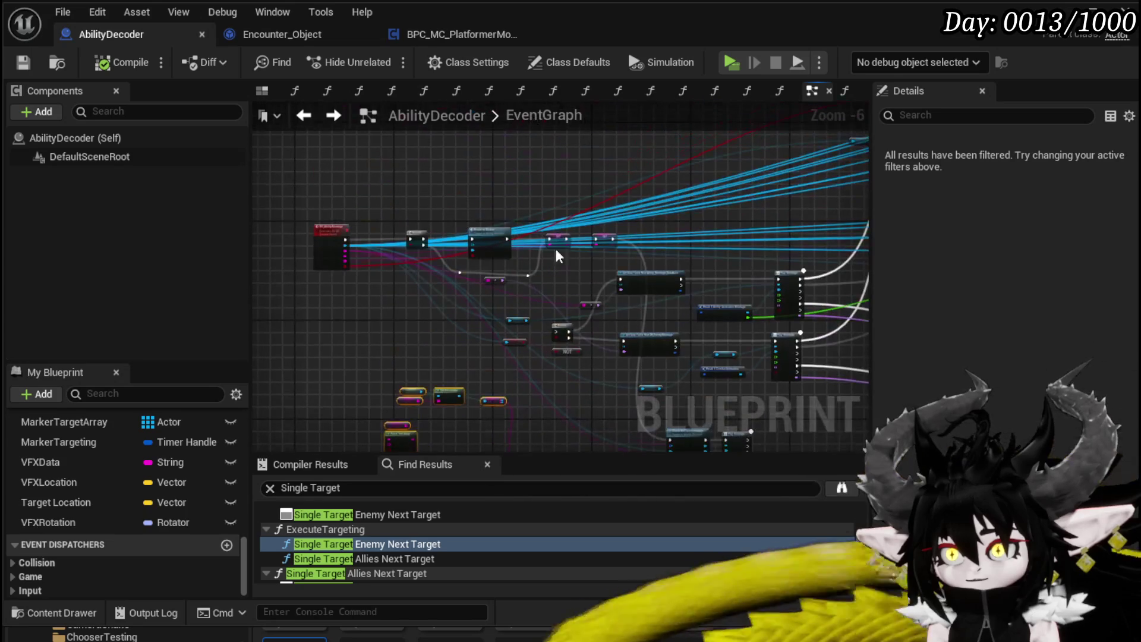
pyautogui.scroll(4, 546, 224)
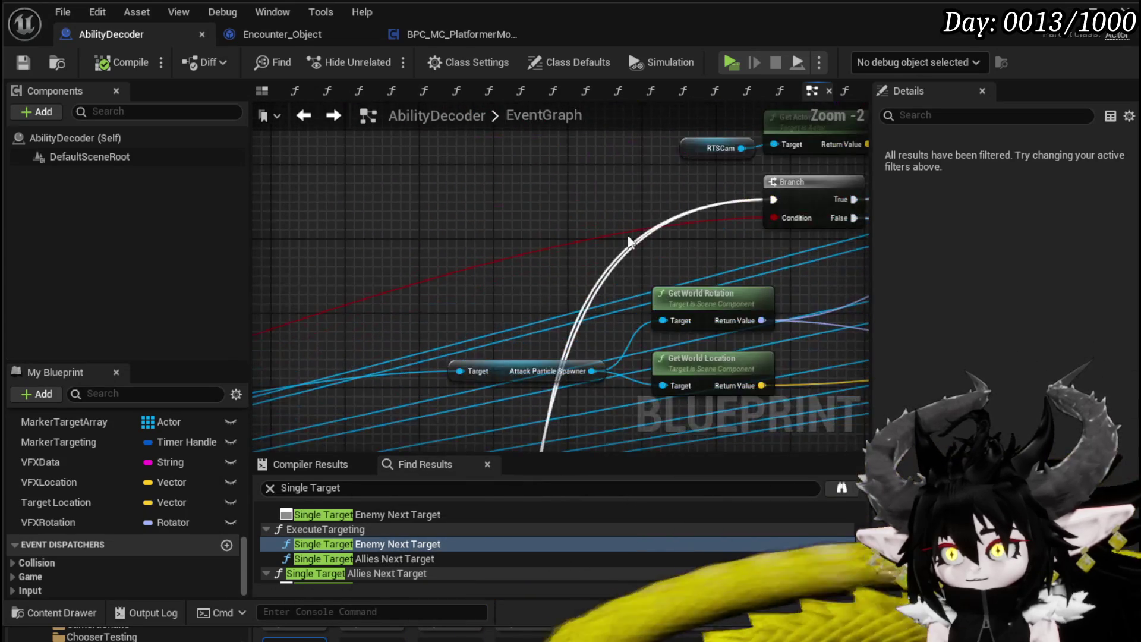
pyautogui.moveTo(553, 240)
pyautogui.mouseDown()
pyautogui.moveTo(376, 254)
pyautogui.moveTo(605, 244)
pyautogui.mouseUp()
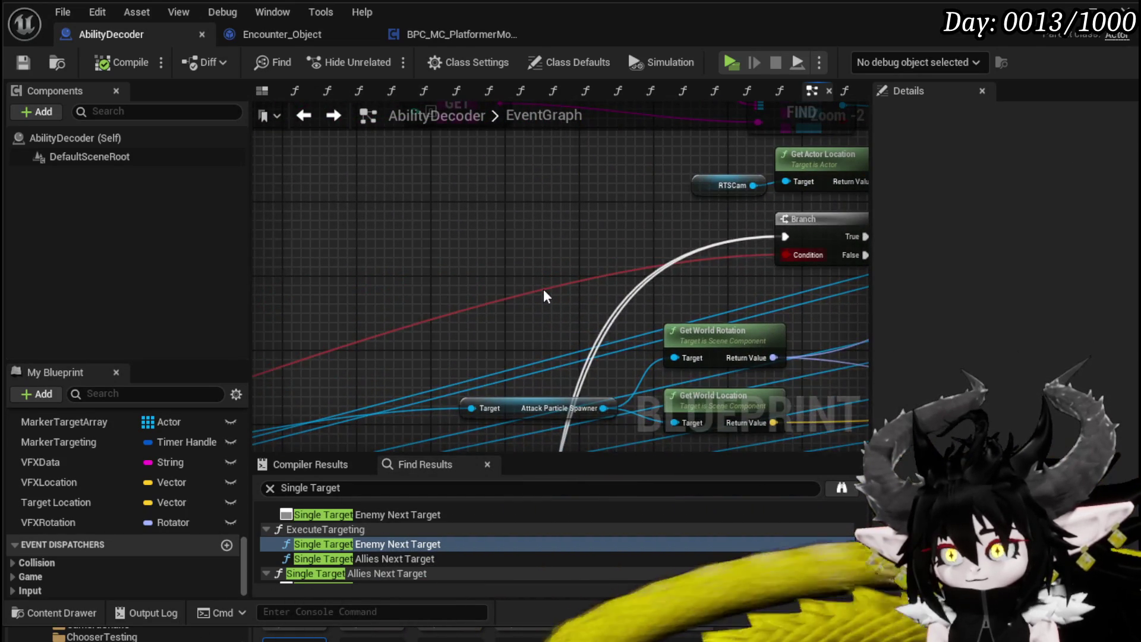
pyautogui.scroll(-2, 471, 288)
pyautogui.moveTo(472, 289)
pyautogui.mouseDown()
pyautogui.moveTo(476, 255)
pyautogui.moveTo(474, 344)
pyautogui.moveTo(423, 313)
pyautogui.mouseUp()
pyautogui.scroll(3, 429, 324)
pyautogui.scroll(-3, 423, 313)
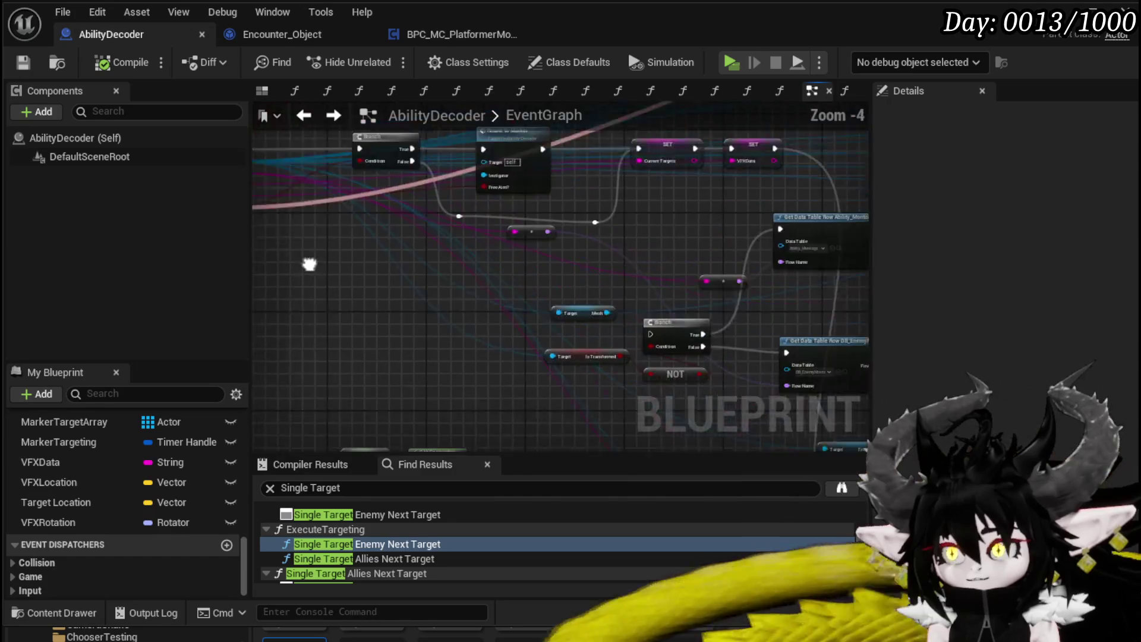